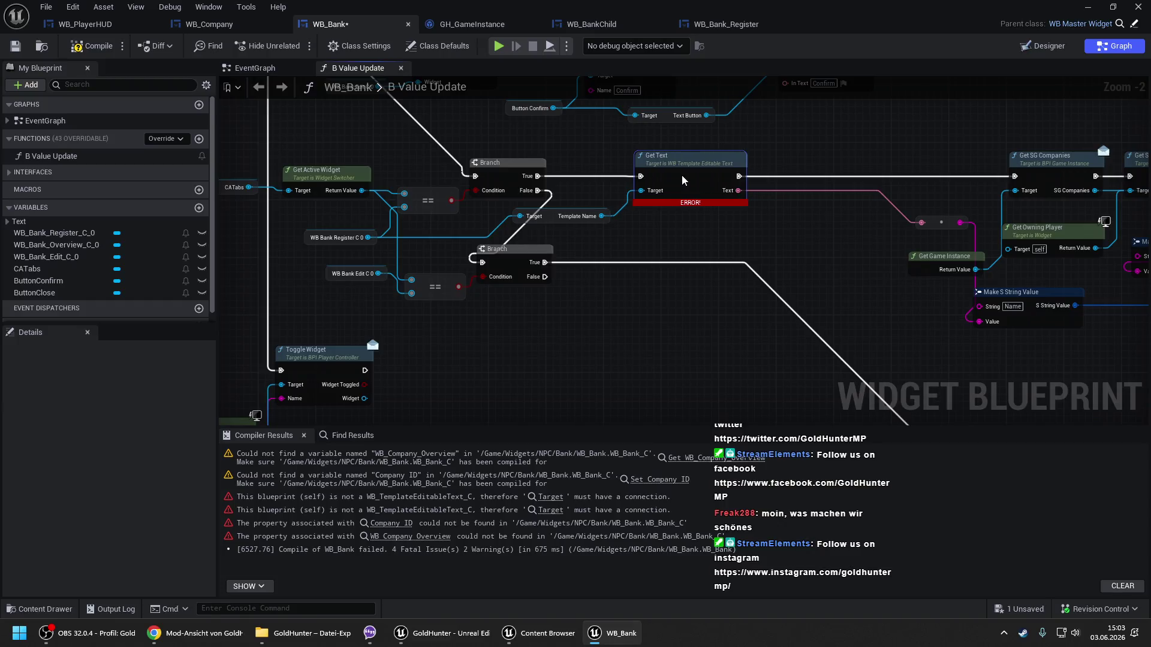
# Shift the Text reroute, Name string and getter nodes left to tighten the chain.
pyautogui.moveTo(687, 225); pyautogui.dragTo(540, 221)
pyautogui.moveTo(741, 294); pyautogui.dragTo(639, 294)
pyautogui.moveTo(675, 225)
pyautogui.mouseDown()
pyautogui.moveTo(571, 226)
pyautogui.moveTo(575, 206)
pyautogui.mouseUp()
pyautogui.moveTo(570, 165); pyautogui.dragTo(772, 251)
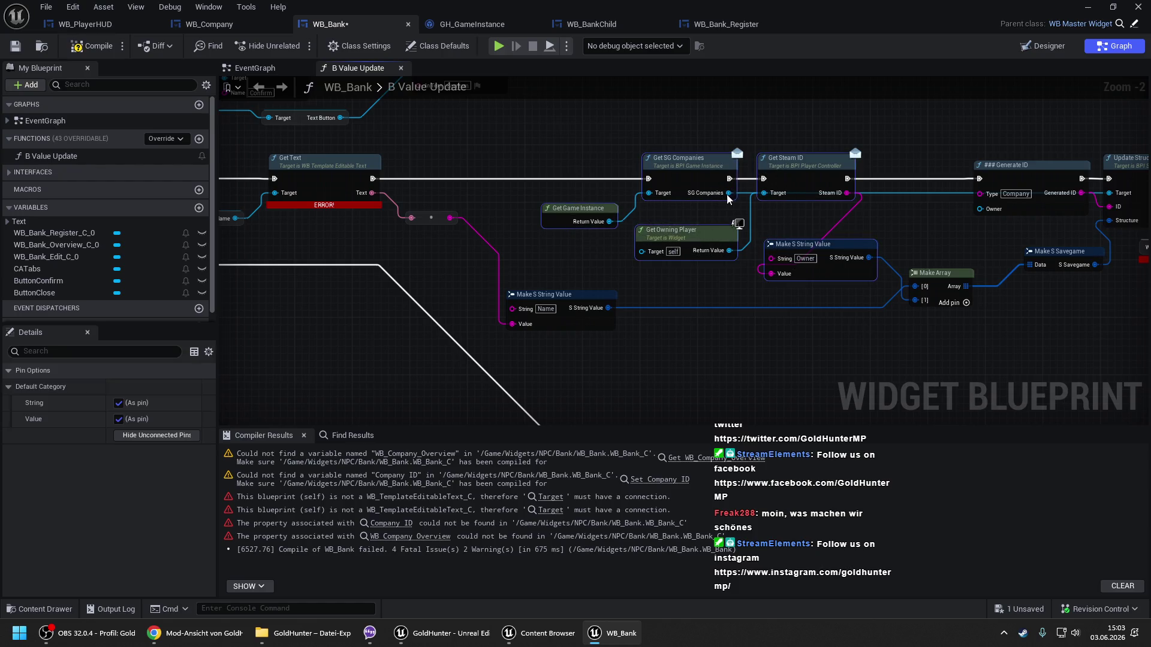
pyautogui.moveTo(675, 189); pyautogui.dragTo(571, 190)
pyautogui.click(450, 210)
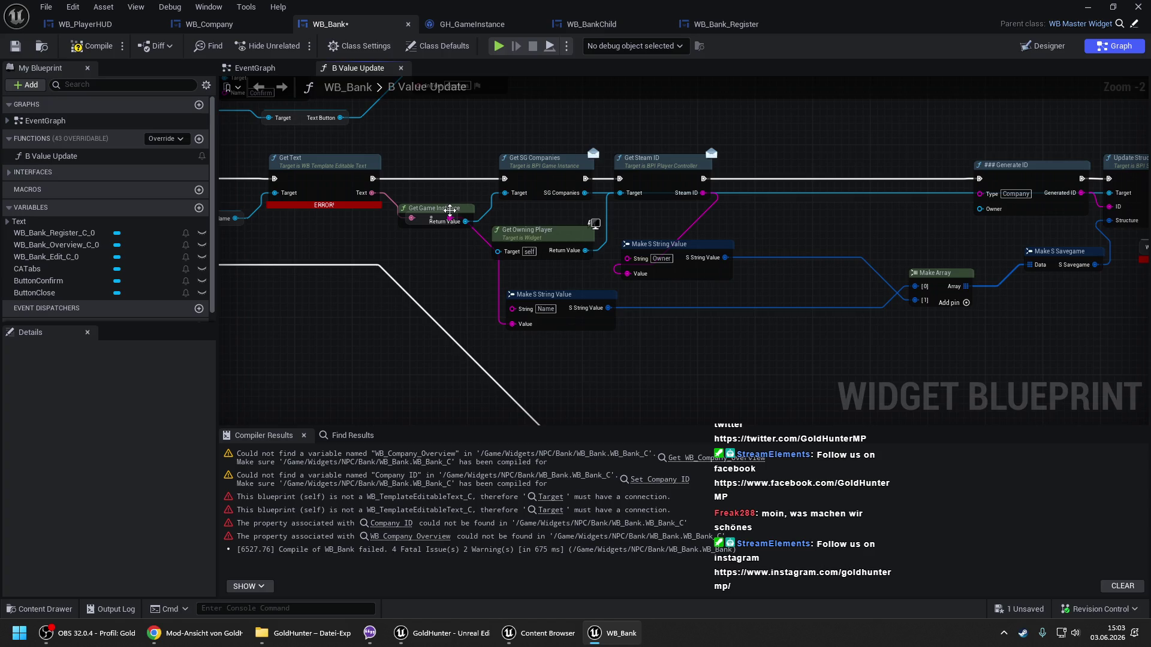
# Reposition the Text-to-String conversion, Owner string and Make Array nodes below the execution line.
pyautogui.moveTo(451, 215)
pyautogui.mouseDown()
pyautogui.moveTo(458, 171)
pyautogui.moveTo(443, 259)
pyautogui.mouseUp()
pyautogui.moveTo(804, 214); pyautogui.dragTo(613, 221)
pyautogui.moveTo(512, 278); pyautogui.dragTo(595, 260)
pyautogui.moveTo(697, 210); pyautogui.dragTo(572, 202)
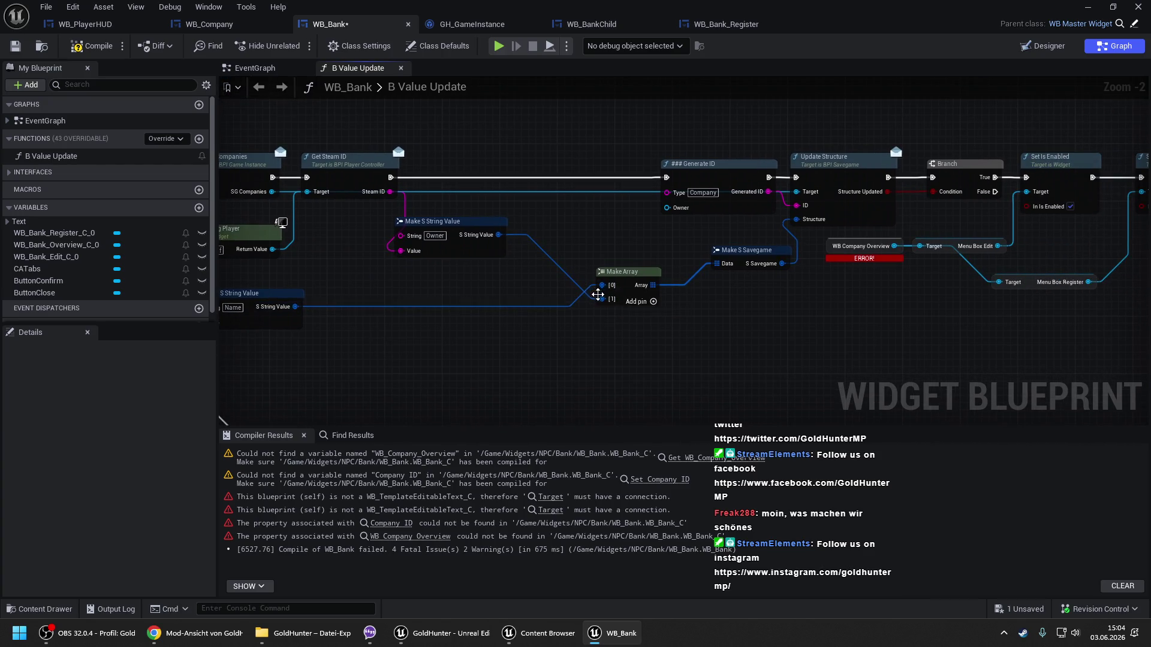
pyautogui.moveTo(602, 286)
pyautogui.mouseDown()
pyautogui.moveTo(602, 299)
pyautogui.moveTo(598, 272)
pyautogui.moveTo(639, 271)
pyautogui.moveTo(595, 268)
pyautogui.moveTo(635, 274)
pyautogui.mouseUp()
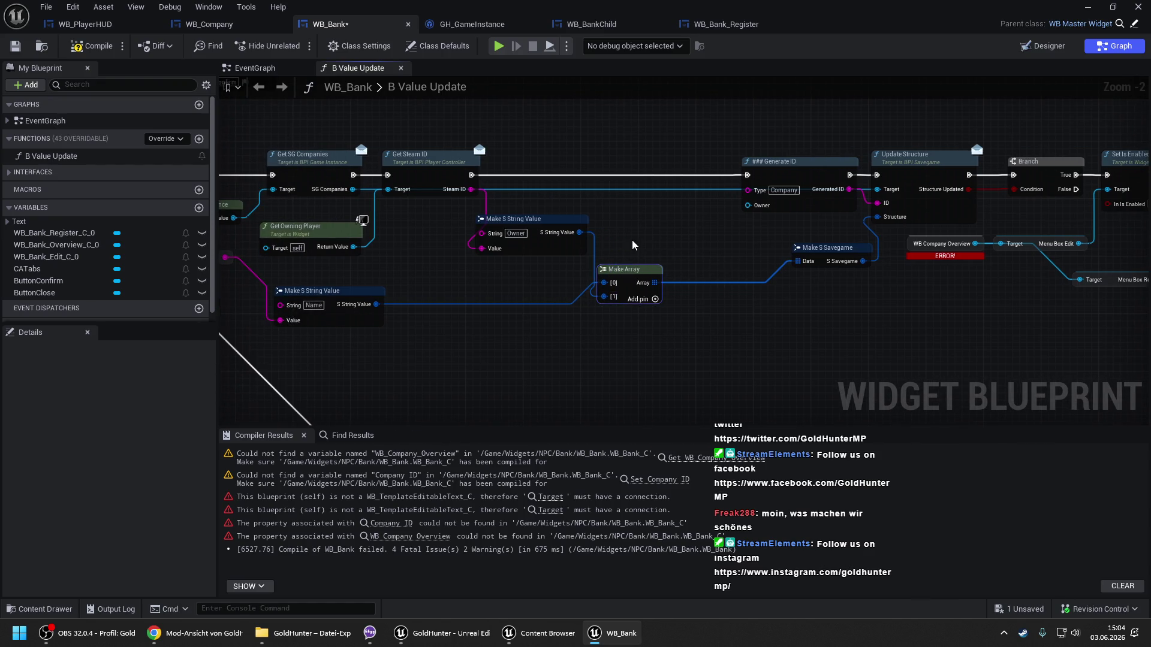
pyautogui.moveTo(467, 208); pyautogui.dragTo(517, 211)
# Open the Generate ID function in BFL_Main.
pyautogui.moveTo(797, 230); pyautogui.dragTo(661, 228)
pyautogui.click(698, 161)
pyautogui.doubleClick(272, 258)
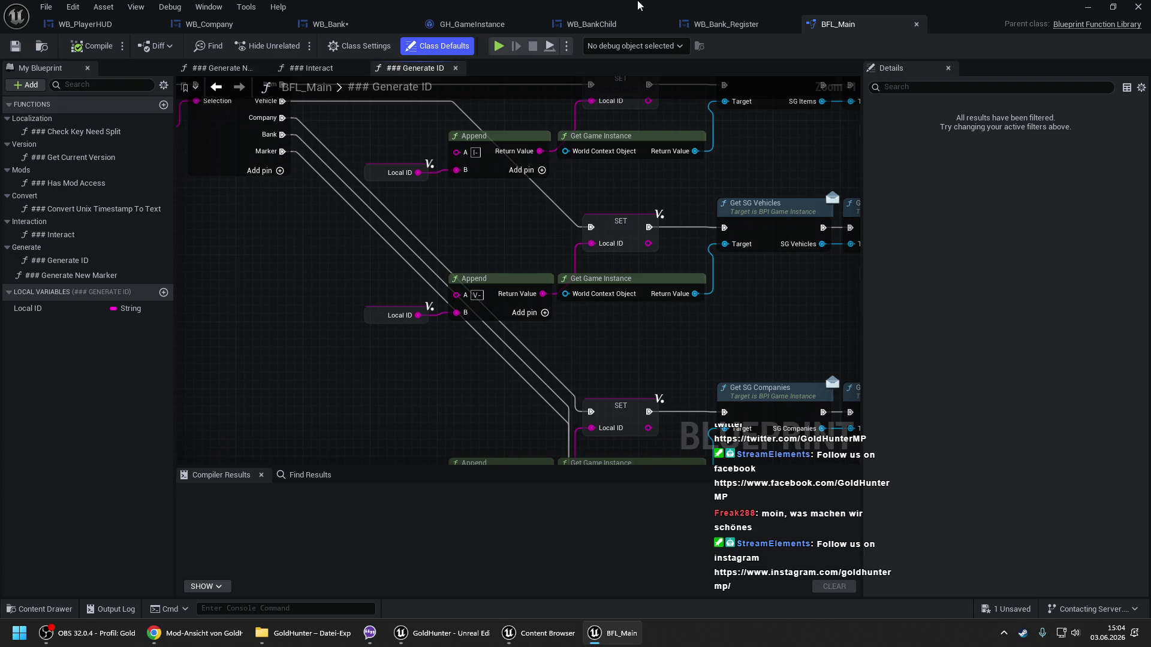
# Back in B Value Update, set Generate ID's Type to Bank and shift the savegame nodes left.
pyautogui.click(916, 24)
pyautogui.click(357, 23)
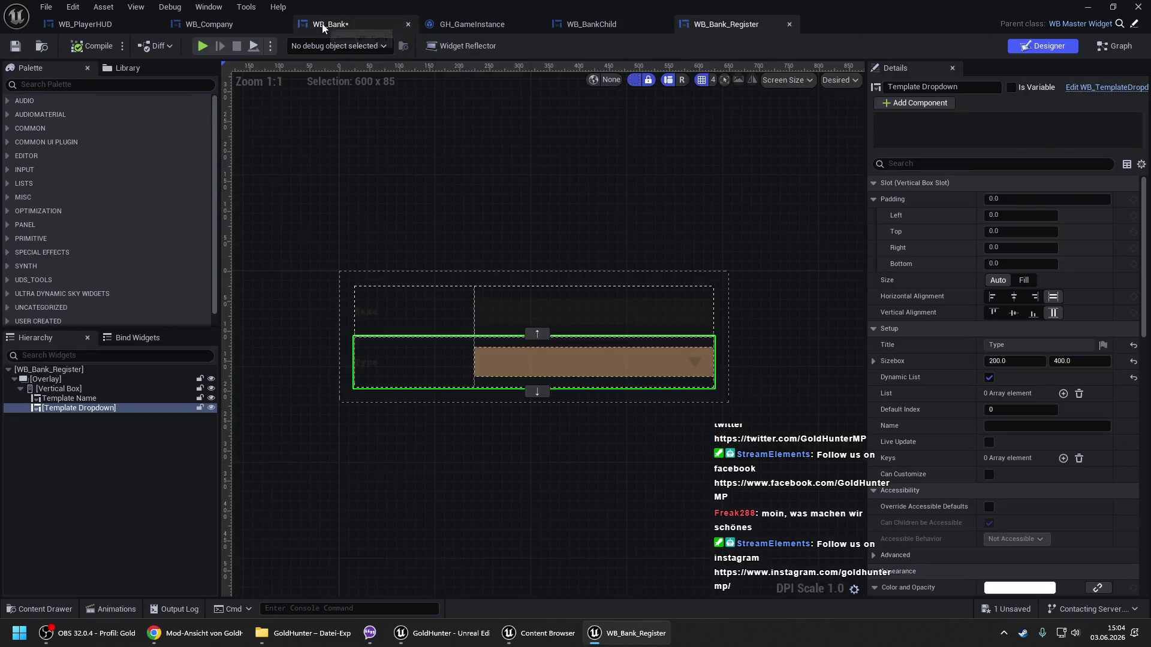
pyautogui.click(697, 193)
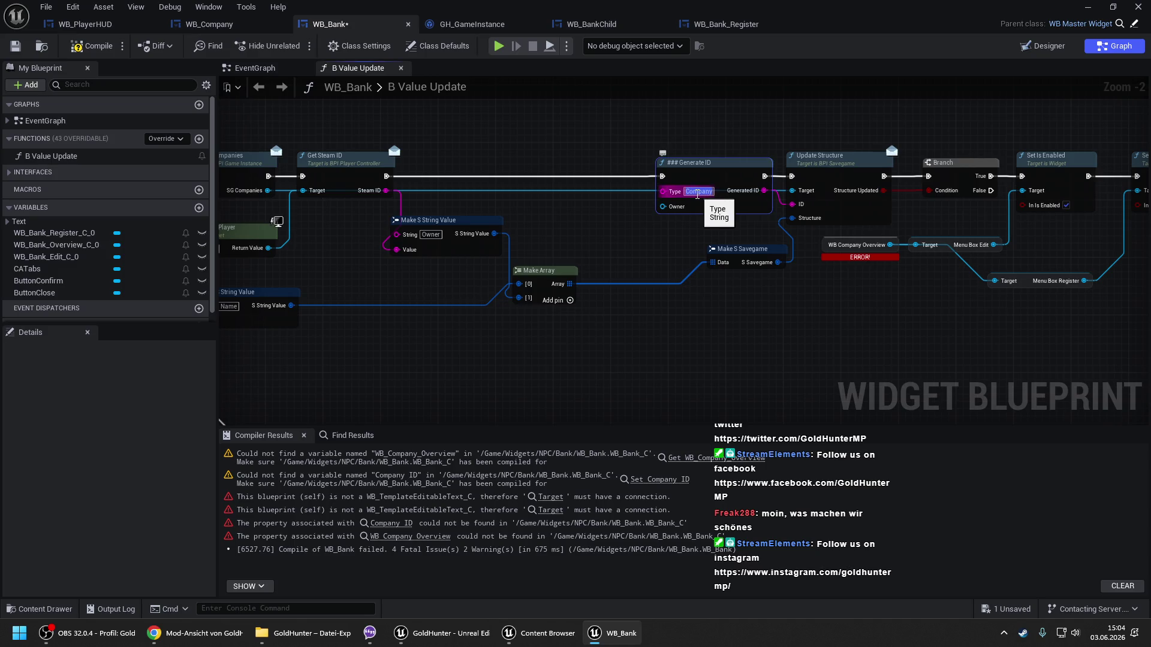
pyautogui.write('Bank')
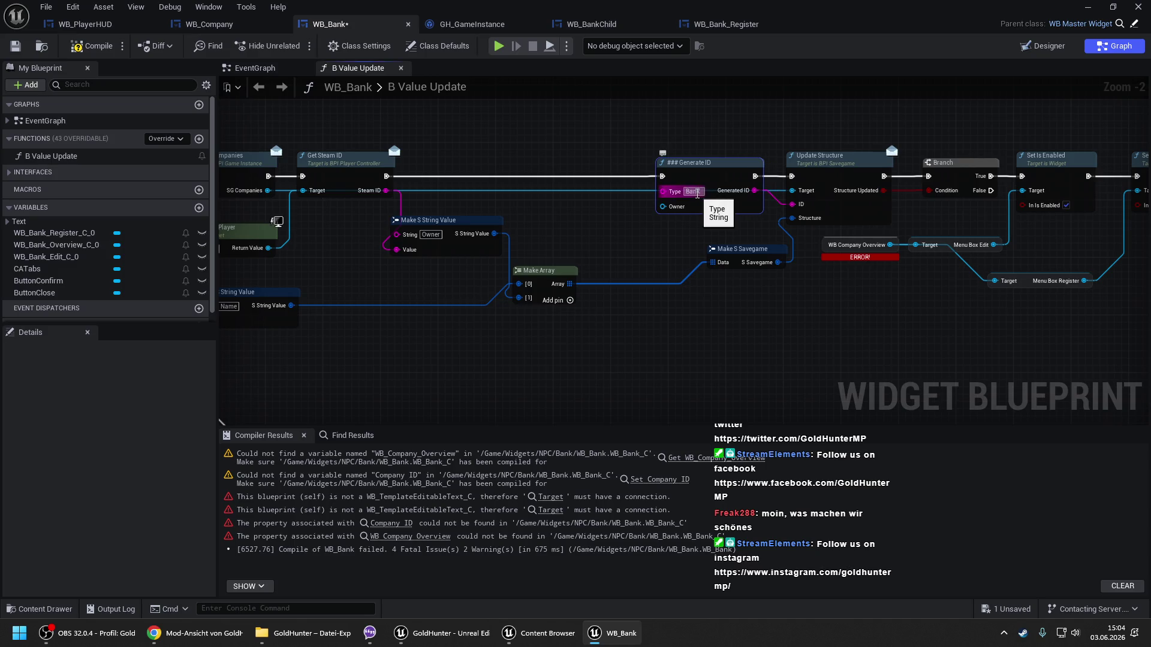
pyautogui.moveTo(689, 140); pyautogui.dragTo(827, 228)
pyautogui.moveTo(723, 177); pyautogui.dragTo(624, 172)
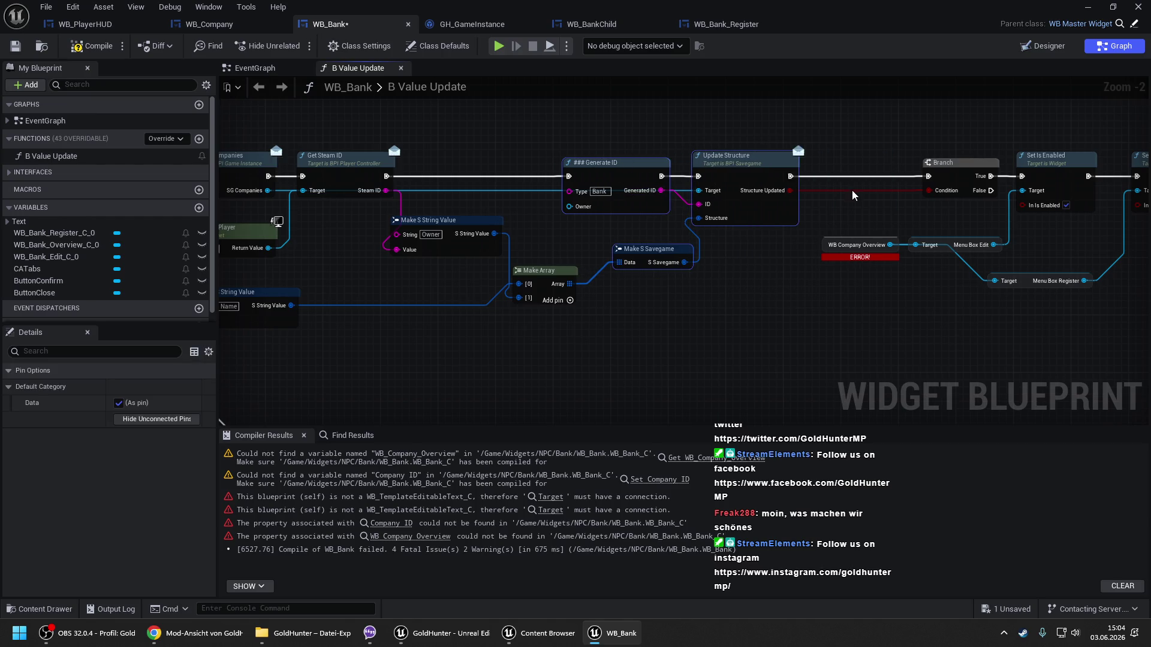
pyautogui.moveTo(852, 195); pyautogui.dragTo(552, 193)
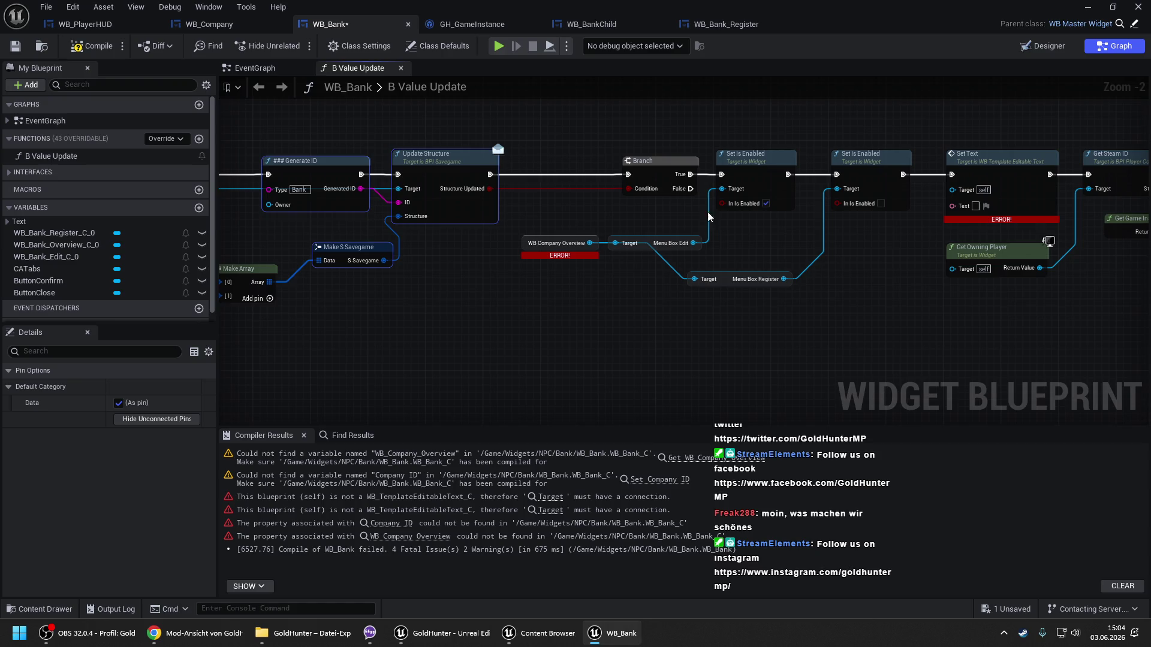
# Delete both Set Is Enabled nodes and wire Branch True into Set Text.
pyautogui.click(751, 168)
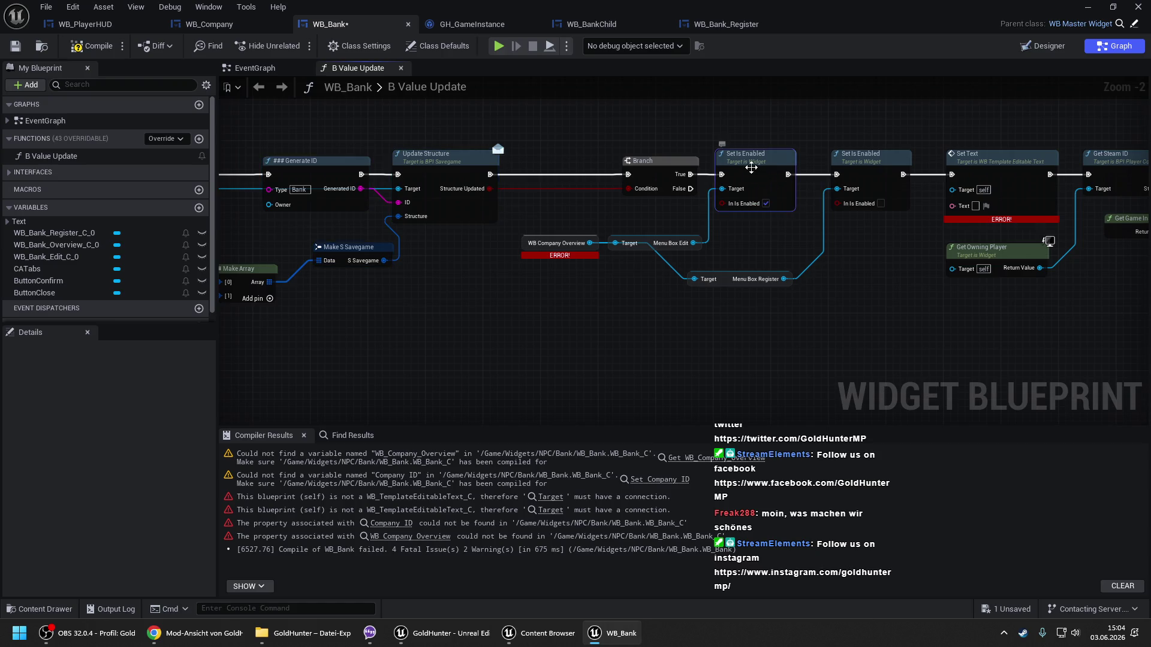
pyautogui.press('Delete')
pyautogui.click(872, 166)
pyautogui.press('Delete')
pyautogui.moveTo(953, 173); pyautogui.dragTo(690, 174)
# Delete the company overview and menu-box nodes.
pyautogui.moveTo(555, 223); pyautogui.dragTo(750, 316)
pyautogui.press('Delete')
pyautogui.moveTo(952, 190)
pyautogui.mouseDown()
pyautogui.moveTo(965, 201)
pyautogui.moveTo(228, 234)
pyautogui.moveTo(327, 232)
pyautogui.moveTo(256, 214)
pyautogui.mouseUp()
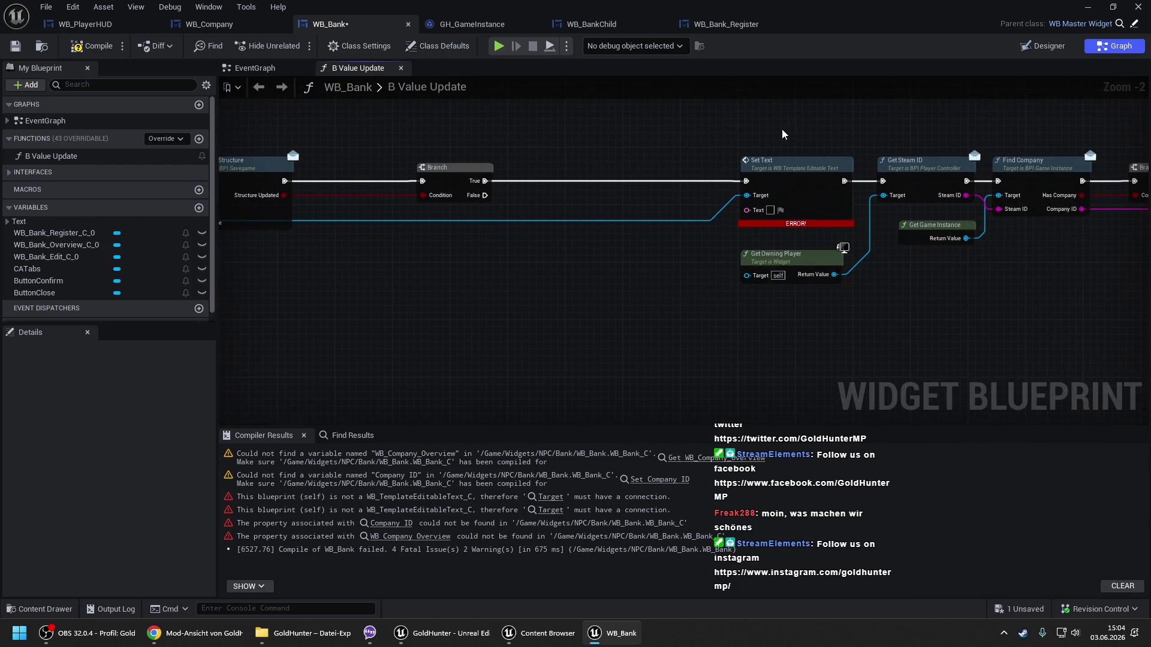
# Add a Get SG Banks node from Get Game Instance.
pyautogui.scroll(-1, 782, 129)
pyautogui.moveTo(780, 126)
pyautogui.mouseDown()
pyautogui.moveTo(1146, 257)
pyautogui.moveTo(1139, 336)
pyautogui.mouseUp()
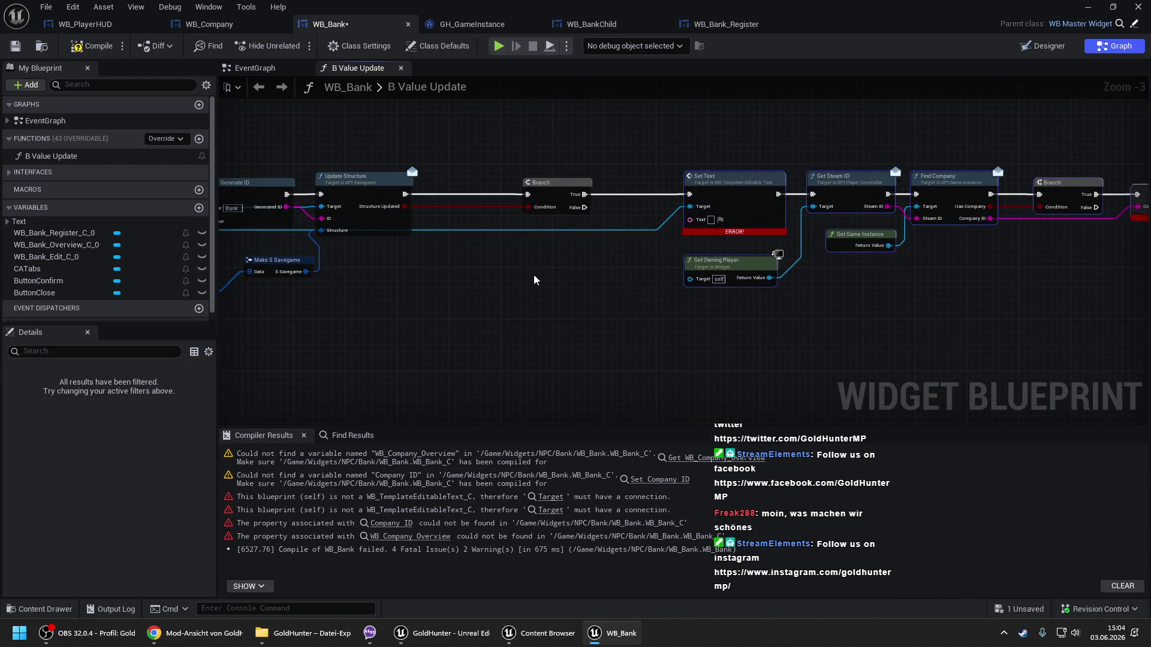
pyautogui.click(524, 275)
pyautogui.moveTo(524, 276); pyautogui.dragTo(972, 253)
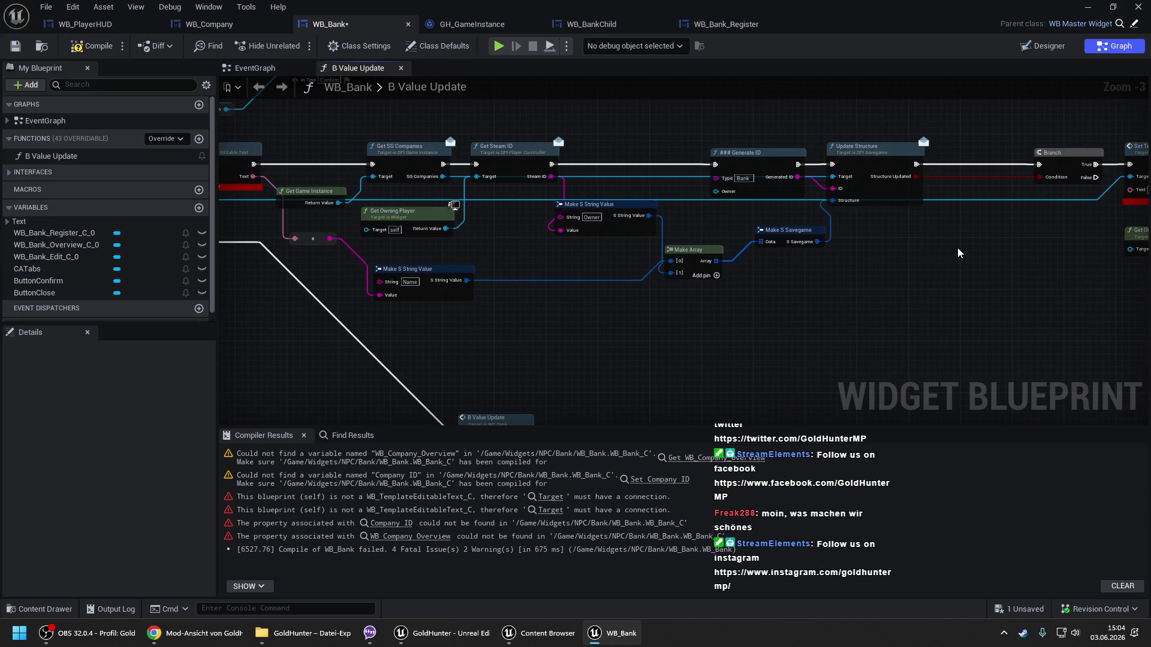
pyautogui.scroll(1, 972, 252)
pyautogui.moveTo(261, 190)
pyautogui.mouseDown()
pyautogui.moveTo(493, 225)
pyautogui.moveTo(497, 150)
pyautogui.mouseUp()
pyautogui.write('get sg ban')
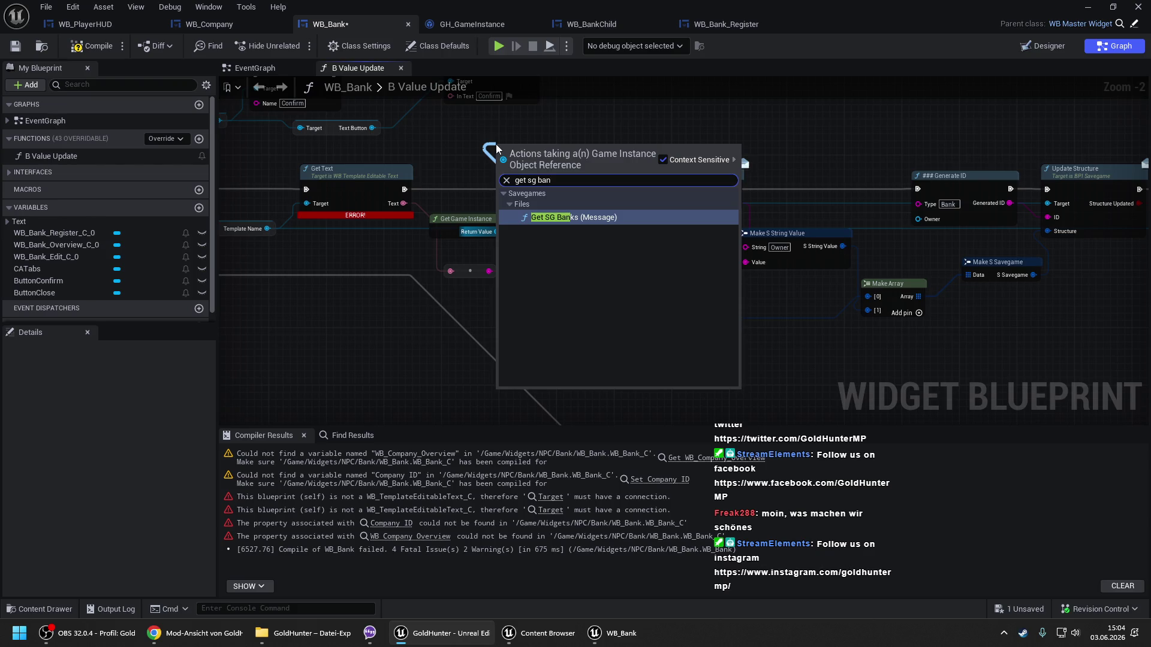
pyautogui.press('Return')
# Route execution through Get SG Banks into Get Steam ID and delete Get SG Companies.
pyautogui.moveTo(541, 149); pyautogui.dragTo(583, 117)
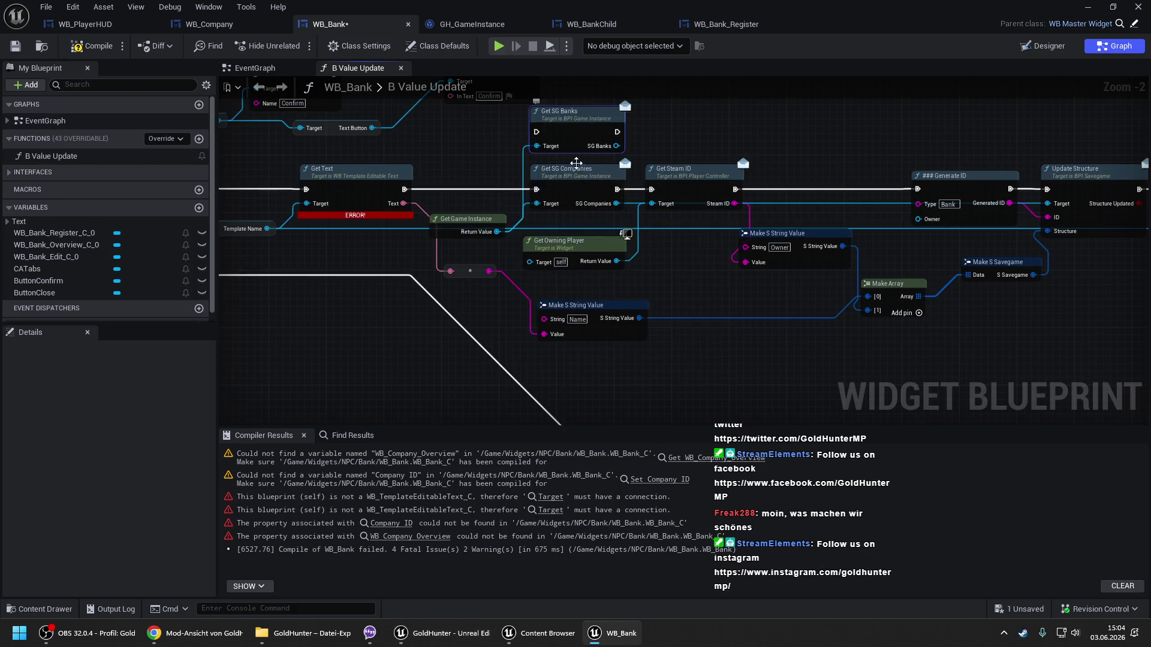
pyautogui.moveTo(541, 192); pyautogui.dragTo(539, 133)
pyautogui.moveTo(618, 189); pyautogui.dragTo(618, 132)
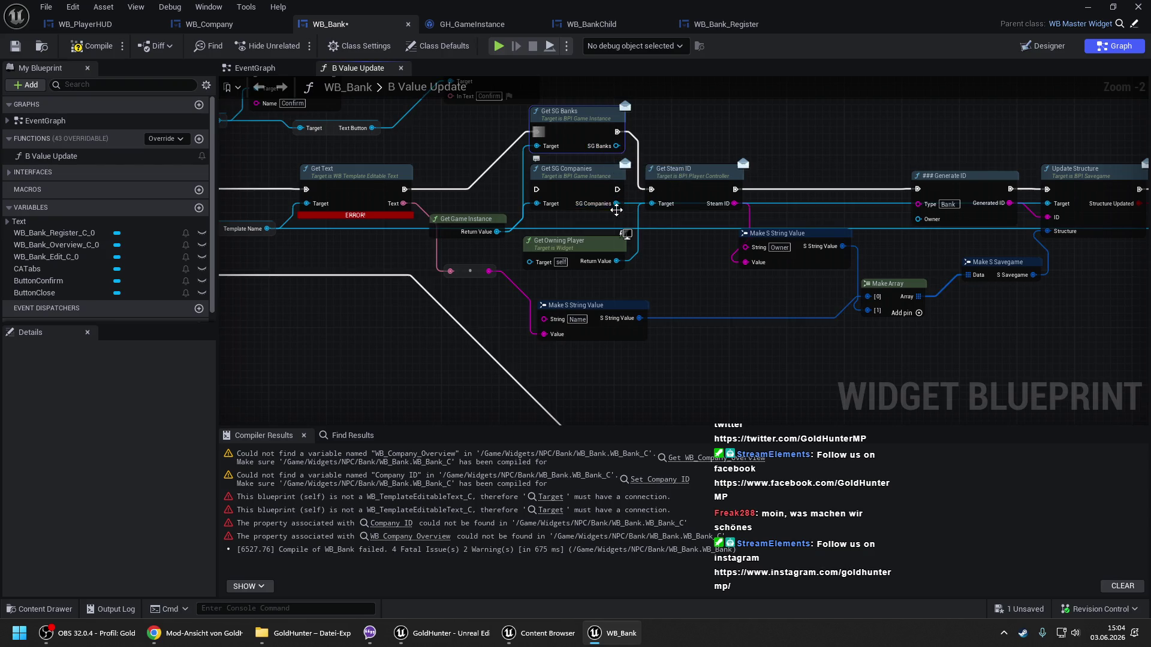
pyautogui.click(580, 185)
pyautogui.press('Delete')
pyautogui.moveTo(579, 136); pyautogui.dragTo(579, 187)
# Add a Find Bank Accounts node off Get Game Instance near Set Text.
pyautogui.moveTo(775, 141); pyautogui.dragTo(404, 134)
pyautogui.moveTo(1034, 189); pyautogui.dragTo(478, 191)
pyautogui.moveTo(638, 229)
pyautogui.mouseDown()
pyautogui.moveTo(623, 306)
pyautogui.moveTo(664, 242)
pyautogui.mouseUp()
pyautogui.write('find bna')
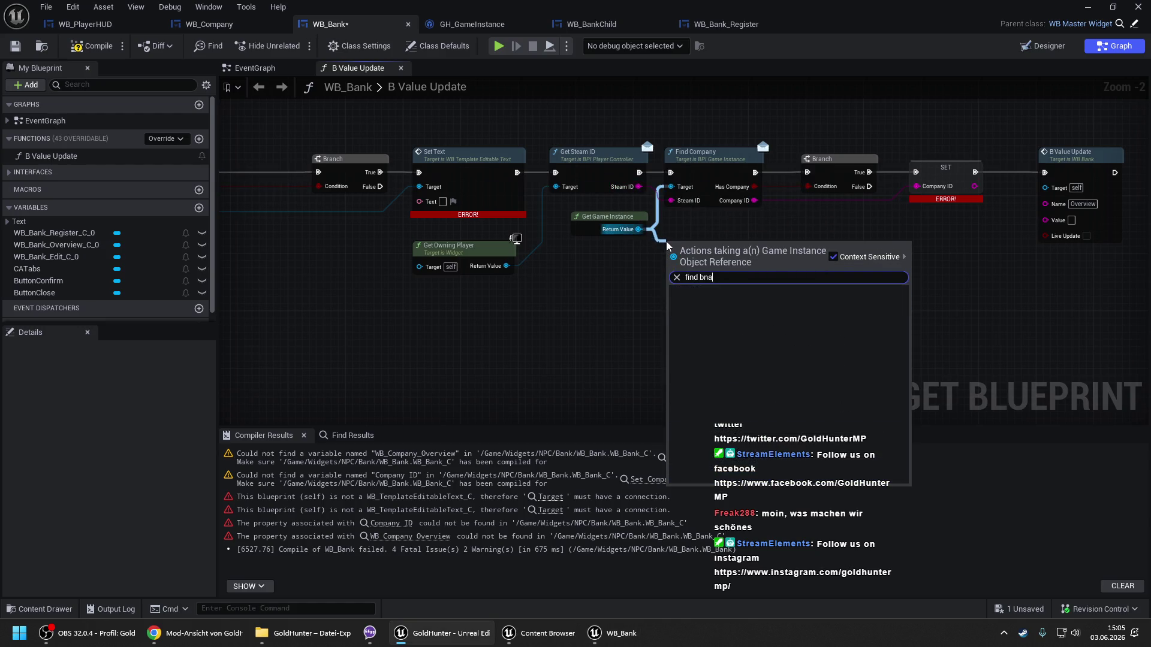
pyautogui.press('Return')
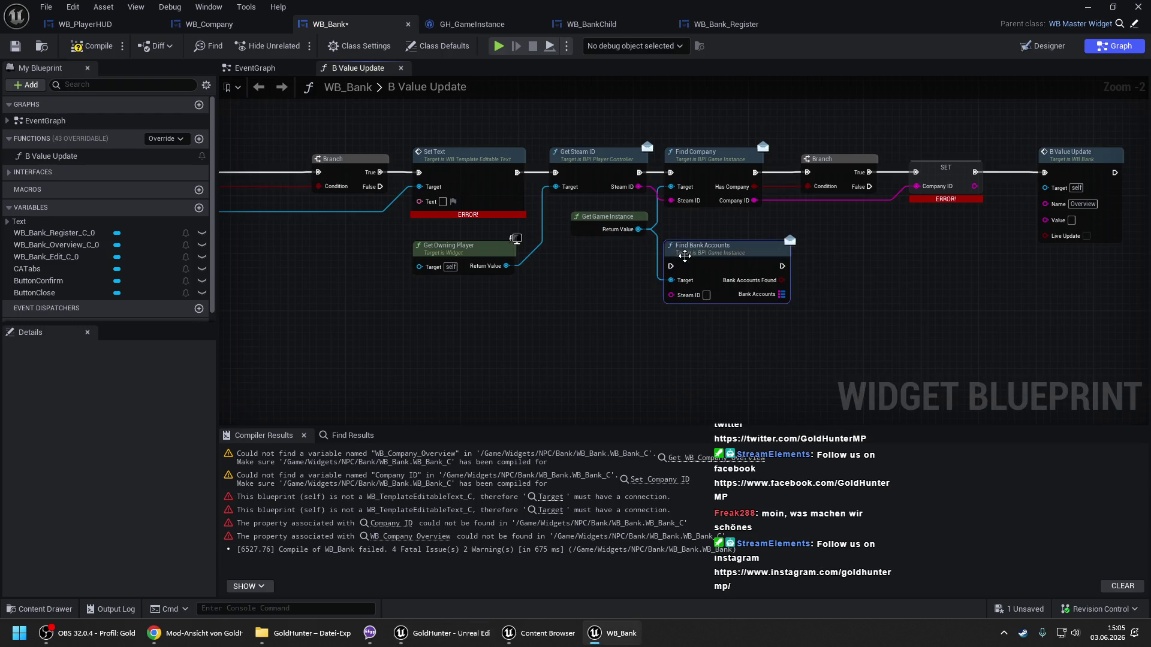
pyautogui.moveTo(694, 256); pyautogui.dragTo(694, 242)
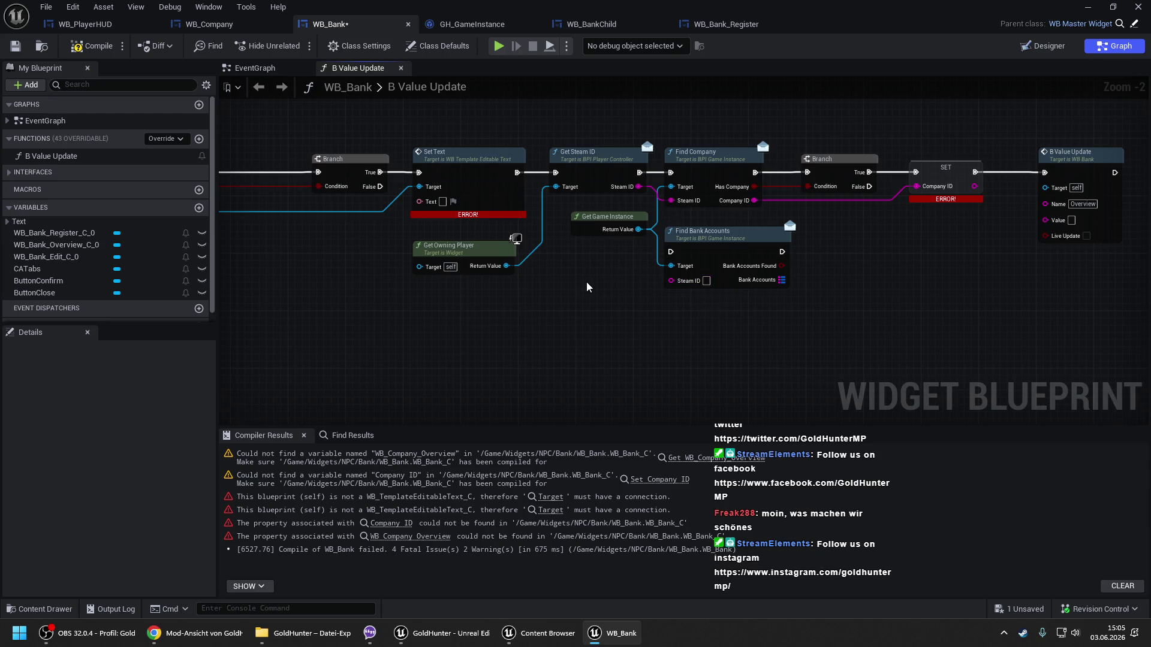
pyautogui.moveTo(585, 283); pyautogui.dragTo(780, 270)
pyautogui.scroll(-1, 734, 268)
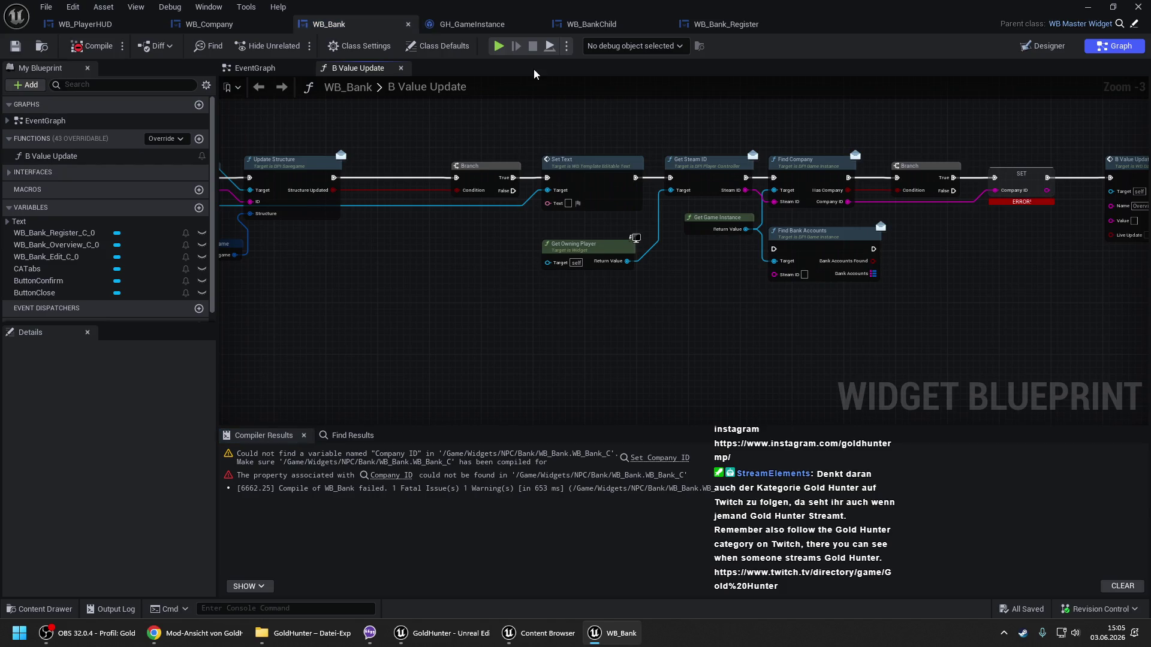
pyautogui.click(473, 24)
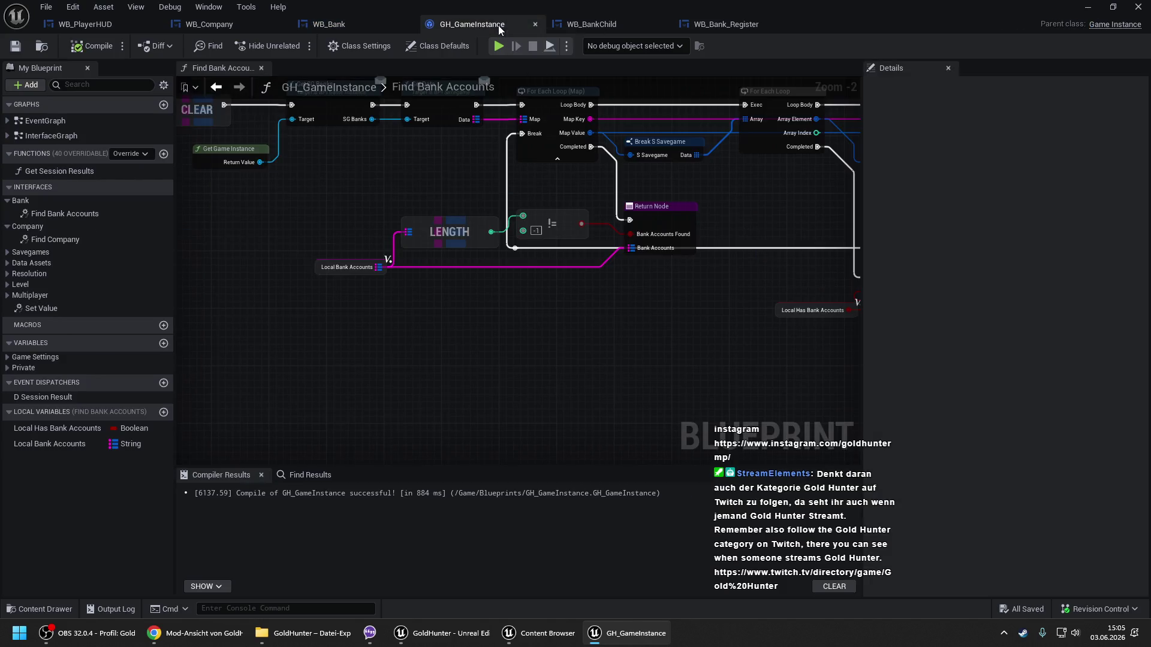
# Duplicate the interface's Find Bank Accounts as Find Bank Account with a Bank Account Found output.
pyautogui.click(376, 47)
pyautogui.click(1111, 449)
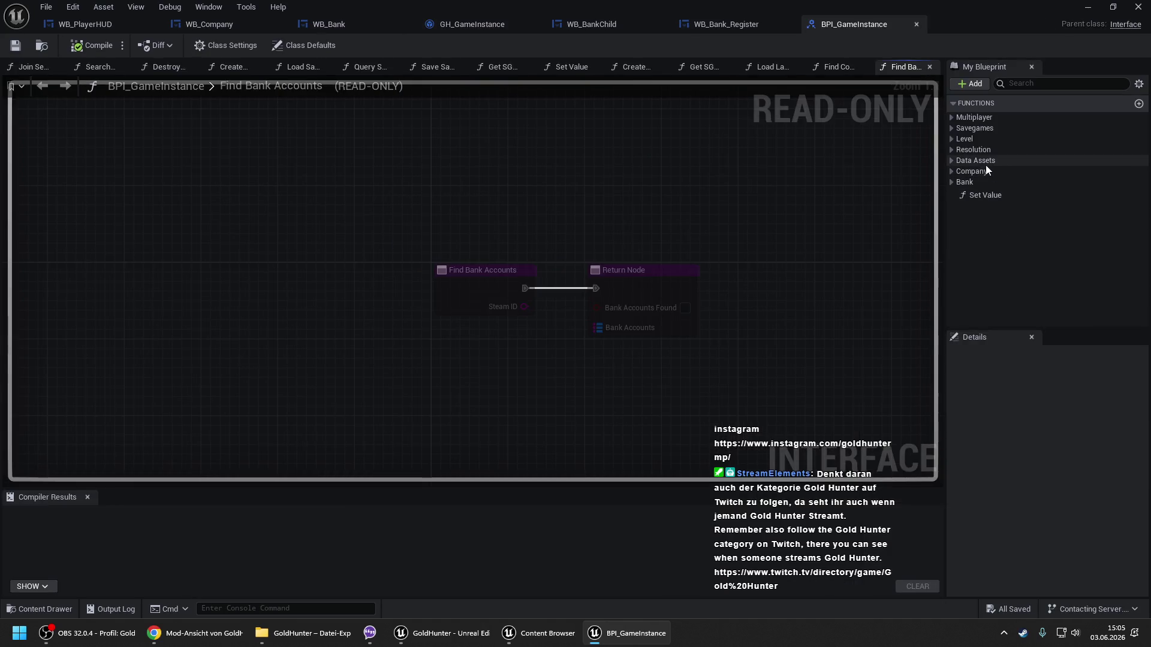
pyautogui.click(970, 182)
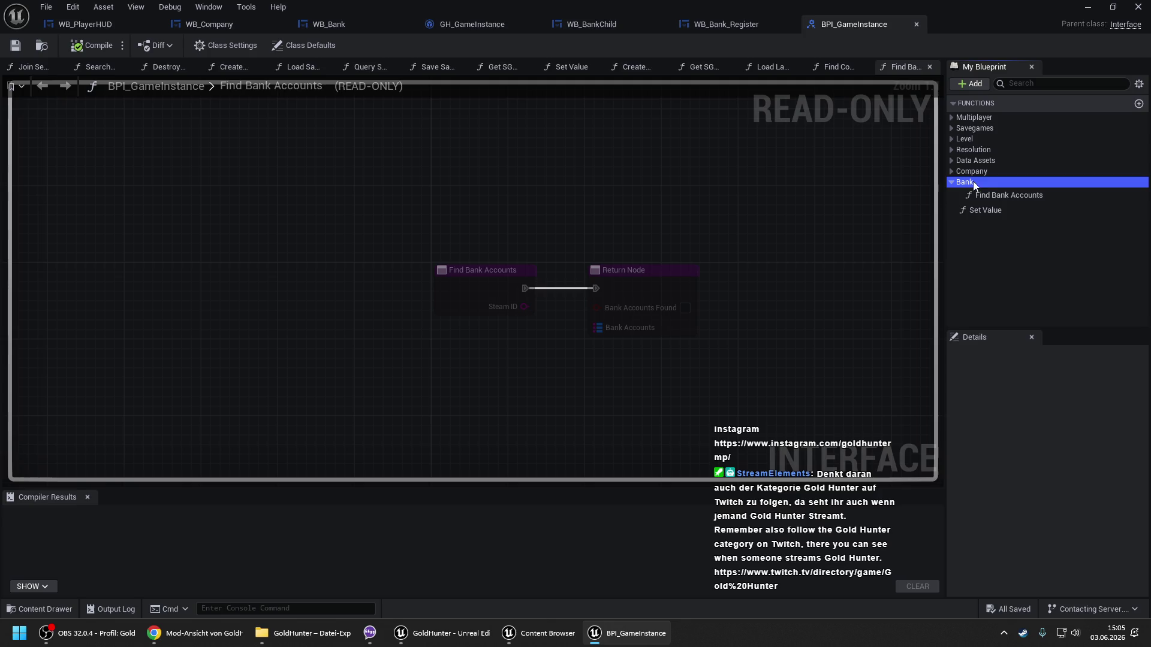
pyautogui.click(1001, 194)
pyautogui.hotkey('ctrl', 'd')
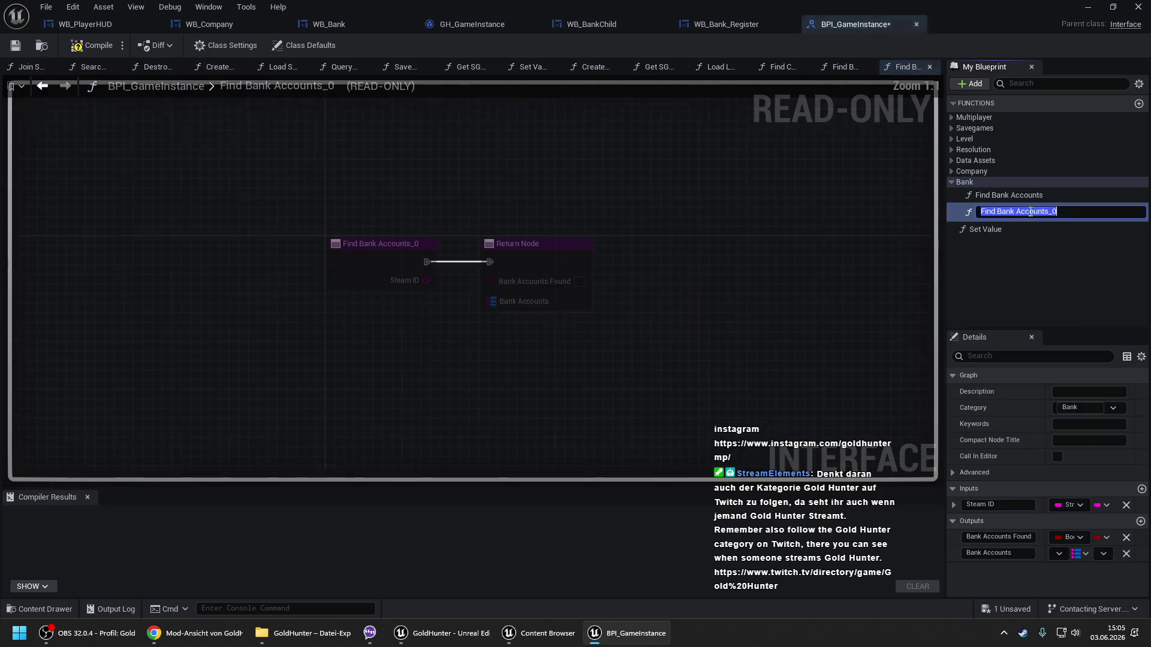
pyautogui.press('End')
pyautogui.press('BackSpace')
pyautogui.press('BackSpace')
pyautogui.press('BackSpace')
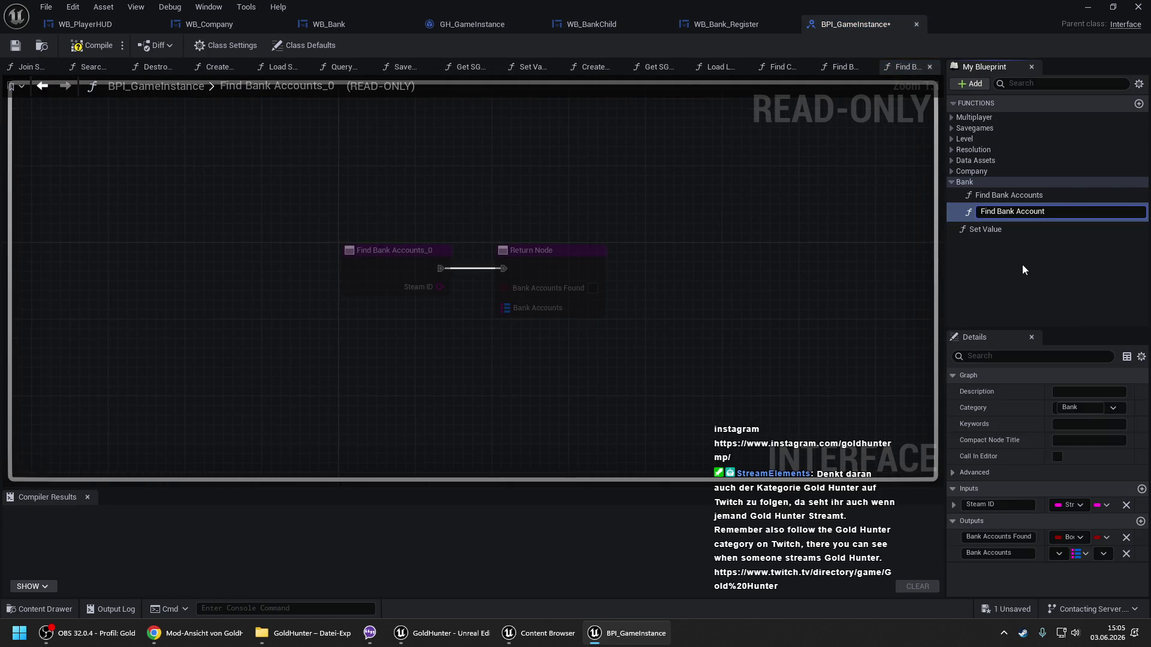
pyautogui.press('Return')
pyautogui.click(1010, 539)
pyautogui.press('Return')
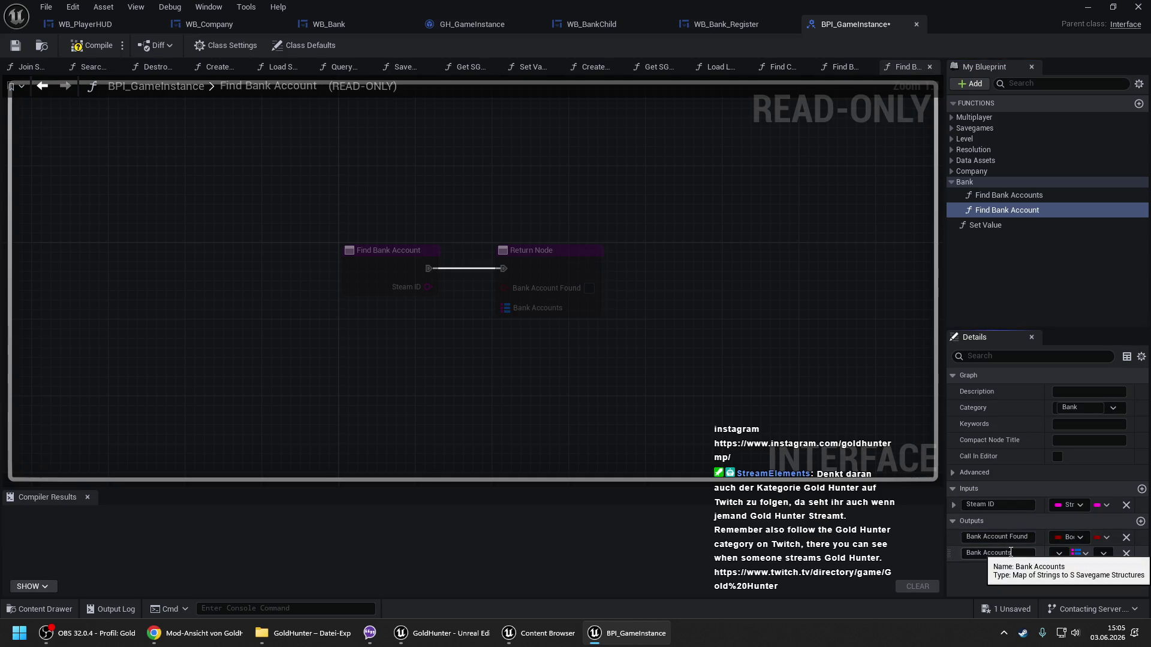
# Remove the Bank Accounts output from Find Bank Account and save the interface.
pyautogui.click(329, 24)
pyautogui.moveTo(983, 235)
pyautogui.mouseDown()
pyautogui.moveTo(881, 230)
pyautogui.moveTo(719, 192)
pyautogui.mouseUp()
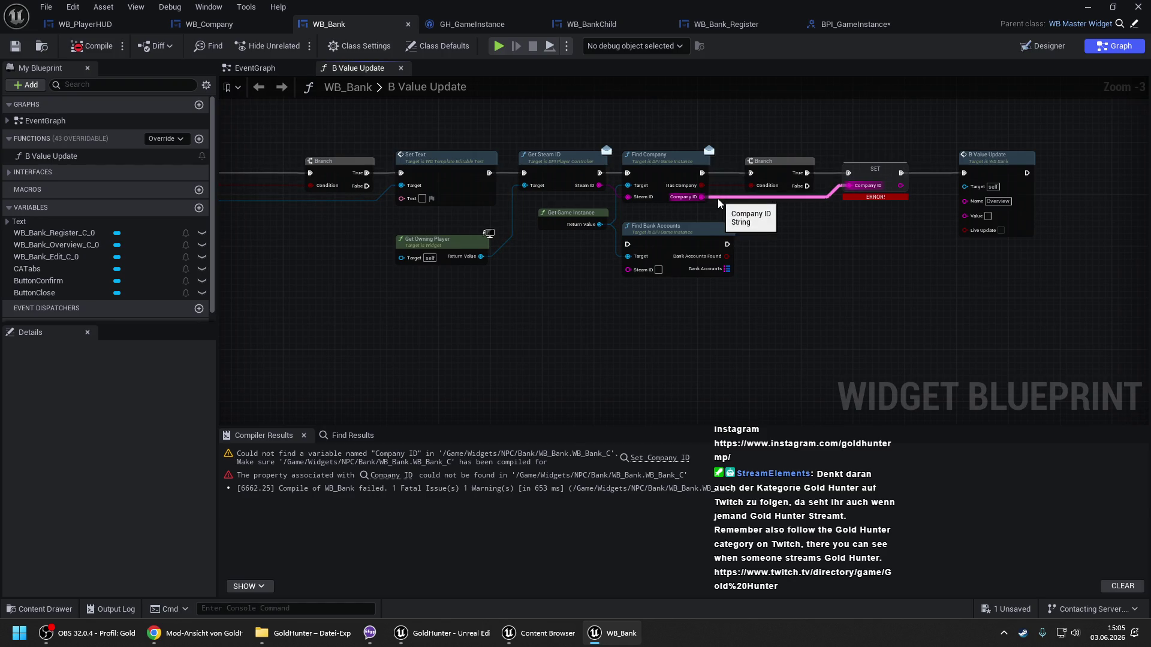
pyautogui.click(832, 25)
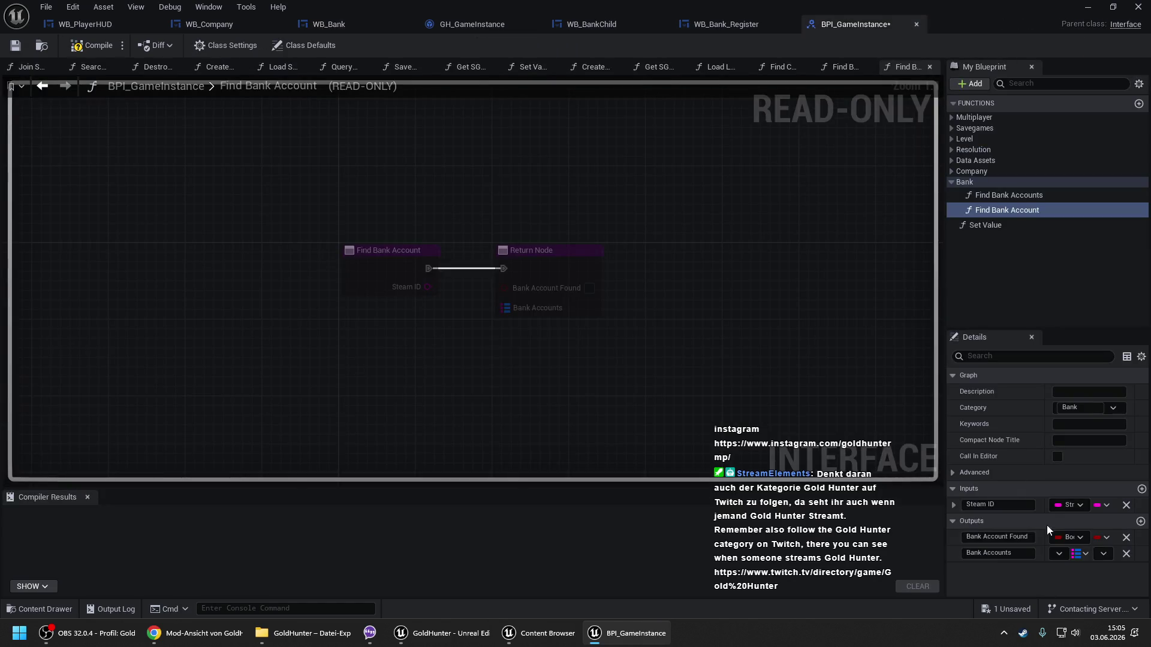
pyautogui.click(1126, 554)
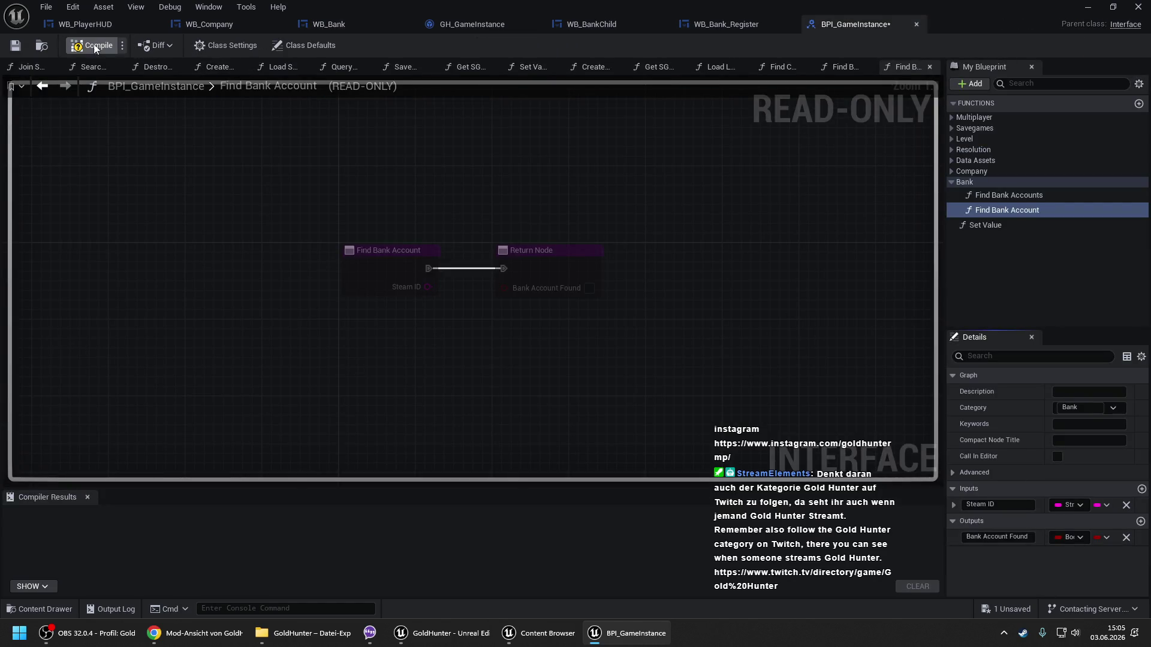
pyautogui.hotkey('ctrl', 's')
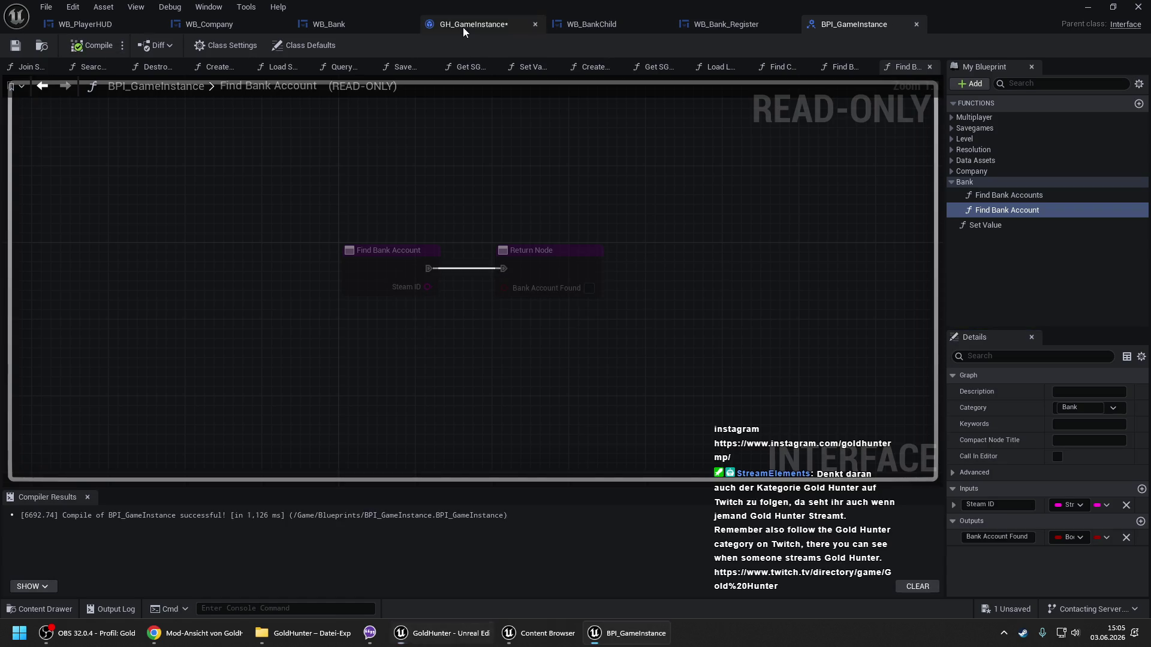
# Compile GH_GameInstance and select all nodes in the Find Bank Accounts graph.
pyautogui.click(463, 27)
pyautogui.click(90, 46)
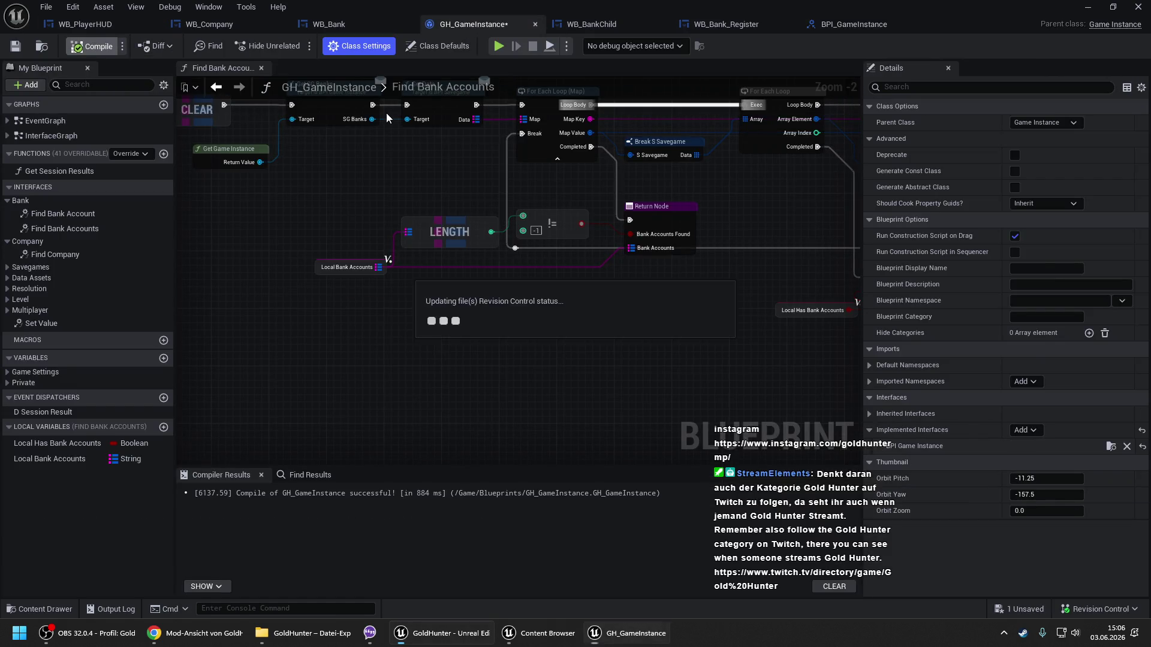
pyautogui.scroll(-2, 319, 161)
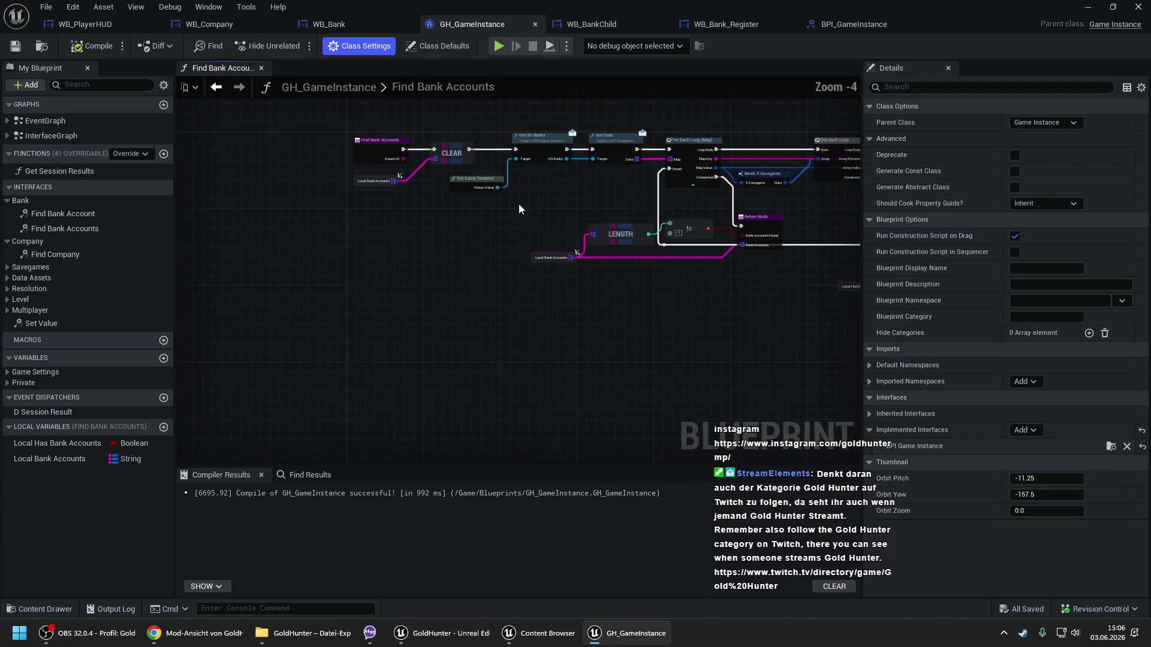
pyautogui.doubleClick(85, 228)
pyautogui.moveTo(321, 133); pyautogui.dragTo(773, 266)
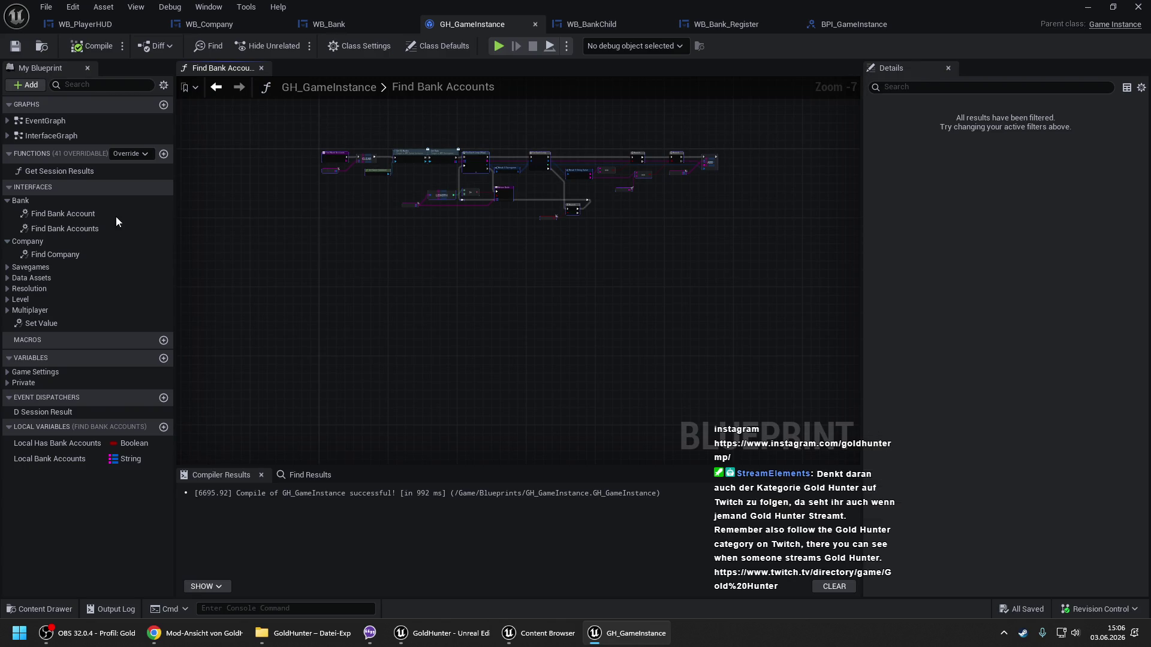
# Paste the nodes into Find Bank Account, delete CLEAR and Local Bank Accounts, and wire entry to Get SG Banks.
pyautogui.doubleClick(62, 214)
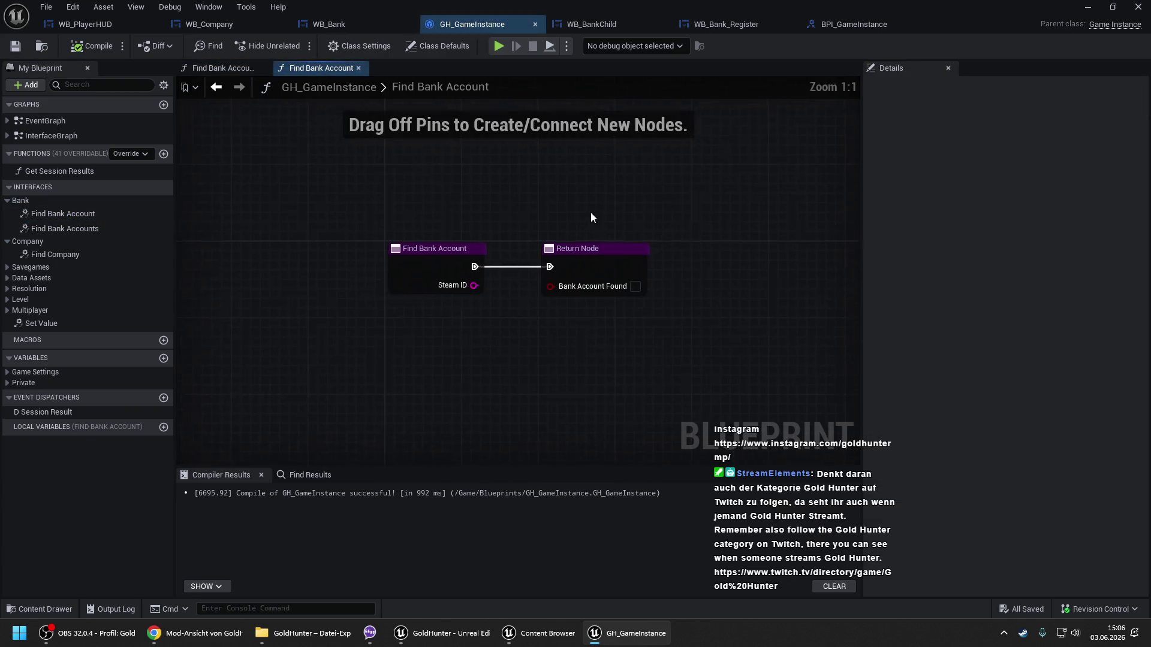
pyautogui.moveTo(481, 243); pyautogui.dragTo(517, 152)
pyautogui.moveTo(309, 254); pyautogui.dragTo(318, 260)
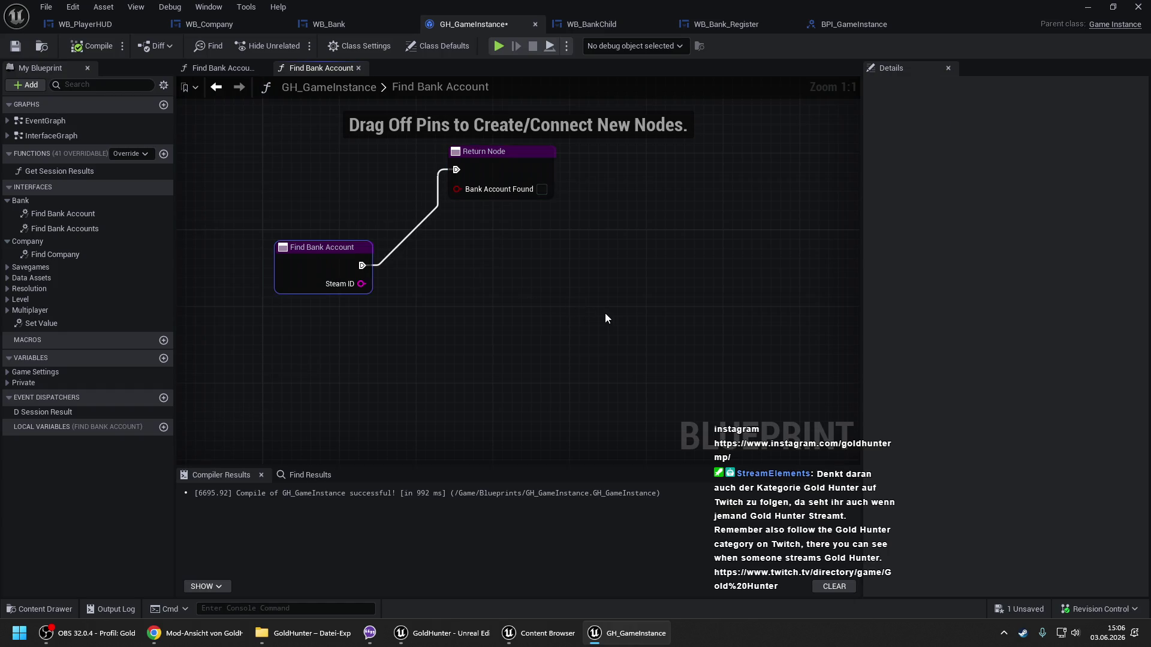
pyautogui.scroll(-3, 629, 240)
pyautogui.hotkey('ctrl', 'v')
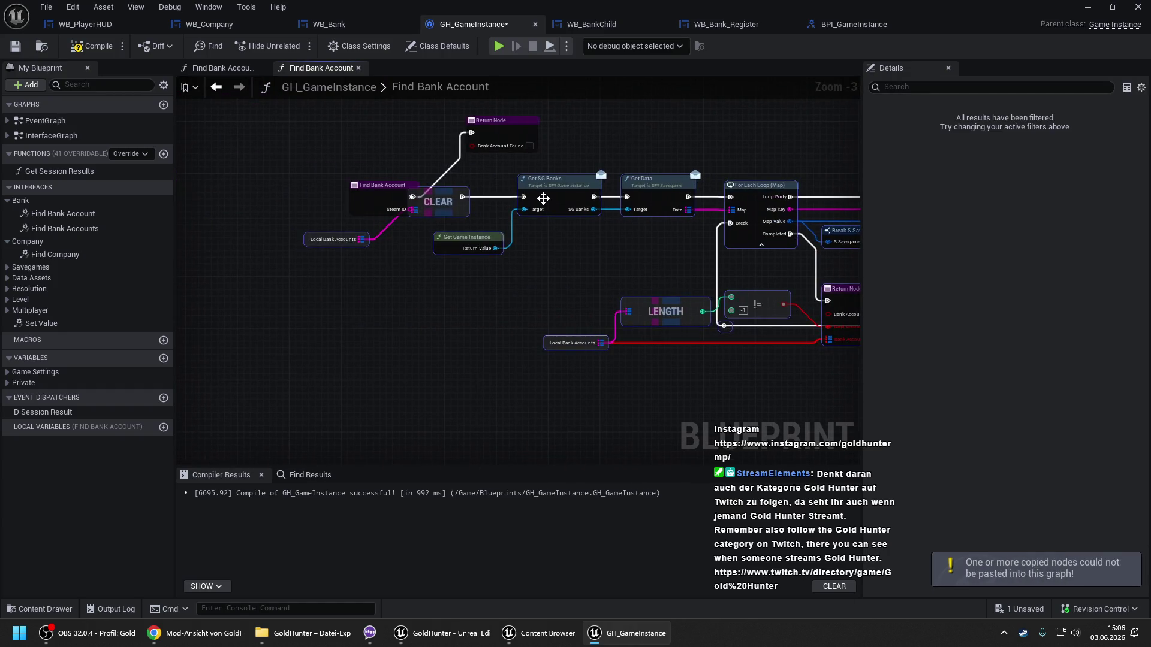
pyautogui.scroll(1, 503, 207)
pyautogui.click(509, 207)
pyautogui.press('Delete')
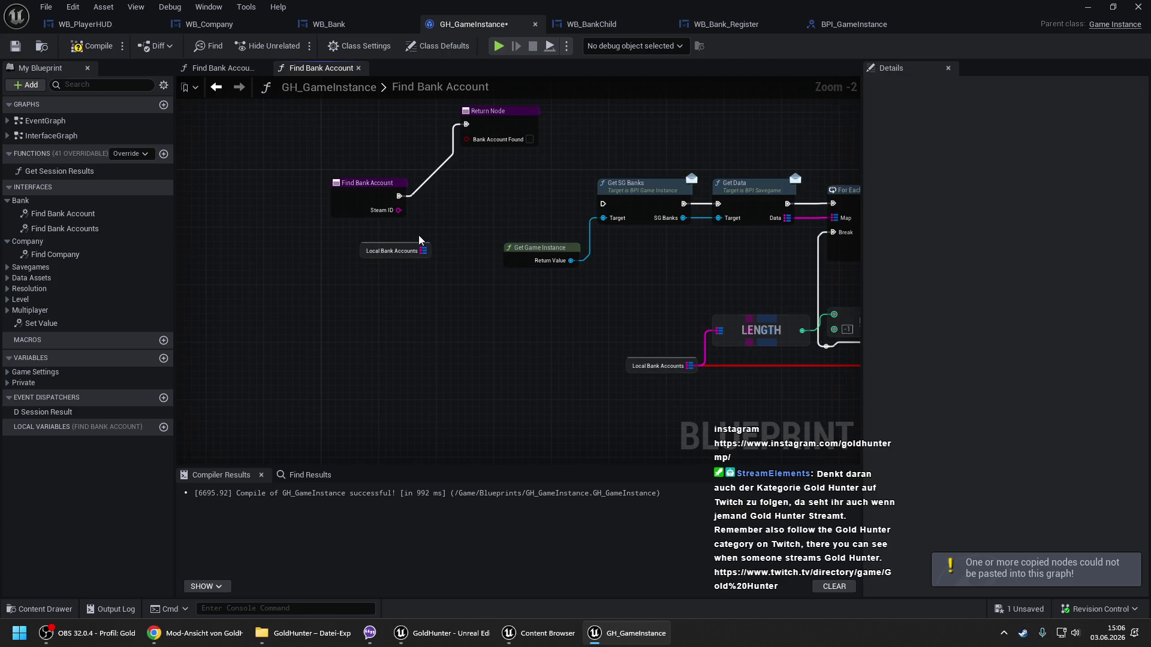
pyautogui.press('Delete')
pyautogui.moveTo(602, 204); pyautogui.dragTo(398, 196)
# Remove the LENGTH and != comparison nodes from the pasted loop.
pyautogui.scroll(-3, 274, 142)
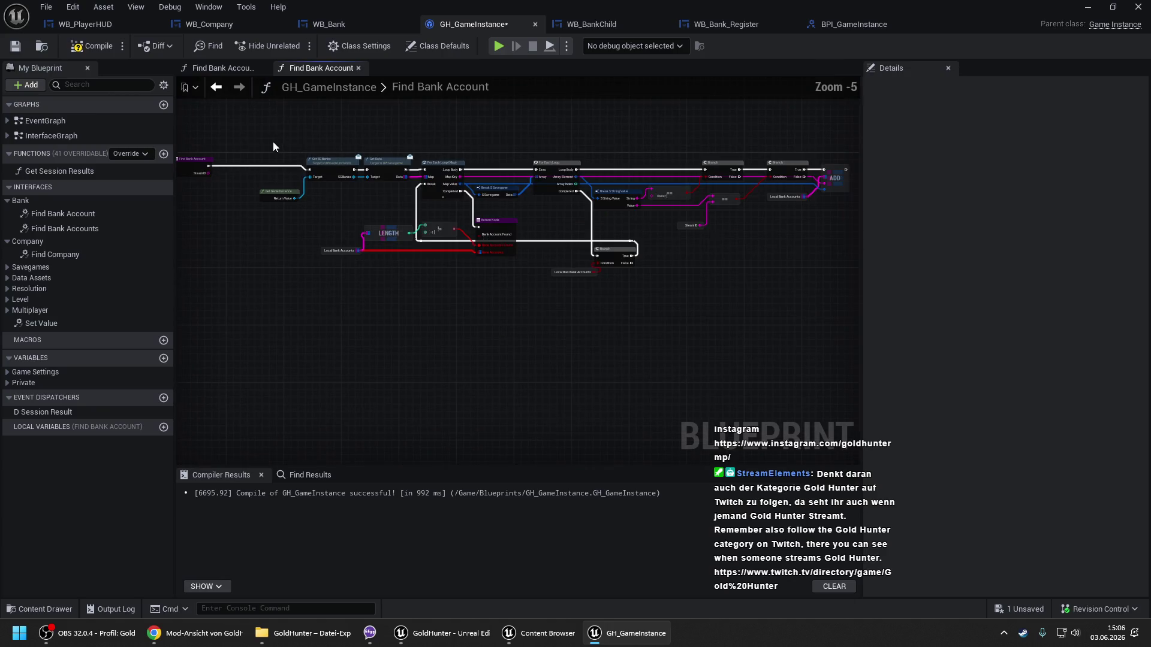
pyautogui.scroll(2, 473, 237)
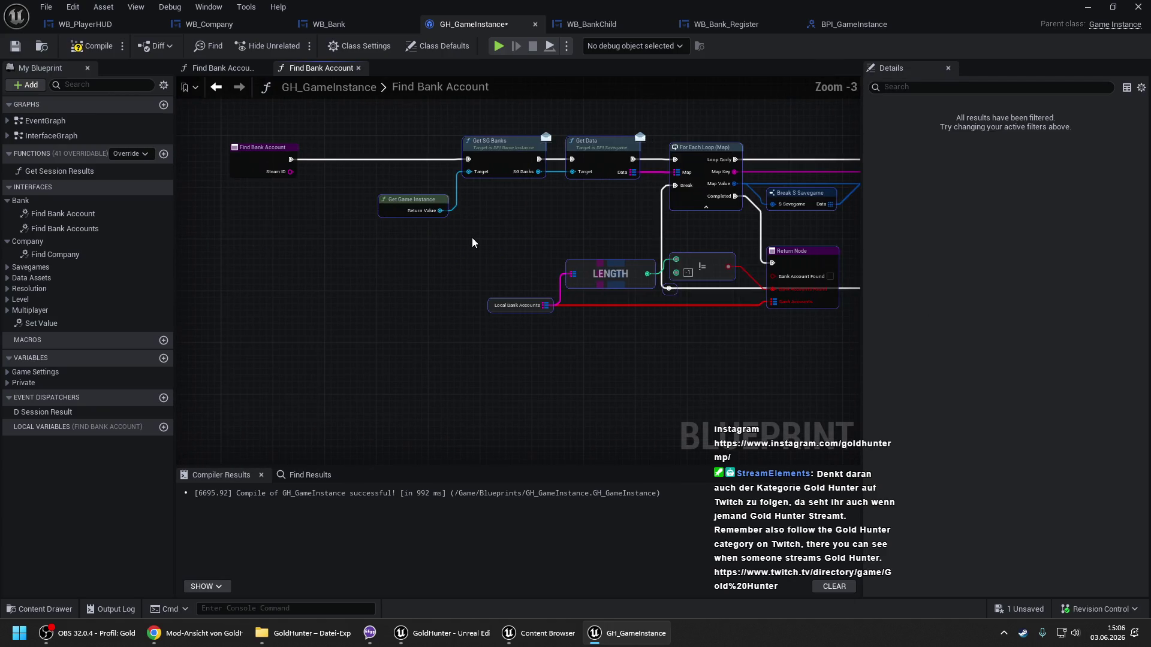
pyautogui.moveTo(472, 237)
pyautogui.mouseDown()
pyautogui.moveTo(469, 224)
pyautogui.moveTo(488, 232)
pyautogui.mouseUp()
pyautogui.click(616, 259)
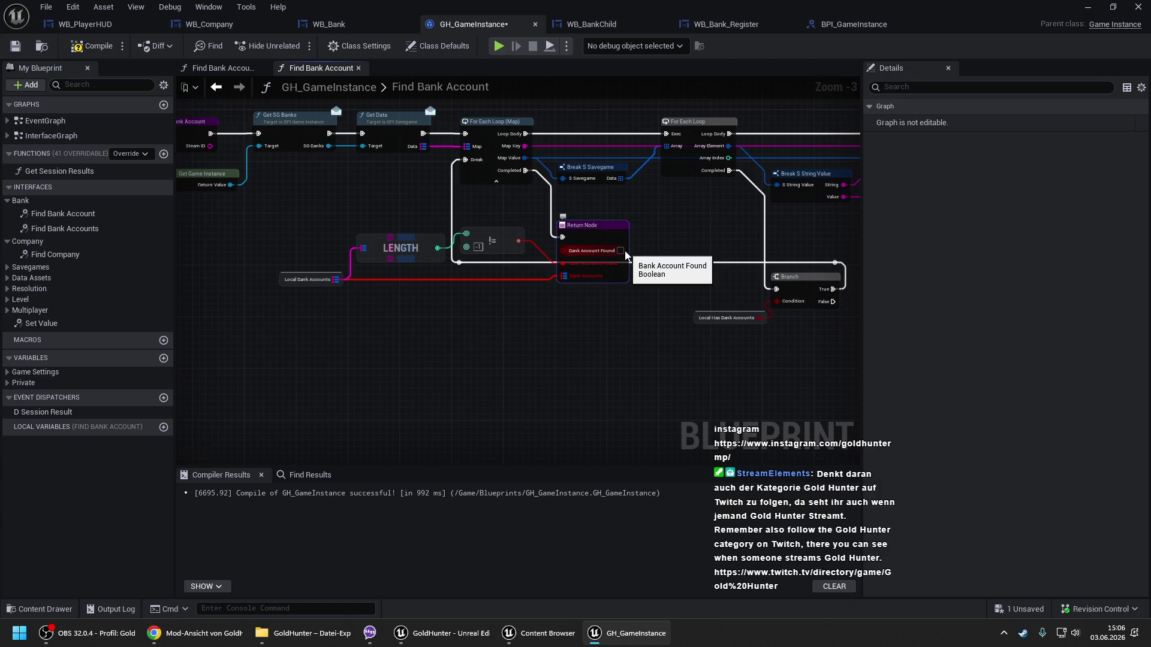
pyautogui.hotkey('ctrl', 'z')
pyautogui.hotkey('ctrl', 'z')
pyautogui.hotkey('ctrl', 'z')
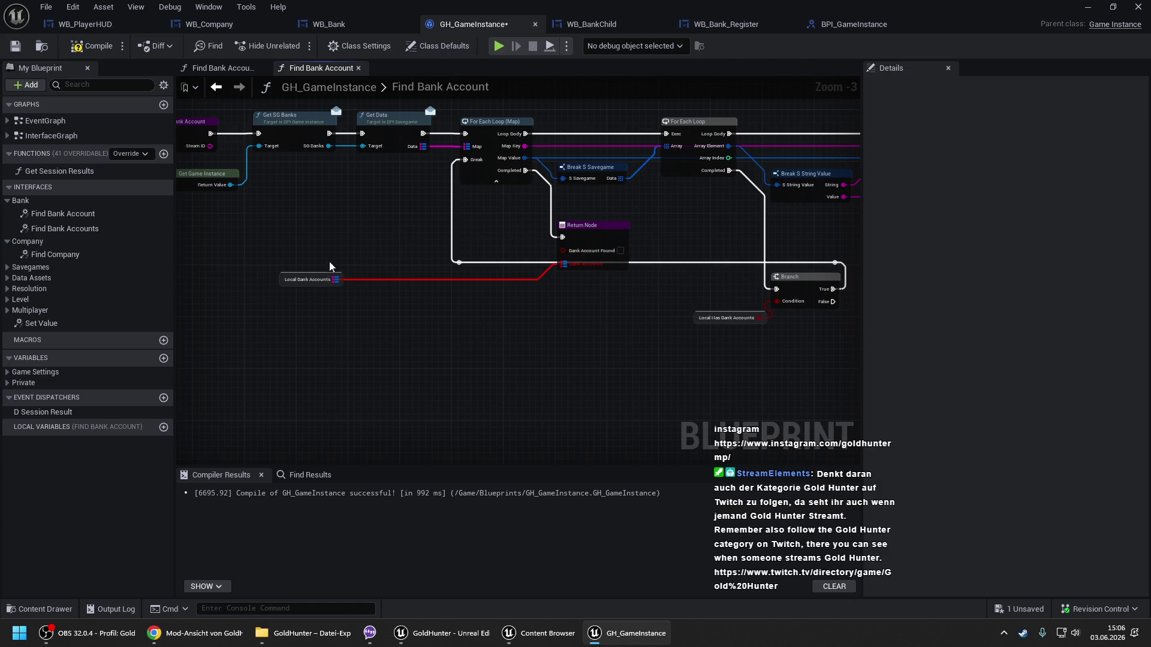
pyautogui.moveTo(509, 269); pyautogui.dragTo(311, 255)
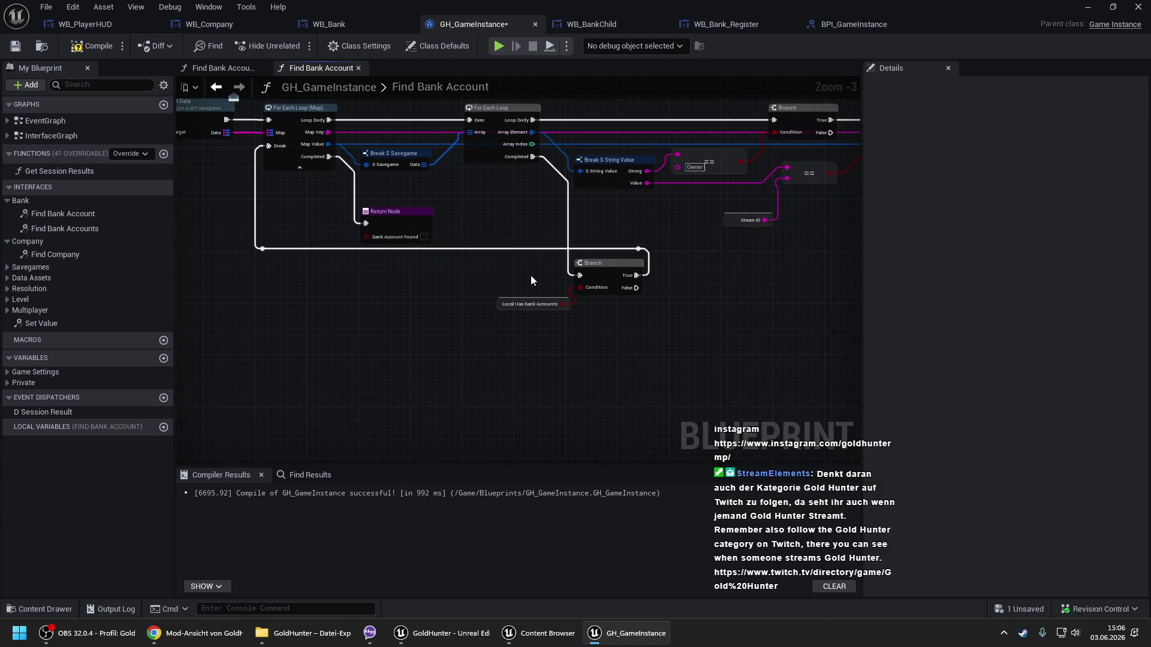
pyautogui.moveTo(530, 275); pyautogui.dragTo(523, 199)
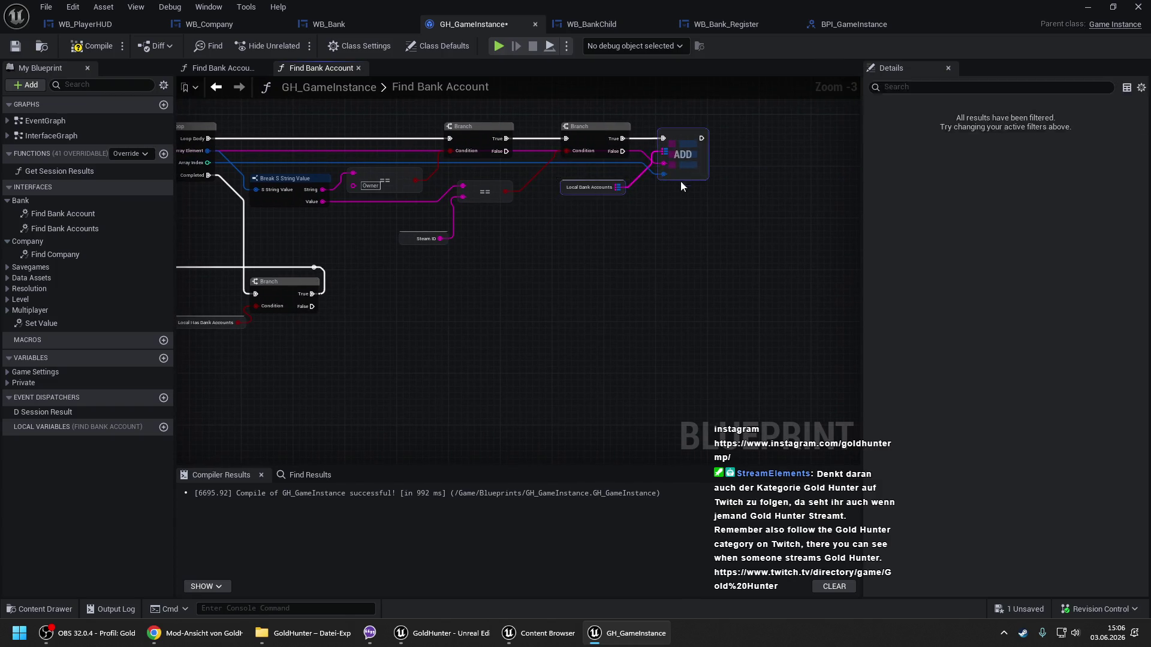
pyautogui.moveTo(686, 151); pyautogui.dragTo(786, 214)
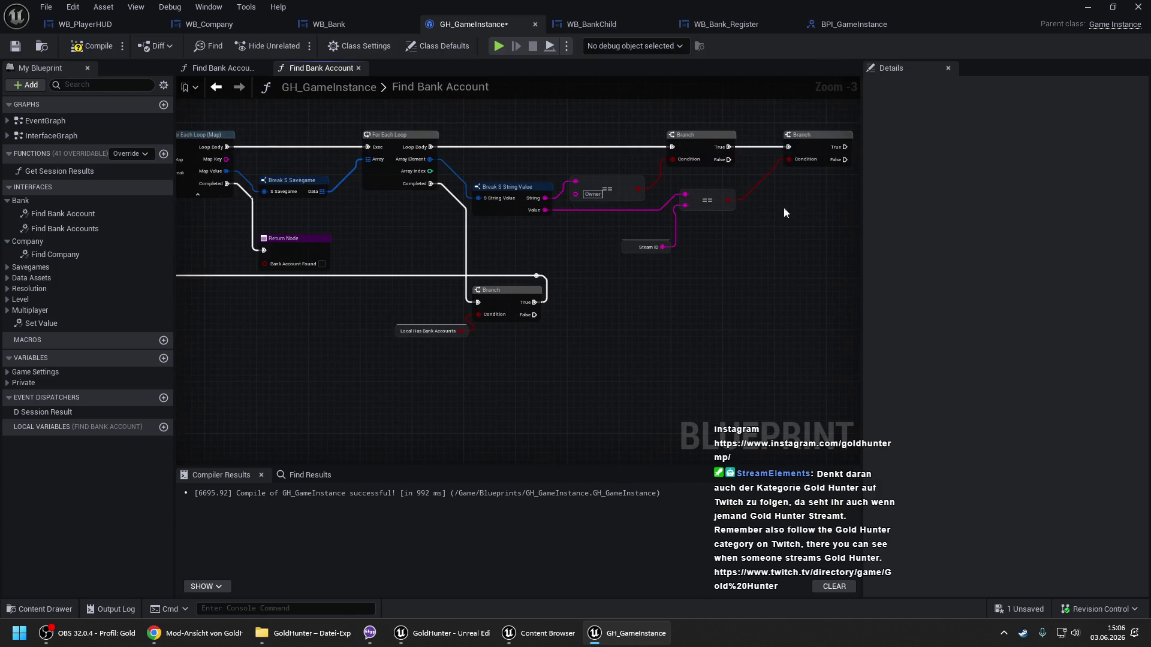
# Feed a new Get Steam ID getter into the == node's second input.
pyautogui.rightClick(631, 246)
pyautogui.moveTo(590, 235)
pyautogui.mouseDown()
pyautogui.moveTo(625, 231)
pyautogui.moveTo(594, 227)
pyautogui.mouseUp()
pyautogui.moveTo(713, 204)
pyautogui.mouseDown()
pyautogui.moveTo(636, 348)
pyautogui.moveTo(631, 286)
pyautogui.mouseUp()
pyautogui.write('get steam id')
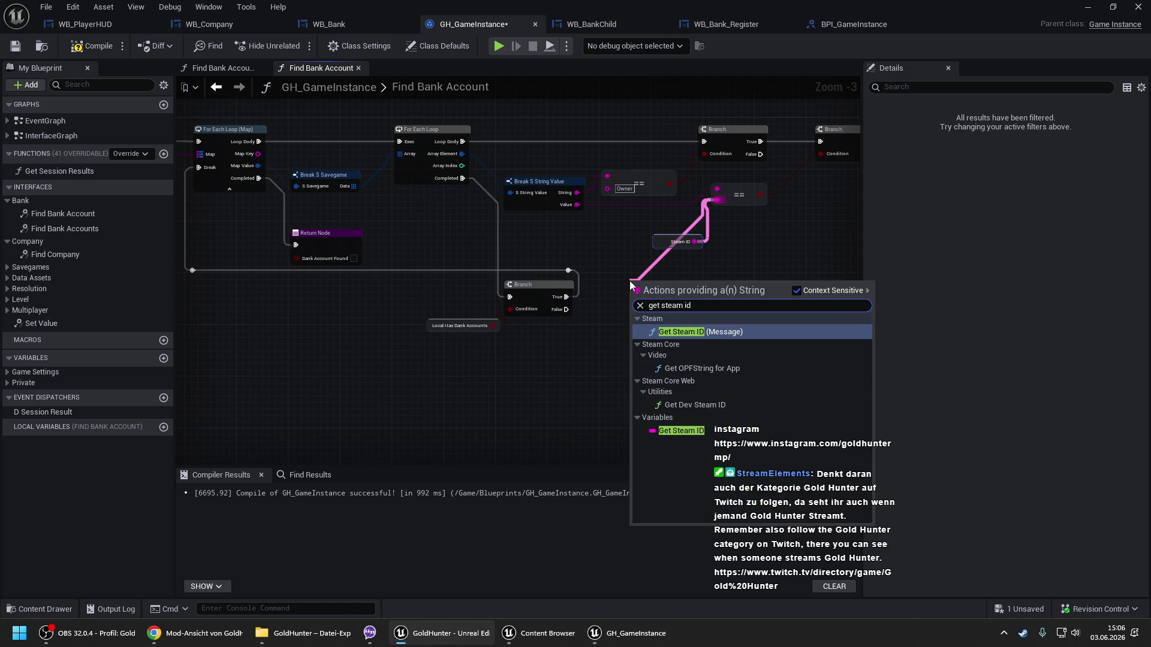
pyautogui.press('Down')
pyautogui.press('Down')
pyautogui.press('Down')
pyautogui.press('Return')
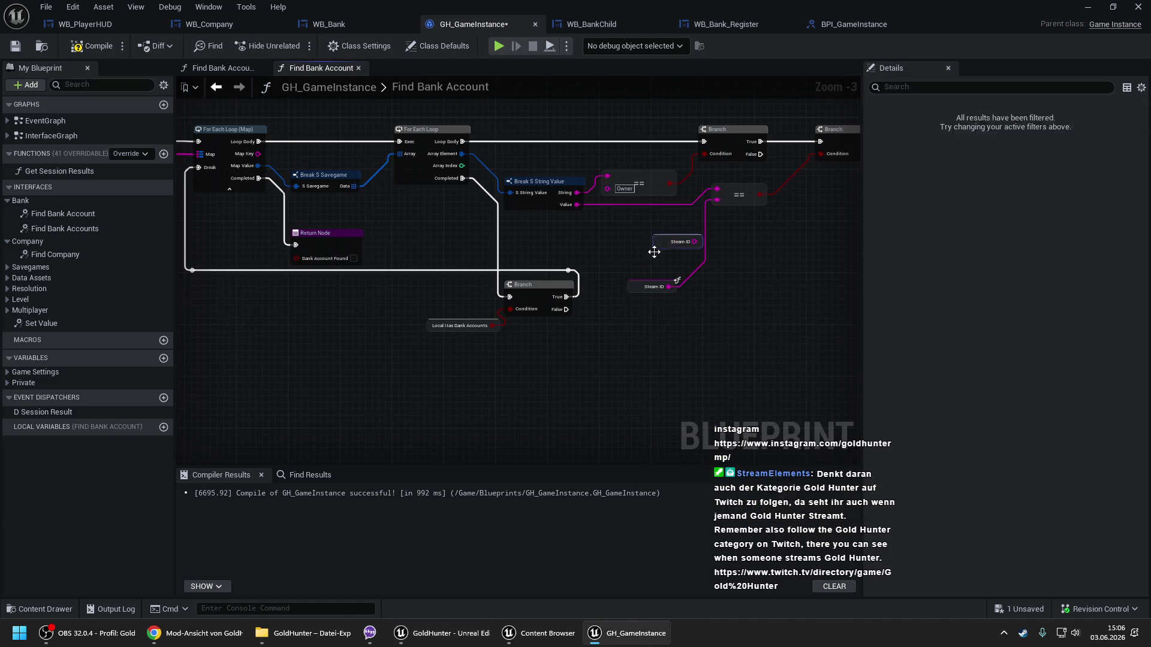
pyautogui.moveTo(638, 288); pyautogui.dragTo(642, 227)
pyautogui.click(742, 250)
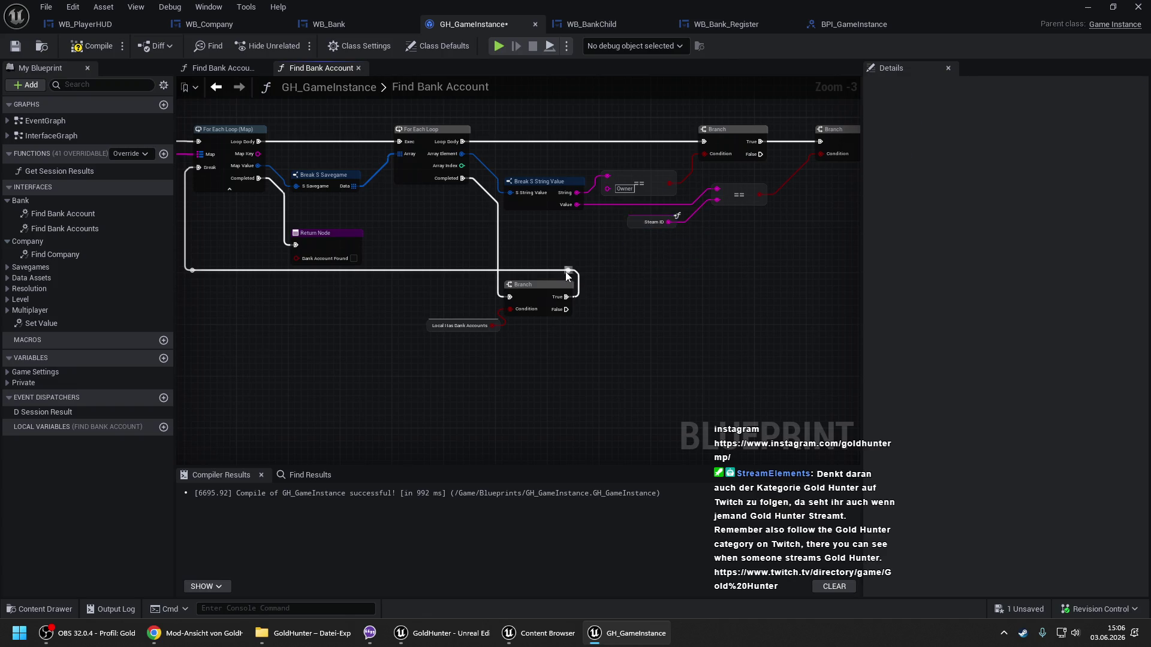
pyautogui.moveTo(569, 273); pyautogui.dragTo(618, 267)
pyautogui.rightClick(481, 323)
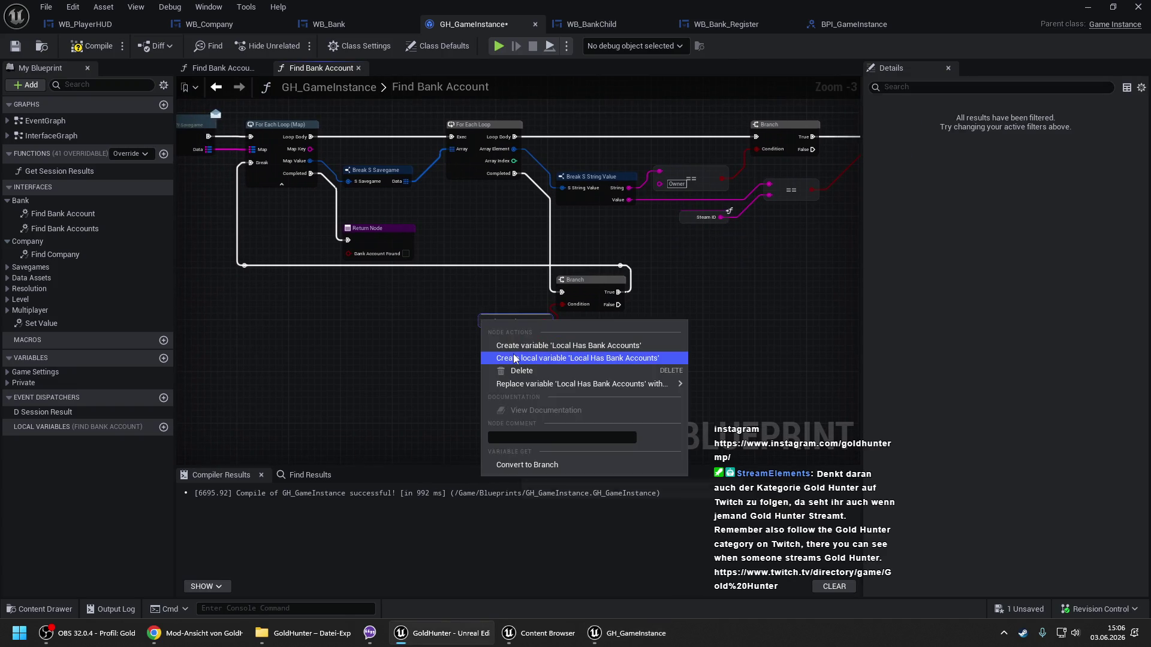
# Make Local Has Bank Accounts a local variable renamed Local Found Bank Account.
pyautogui.click(528, 358)
pyautogui.click(1092, 123)
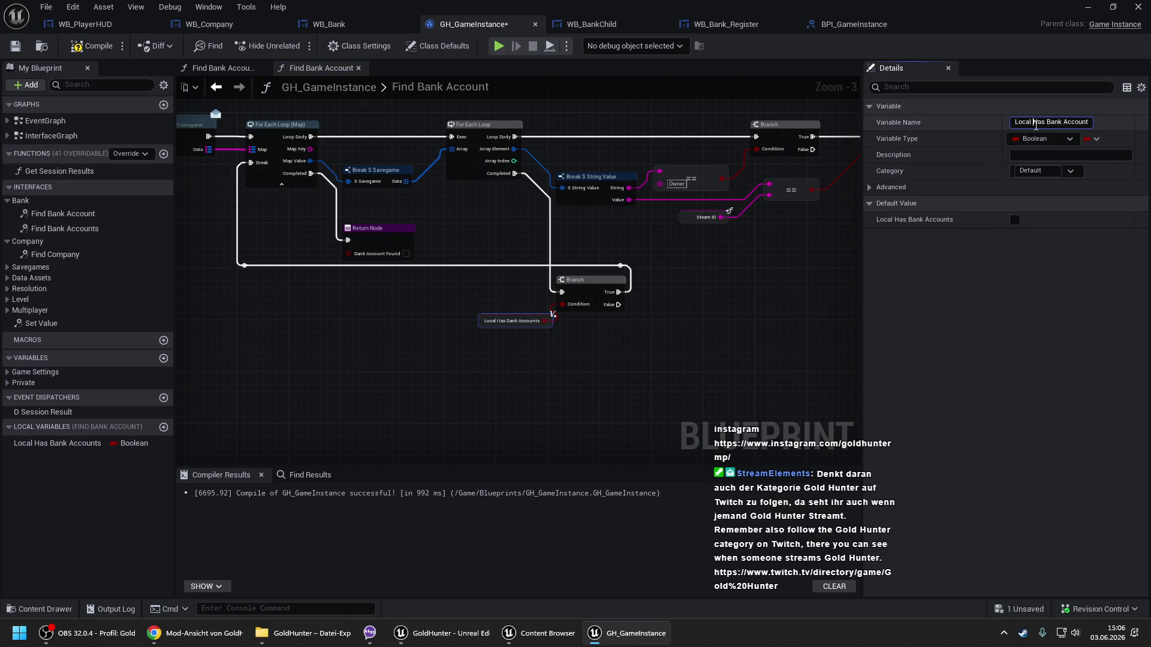
pyautogui.doubleClick(1036, 123)
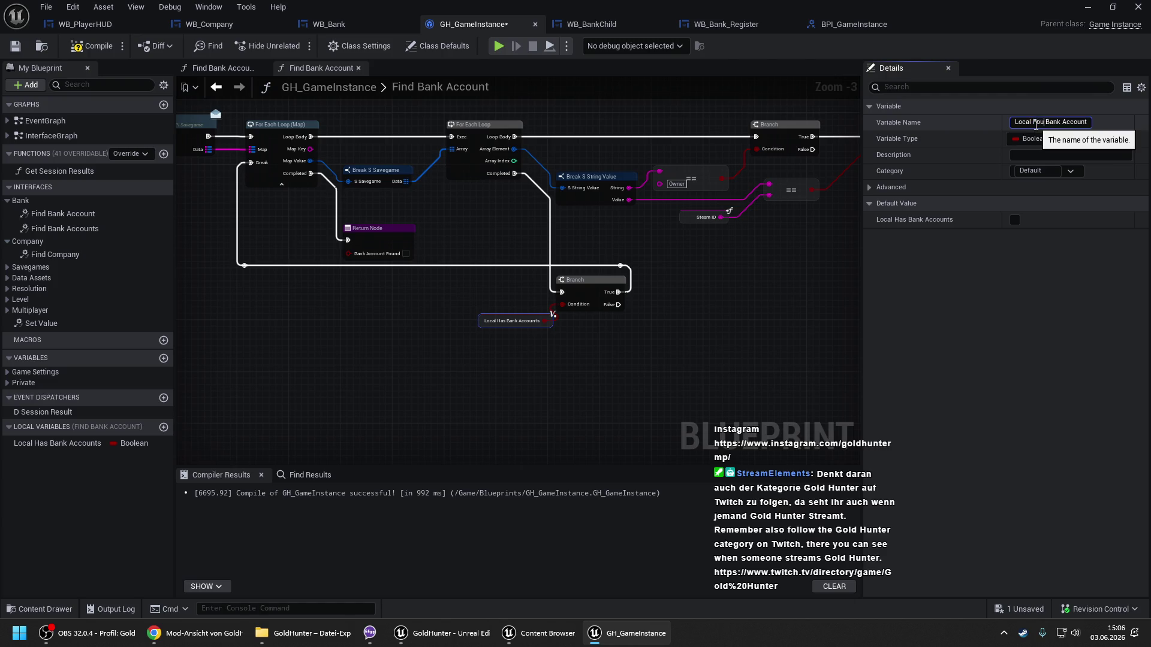
pyautogui.write('nd')
pyautogui.press('Return')
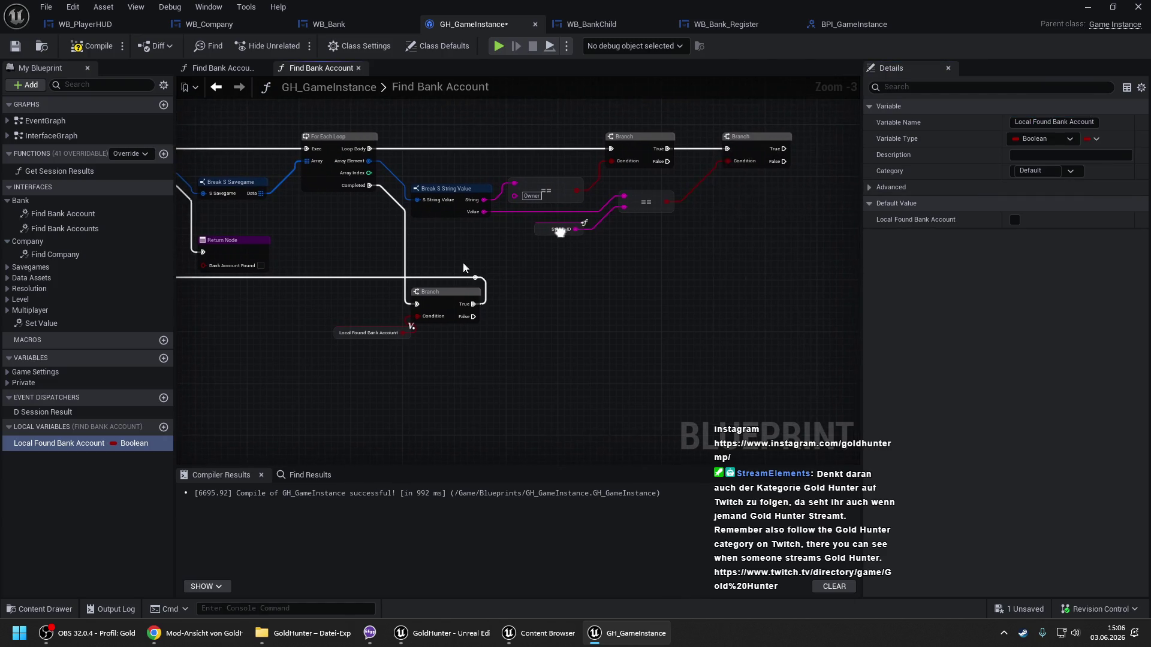
pyautogui.click(358, 369)
# Set Local Found Bank Account to true after the second Branch's True output.
pyautogui.moveTo(120, 442)
pyautogui.mouseDown()
pyautogui.moveTo(735, 254)
pyautogui.moveTo(787, 176)
pyautogui.mouseUp()
pyautogui.click(834, 210)
pyautogui.scroll(2, 619, 190)
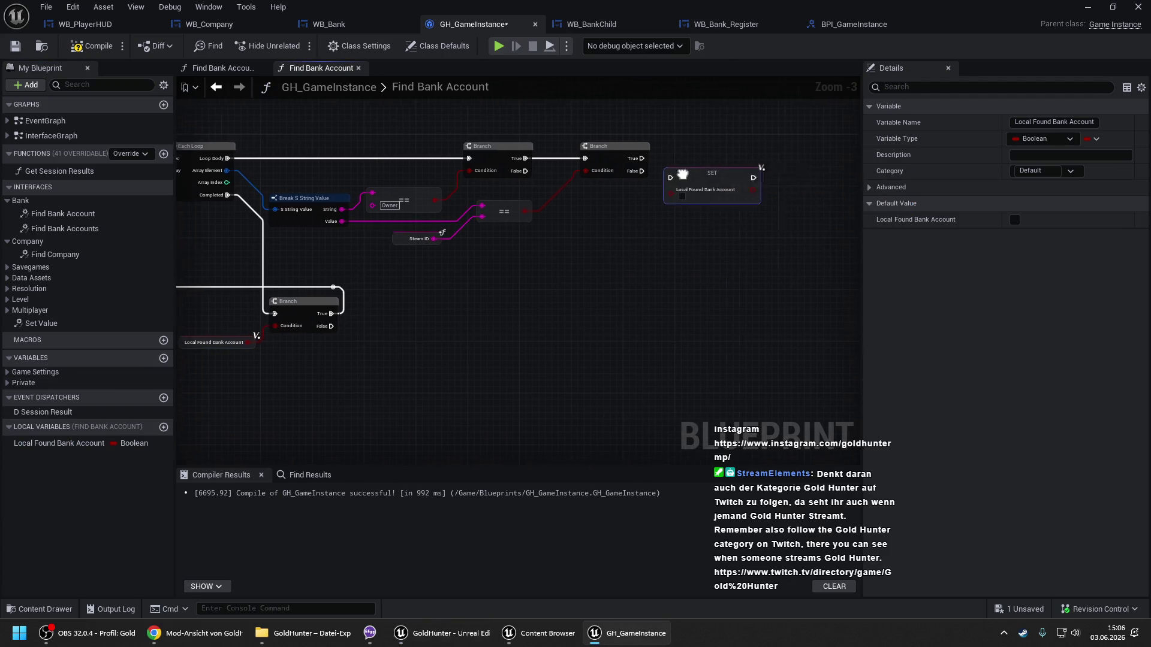
pyautogui.moveTo(618, 188); pyautogui.dragTo(576, 160)
pyautogui.moveTo(662, 193)
pyautogui.mouseDown()
pyautogui.moveTo(686, 159)
pyautogui.moveTo(684, 169)
pyautogui.mouseUp()
pyautogui.click(652, 186)
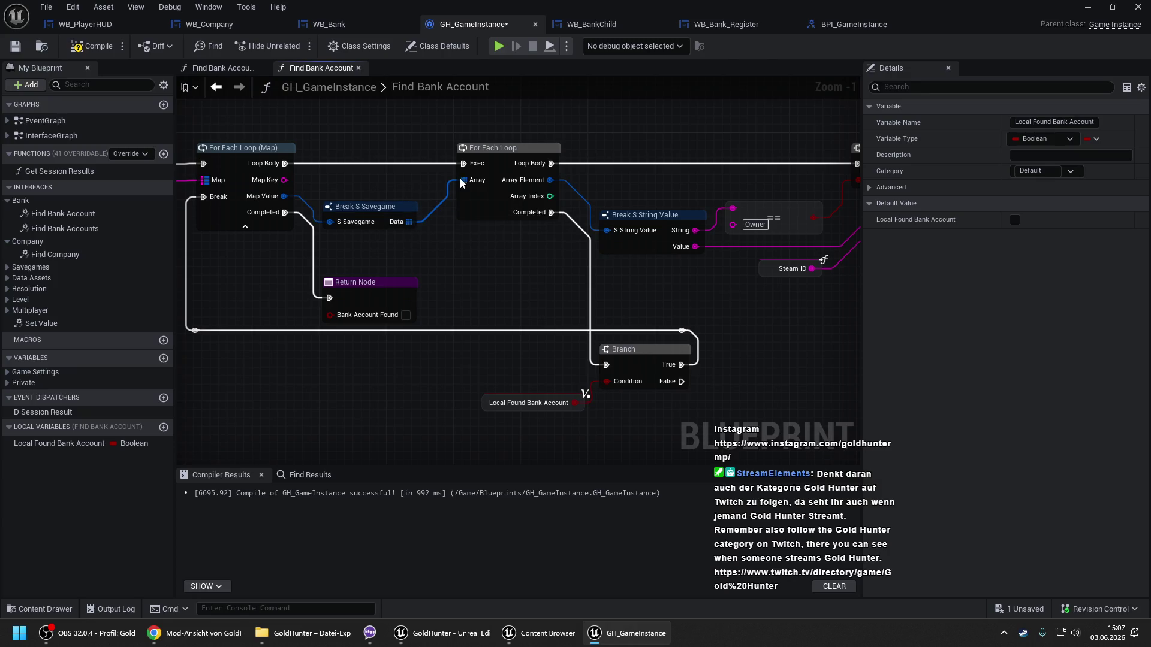
# Add a For Each Loop with Break off the Data wire.
pyautogui.moveTo(460, 183)
pyautogui.mouseDown()
pyautogui.moveTo(474, 240)
pyautogui.moveTo(289, 167)
pyautogui.mouseUp()
pyautogui.write('for')
pyautogui.click(551, 323)
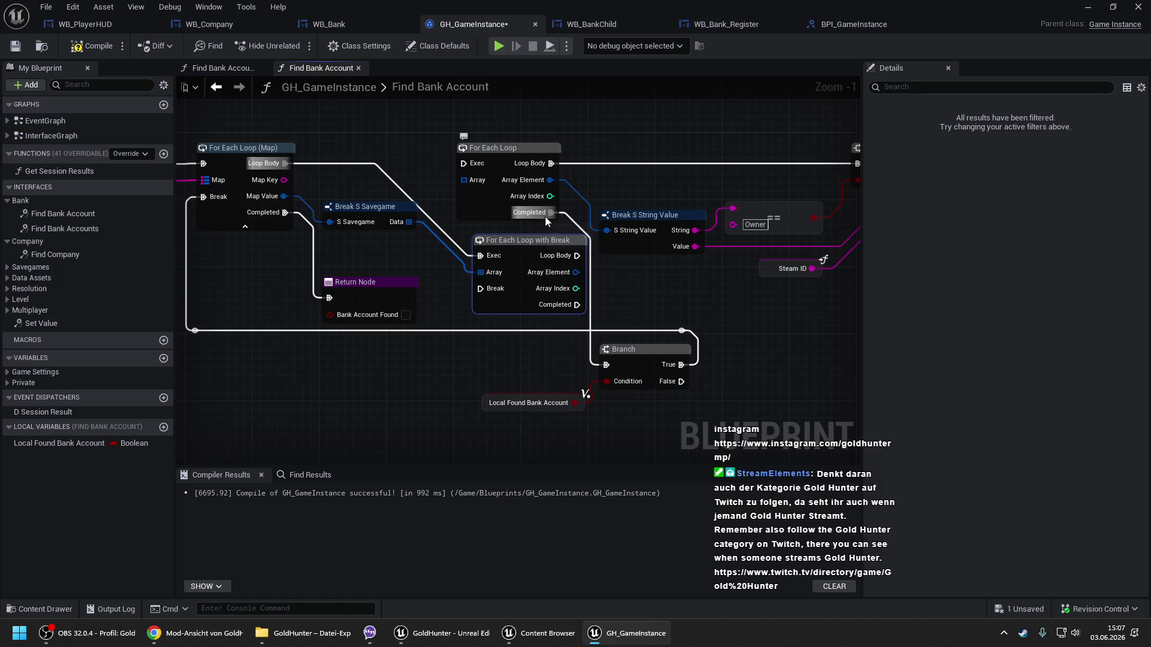
# Move the Branch, Array Element and Loop Body wires to the new loop and delete the old For Each Loop.
pyautogui.moveTo(545, 213)
pyautogui.mouseDown()
pyautogui.moveTo(585, 321)
pyautogui.moveTo(577, 304)
pyautogui.mouseUp()
pyautogui.moveTo(550, 180); pyautogui.dragTo(575, 273)
pyautogui.moveTo(546, 164)
pyautogui.mouseDown()
pyautogui.moveTo(579, 254)
pyautogui.moveTo(519, 198)
pyautogui.mouseUp()
pyautogui.click(509, 147)
pyautogui.press('Delete')
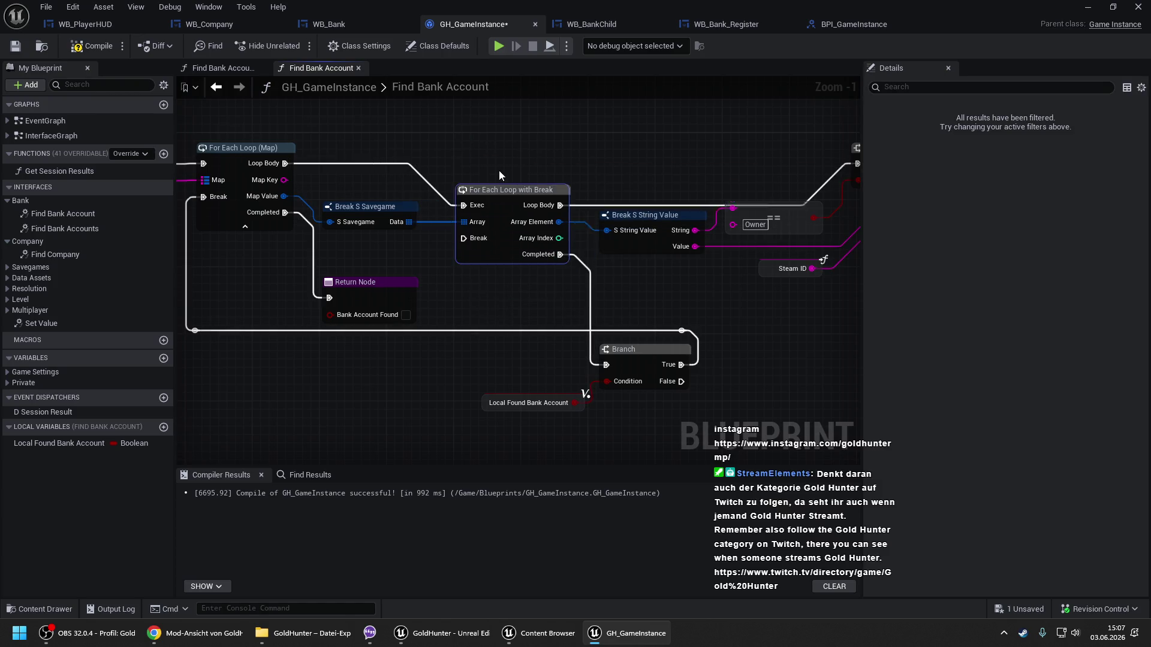
pyautogui.press('q')
pyautogui.scroll(-2, 389, 216)
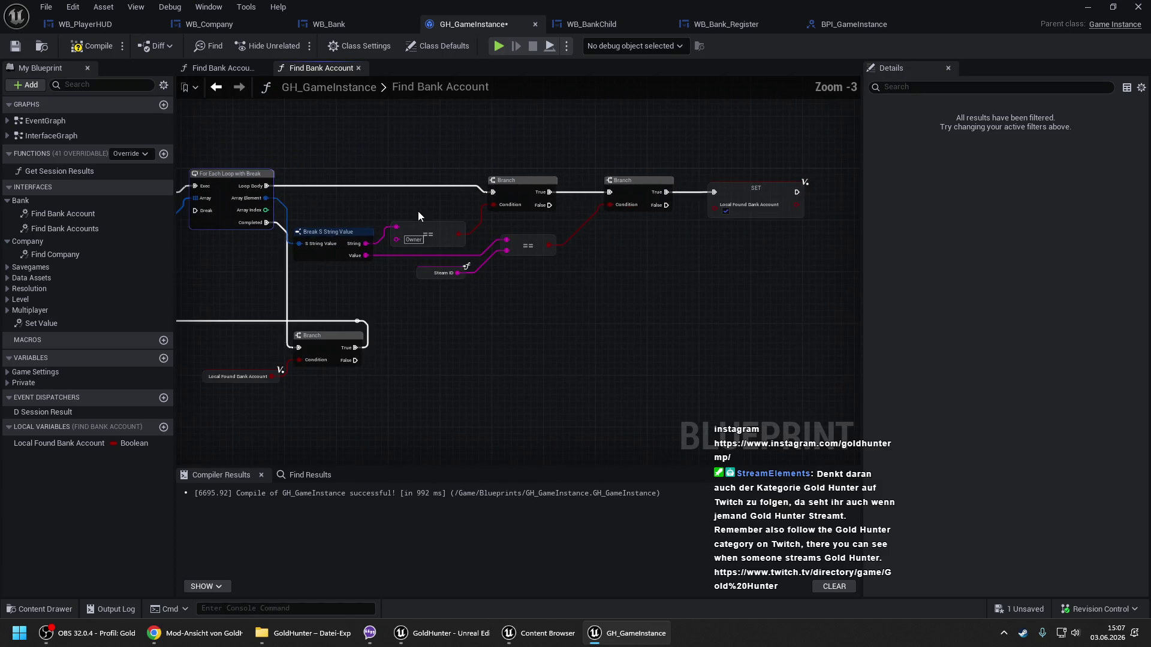
# Connect SET to the loop's Break through reroute points along the top, then save all.
pyautogui.moveTo(795, 192)
pyautogui.mouseDown()
pyautogui.moveTo(185, 199)
pyautogui.moveTo(325, 214)
pyautogui.mouseUp()
pyautogui.click(443, 207)
pyautogui.doubleClick(444, 204)
pyautogui.moveTo(447, 203)
pyautogui.mouseDown()
pyautogui.moveTo(423, 160)
pyautogui.moveTo(305, 159)
pyautogui.mouseUp()
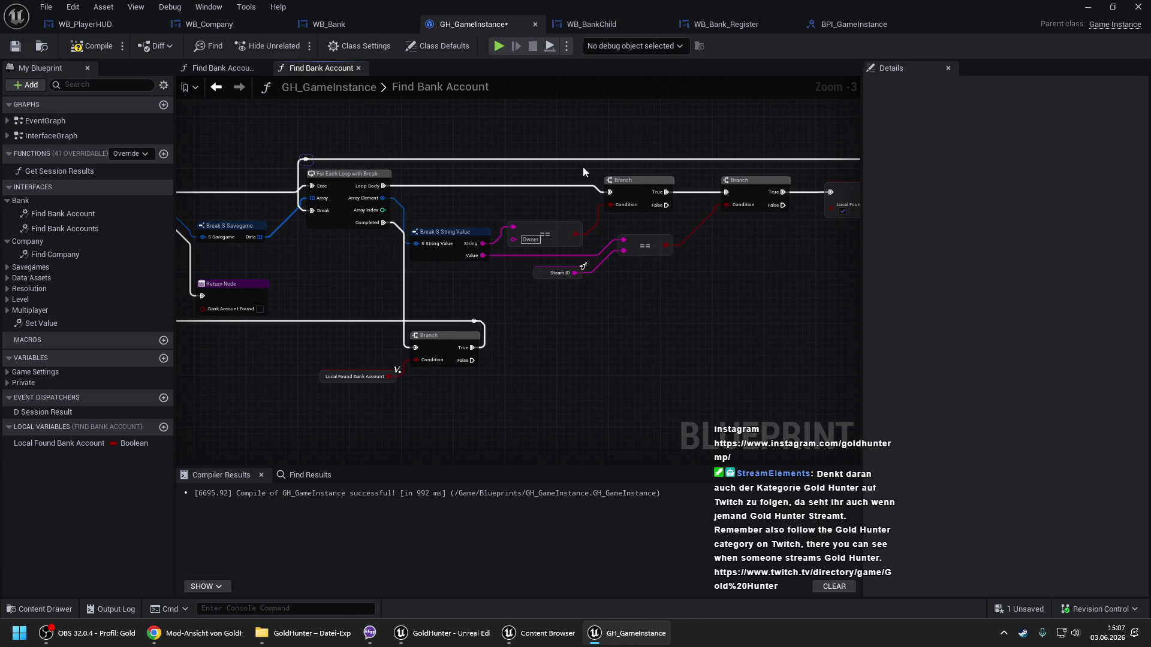
pyautogui.moveTo(584, 167); pyautogui.dragTo(316, 164)
pyautogui.doubleClick(548, 156)
pyautogui.moveTo(549, 156); pyautogui.dragTo(652, 162)
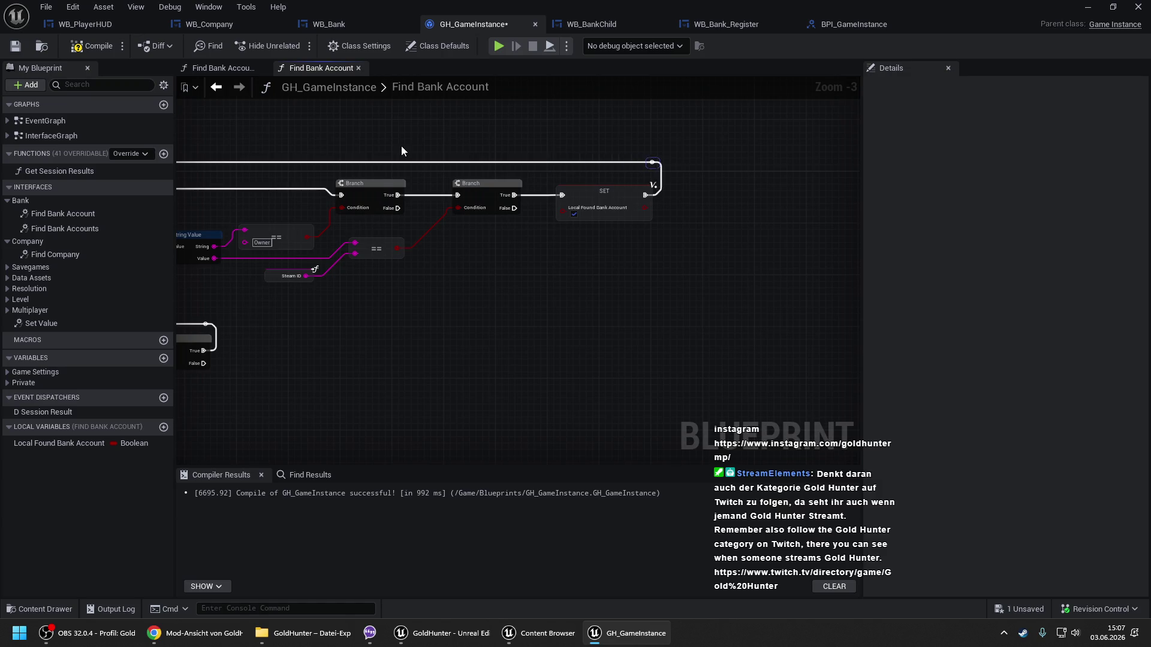
pyautogui.moveTo(401, 146); pyautogui.dragTo(764, 147)
pyautogui.hotkey('ctrl', 's')
# Wire Local Found Bank Account into the Return Node, then return to WB_Bank.
pyautogui.moveTo(411, 254); pyautogui.dragTo(618, 208)
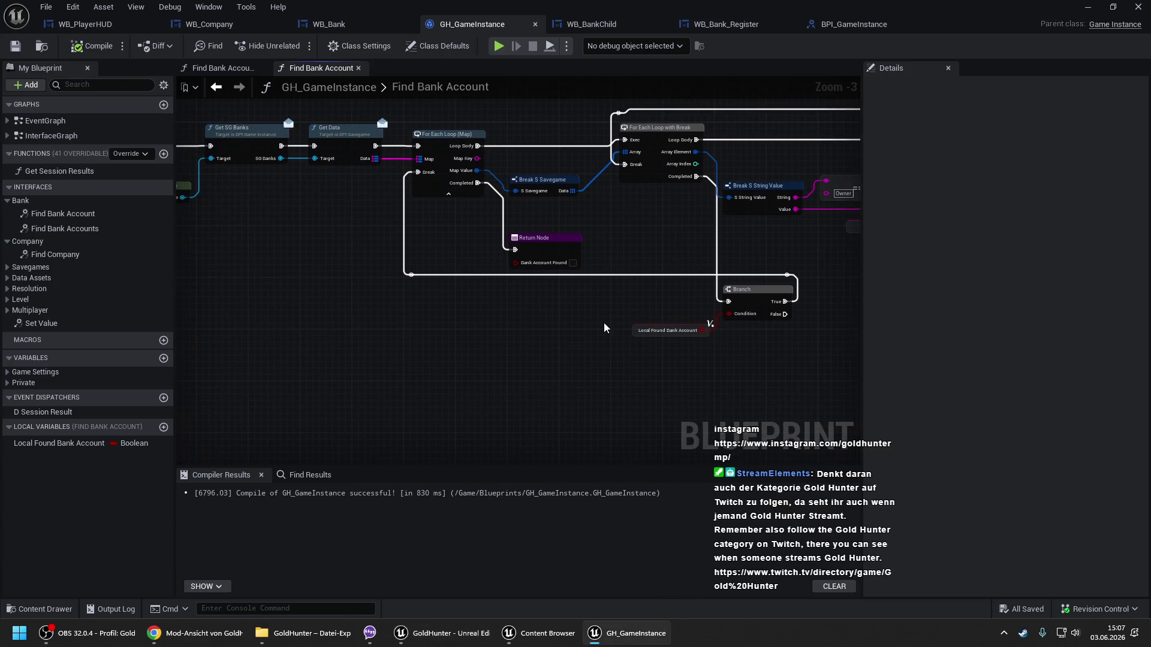
pyautogui.moveTo(60, 443)
pyautogui.mouseDown()
pyautogui.moveTo(528, 273)
pyautogui.moveTo(515, 262)
pyautogui.mouseUp()
pyautogui.moveTo(658, 248); pyautogui.dragTo(585, 246)
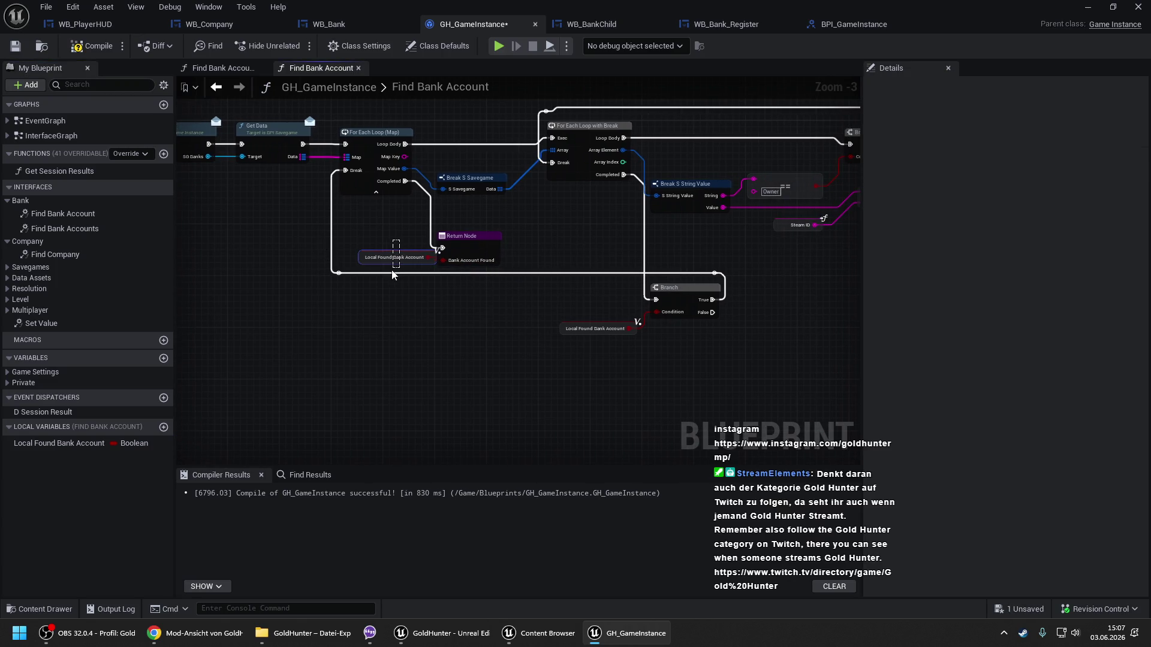
pyautogui.moveTo(707, 167)
pyautogui.mouseDown()
pyautogui.moveTo(472, 195)
pyautogui.moveTo(511, 189)
pyautogui.mouseUp()
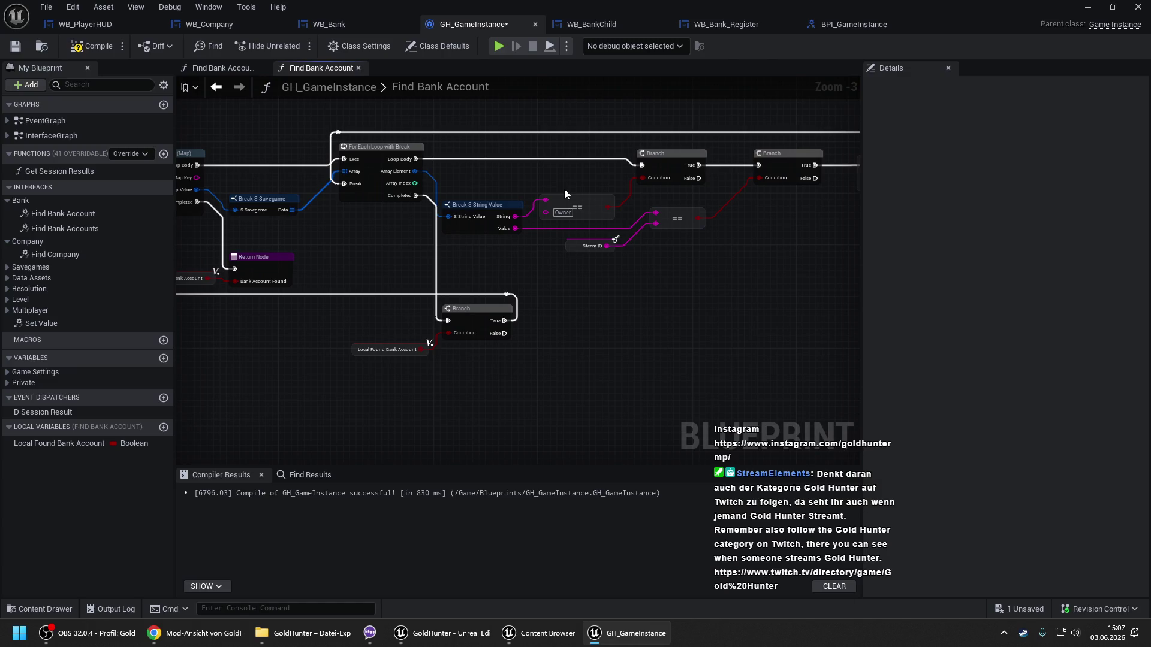
pyautogui.click(351, 24)
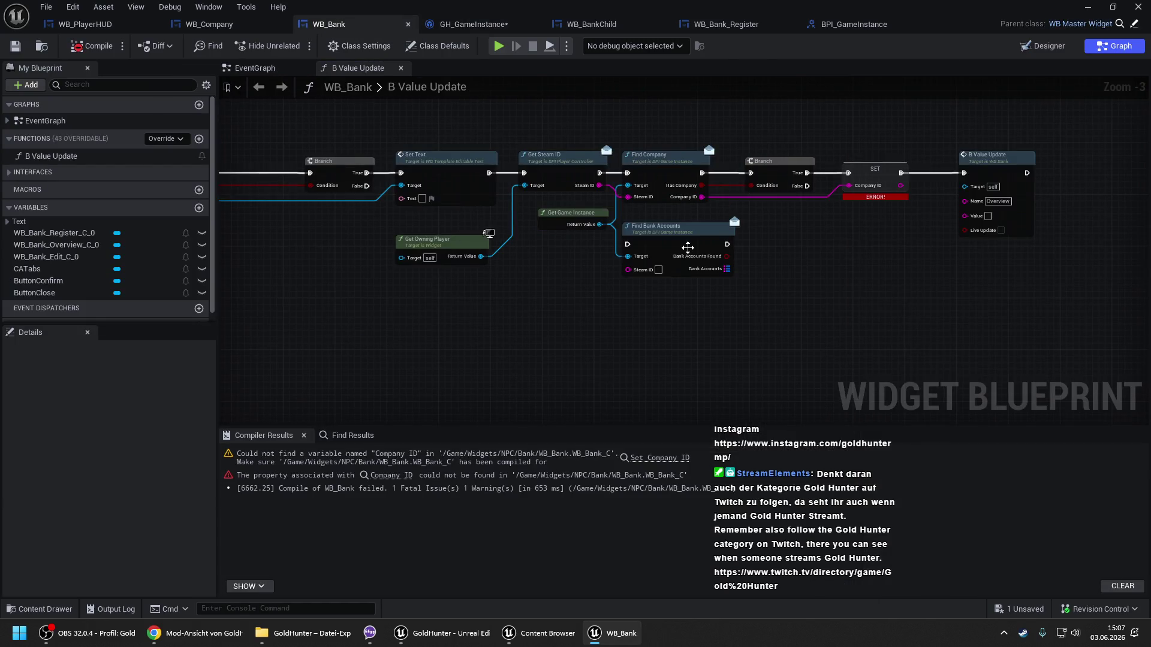
# Add a Find Bank Account call from the game instance and delete the old Find Bank Accounts node.
pyautogui.moveTo(688, 248); pyautogui.dragTo(592, 246)
pyautogui.moveTo(504, 223); pyautogui.dragTo(539, 301)
pyautogui.write('find ban')
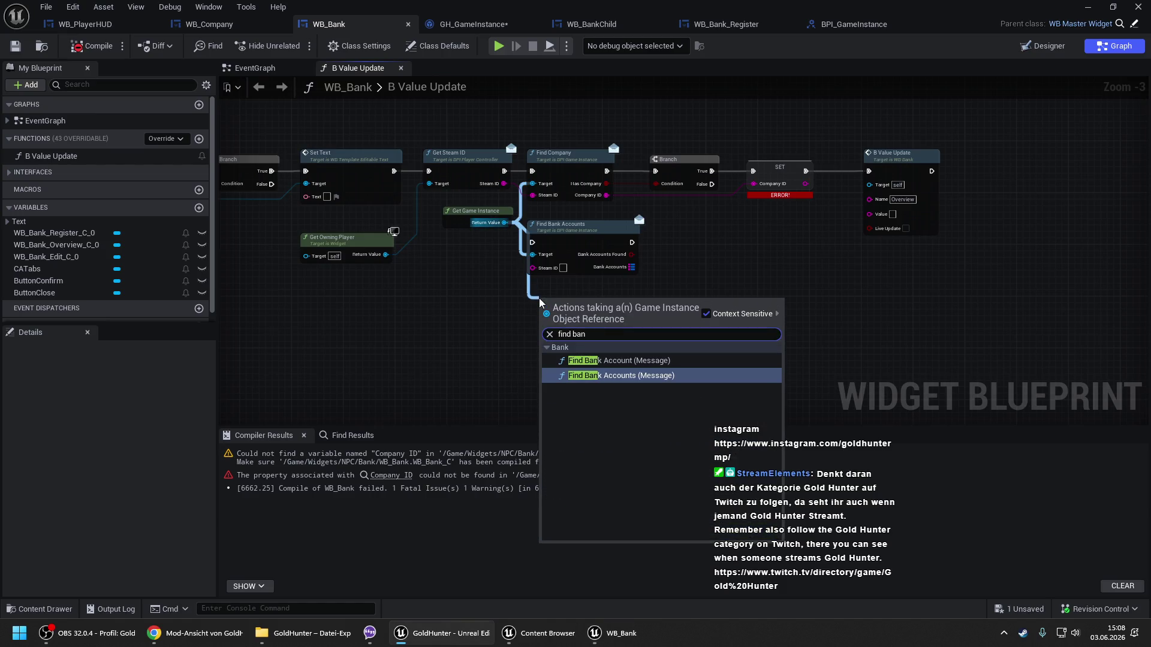
pyautogui.click(599, 360)
pyautogui.click(591, 243)
pyautogui.press('Delete')
pyautogui.moveTo(585, 307); pyautogui.dragTo(578, 235)
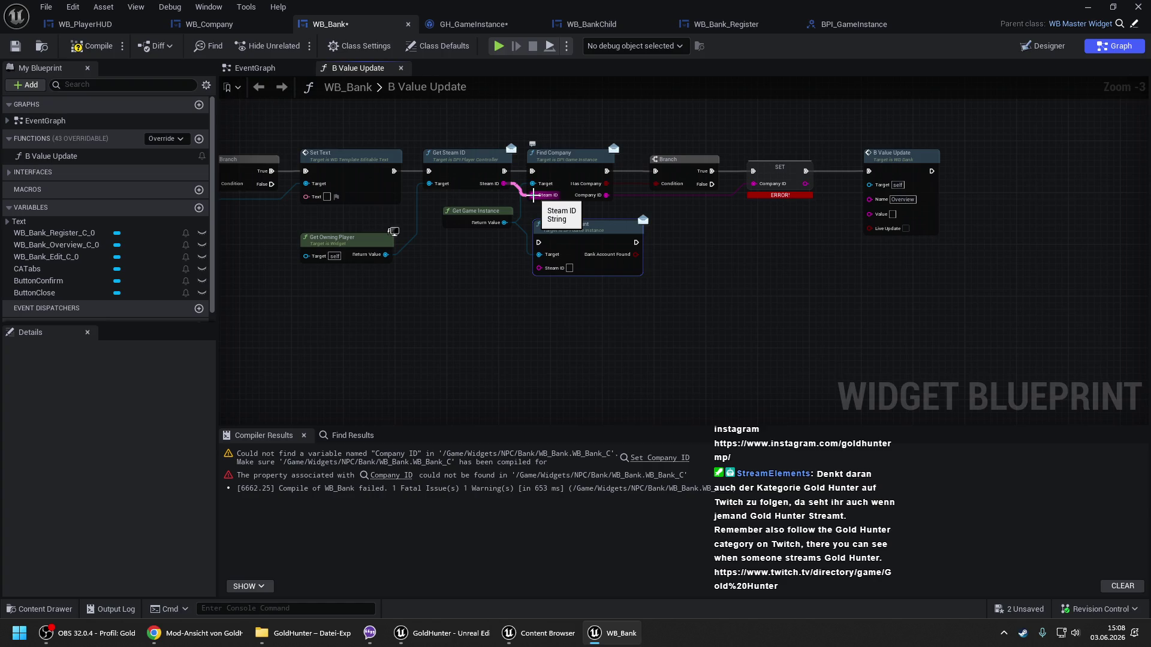
# Delete Get Steam ID, Get Owning Player, Find Company and SET Company ID, and wire Bank Account Found into the Branch.
pyautogui.click(456, 153)
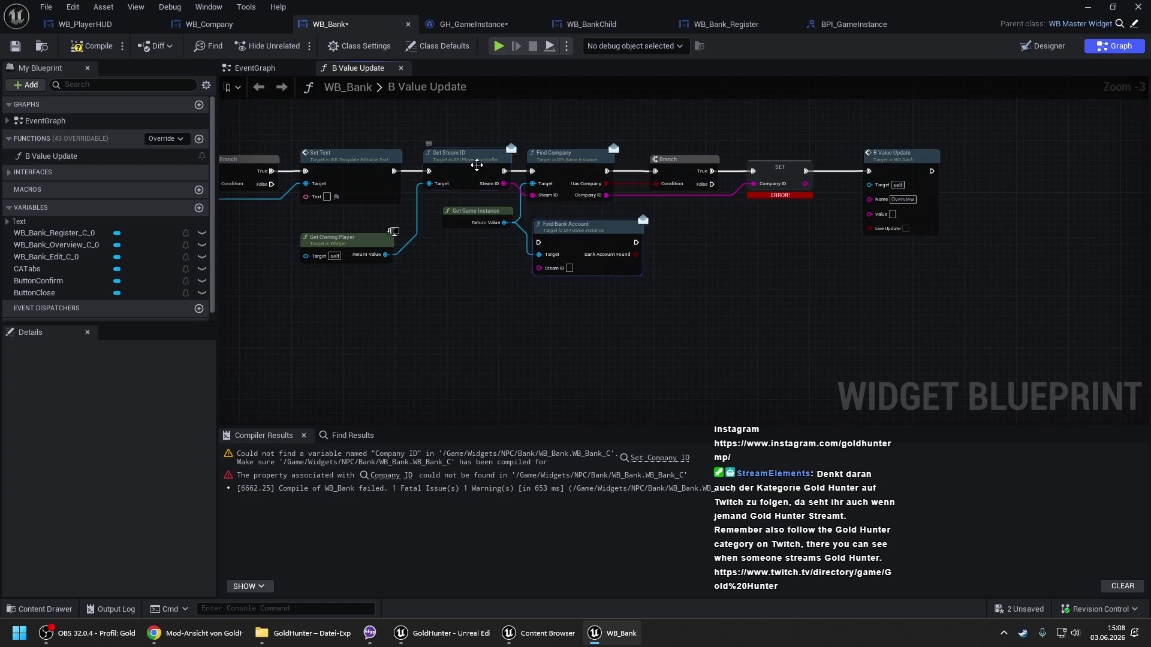
pyautogui.press('Delete')
pyautogui.click(367, 250)
pyautogui.press('Delete')
pyautogui.click(579, 159)
pyautogui.press('Delete')
pyautogui.click(774, 167)
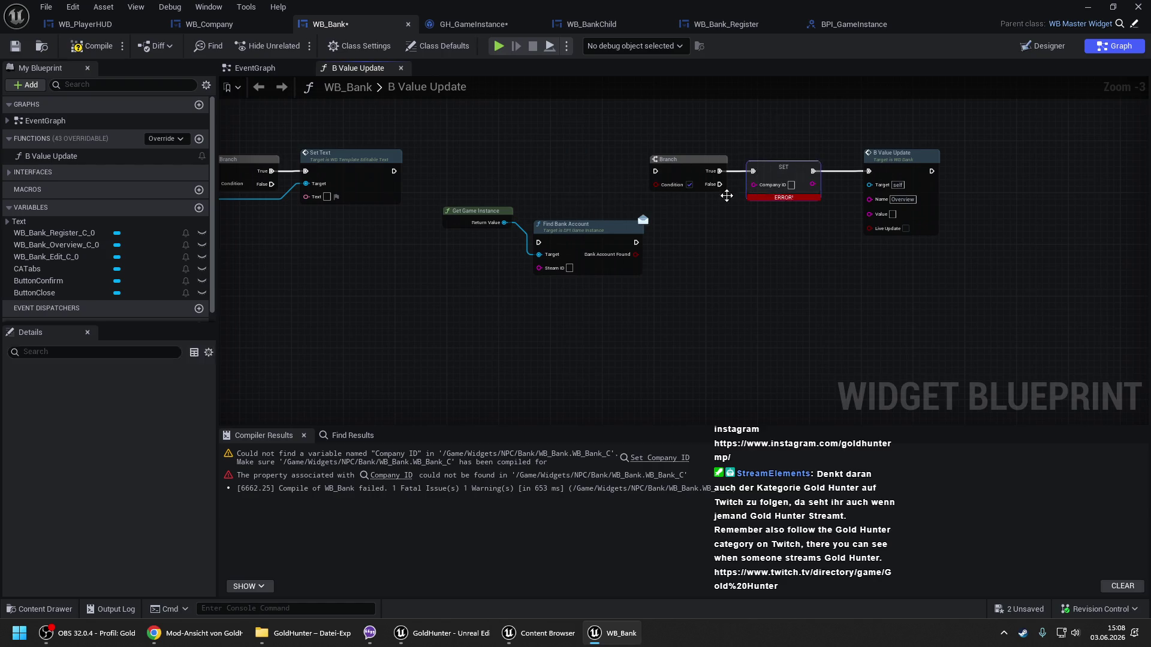
pyautogui.press('Delete')
pyautogui.moveTo(572, 225)
pyautogui.mouseDown()
pyautogui.moveTo(572, 142)
pyautogui.moveTo(547, 189)
pyautogui.moveTo(394, 171)
pyautogui.mouseUp()
pyautogui.moveTo(655, 171)
pyautogui.mouseDown()
pyautogui.moveTo(636, 171)
pyautogui.moveTo(658, 174)
pyautogui.moveTo(652, 188)
pyautogui.moveTo(636, 184)
pyautogui.mouseUp()
# Rename the Find Bank Account interface input from Steam ID to ID and compile BPI_GameInstance.
pyautogui.doubleClick(567, 153)
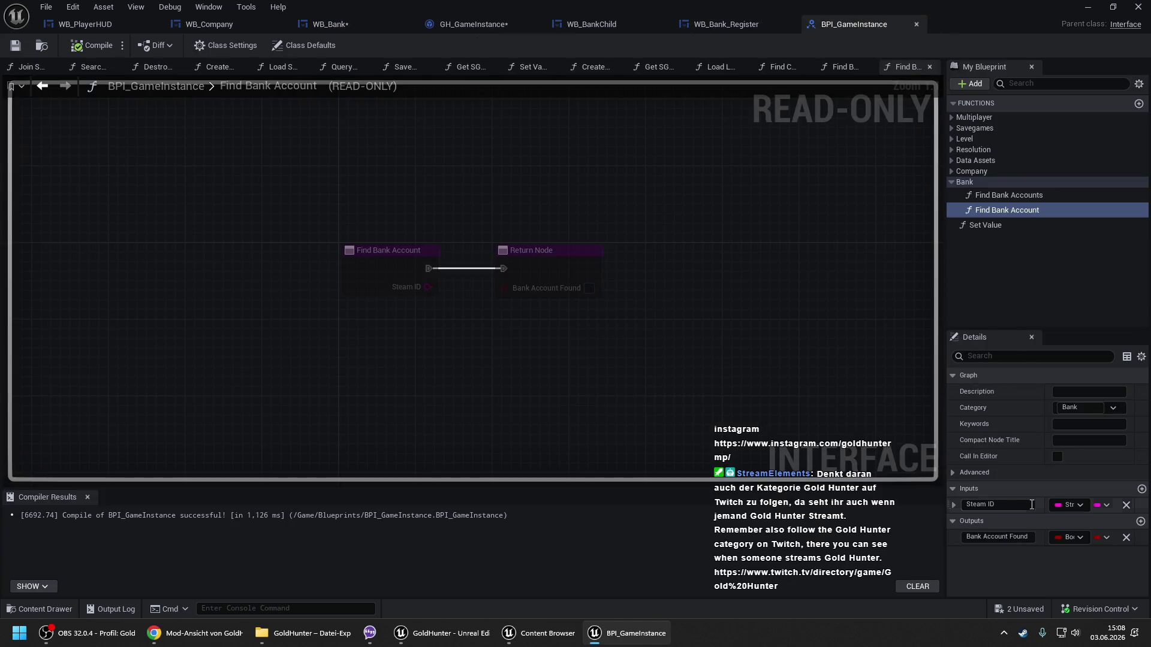
pyautogui.click(996, 504)
pyautogui.write('ID')
pyautogui.press('Return')
pyautogui.click(99, 46)
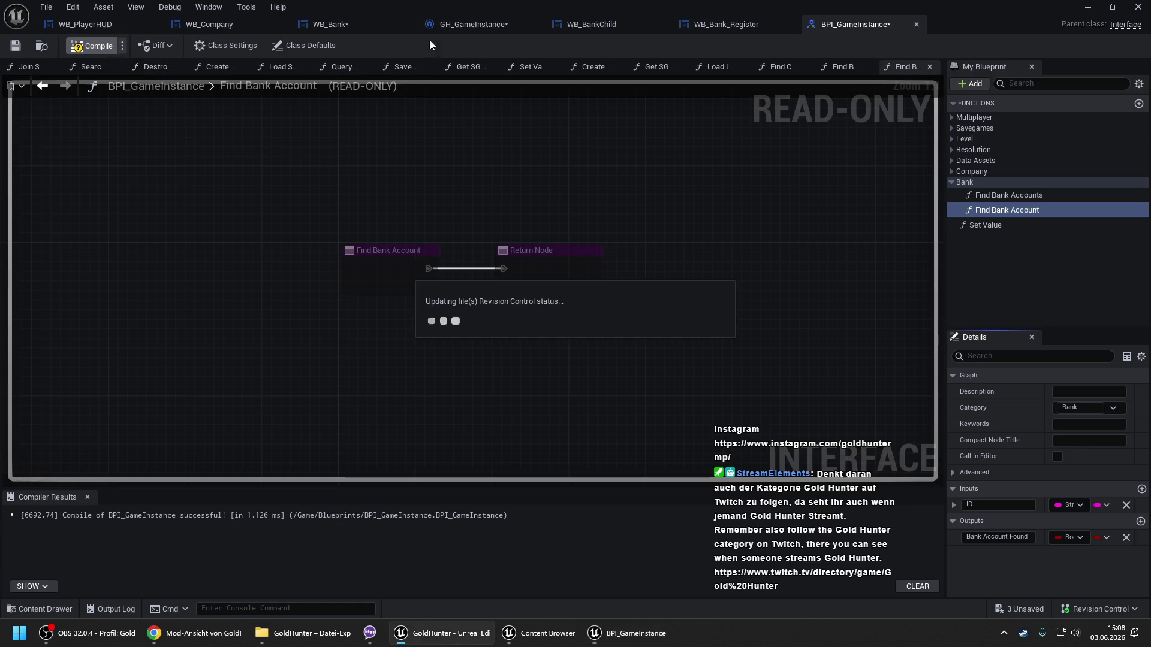
# In GH_GameInstance, replace the comparison's Steam ID getter with an ID getter and compile.
pyautogui.click(478, 24)
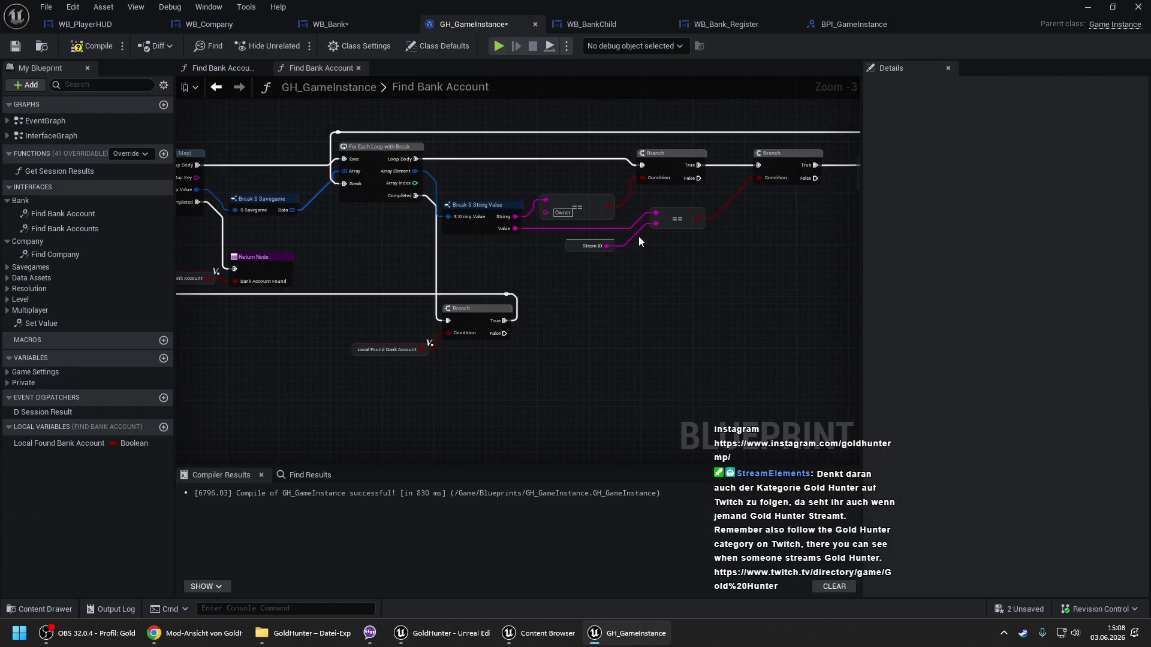
pyautogui.moveTo(653, 225); pyautogui.dragTo(566, 271)
pyautogui.write('get id')
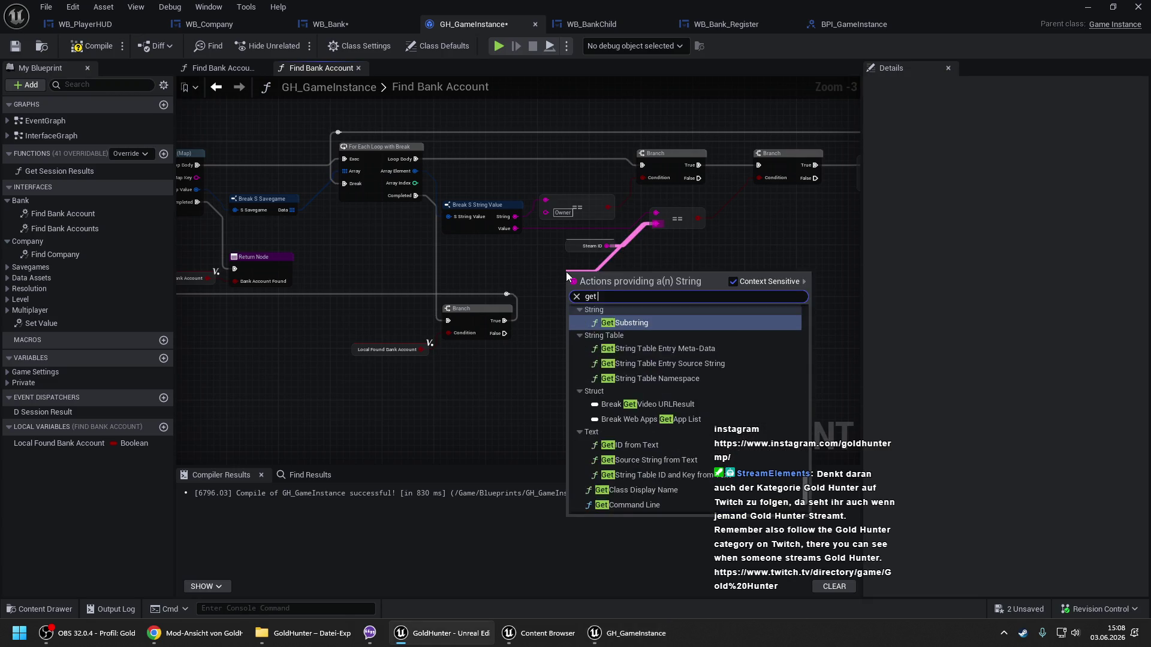
pyautogui.click(614, 488)
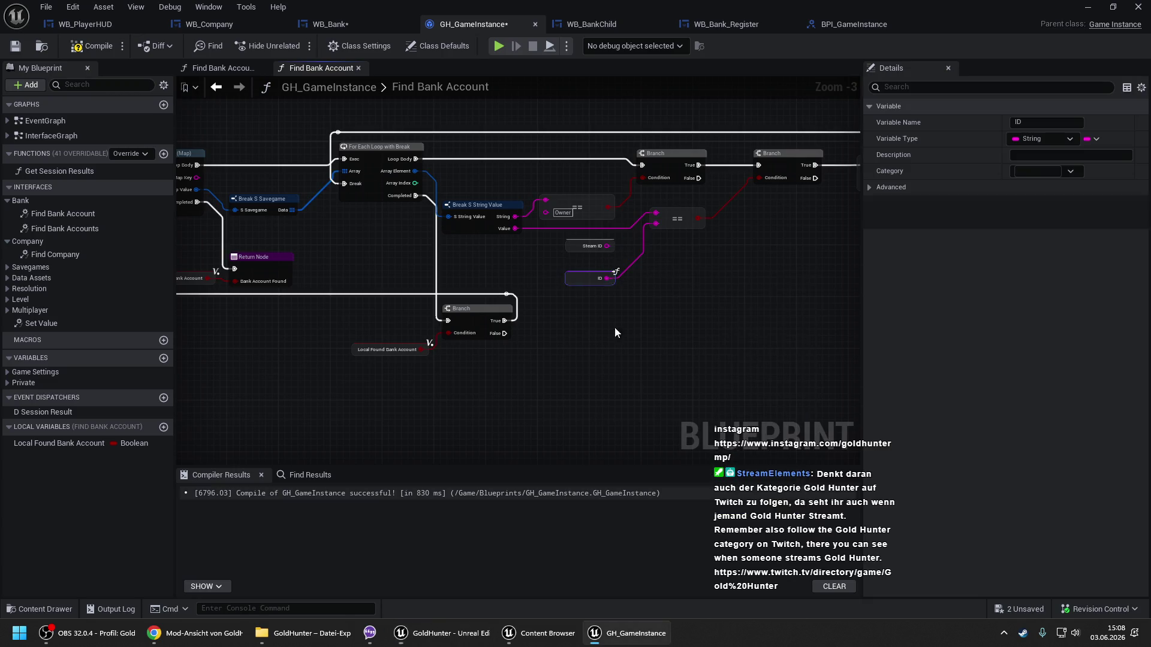
pyautogui.click(585, 248)
pyautogui.press('Delete')
pyautogui.moveTo(591, 279); pyautogui.dragTo(591, 247)
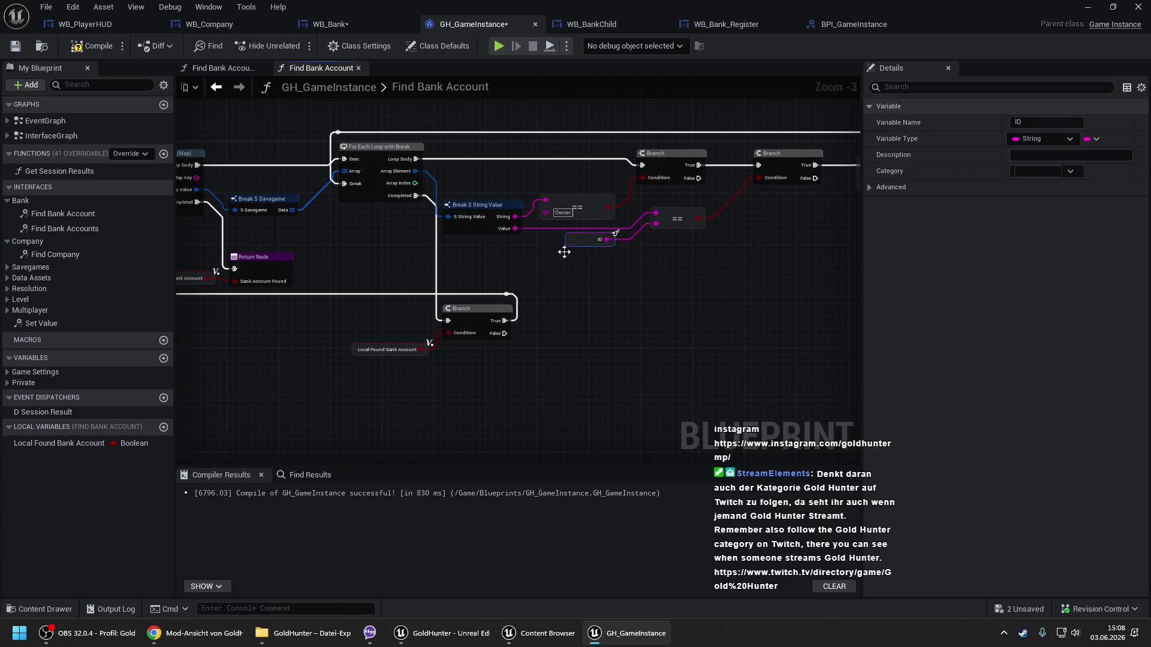
pyautogui.moveTo(503, 259); pyautogui.dragTo(757, 248)
pyautogui.click(89, 52)
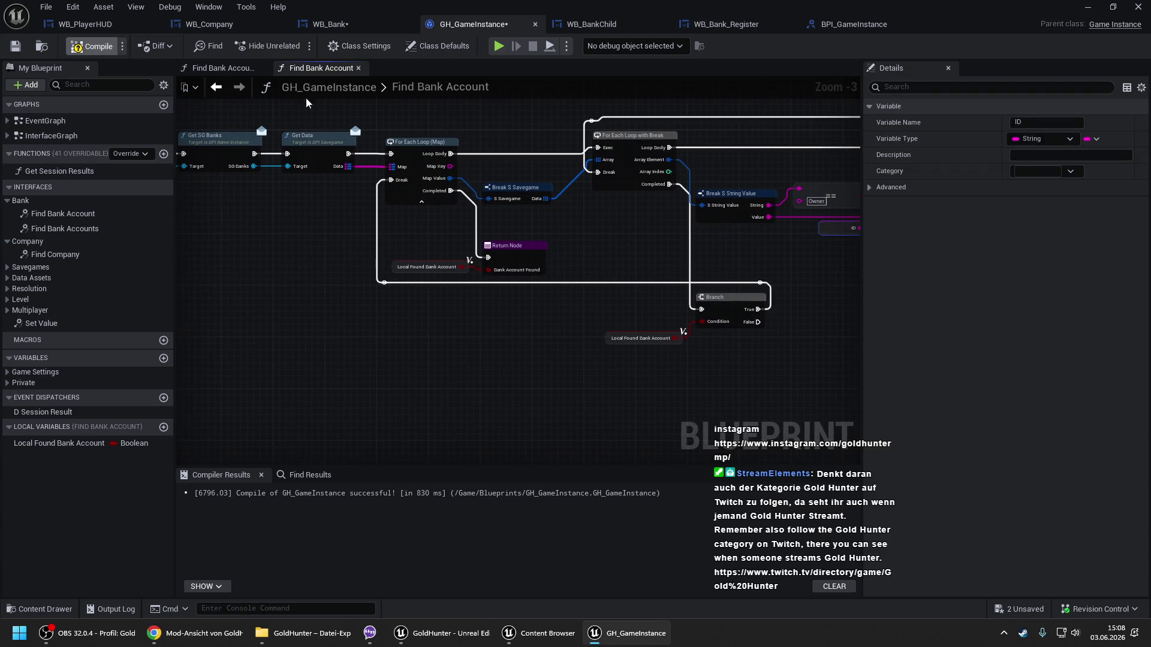
pyautogui.click(368, 22)
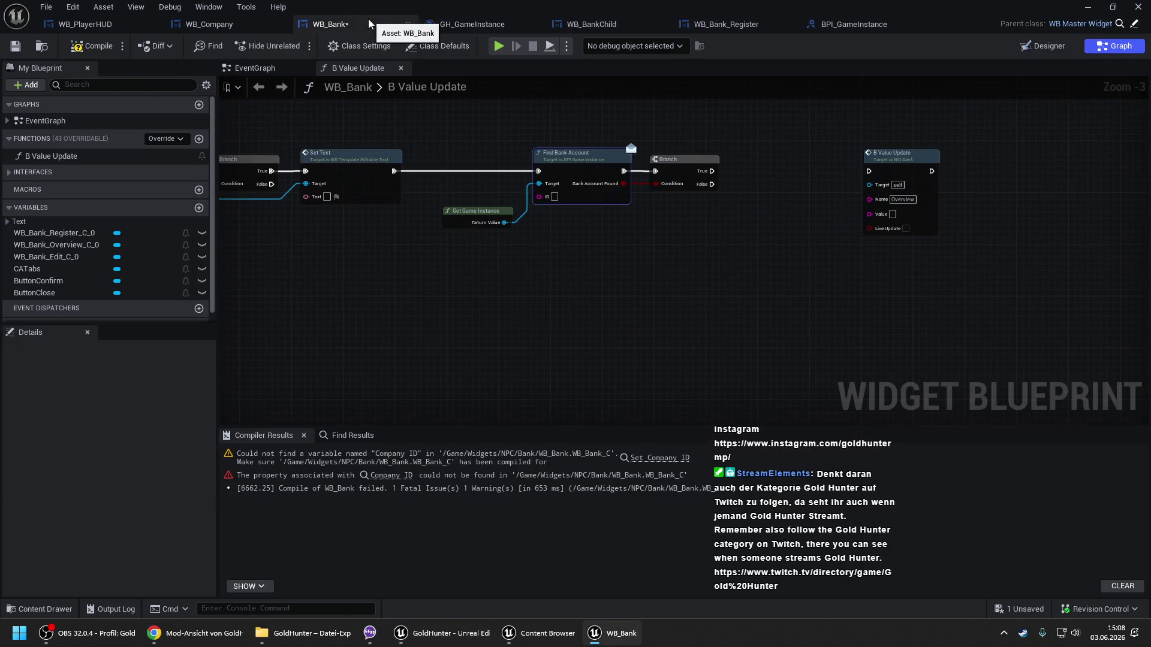
# Compile WB_Bank and bring the Get Text, Get SG Banks and WB Bank Register nodes into view.
pyautogui.moveTo(471, 165); pyautogui.dragTo(721, 154)
pyautogui.moveTo(496, 193); pyautogui.dragTo(566, 193)
pyautogui.click(91, 47)
pyautogui.scroll(-2, 694, 240)
pyautogui.moveTo(491, 306); pyautogui.dragTo(605, 285)
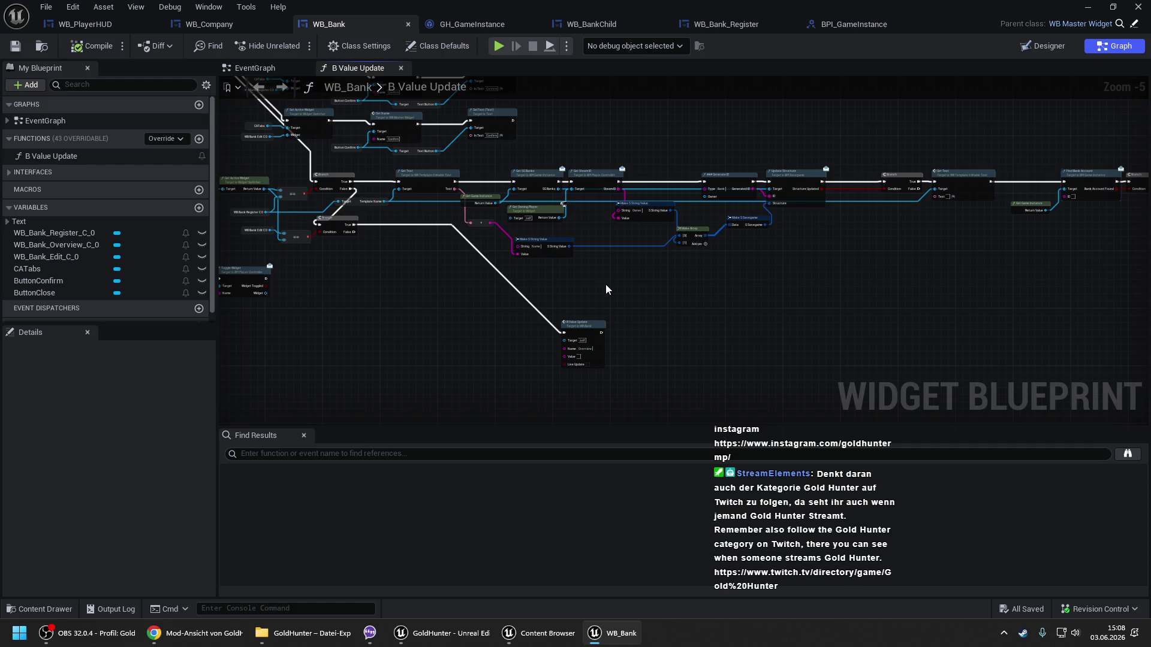
pyautogui.scroll(2, 420, 252)
pyautogui.moveTo(590, 289); pyautogui.dragTo(460, 231)
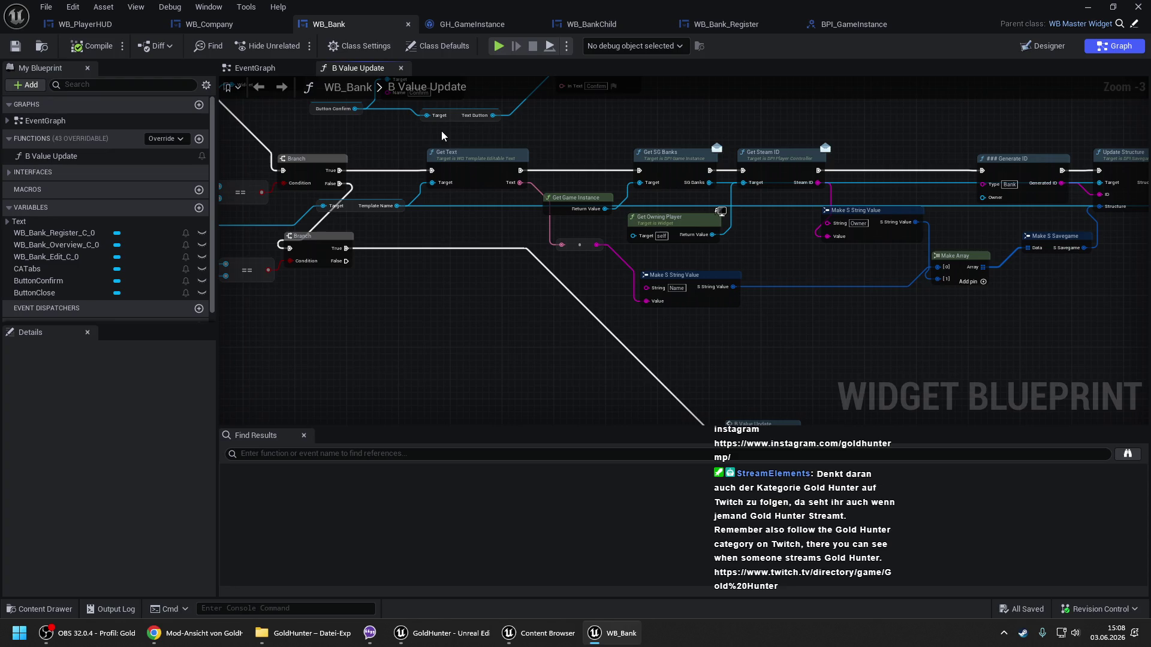
pyautogui.moveTo(415, 149); pyautogui.dragTo(577, 129)
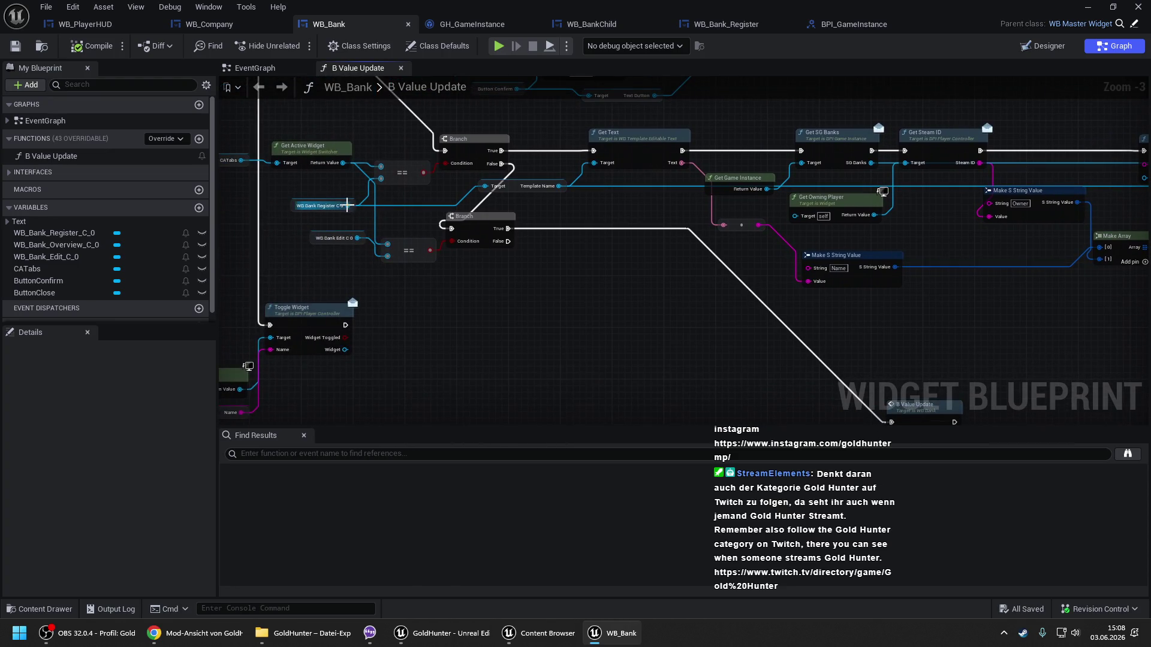
# Mark WB_Bank_Register's Template Dropdown as a variable and save the widget.
pyautogui.moveTo(358, 206); pyautogui.dragTo(500, 342)
pyautogui.write('get tem')
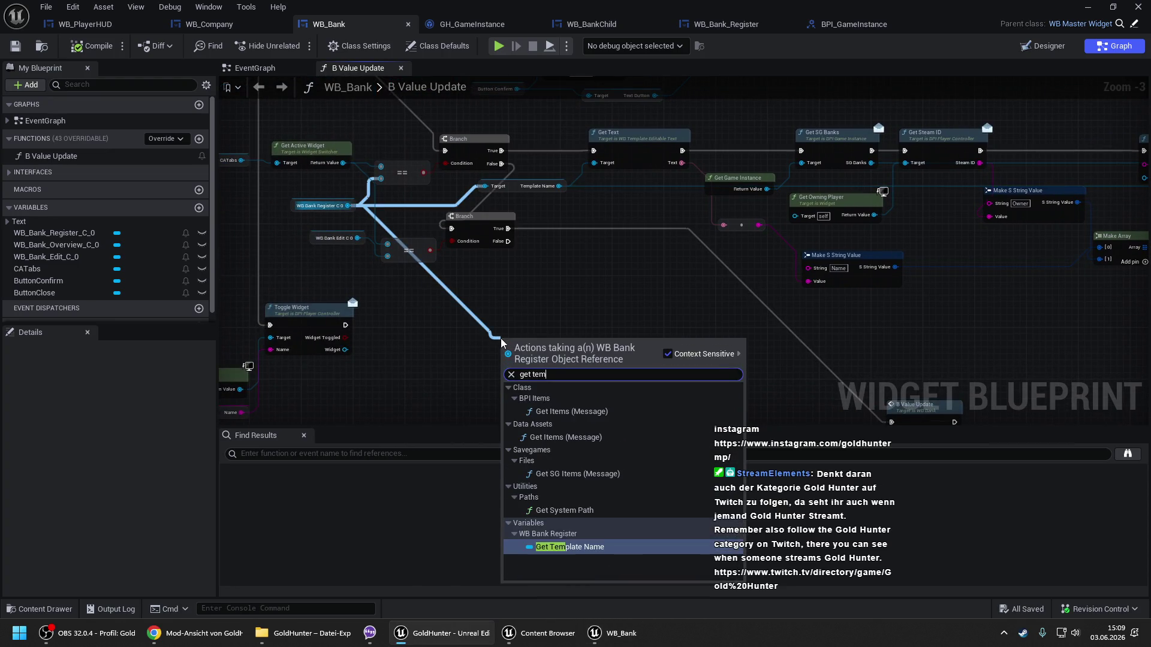
pyautogui.write(' dro')
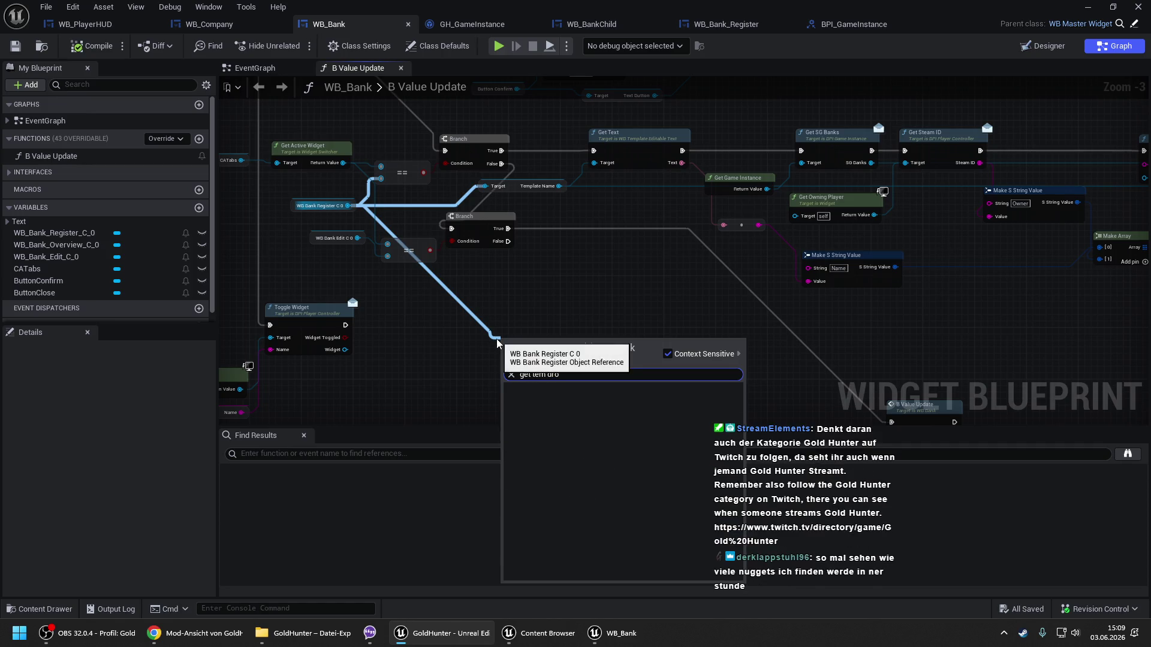
pyautogui.click(709, 27)
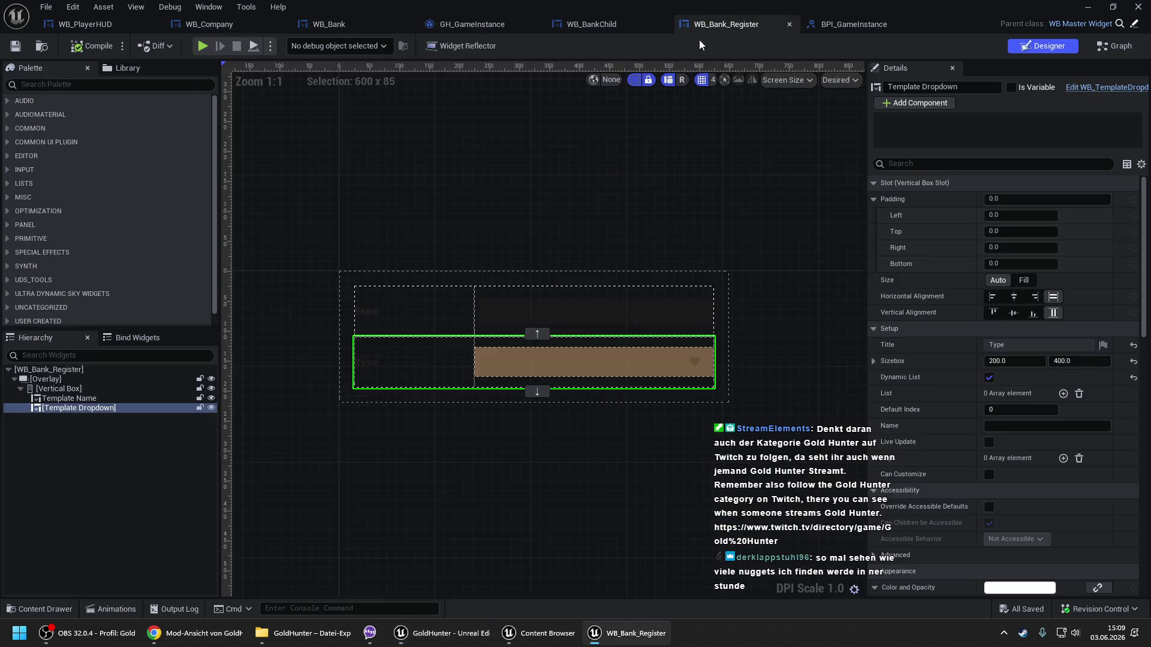
pyautogui.click(1017, 89)
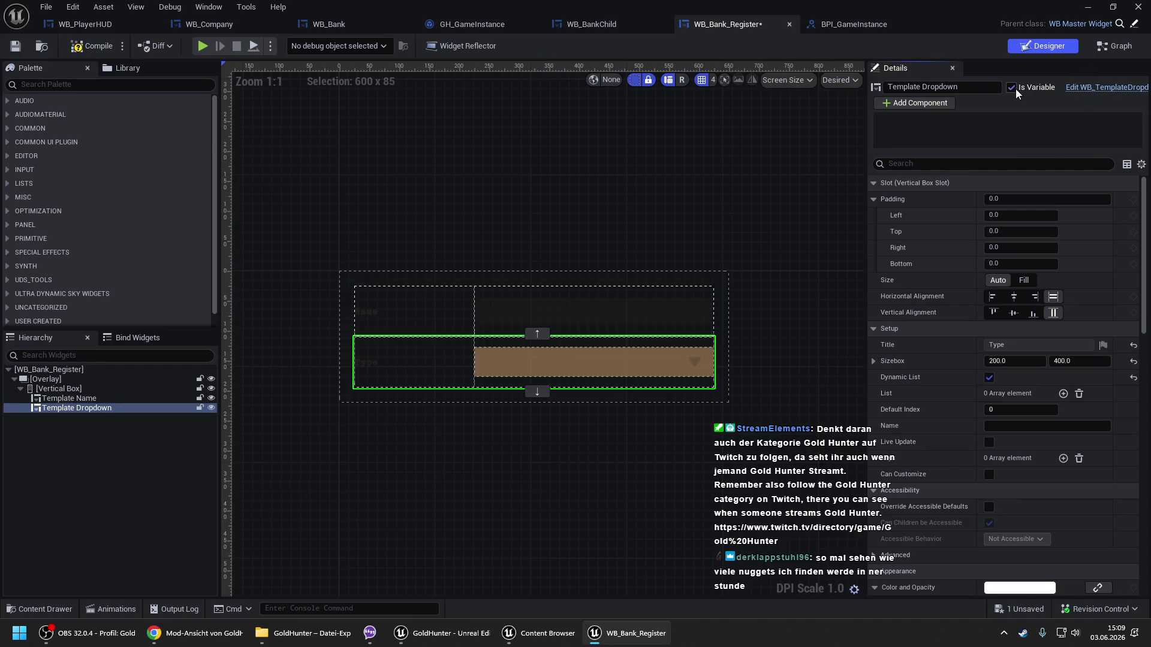
pyautogui.hotkey('ctrl', 's')
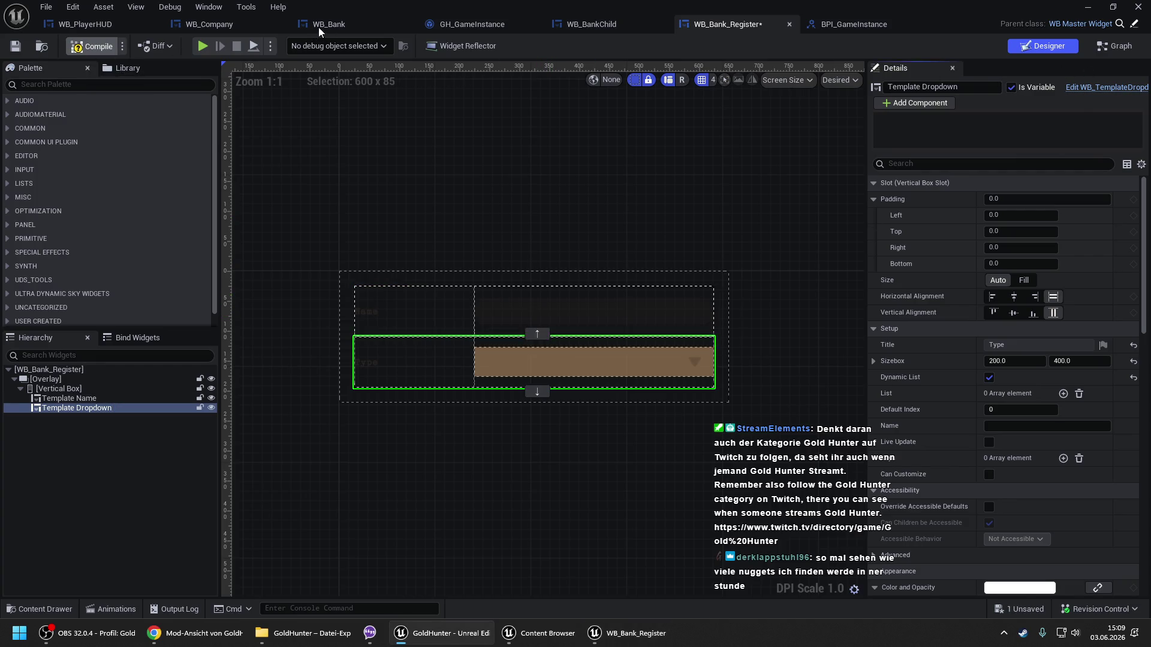
pyautogui.click(319, 27)
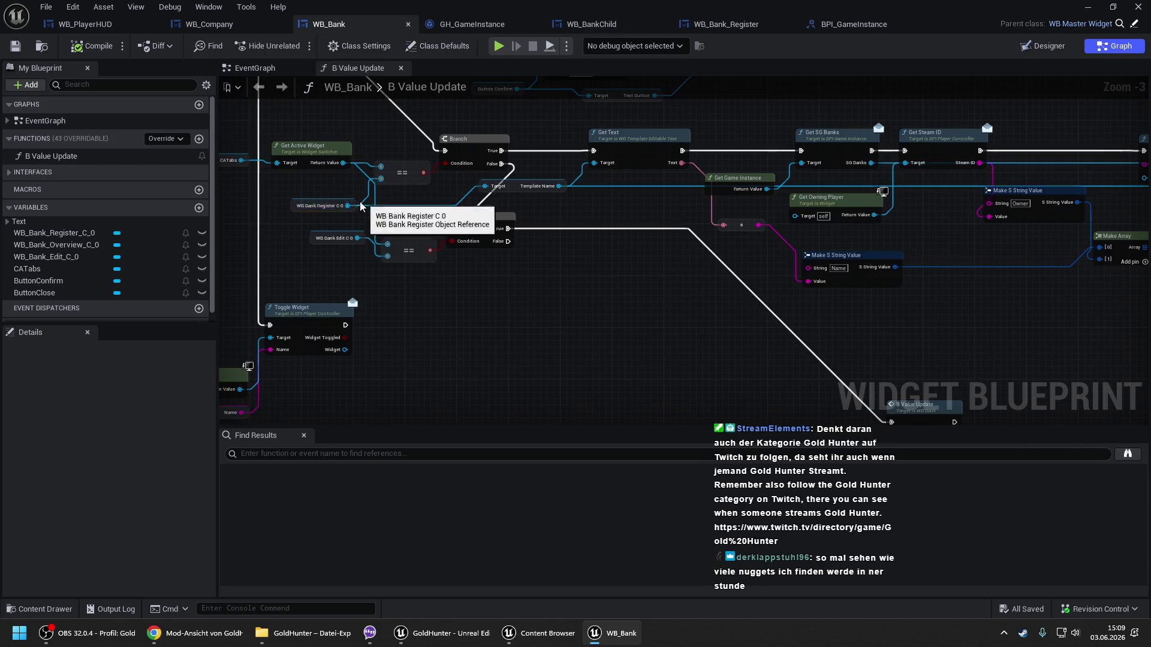
# Add Get Template Dropdown from WB Bank Register and a Get Current Selected node from it.
pyautogui.moveTo(347, 206); pyautogui.dragTo(446, 286)
pyautogui.write('get')
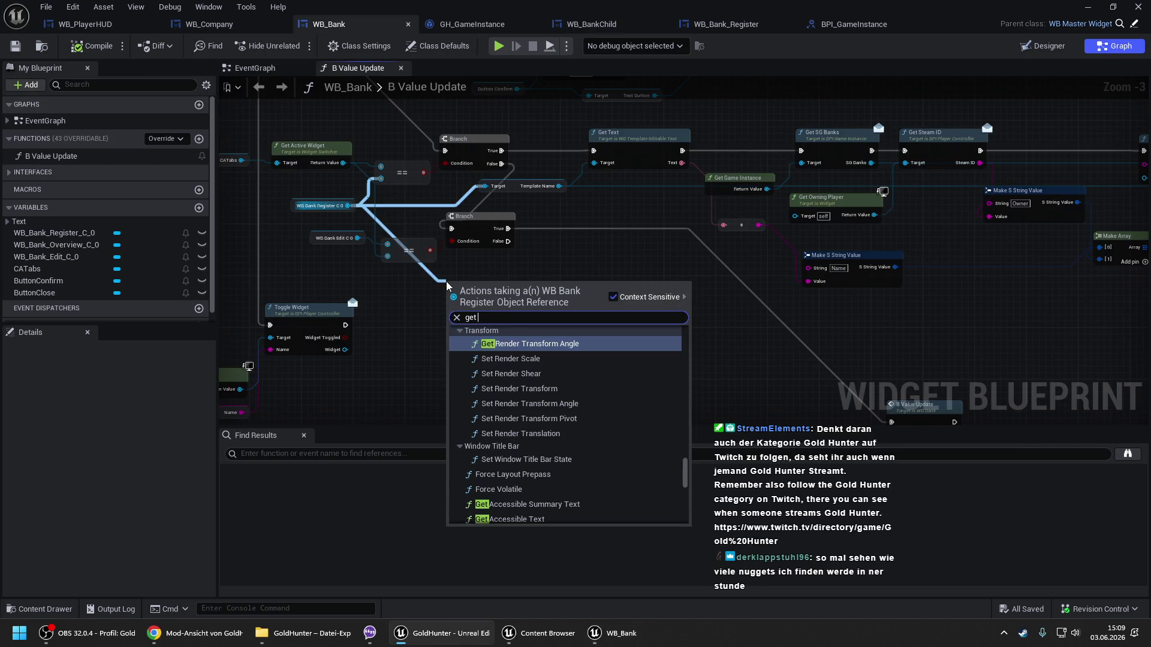
pyautogui.write(' tem')
pyautogui.write('plate d')
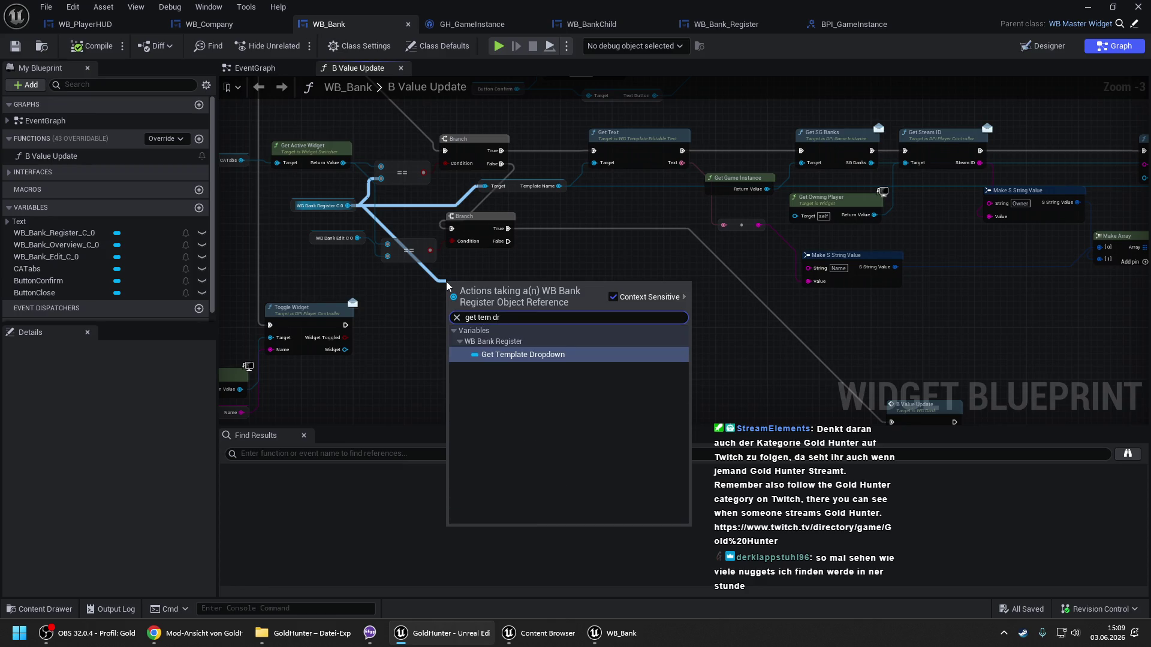
pyautogui.press('Return')
pyautogui.moveTo(540, 285); pyautogui.dragTo(565, 254)
pyautogui.write('get')
pyautogui.scroll(3, 609, 312)
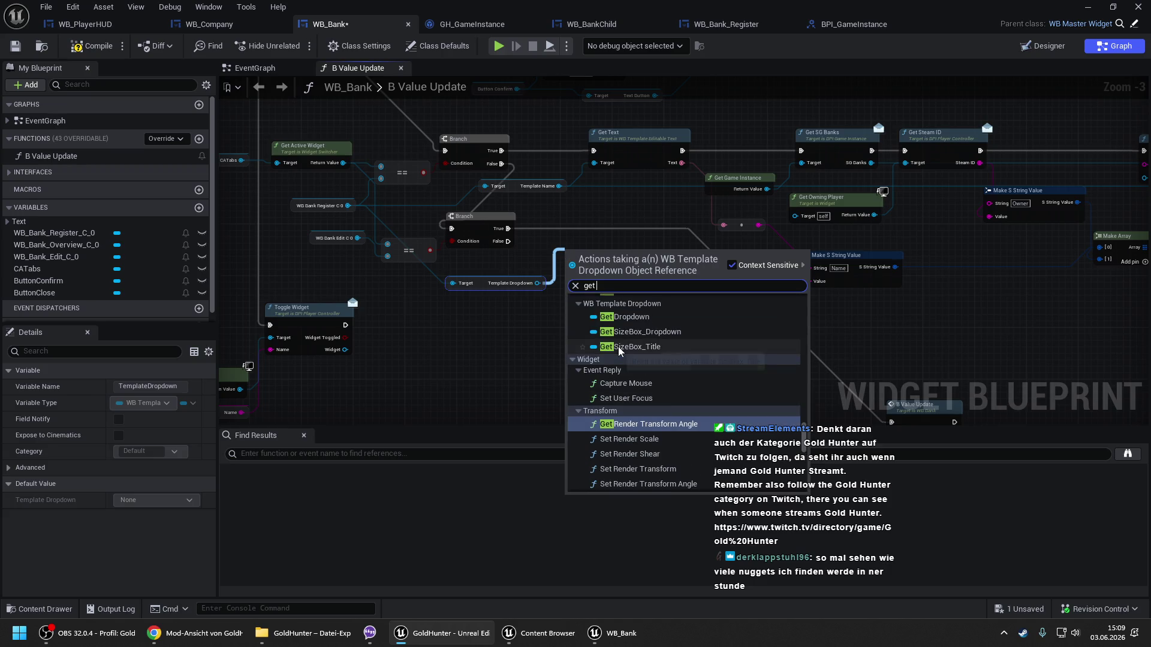
pyautogui.write(' cur')
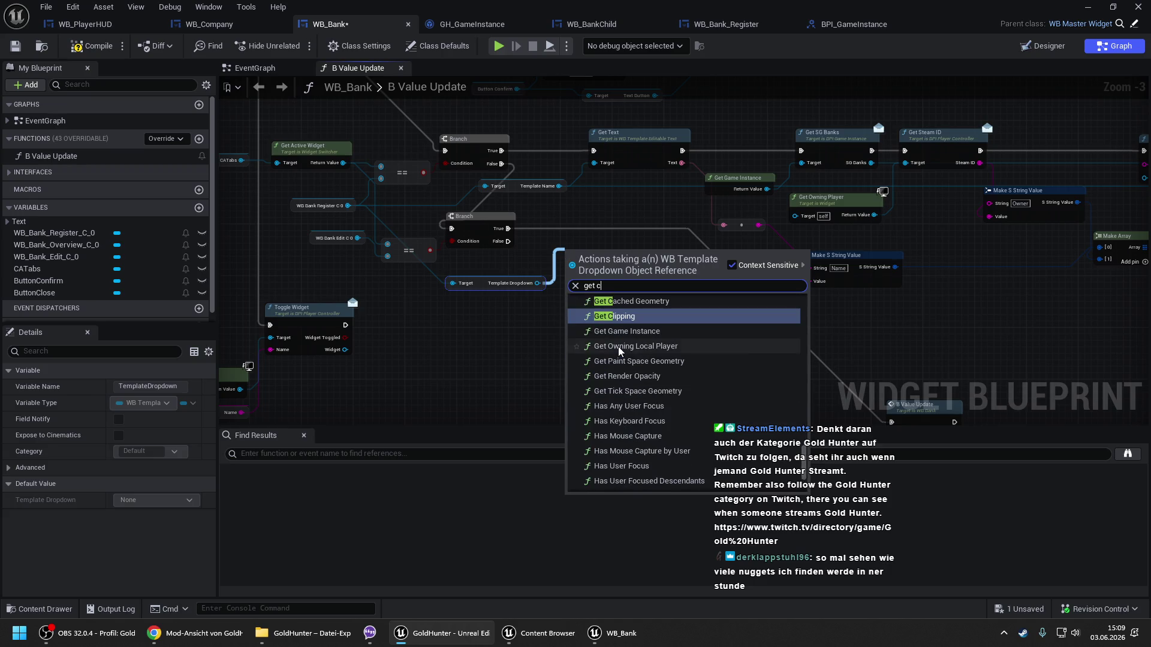
pyautogui.press('Return')
pyautogui.moveTo(637, 318); pyautogui.dragTo(496, 311)
# Duplicate the Make S String Value node for a third value and compile WB_Bank.
pyautogui.moveTo(689, 274)
pyautogui.mouseDown()
pyautogui.moveTo(512, 275)
pyautogui.moveTo(667, 271)
pyautogui.mouseUp()
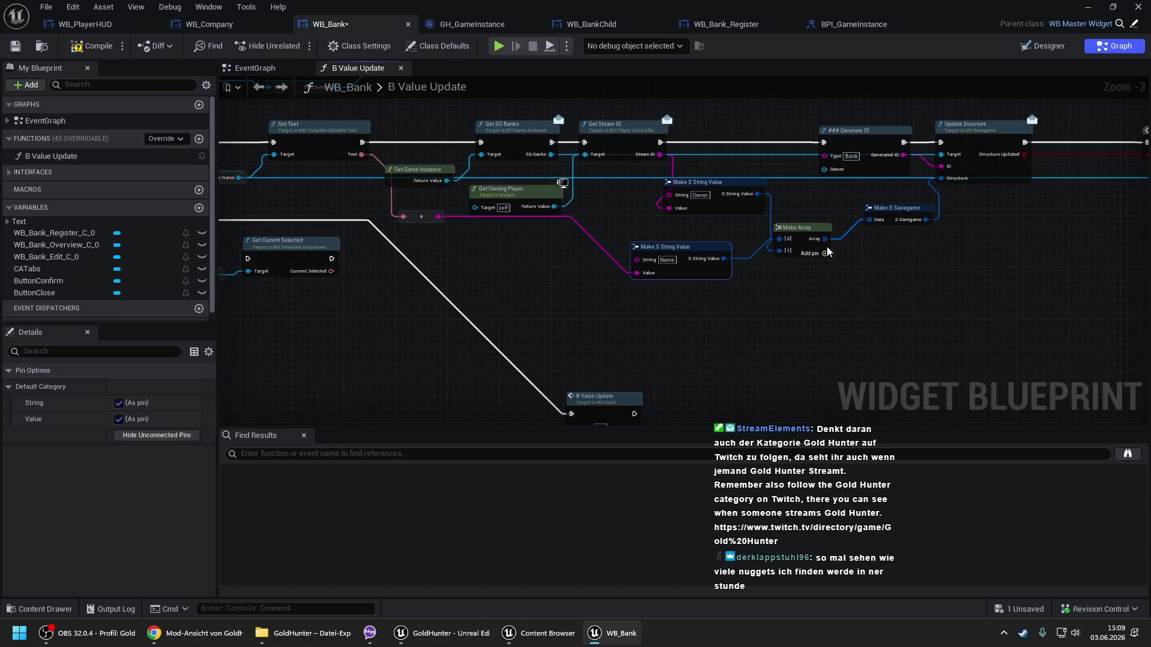
pyautogui.hotkey('ctrl', 'c')
pyautogui.hotkey('ctrl', 'v')
pyautogui.click(602, 264)
pyautogui.moveTo(450, 283); pyautogui.dragTo(635, 284)
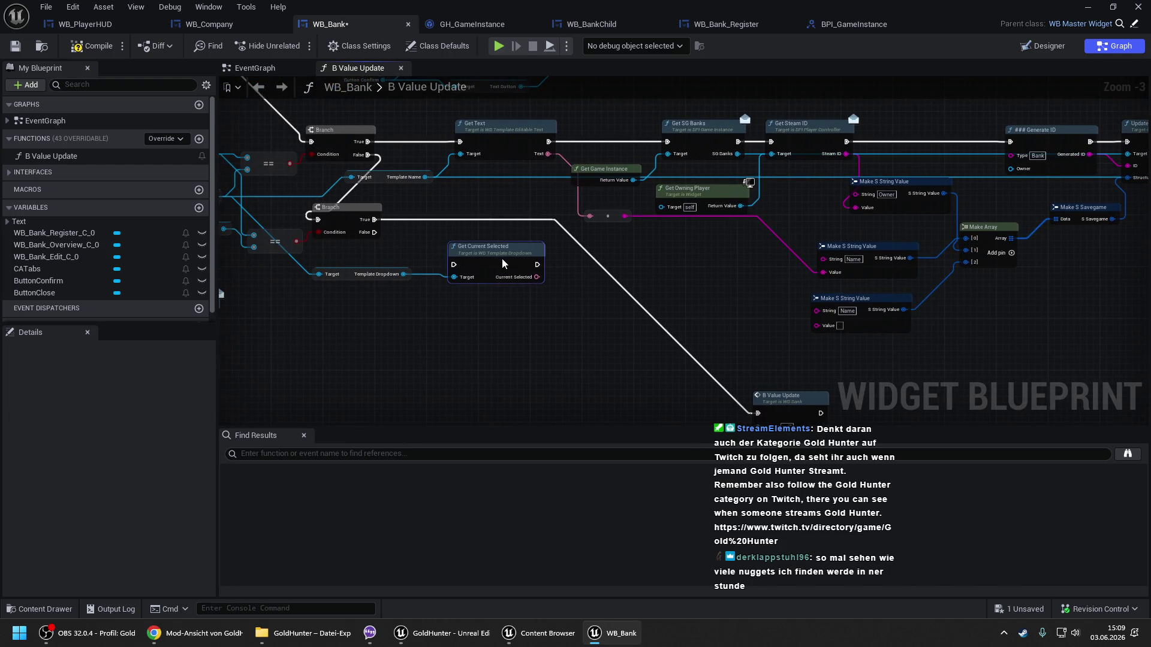
pyautogui.moveTo(717, 247); pyautogui.dragTo(534, 247)
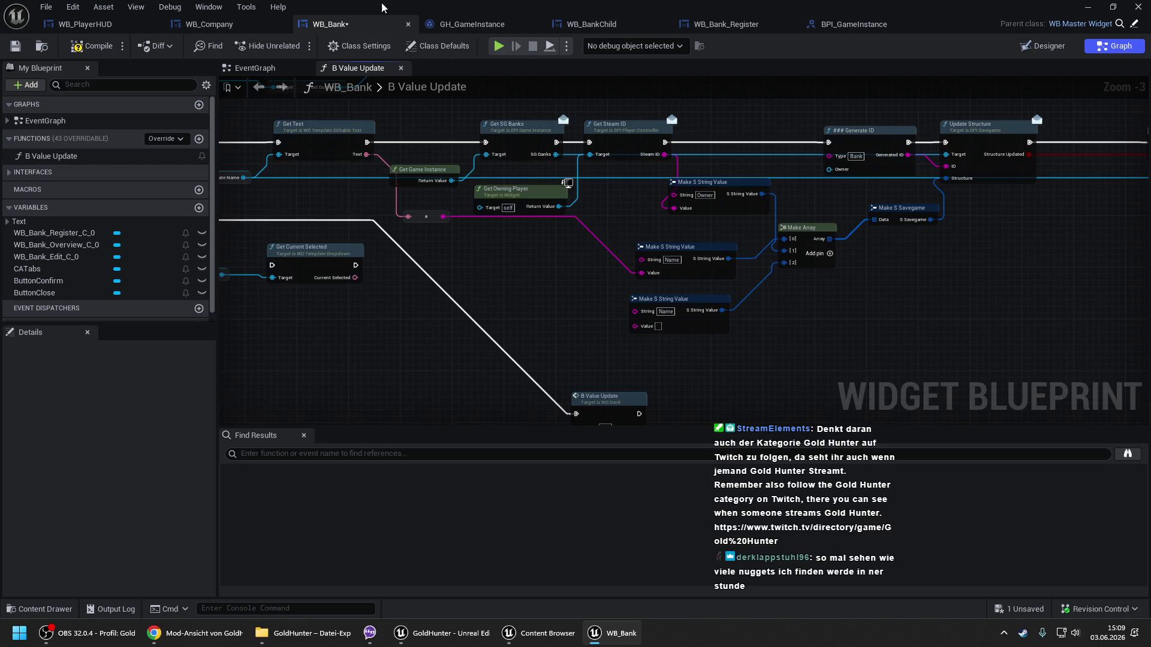
pyautogui.click(91, 46)
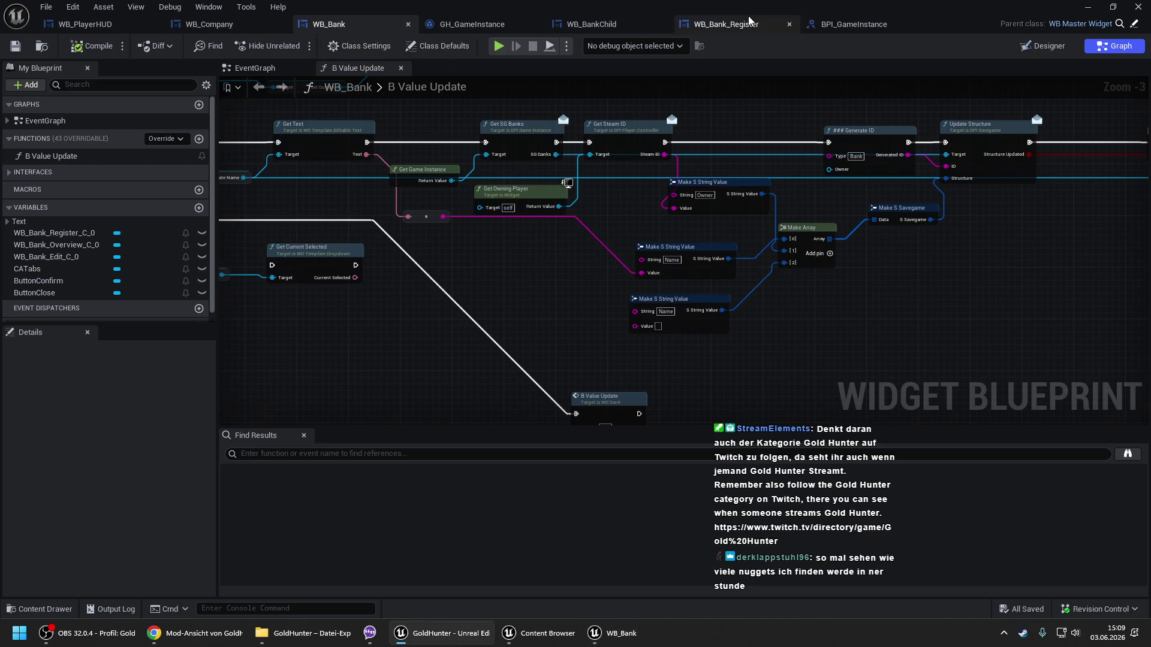
# Check WB_Bank_Register, then pan WB_Bank's EventGraph to the loop creating and adding bank child widgets.
pyautogui.click(726, 24)
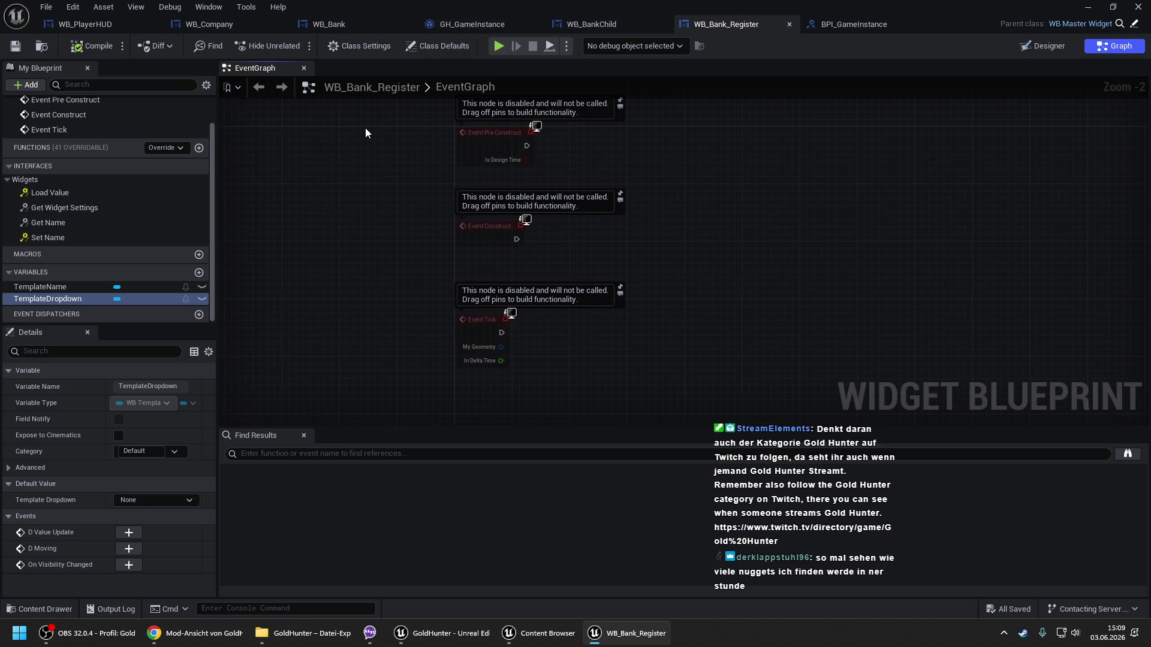
pyautogui.click(340, 25)
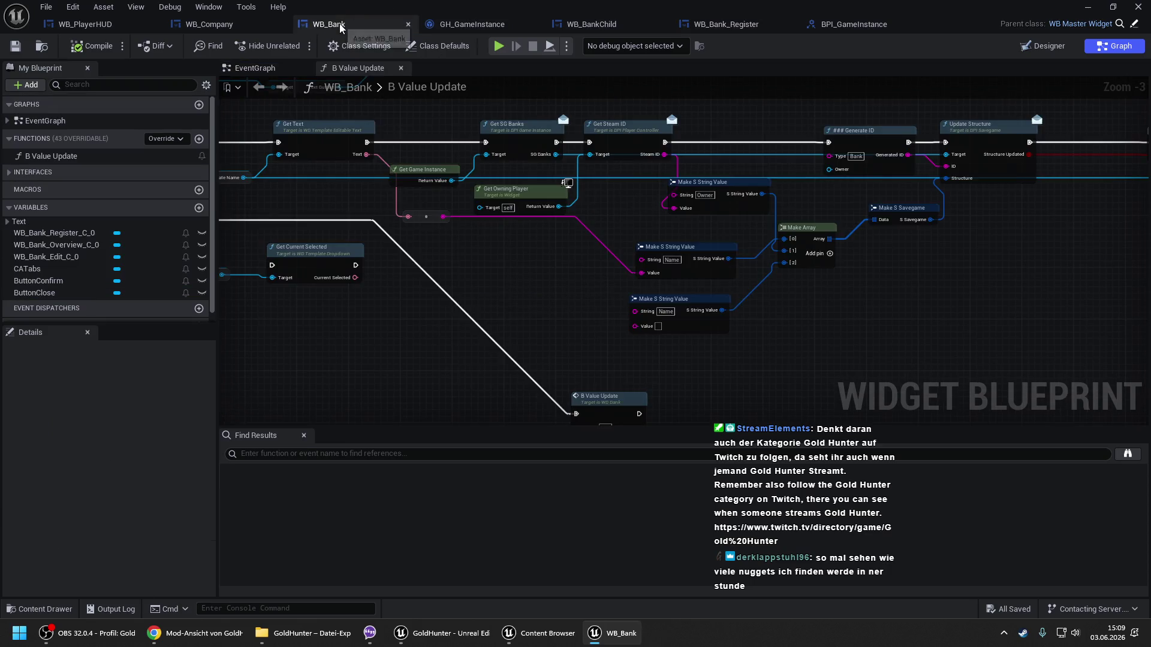
pyautogui.click(255, 67)
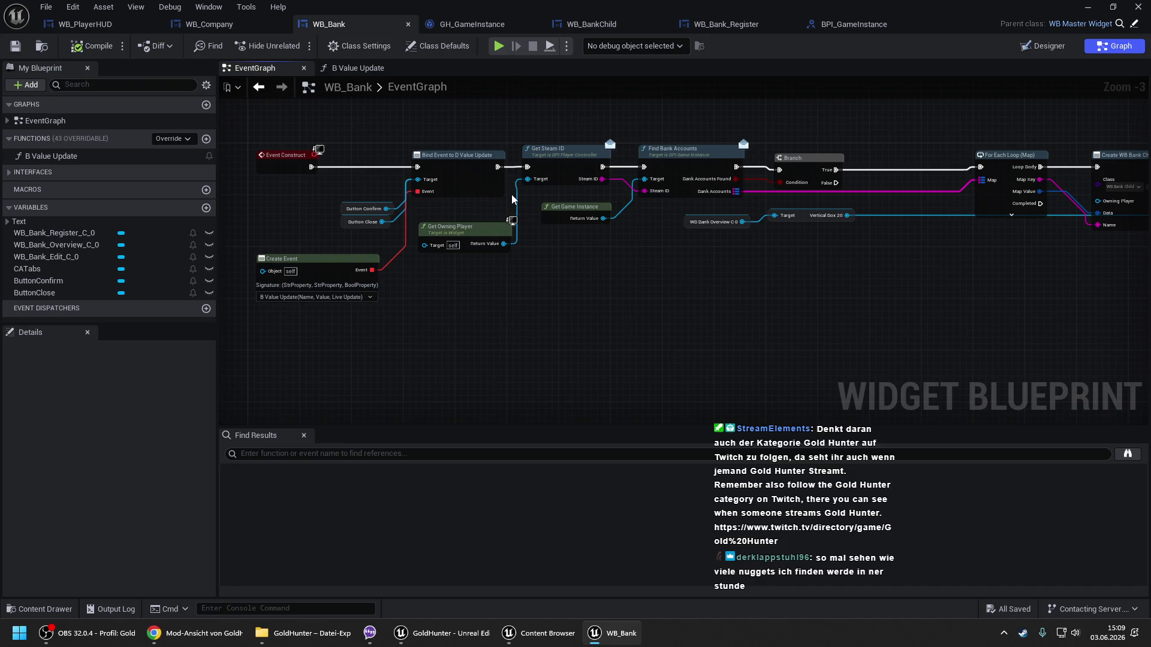
pyautogui.moveTo(640, 153)
pyautogui.mouseDown()
pyautogui.moveTo(429, 147)
pyautogui.moveTo(521, 255)
pyautogui.mouseUp()
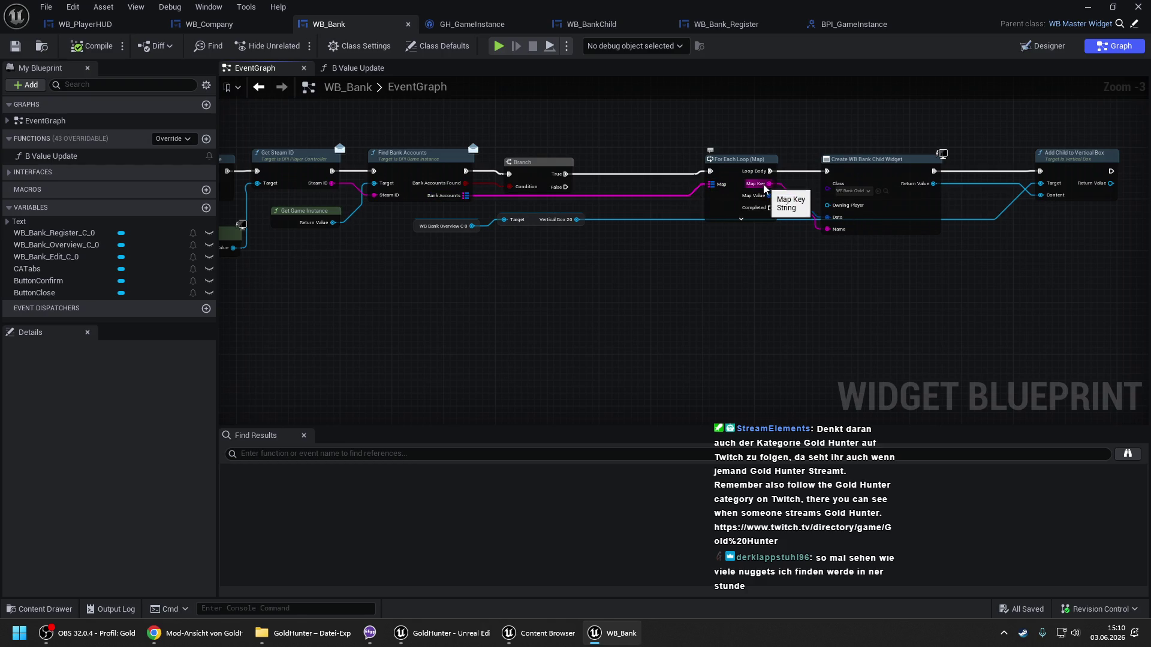
pyautogui.moveTo(764, 188); pyautogui.dragTo(516, 186)
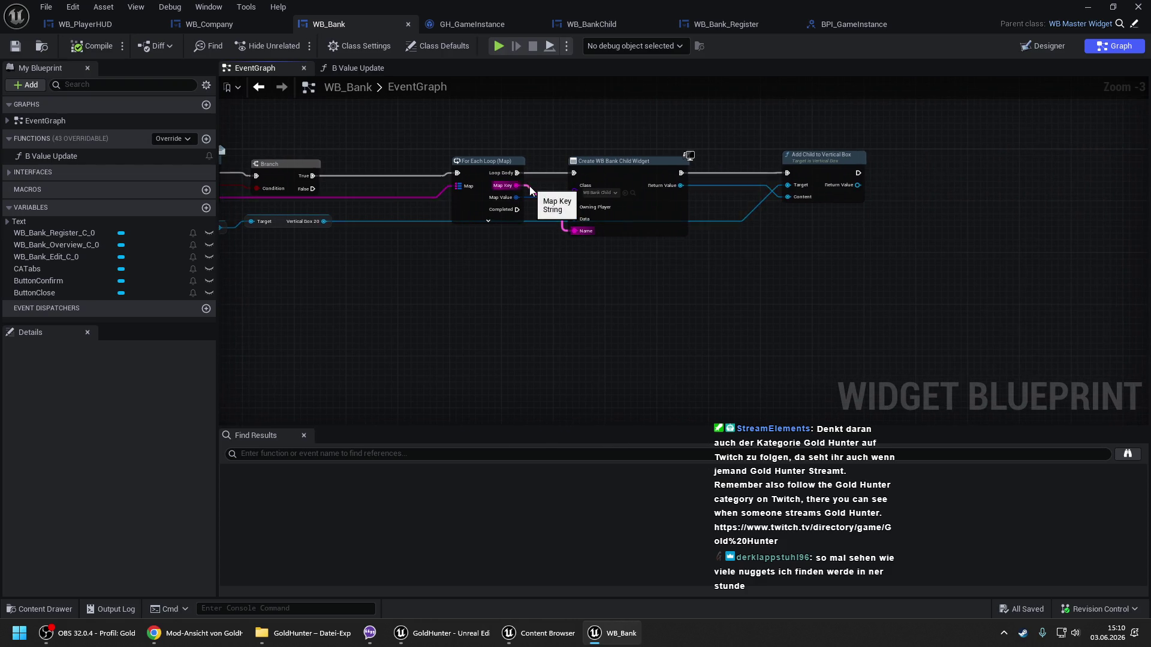
pyautogui.moveTo(591, 126); pyautogui.dragTo(810, 168)
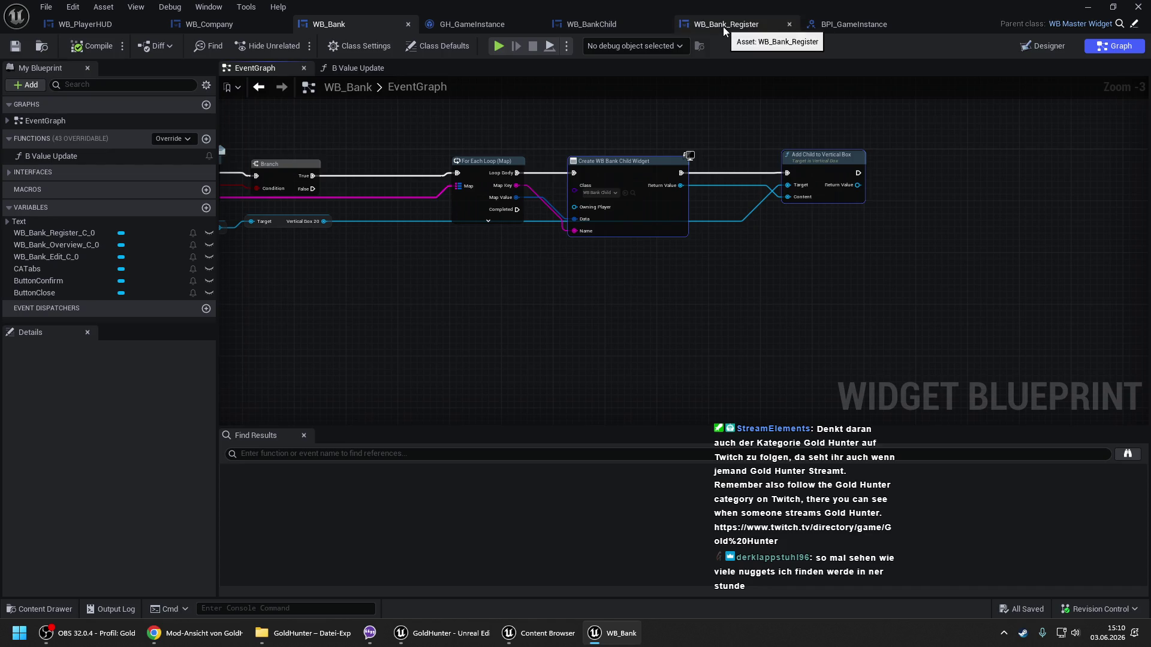
pyautogui.click(651, 24)
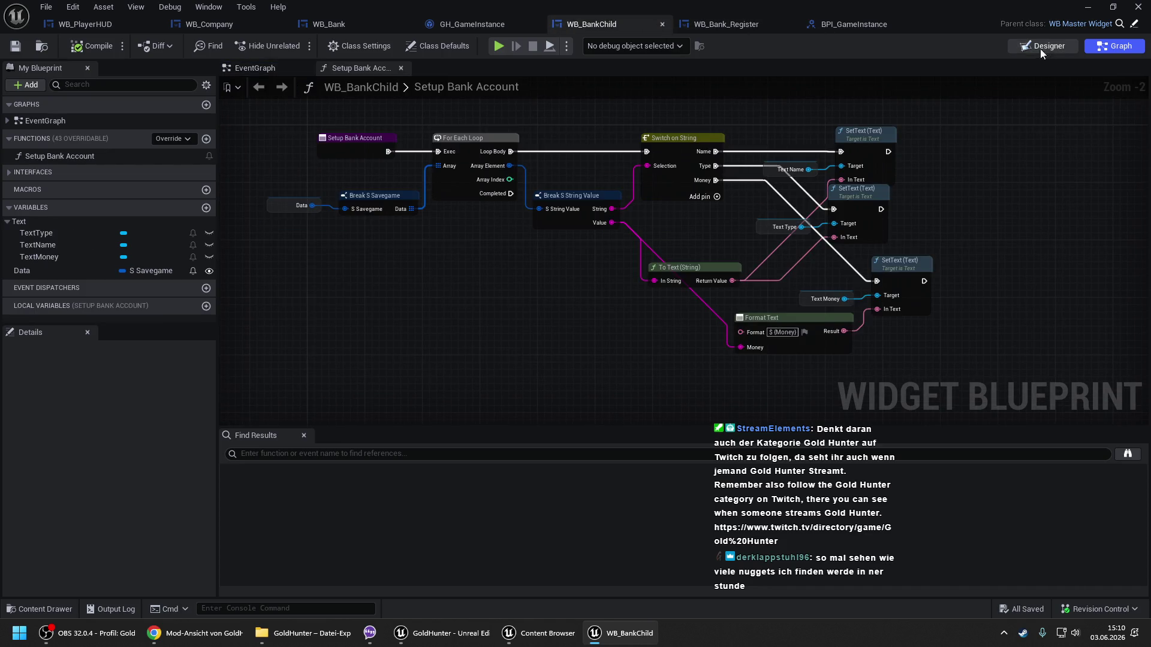
# Close WB_BankChild and open WB_TemplateDropdown for editing from WB_Bank_Register's layout.
pyautogui.hotkey('shift', 'F12')
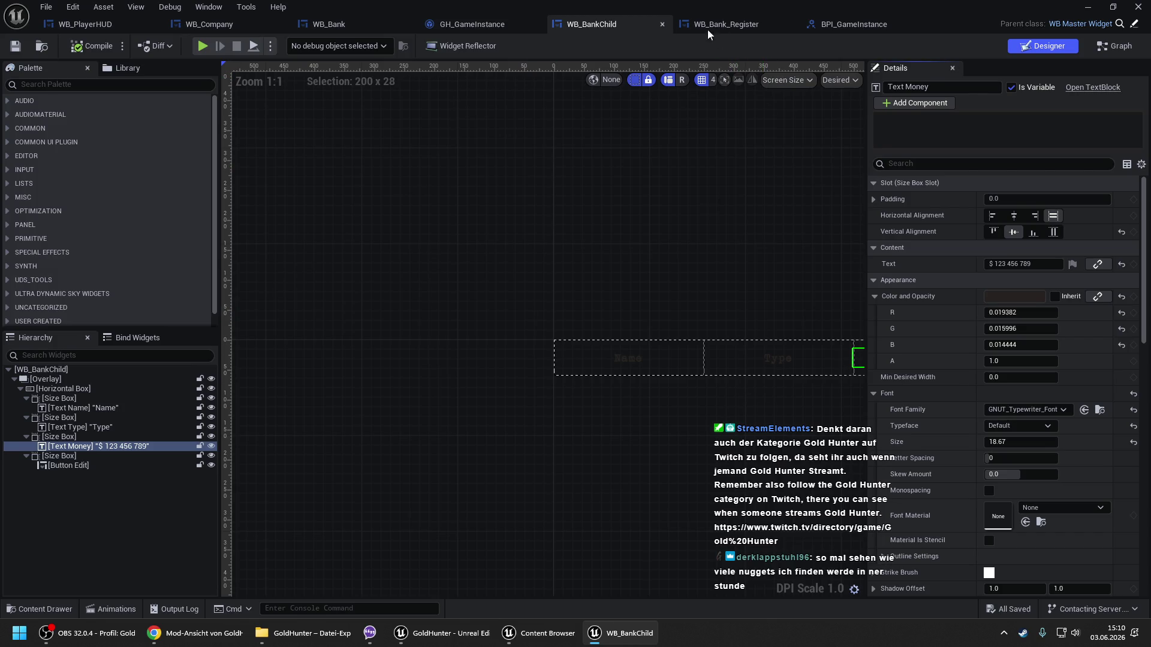
pyautogui.click(663, 24)
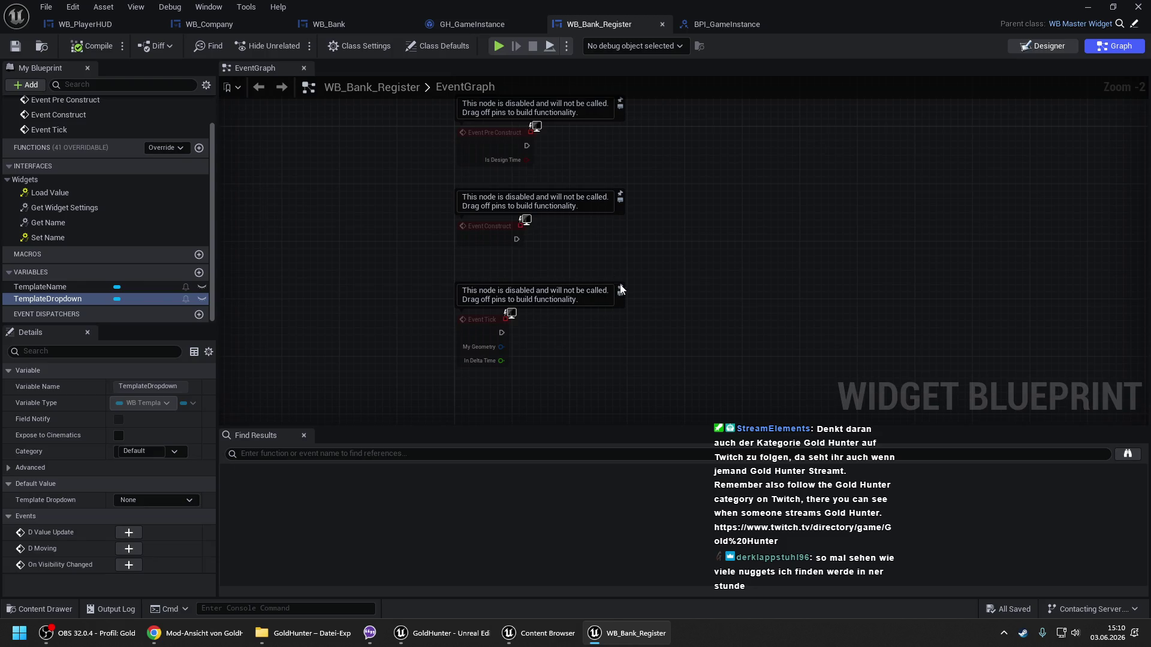
pyautogui.hotkey('shift', 'F12')
pyautogui.click(1114, 88)
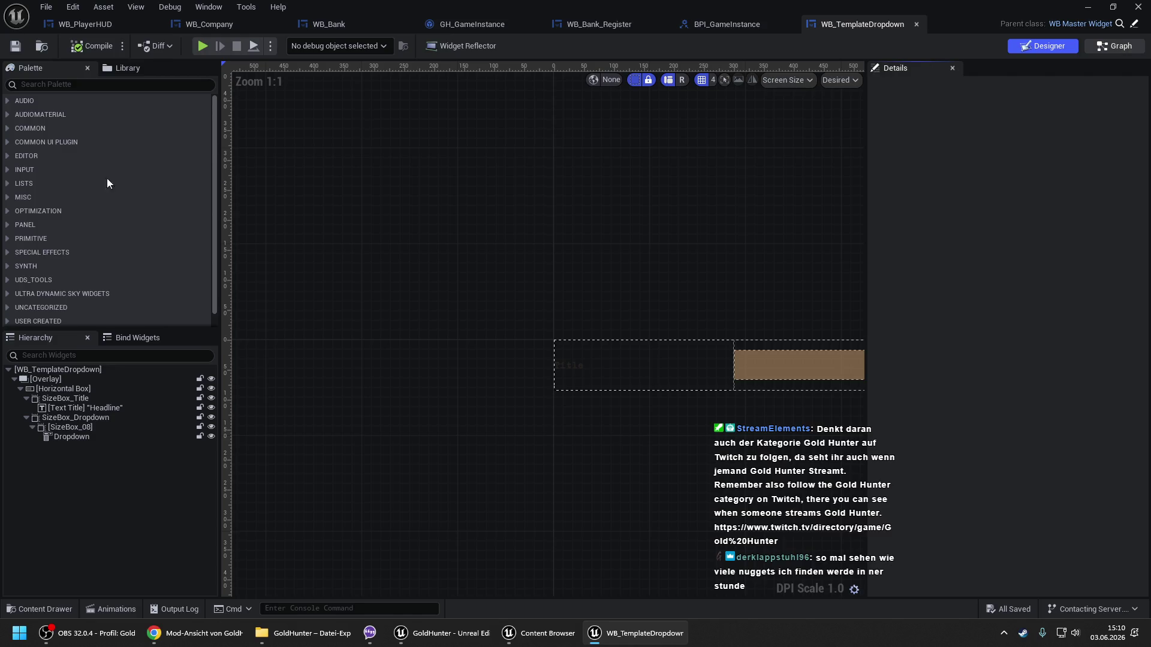
# Browse WB_TemplateDropdown's Fill Dropdown, Add Dropdown and Setup Dropdown functions, then return to WB_Bank.
pyautogui.hotkey('alt', 'Left')
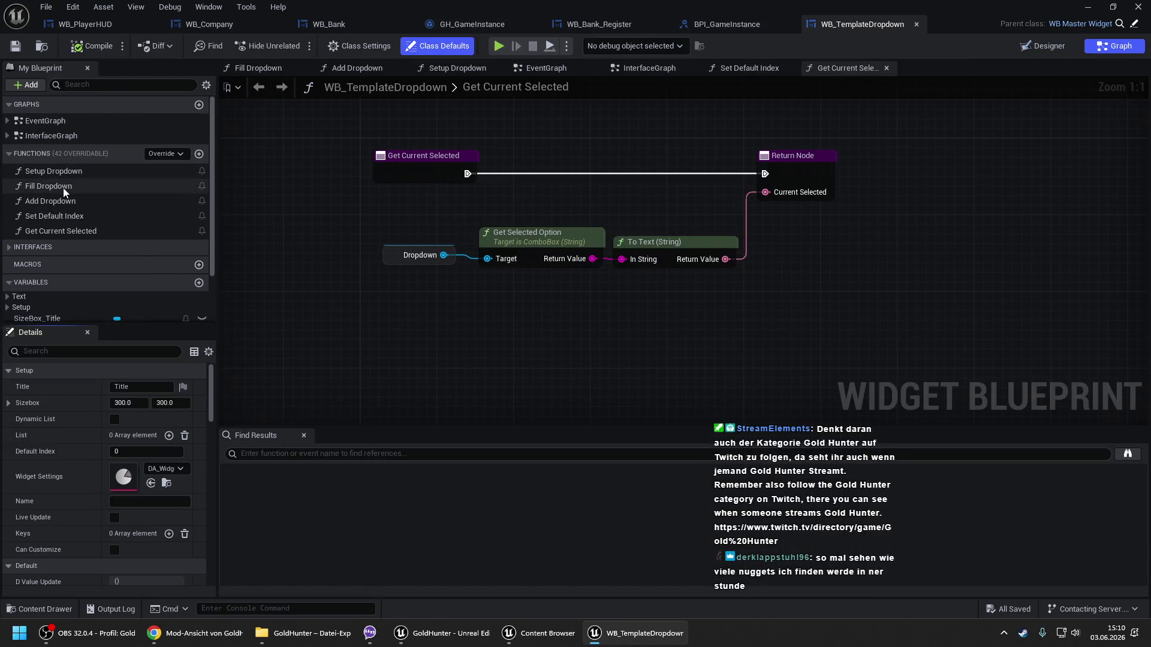
pyautogui.doubleClick(63, 189)
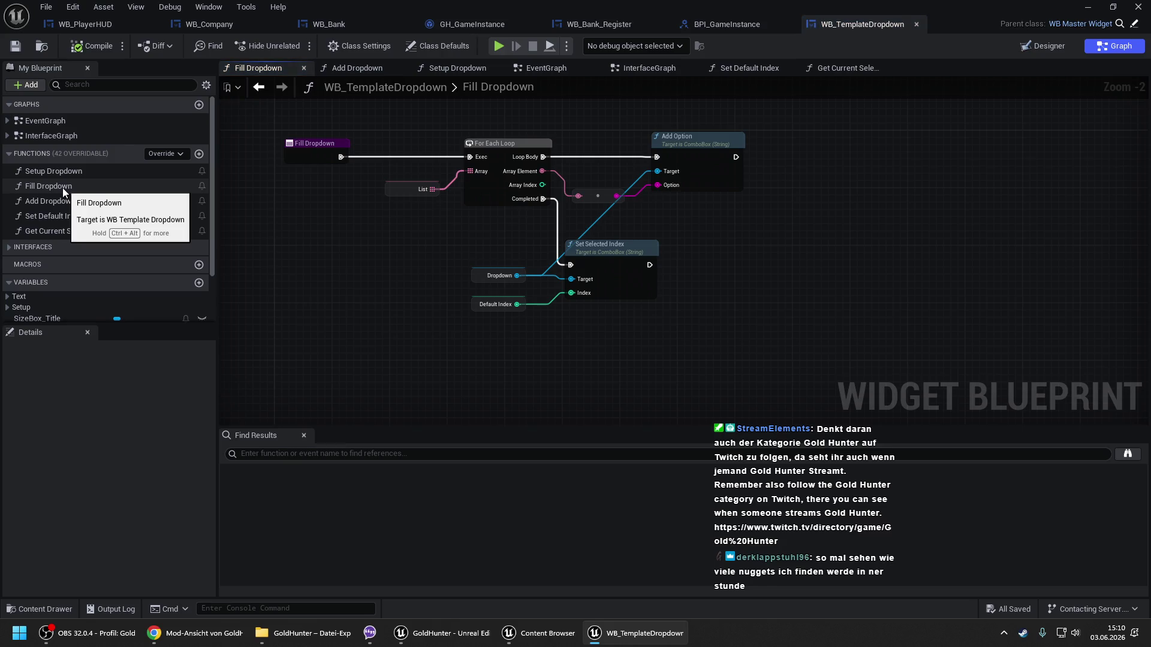
pyautogui.doubleClick(63, 201)
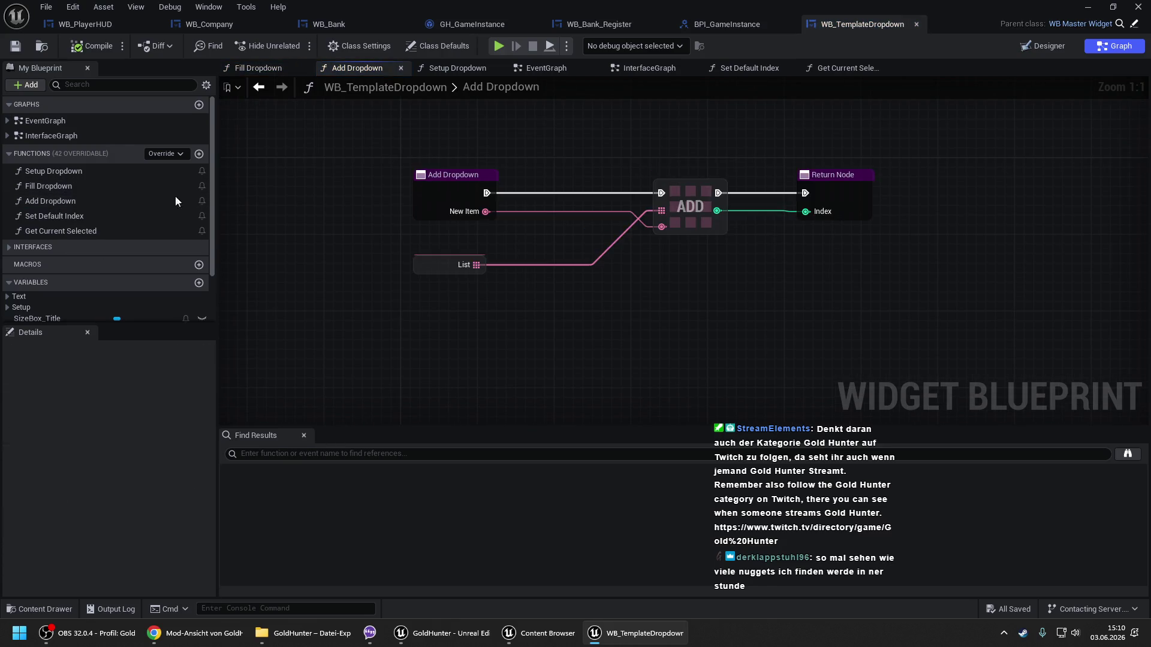
pyautogui.click(74, 202)
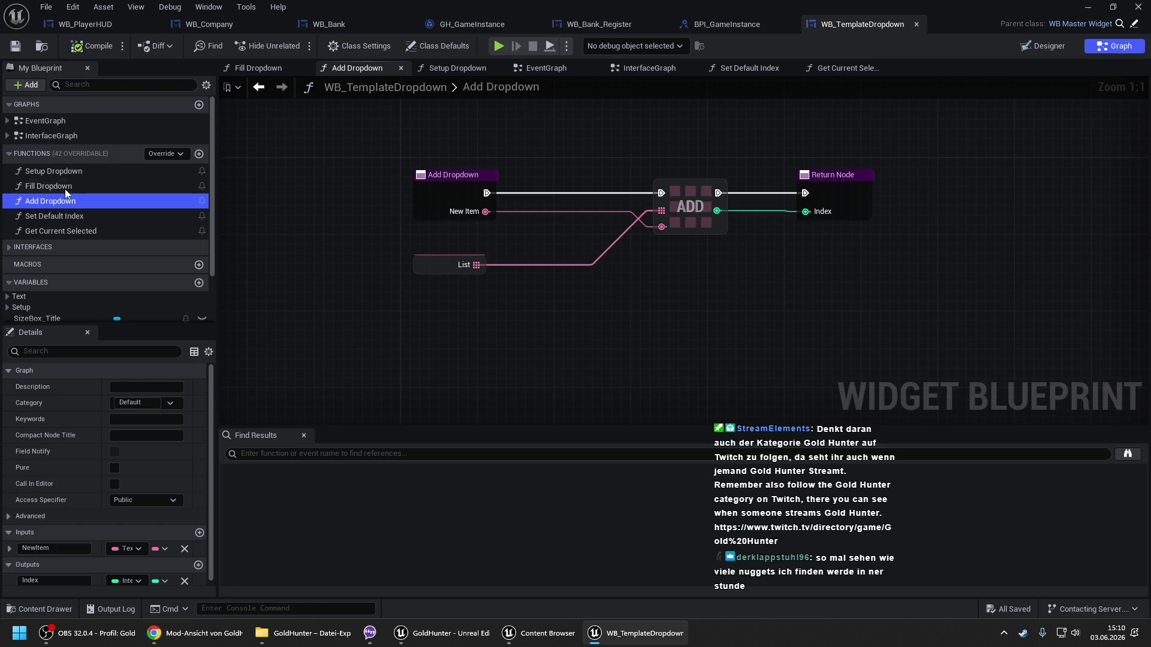
pyautogui.doubleClick(65, 187)
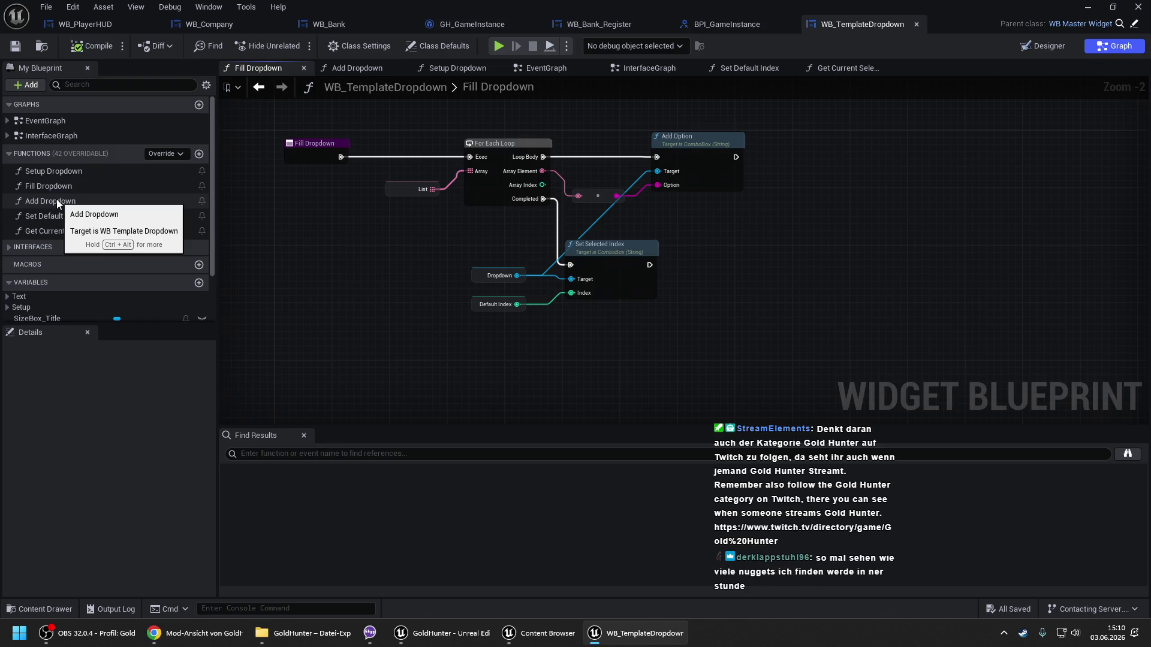
pyautogui.doubleClick(58, 203)
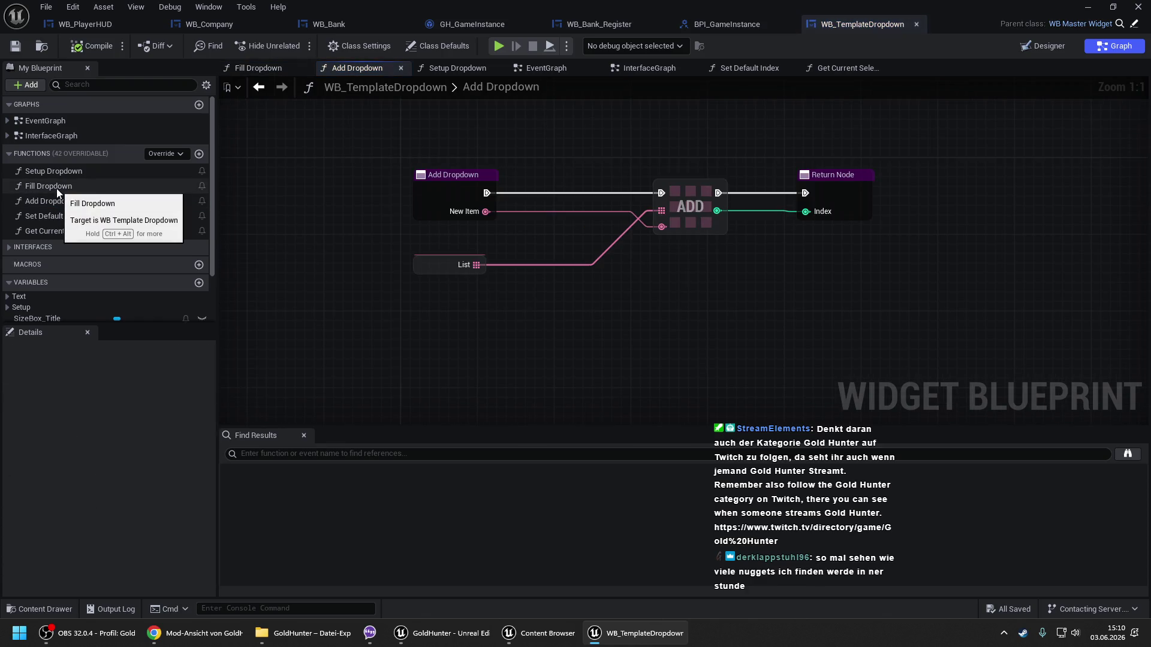
pyautogui.doubleClick(56, 188)
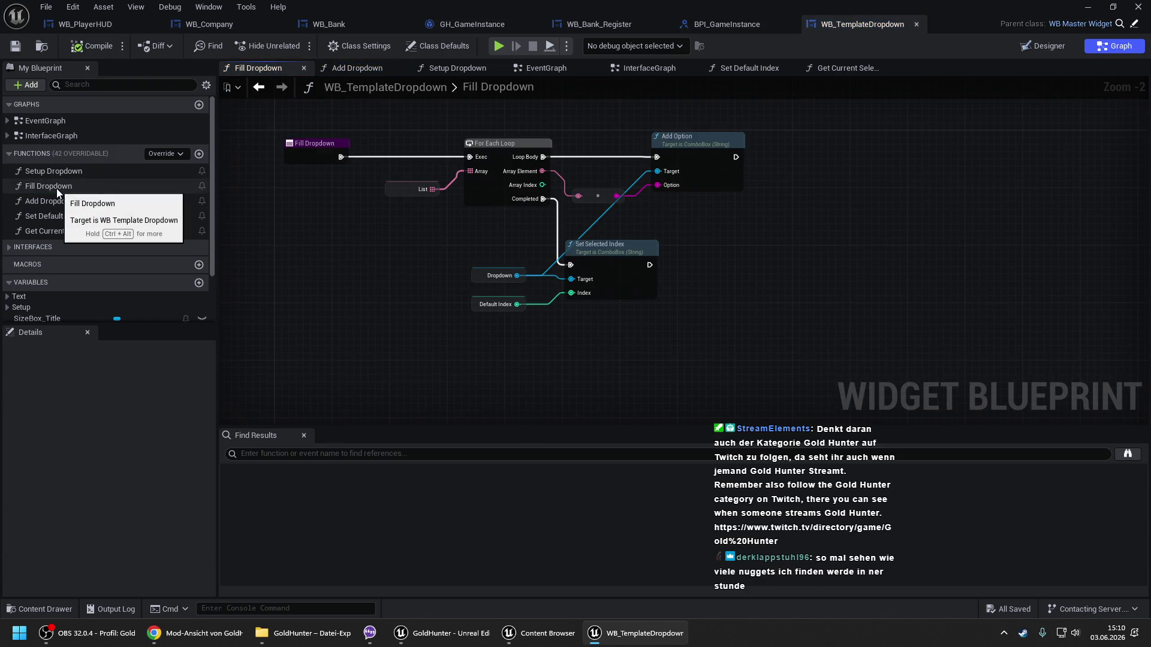
pyautogui.doubleClick(59, 170)
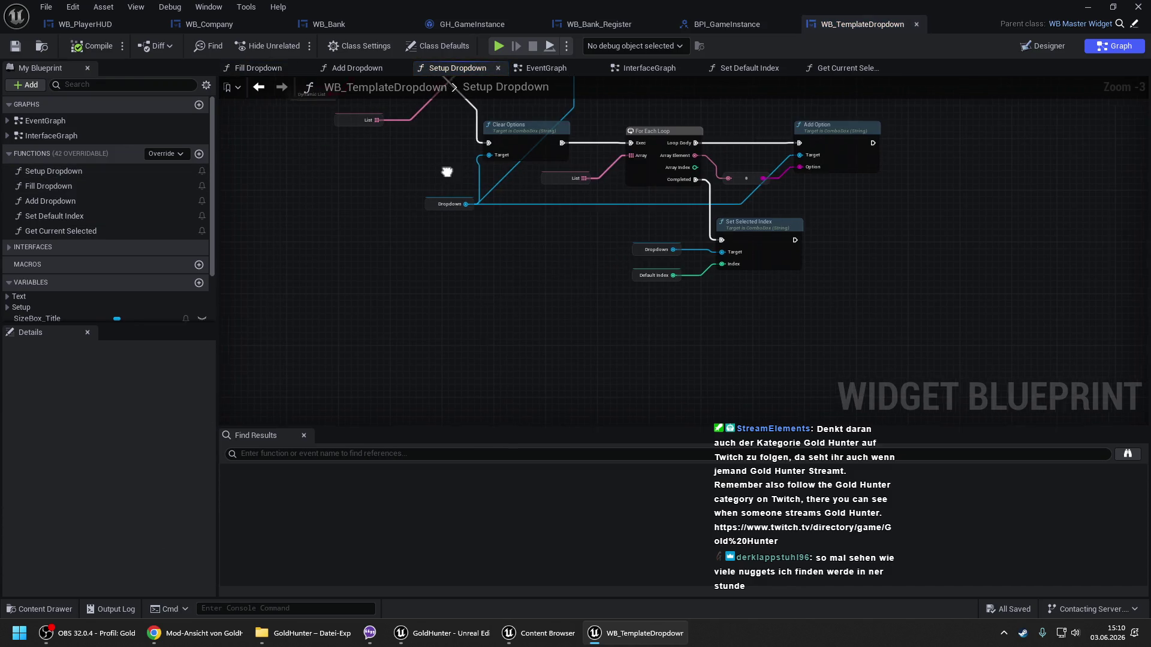
pyautogui.doubleClick(70, 190)
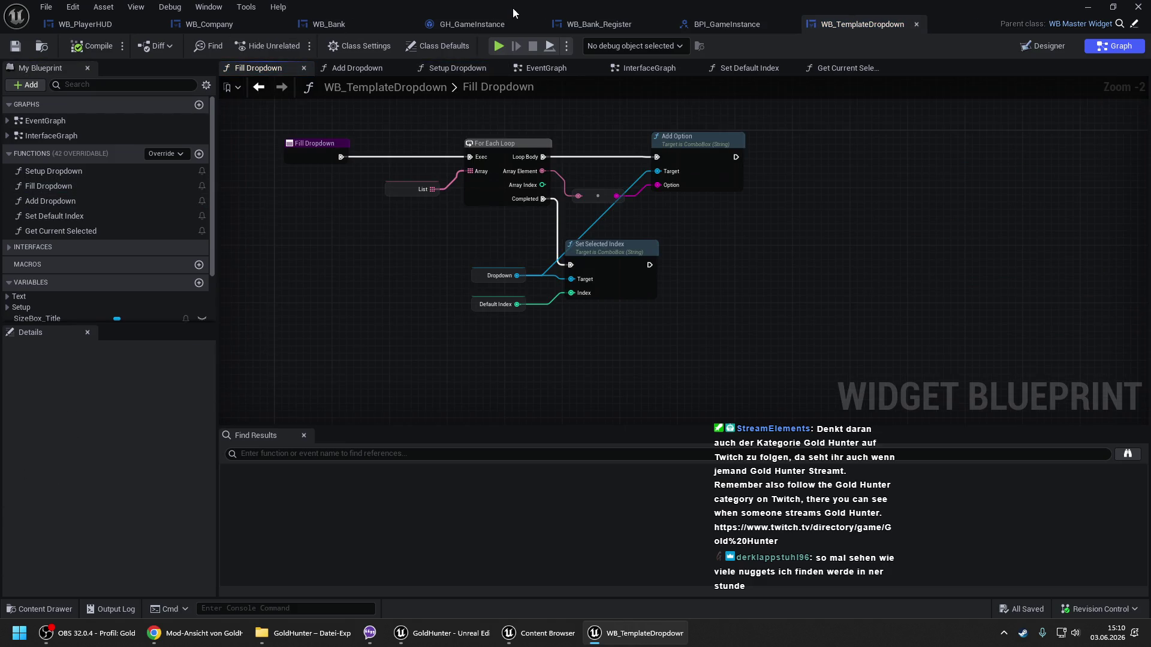
pyautogui.click(359, 26)
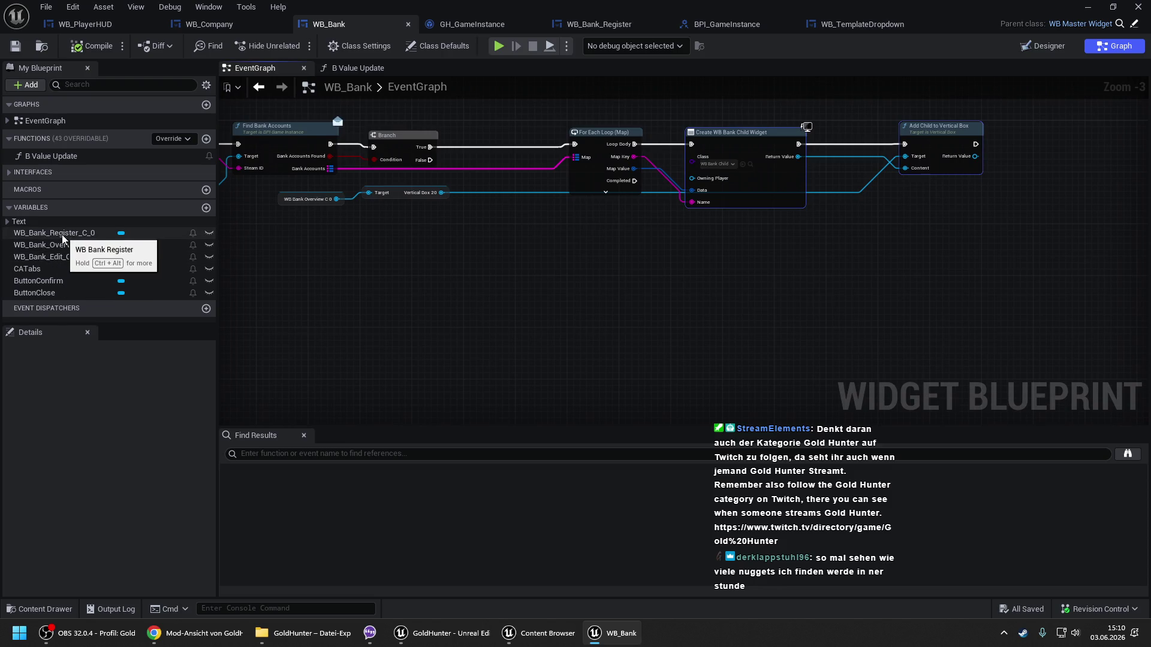
# Add a WB_Bank_Register_C_0 getter, its Template Dropdown, and Add Dropdown and Fill Dropdown calls.
pyautogui.moveTo(62, 237)
pyautogui.mouseDown()
pyautogui.moveTo(406, 250)
pyautogui.moveTo(527, 271)
pyautogui.moveTo(491, 270)
pyautogui.mouseUp()
pyautogui.click(444, 275)
pyautogui.write('ge')
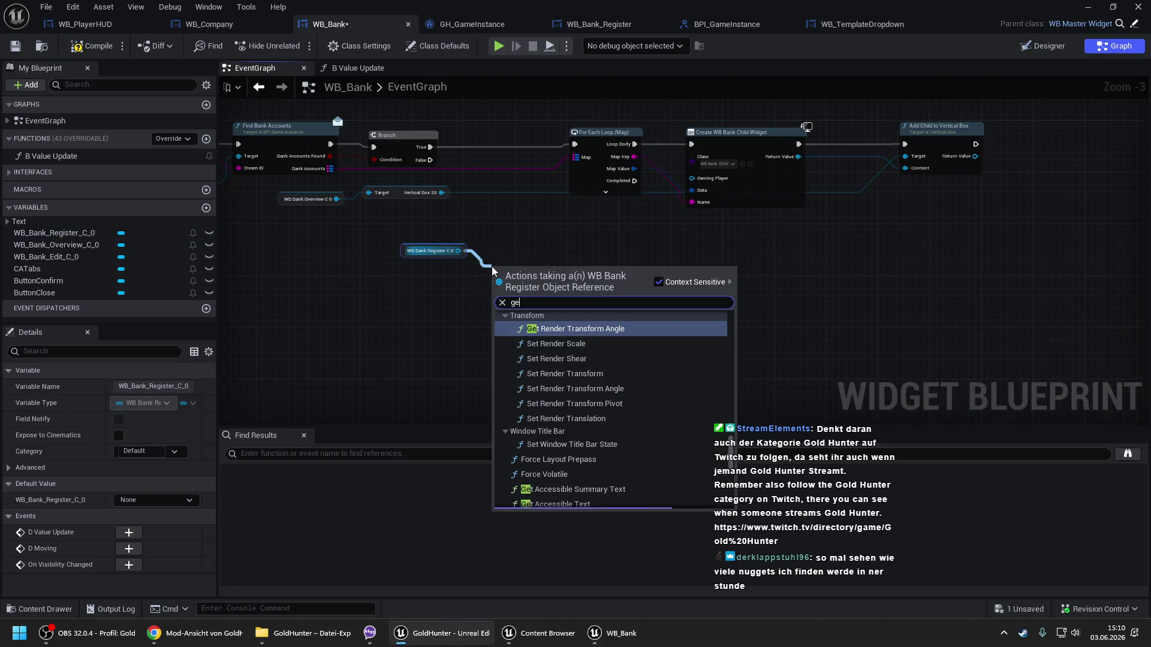
pyautogui.write('t templ')
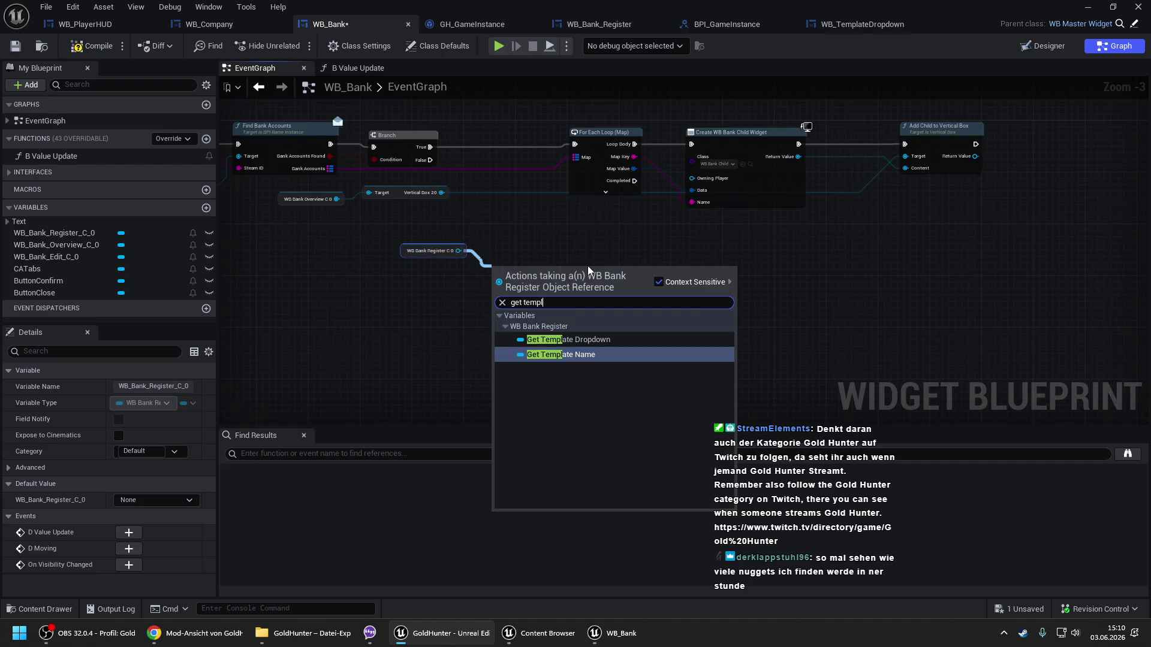
pyautogui.click(564, 339)
pyautogui.moveTo(629, 253); pyautogui.dragTo(641, 235)
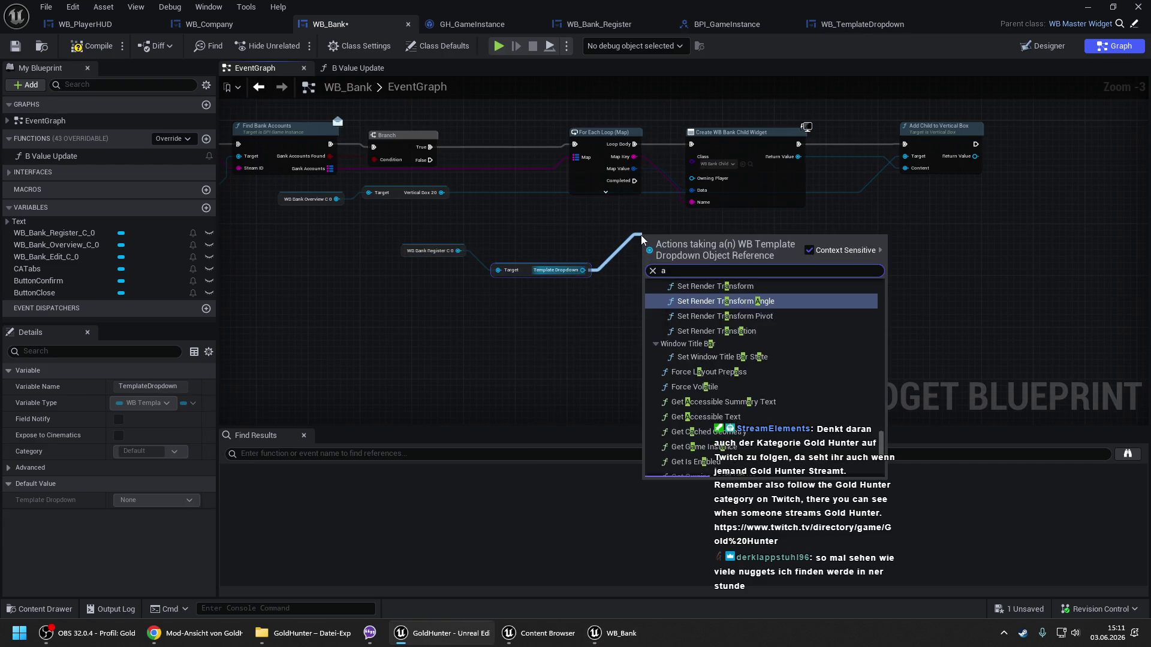
pyautogui.write('add')
pyautogui.scroll(5, 727, 310)
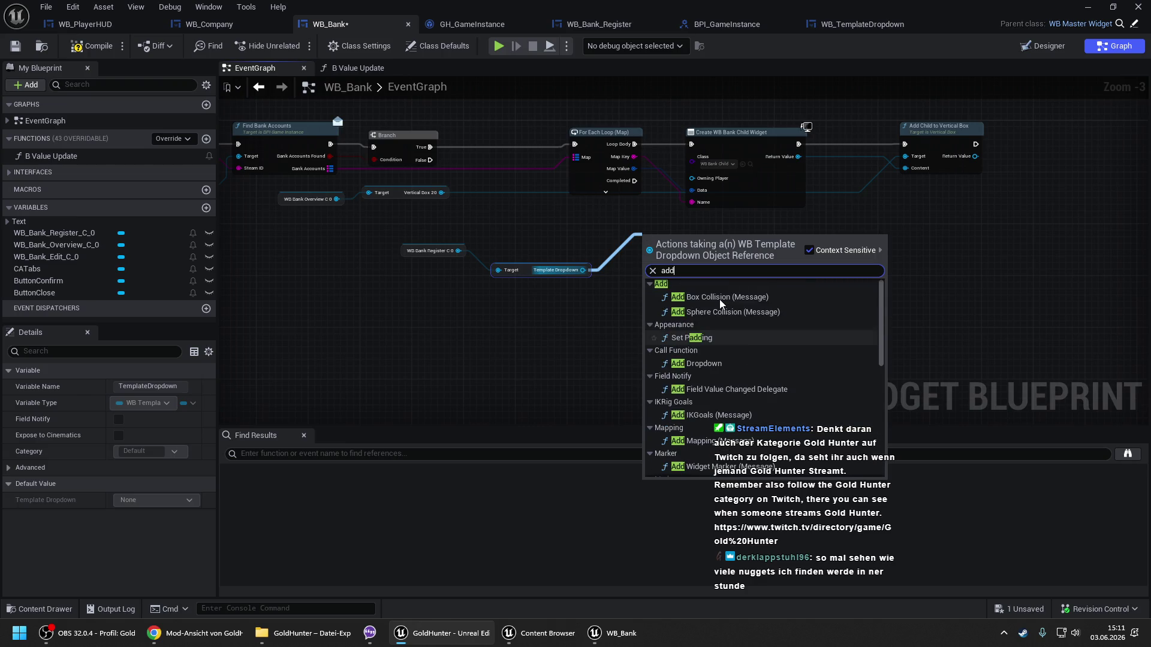
pyautogui.click(707, 364)
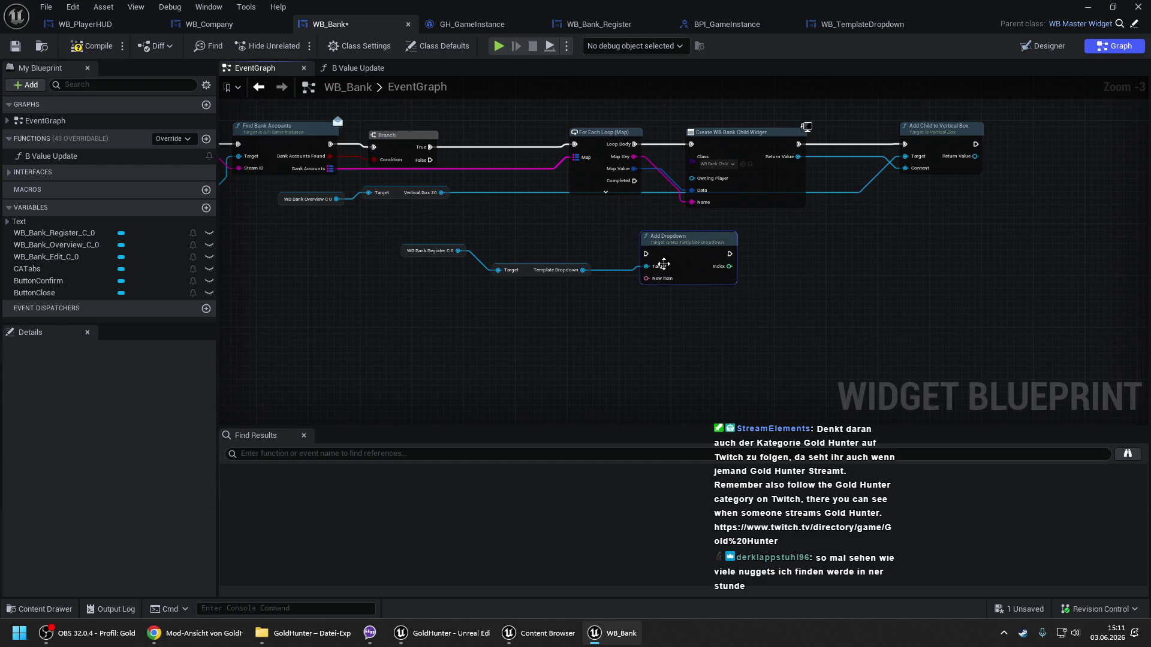
pyautogui.moveTo(582, 270); pyautogui.dragTo(624, 329)
pyautogui.write('fill')
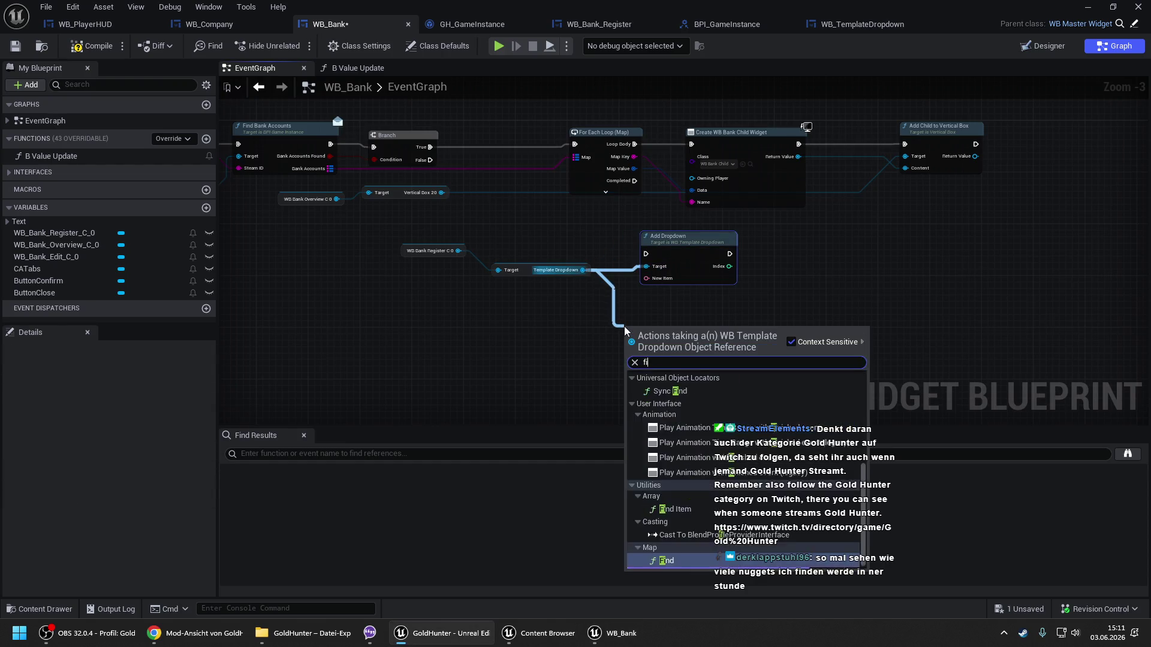
pyautogui.press('Return')
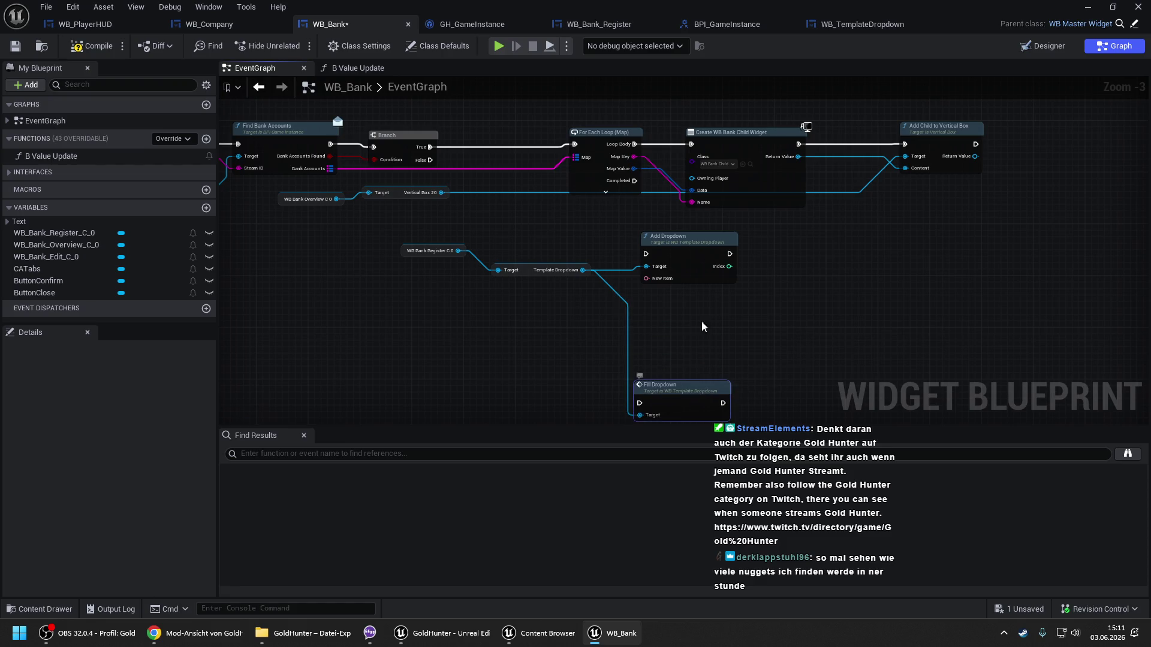
# Rearrange the loop nodes and connect the For Each Loop's Completed output to Add Dropdown.
pyautogui.moveTo(729, 260); pyautogui.dragTo(566, 292)
pyautogui.moveTo(582, 146); pyautogui.dragTo(796, 232)
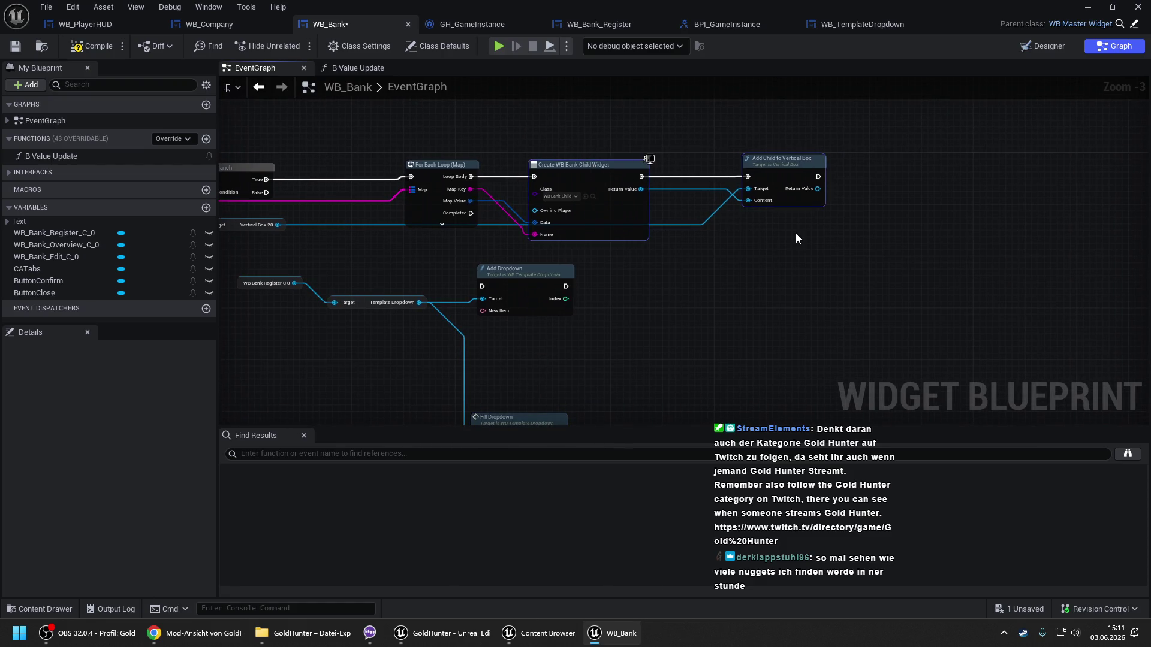
pyautogui.moveTo(570, 164); pyautogui.dragTo(666, 165)
pyautogui.moveTo(514, 236); pyautogui.dragTo(609, 213)
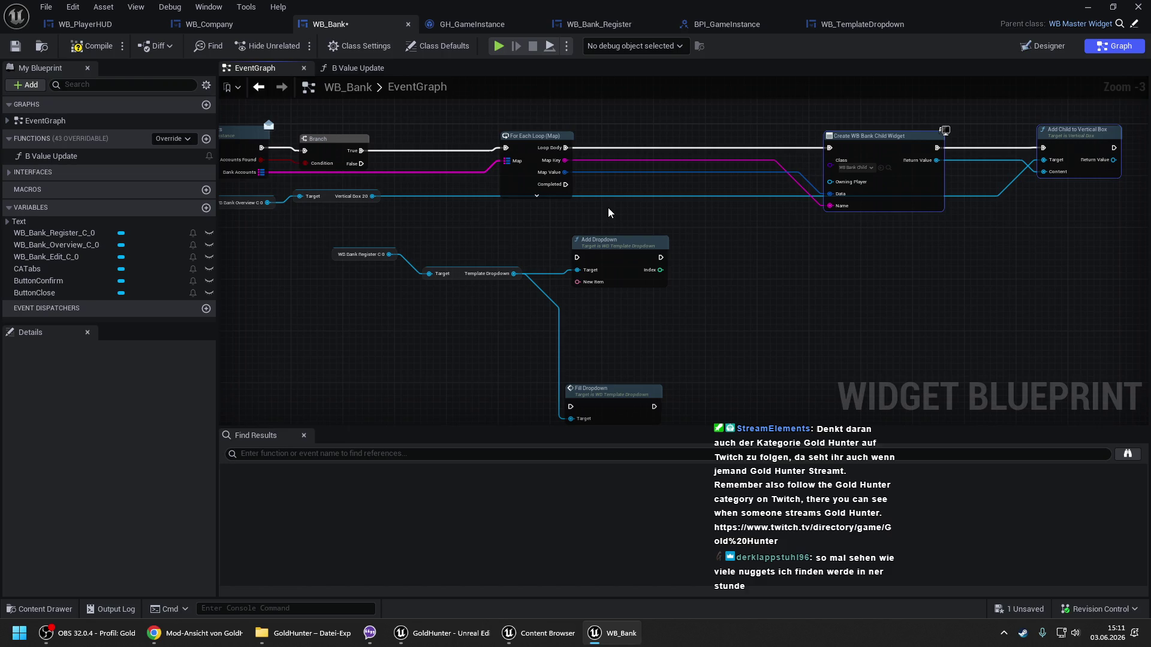
pyautogui.moveTo(520, 180)
pyautogui.mouseDown()
pyautogui.moveTo(436, 187)
pyautogui.moveTo(428, 177)
pyautogui.mouseUp()
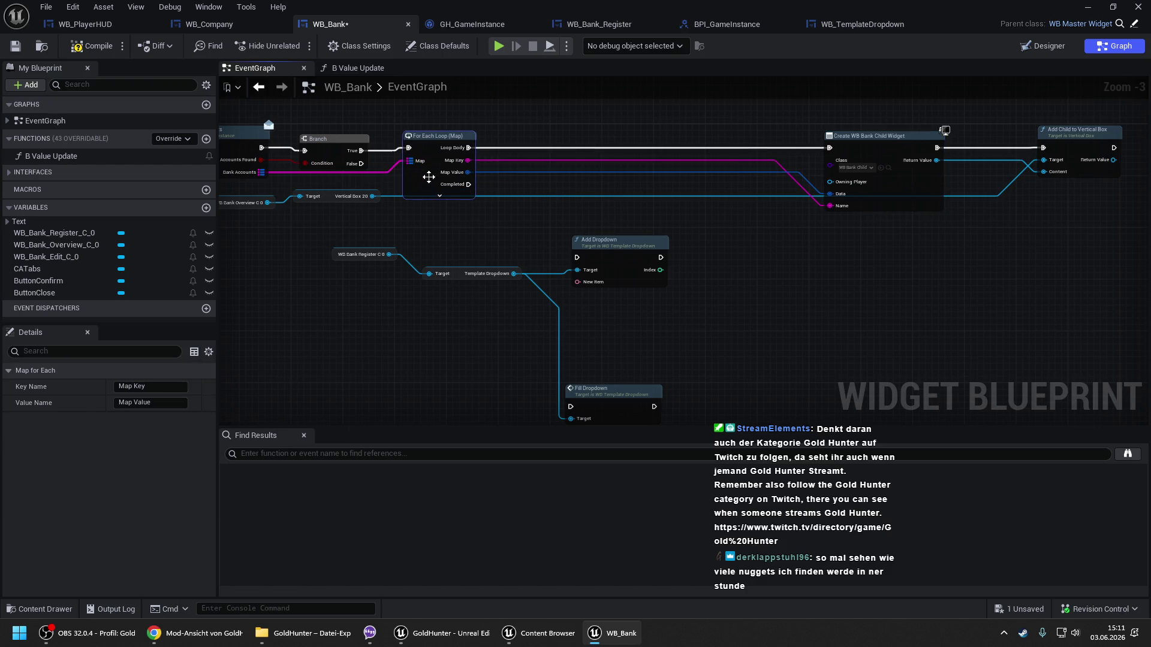
pyautogui.moveTo(551, 190); pyautogui.dragTo(490, 178)
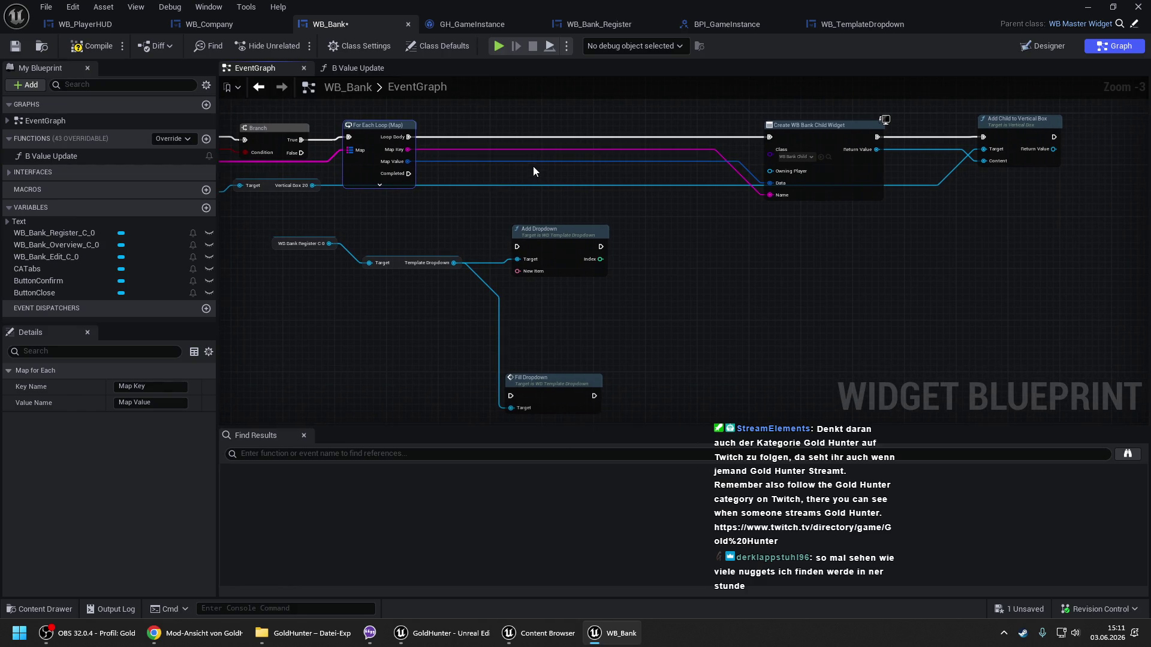
pyautogui.moveTo(416, 160); pyautogui.dragTo(487, 145)
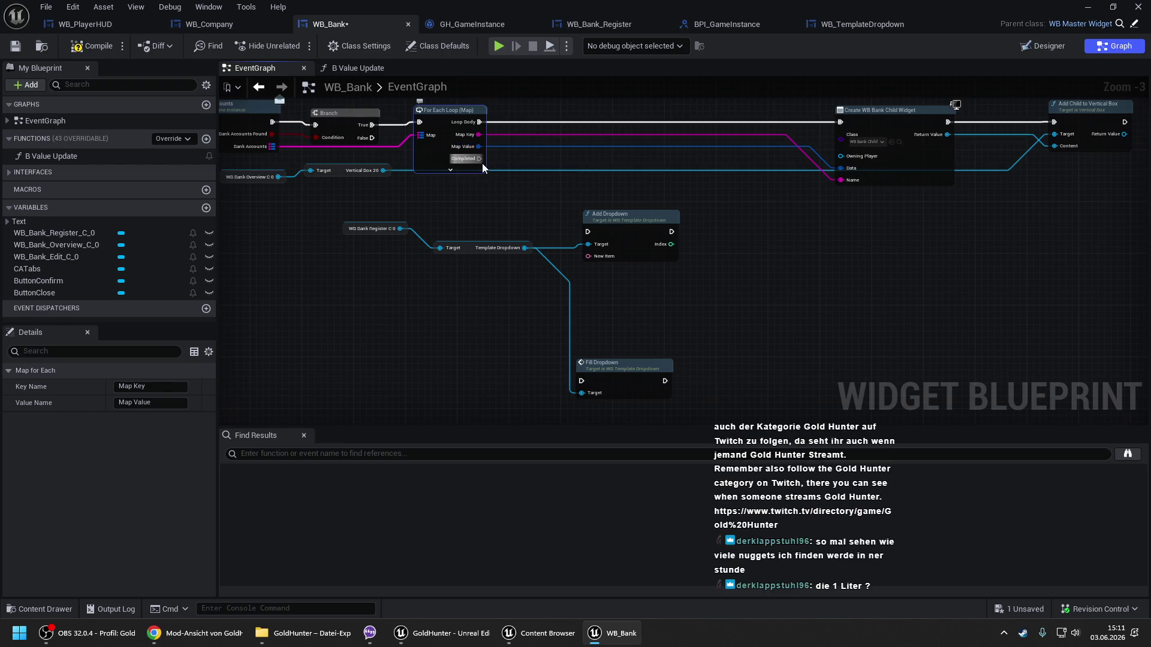
pyautogui.moveTo(480, 158); pyautogui.dragTo(592, 235)
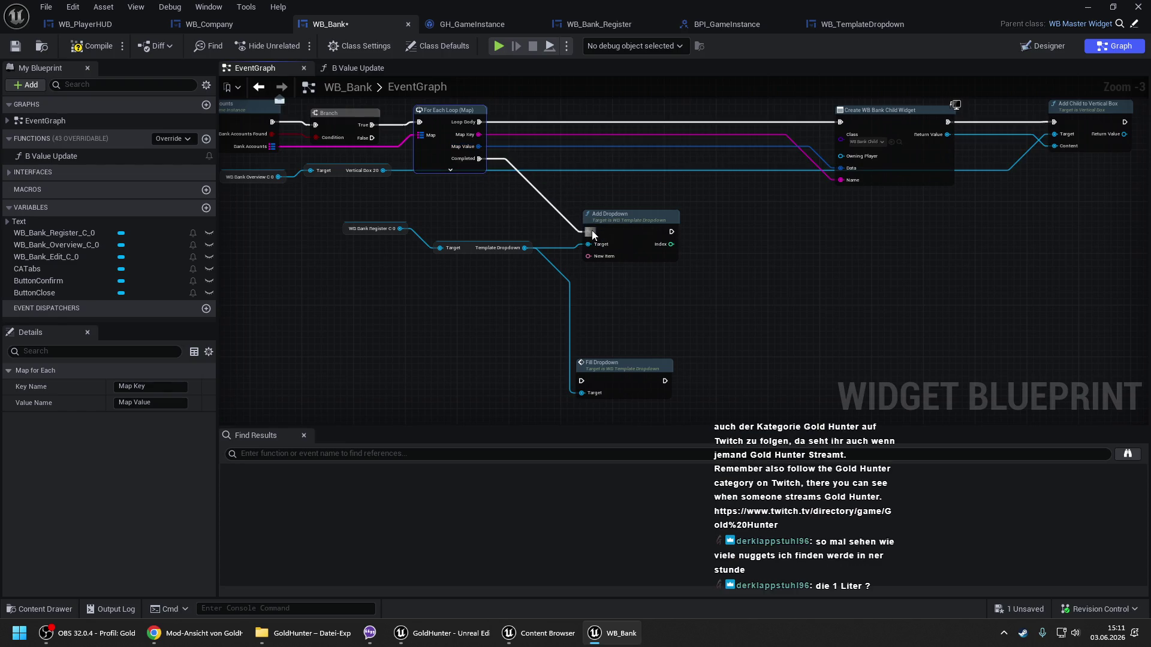
pyautogui.click(654, 298)
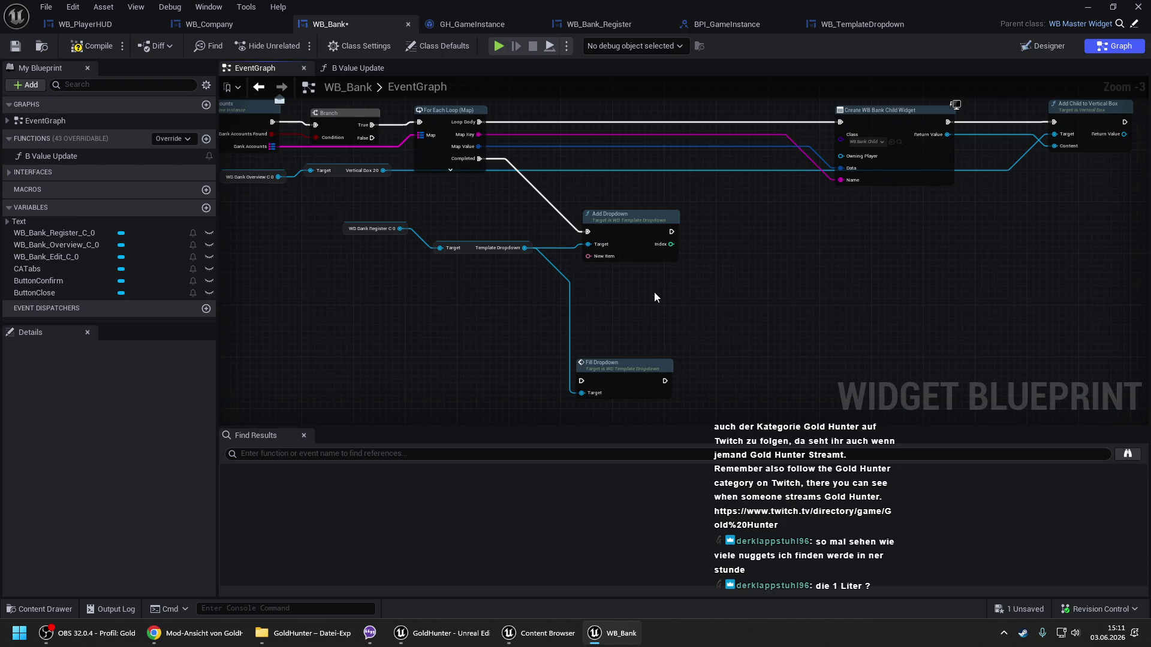
# Feed Add Dropdown's New Item from a Format Text set to the Private string table key.
pyautogui.moveTo(345, 232); pyautogui.dragTo(359, 251)
pyautogui.keyDown('ctrl'); pyautogui.click(629, 216); pyautogui.keyUp('ctrl')
pyautogui.moveTo(633, 230)
pyautogui.mouseDown()
pyautogui.moveTo(601, 231)
pyautogui.moveTo(445, 305)
pyautogui.mouseUp()
pyautogui.write('forma')
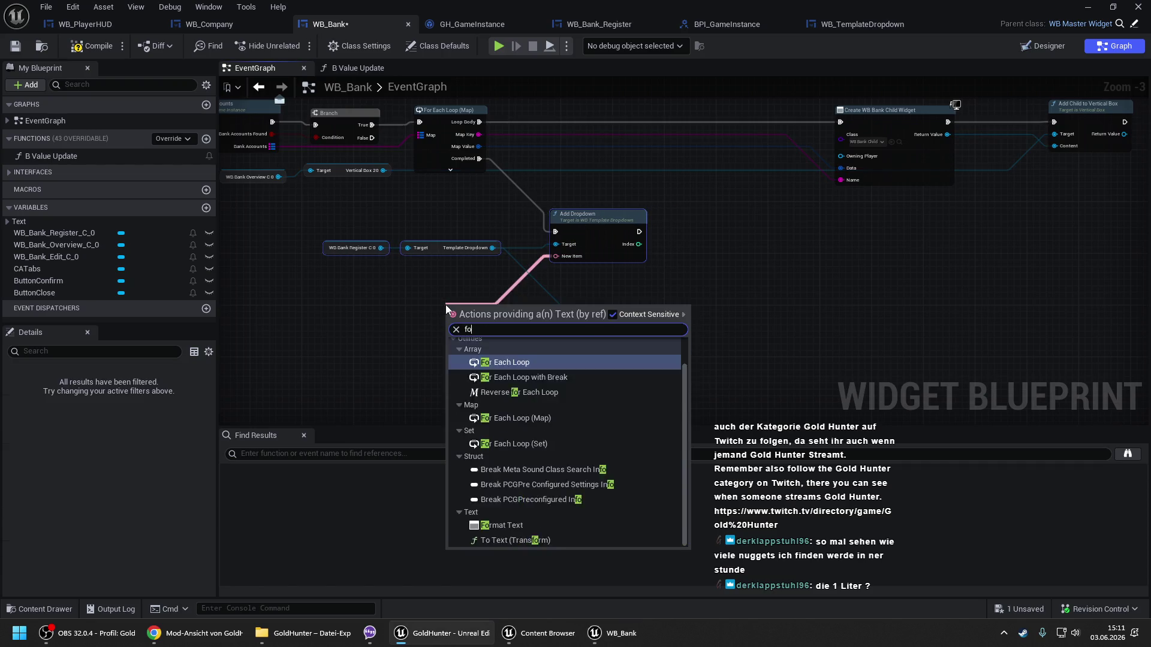
pyautogui.press('Return')
pyautogui.click(479, 317)
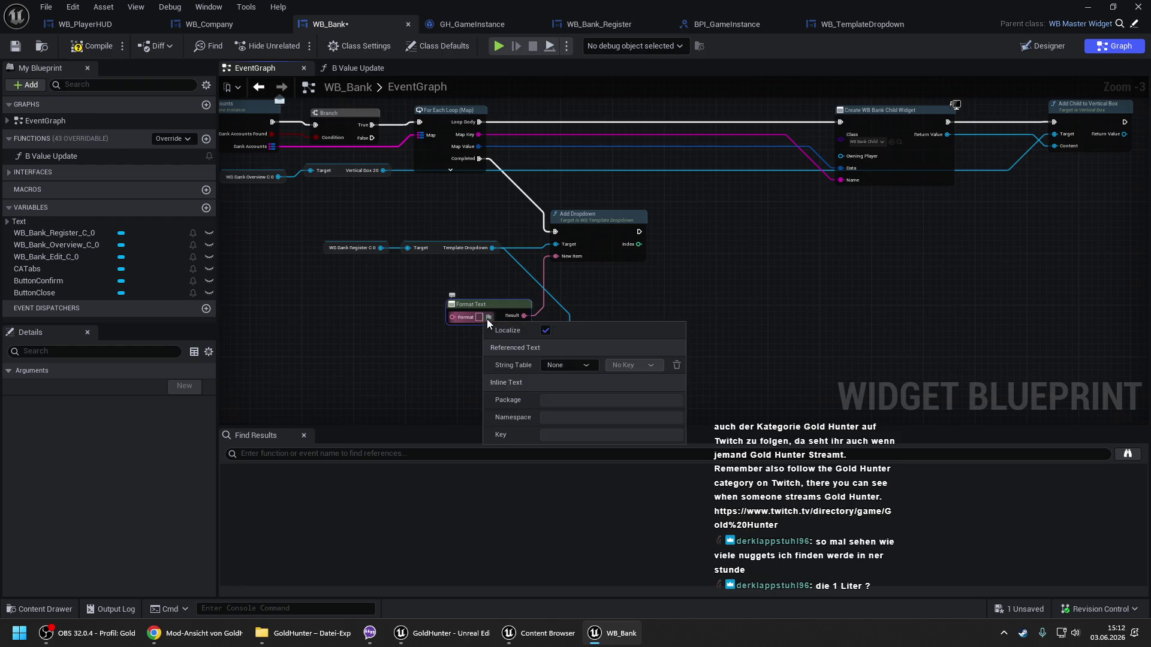
pyautogui.click(548, 365)
pyautogui.click(564, 397)
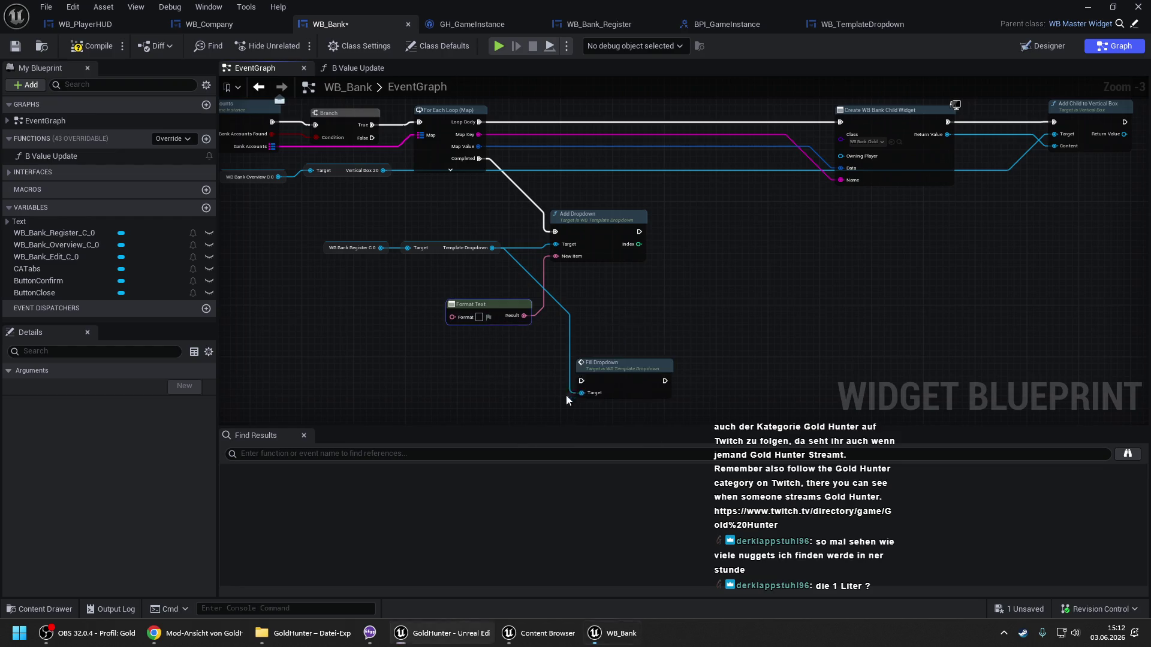
pyautogui.click(505, 318)
pyautogui.click(630, 364)
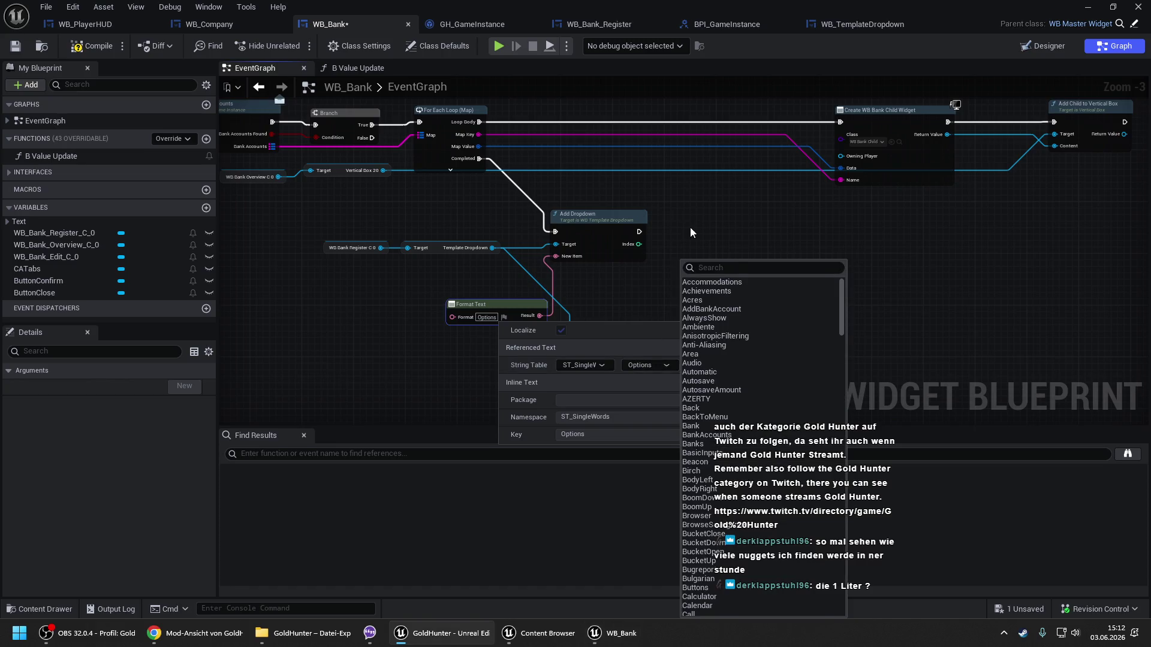
pyautogui.write('priv')
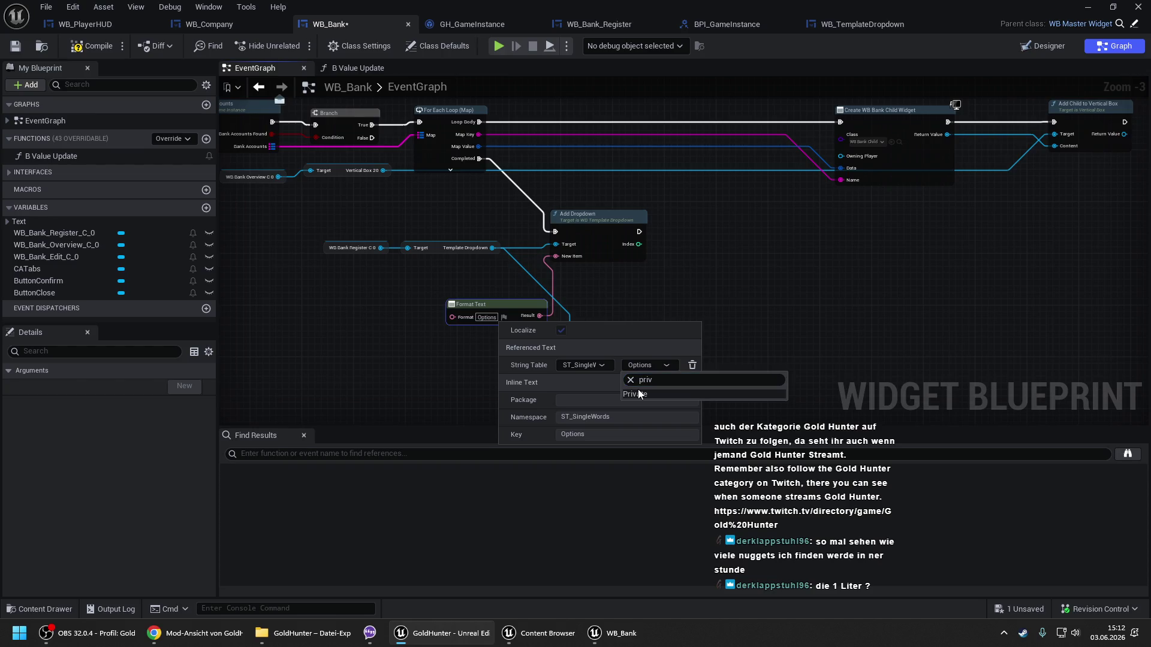
pyautogui.click(638, 391)
# Chain Add Dropdown into Fill Dropdown, copy Add Dropdown into the Loop Body, then compile and save.
pyautogui.moveTo(495, 304); pyautogui.dragTo(469, 265)
pyautogui.moveTo(605, 386)
pyautogui.mouseDown()
pyautogui.moveTo(720, 234)
pyautogui.moveTo(640, 231)
pyautogui.mouseUp()
pyautogui.moveTo(709, 168); pyautogui.dragTo(679, 216)
pyautogui.click(545, 278)
pyautogui.hotkey('ctrl', 'c')
pyautogui.hotkey('ctrl', 'v')
pyautogui.moveTo(545, 159)
pyautogui.mouseDown()
pyautogui.moveTo(480, 177)
pyautogui.moveTo(449, 171)
pyautogui.moveTo(518, 220)
pyautogui.moveTo(461, 297)
pyautogui.mouseUp()
pyautogui.moveTo(584, 162); pyautogui.dragTo(605, 175)
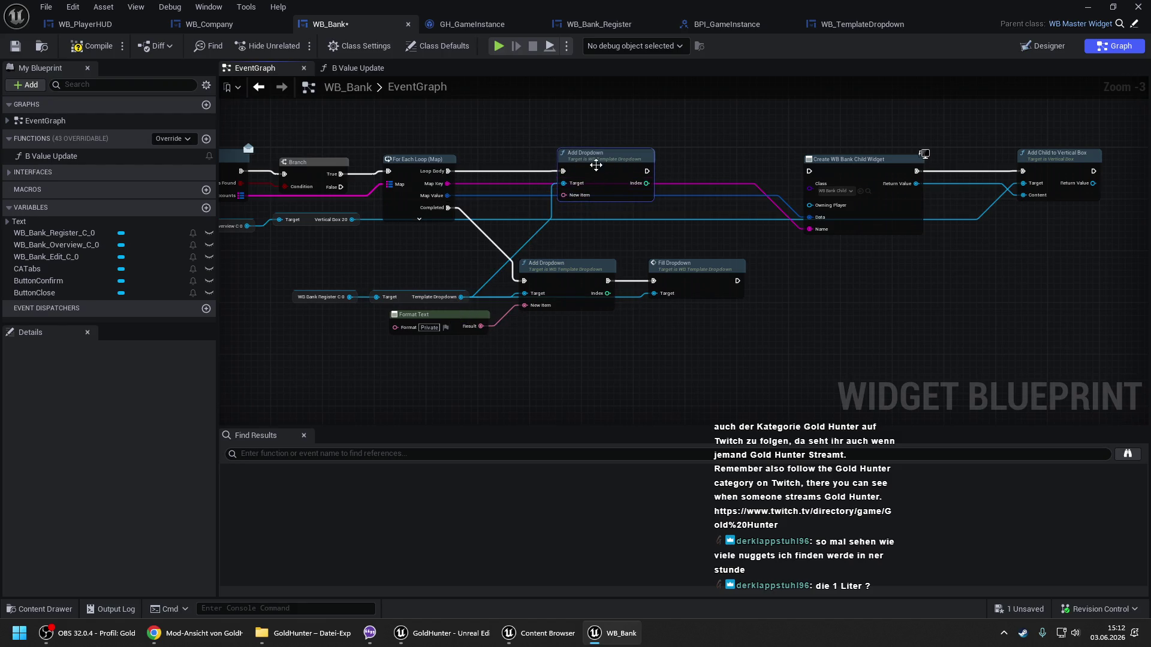
pyautogui.click(90, 46)
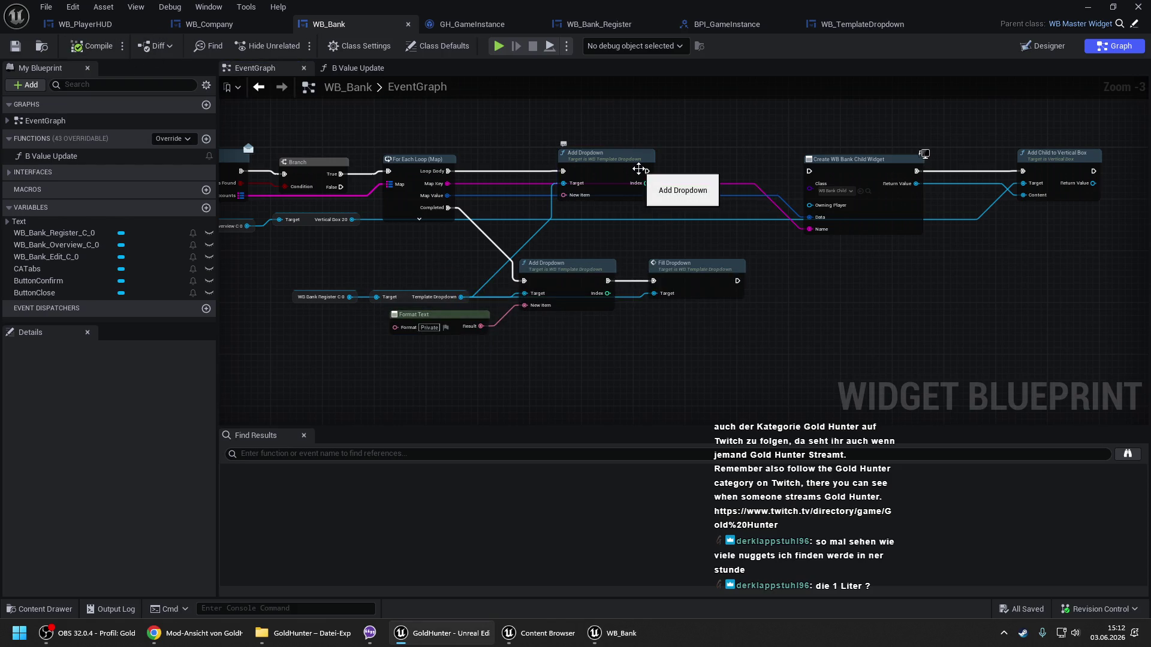
# Make room near the loop by shifting the Find Bank Accounts and Branch nodes left.
pyautogui.moveTo(483, 151); pyautogui.dragTo(510, 142)
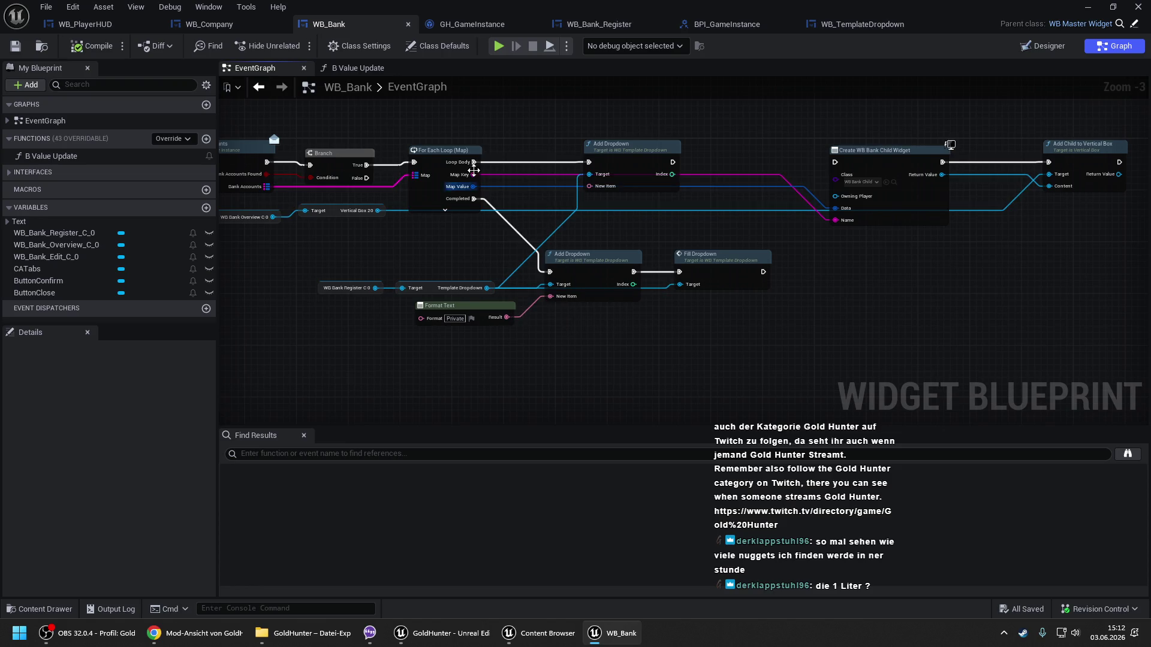
pyautogui.moveTo(490, 170); pyautogui.dragTo(753, 167)
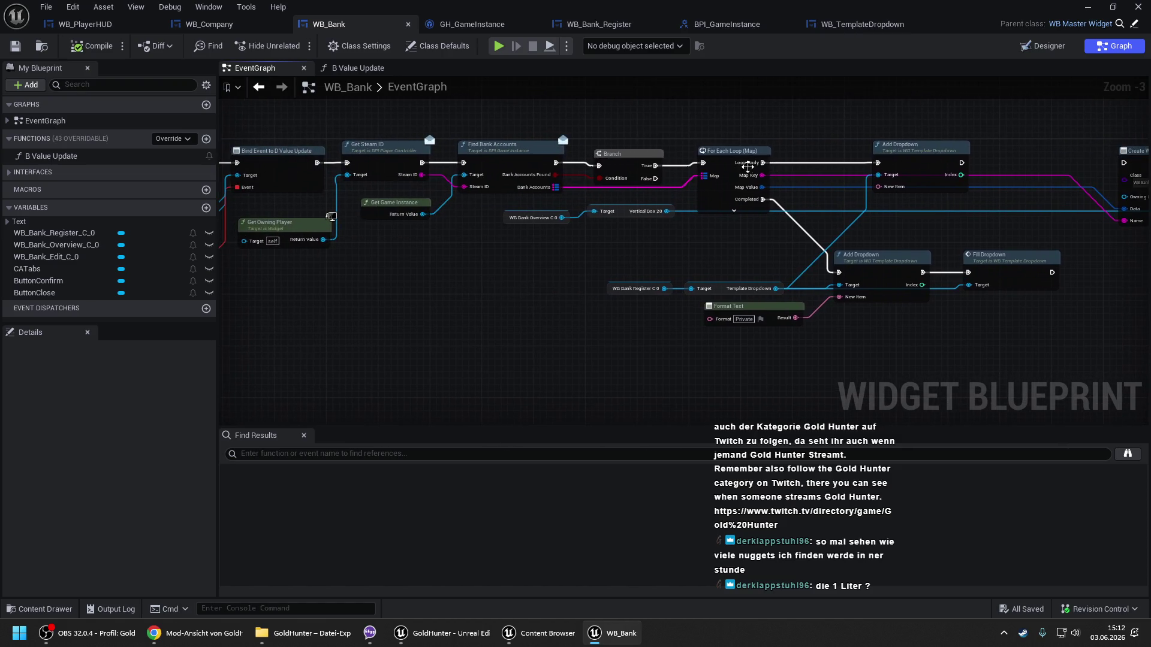
pyautogui.scroll(-2, 368, 125)
pyautogui.moveTo(366, 125); pyautogui.dragTo(808, 288)
pyautogui.scroll(2, 284, 144)
pyautogui.moveTo(281, 247); pyautogui.dragTo(406, 250)
pyautogui.click(407, 251)
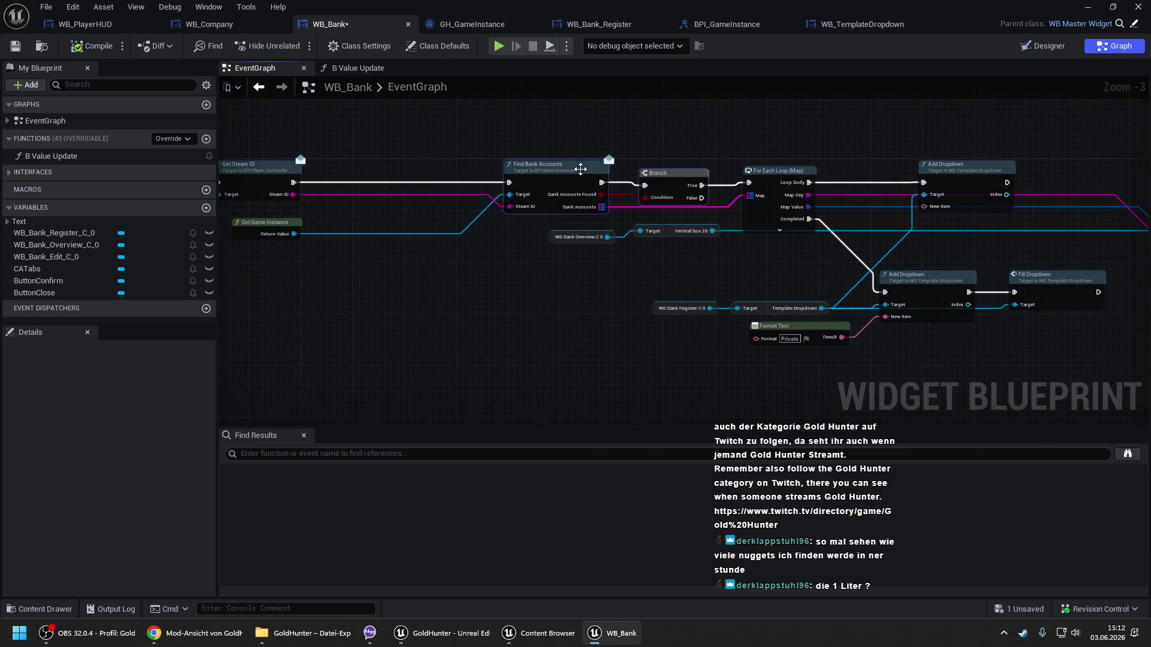
pyautogui.moveTo(568, 171); pyautogui.dragTo(419, 173)
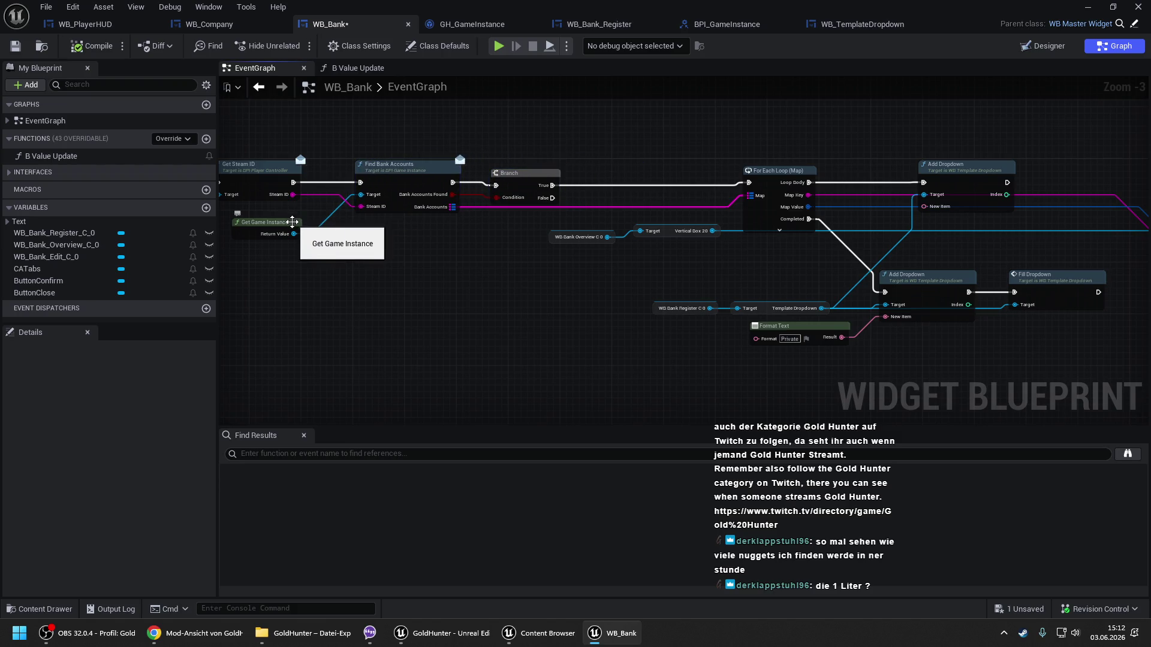
# Chain Get SG Companies from the game instance into Get Data and a map Find node.
pyautogui.moveTo(292, 233); pyautogui.dragTo(319, 266)
pyautogui.write('get com')
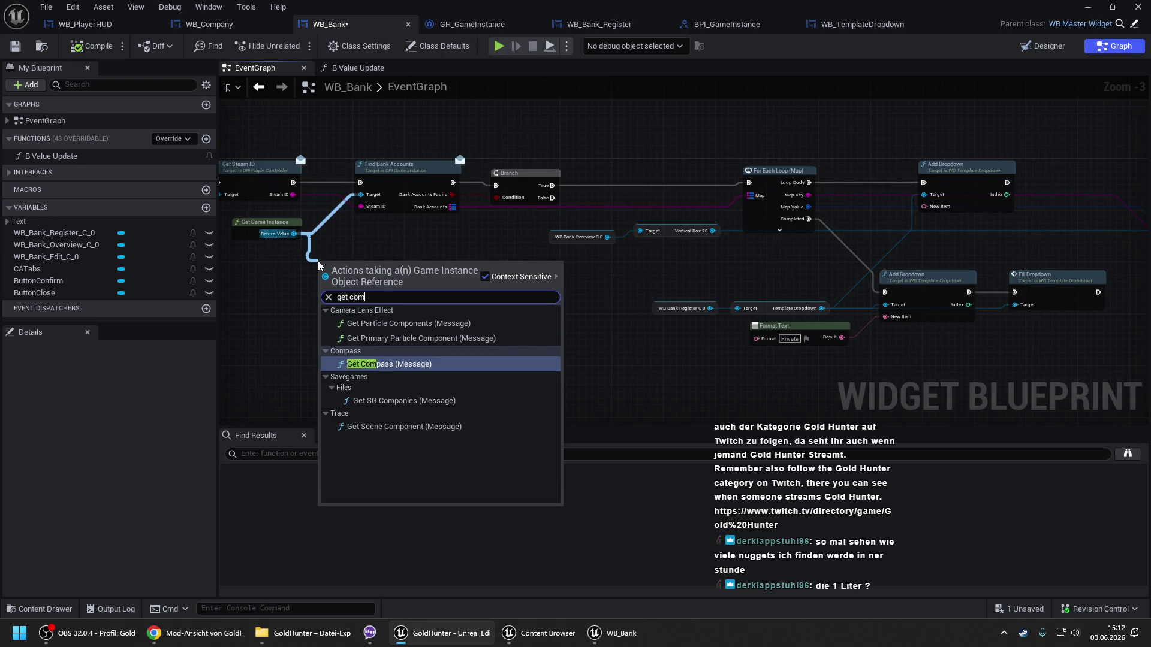
pyautogui.click(404, 400)
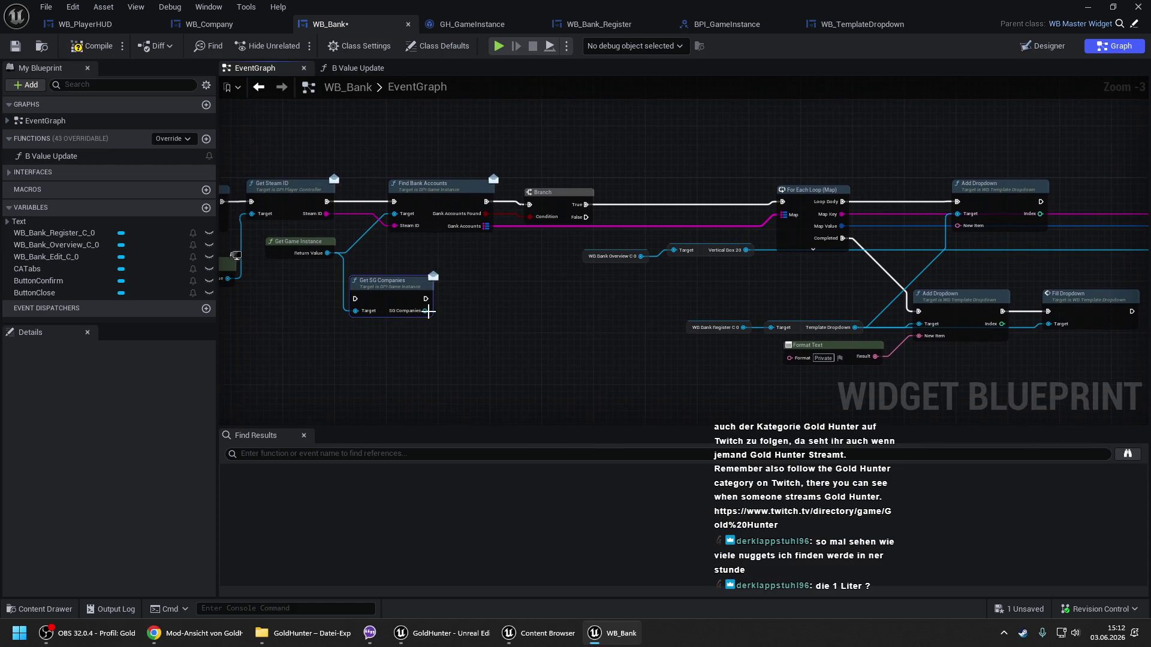
pyautogui.moveTo(425, 311); pyautogui.dragTo(461, 332)
pyautogui.write('get')
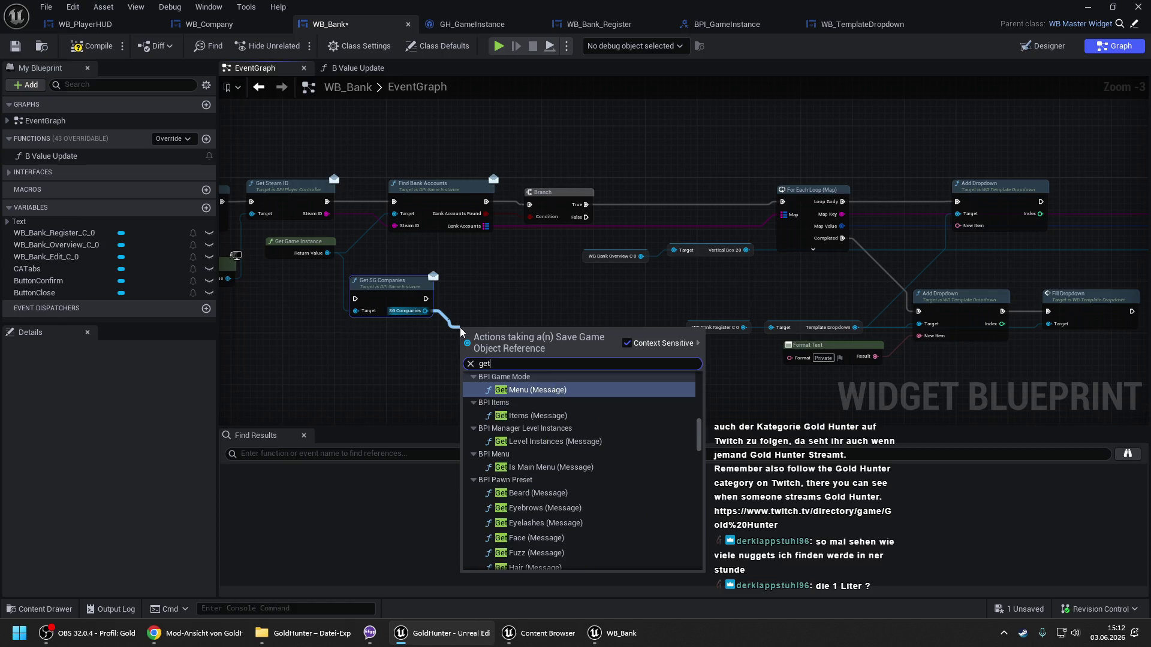
pyautogui.write(' data')
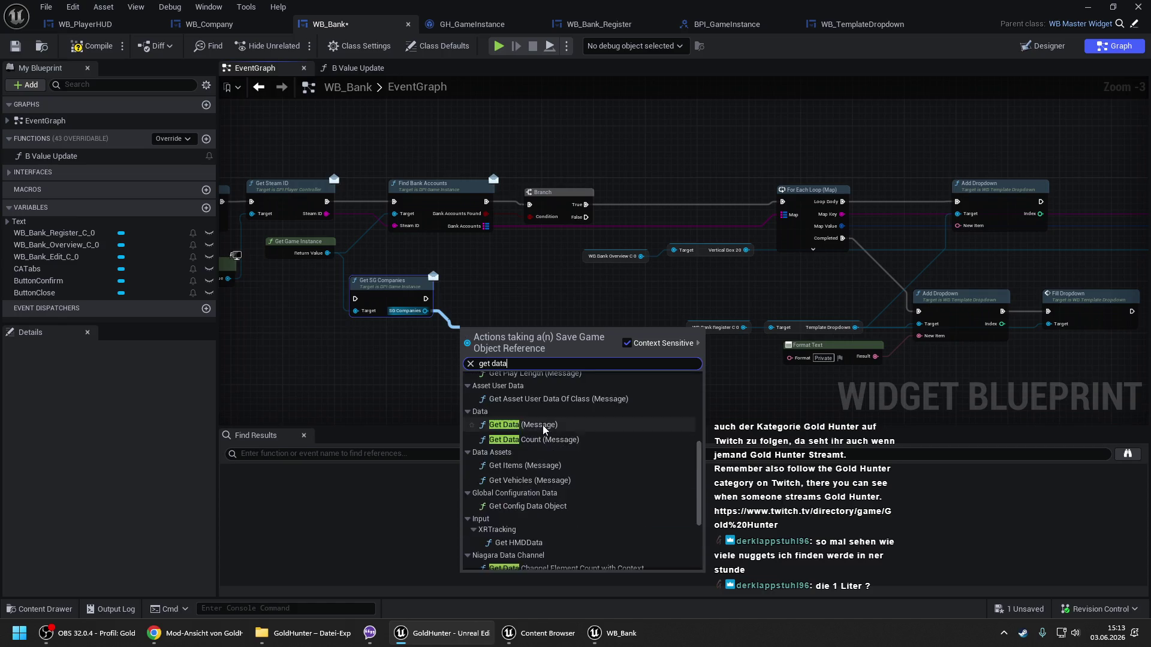
pyautogui.scroll(3, 579, 468)
pyautogui.click(525, 418)
pyautogui.moveTo(509, 340)
pyautogui.mouseDown()
pyautogui.moveTo(497, 288)
pyautogui.moveTo(554, 298)
pyautogui.mouseUp()
pyautogui.write('find')
pyautogui.press('Return')
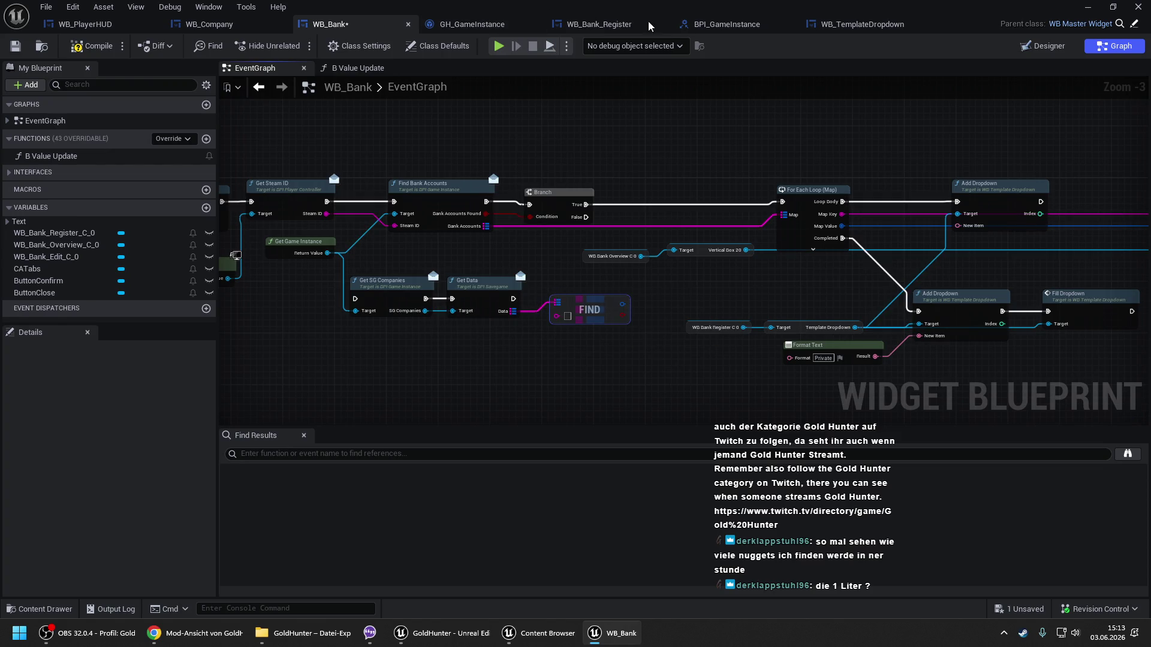
# Check BPI_GameInstance's Company functions, then add a Find Company call from the game instance.
pyautogui.click(683, 24)
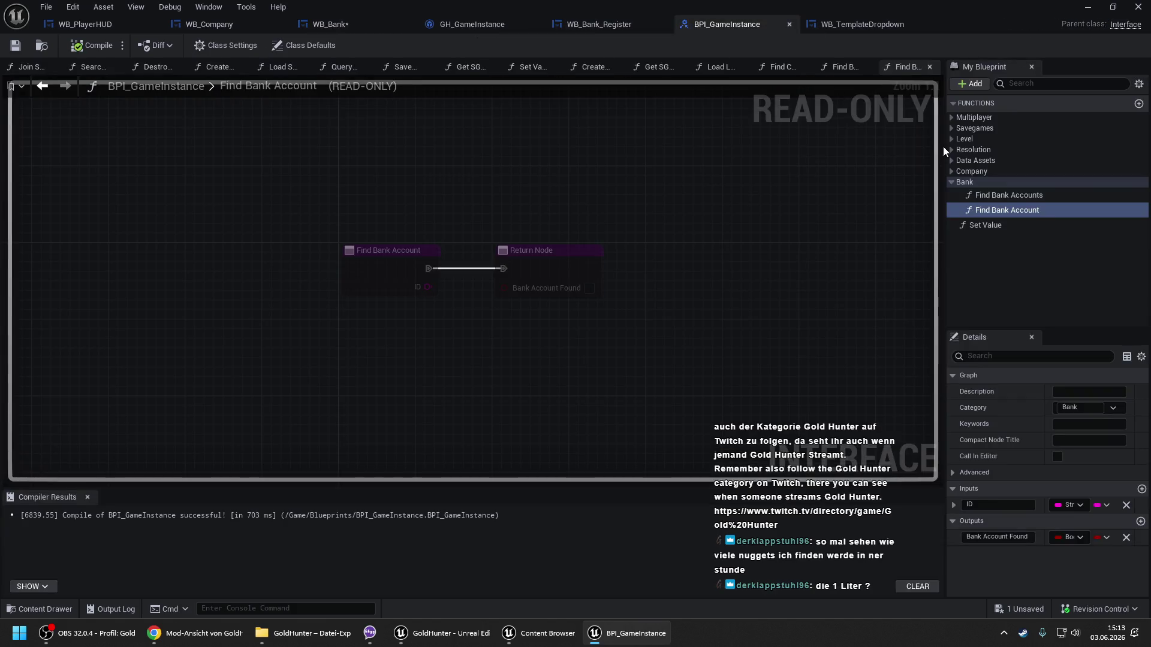
pyautogui.click(952, 170)
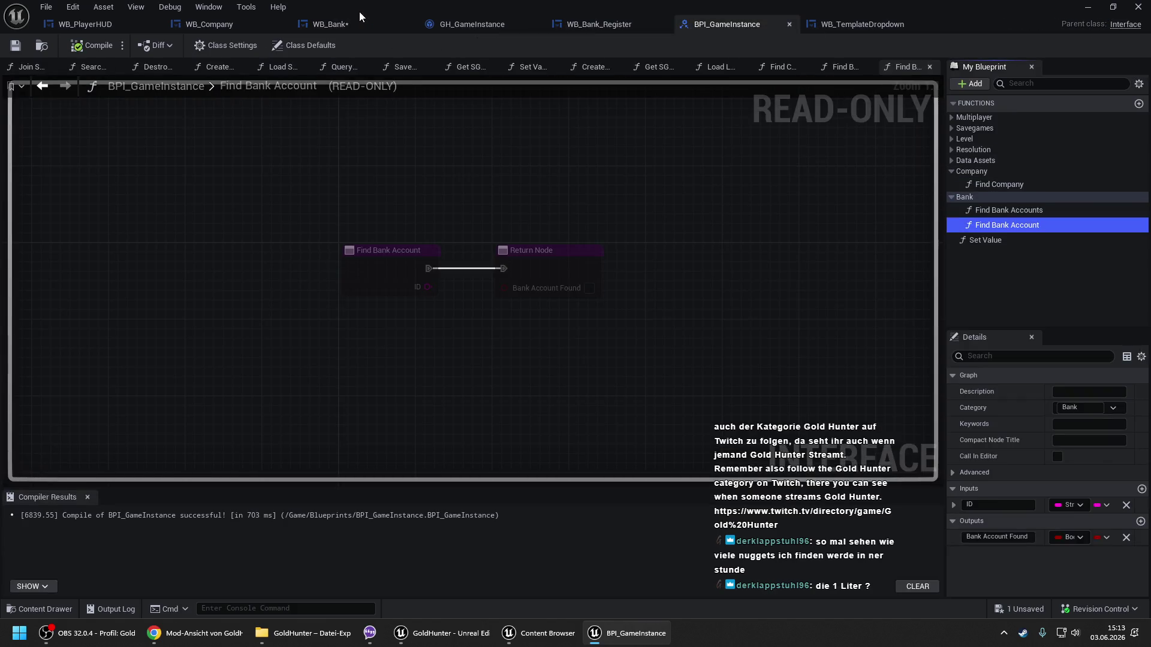
pyautogui.click(351, 24)
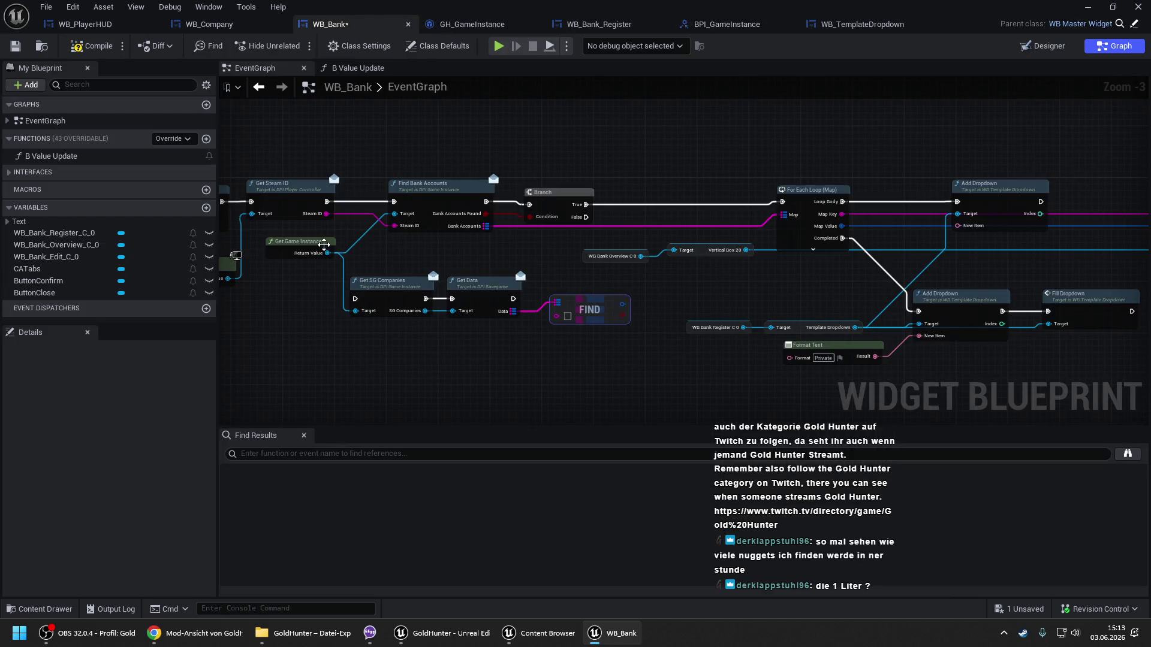
pyautogui.moveTo(328, 253); pyautogui.dragTo(379, 344)
pyautogui.write('find co')
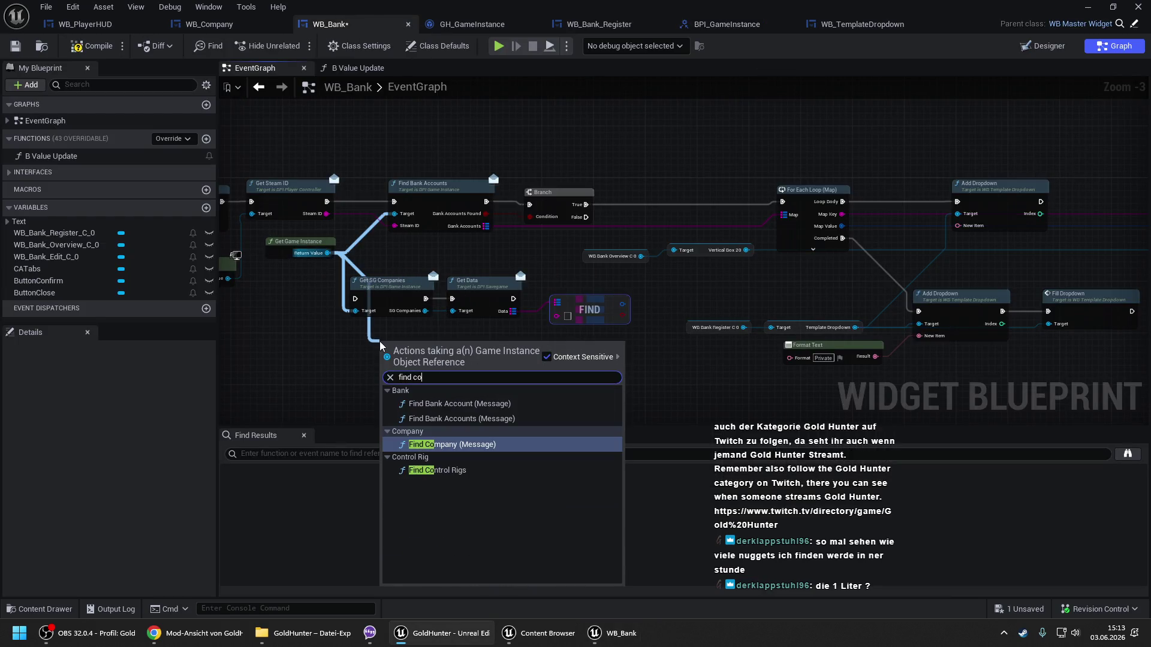
pyautogui.press('Return')
# Delete the old Get SG Companies, Get Data and Find nodes and move Find Company into place.
pyautogui.moveTo(396, 259); pyautogui.dragTo(565, 318)
pyautogui.press('Delete')
pyautogui.moveTo(442, 373); pyautogui.dragTo(449, 321)
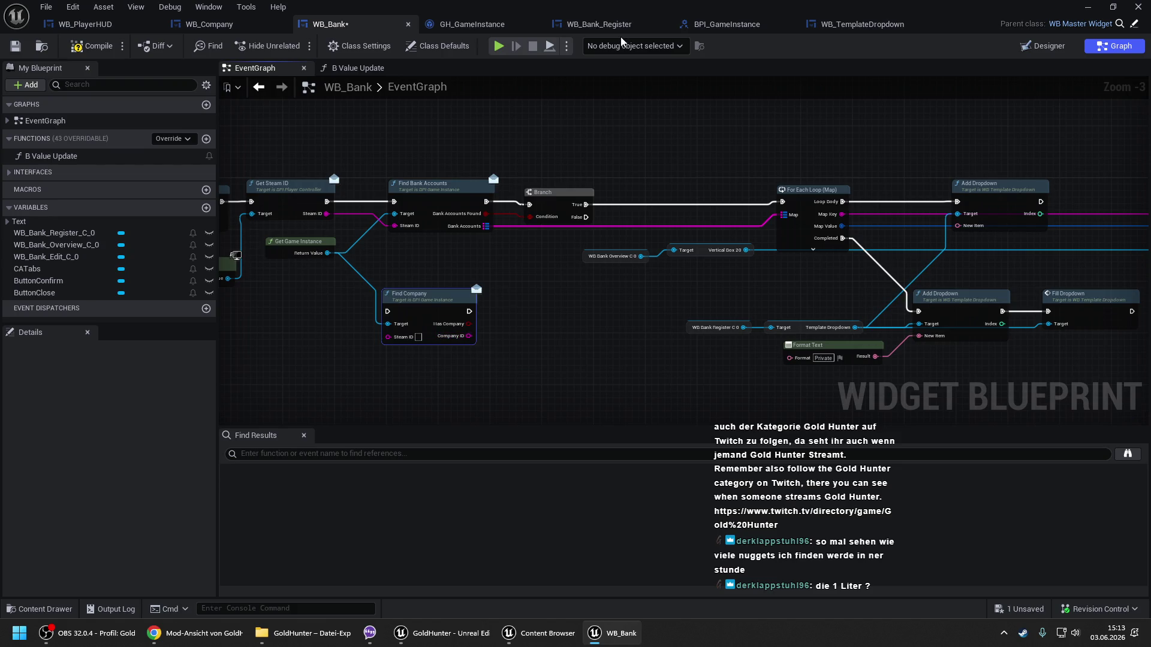
pyautogui.click(462, 27)
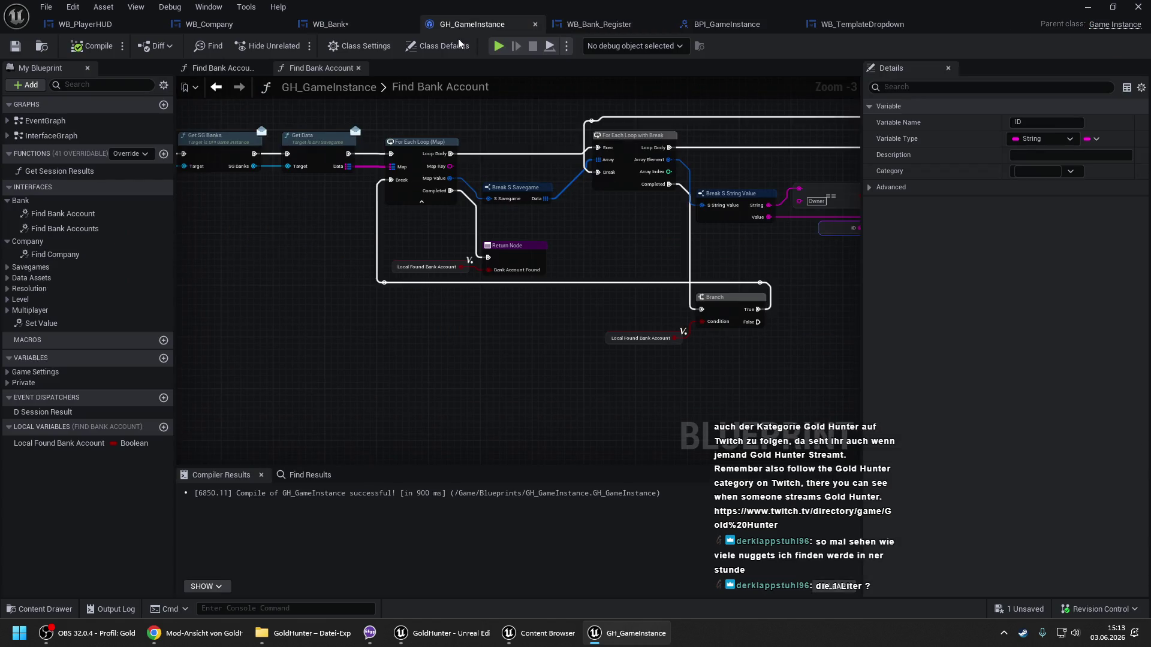
# Review GH_GameInstance's Find Company function graph through to its Branch and SET nodes.
pyautogui.doubleClick(54, 254)
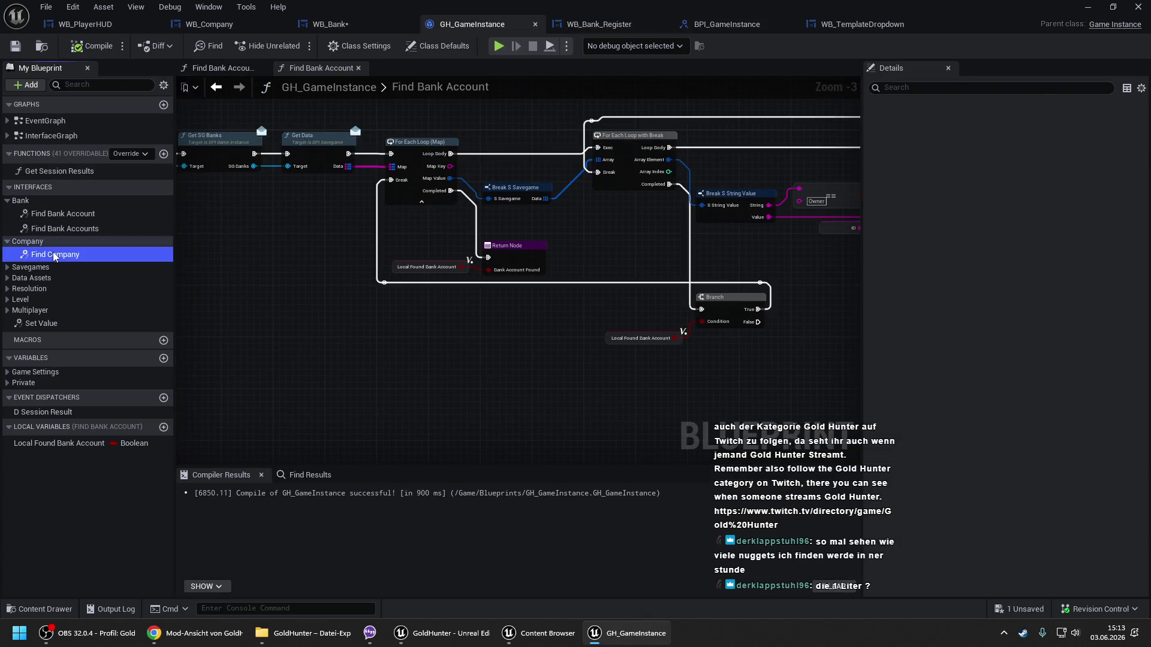
pyautogui.moveTo(544, 260); pyautogui.dragTo(509, 185)
pyautogui.scroll(-1, 509, 185)
pyautogui.scroll(1, 475, 231)
pyautogui.moveTo(471, 247); pyautogui.dragTo(582, 245)
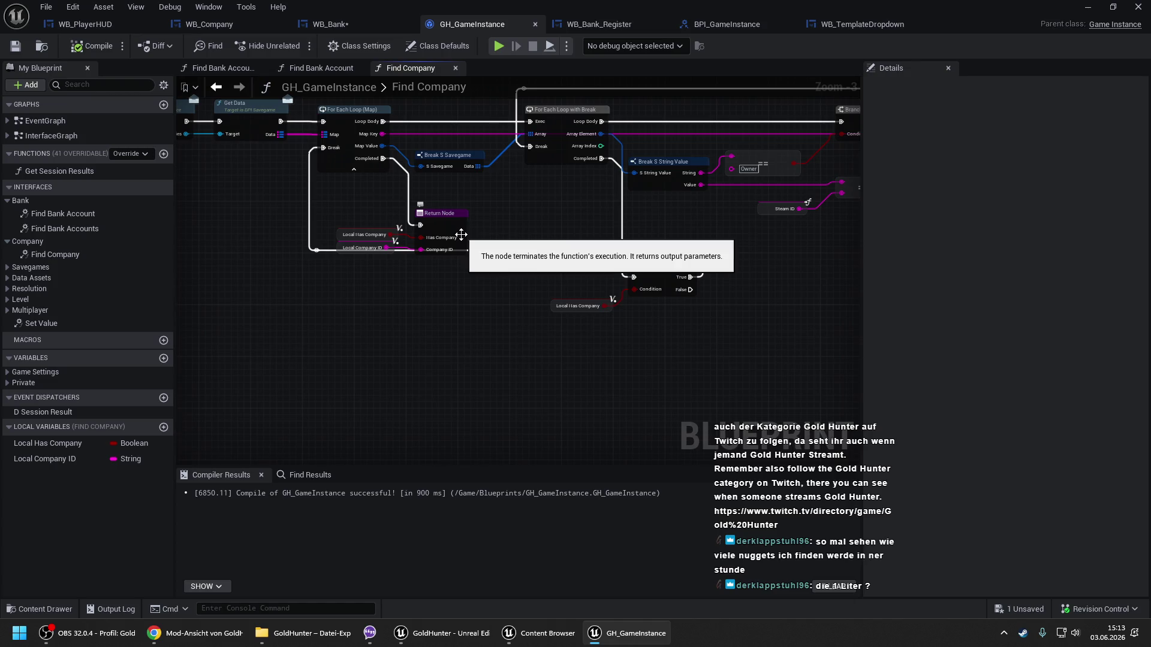
pyautogui.moveTo(719, 222); pyautogui.dragTo(323, 241)
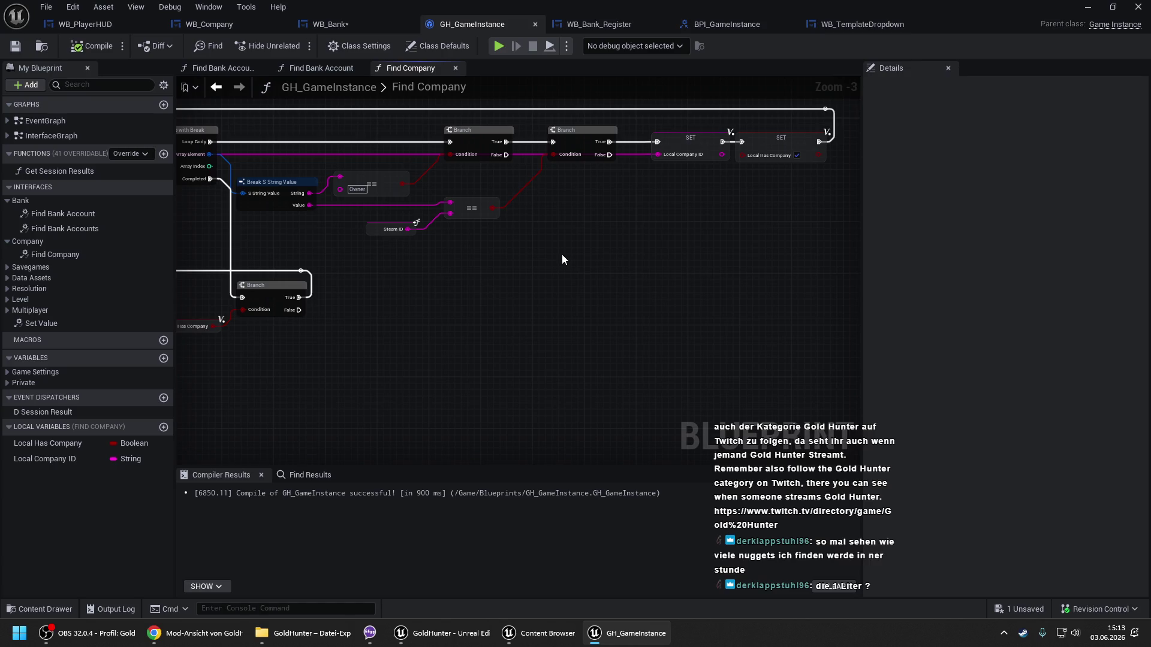
# Back in WB_Bank's EventGraph, bring the child widget creation nodes into view.
pyautogui.click(347, 23)
pyautogui.moveTo(473, 184); pyautogui.dragTo(524, 250)
pyautogui.moveTo(625, 275); pyautogui.dragTo(228, 263)
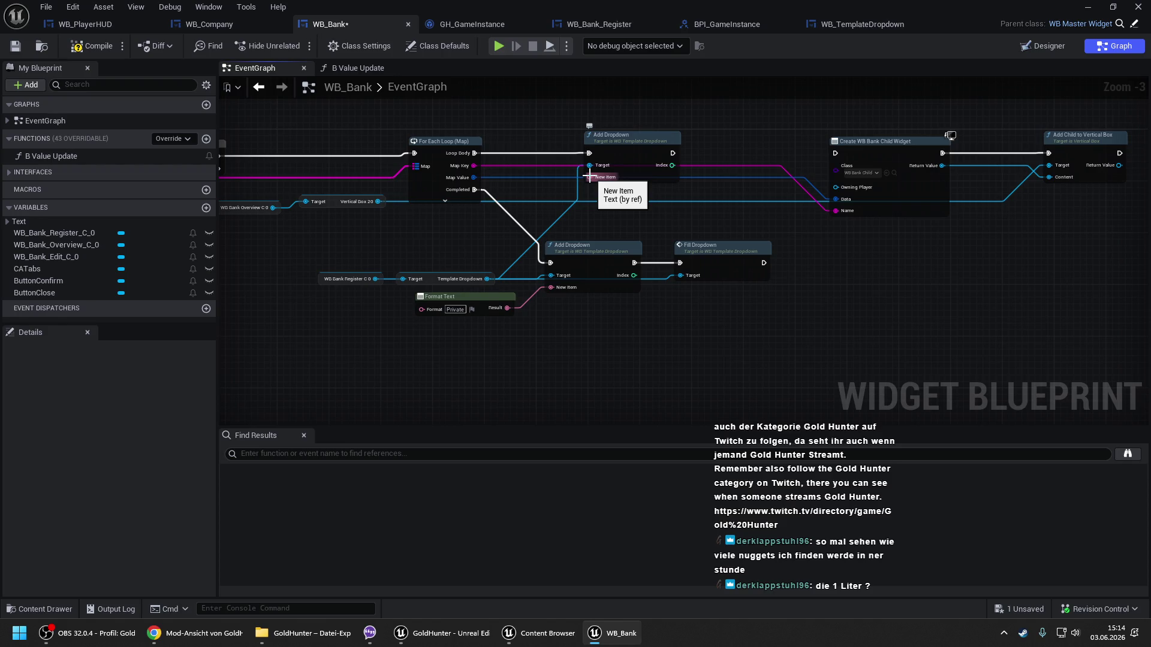
pyautogui.moveTo(599, 195); pyautogui.dragTo(823, 204)
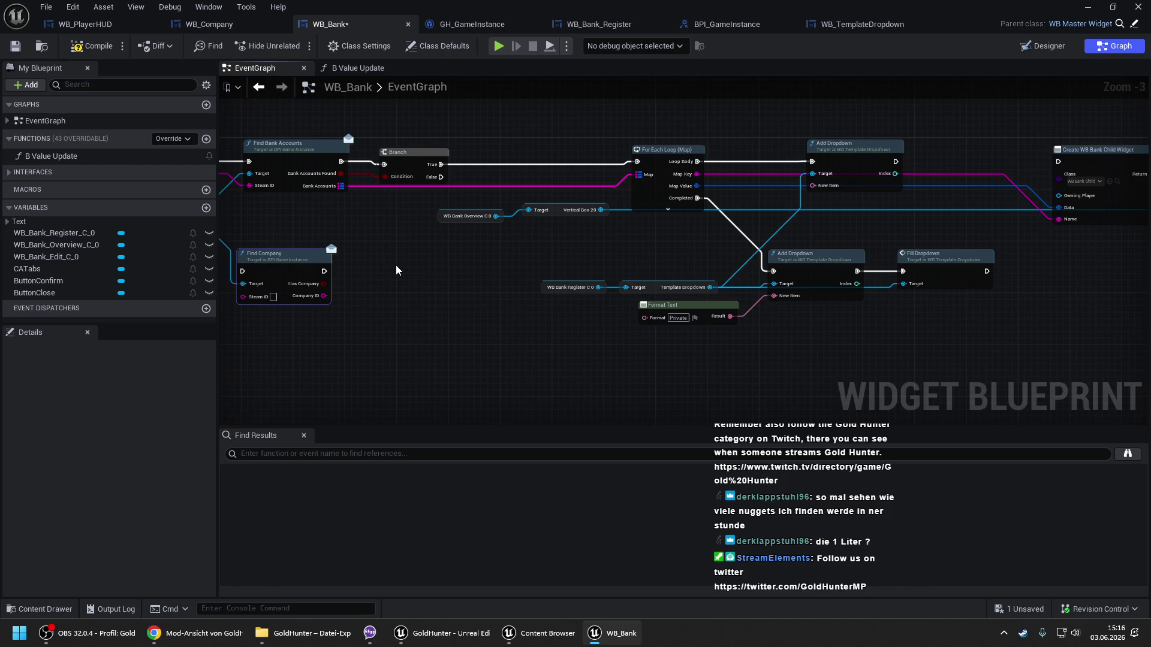
# Wire Get Steam ID's output into Find Company's Steam ID input in WB_Bank.
pyautogui.moveTo(396, 265); pyautogui.dragTo(538, 240)
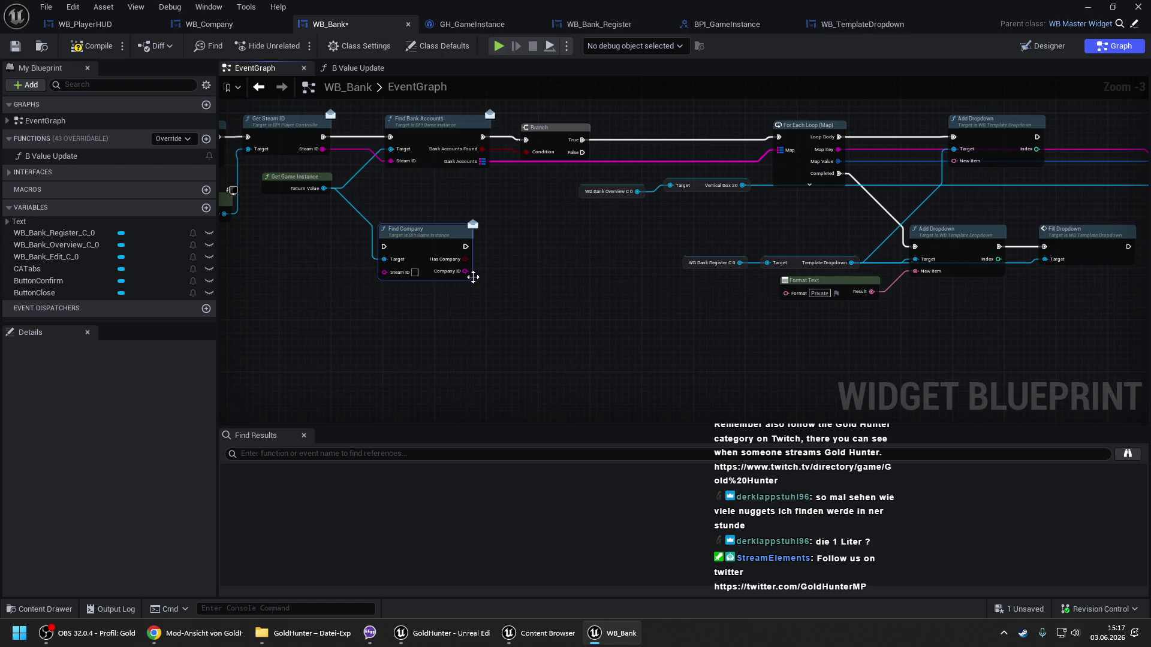
pyautogui.moveTo(512, 261); pyautogui.dragTo(711, 264)
pyautogui.moveTo(626, 241); pyautogui.dragTo(551, 251)
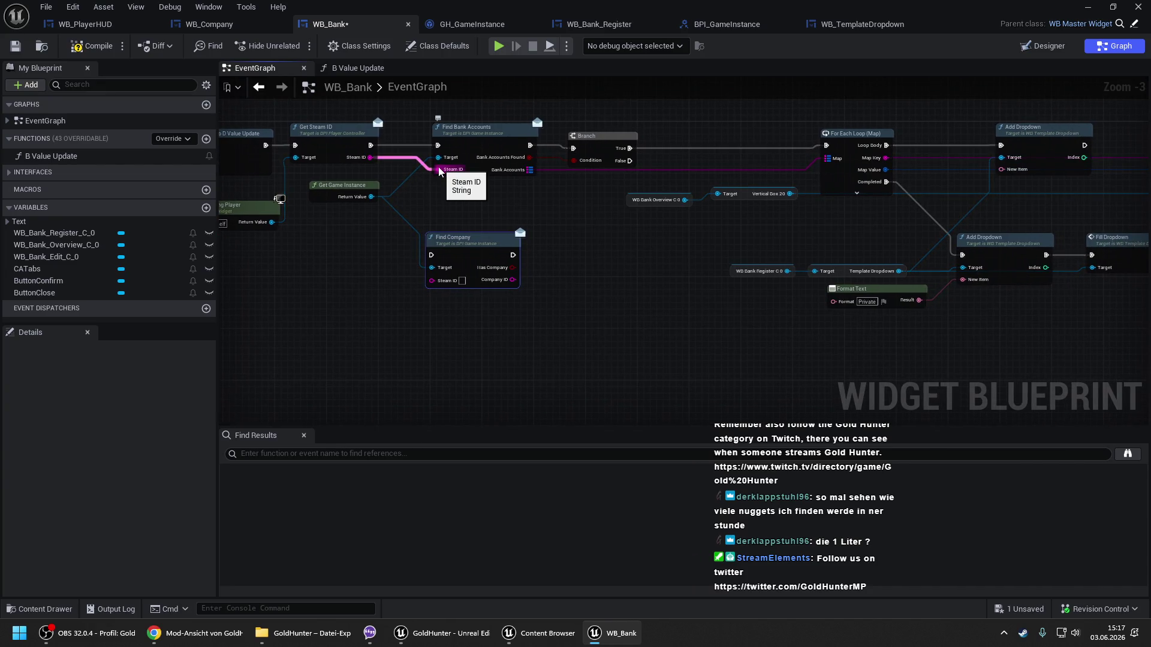
pyautogui.moveTo(440, 172)
pyautogui.mouseDown()
pyautogui.moveTo(420, 162)
pyautogui.moveTo(438, 169)
pyautogui.mouseUp()
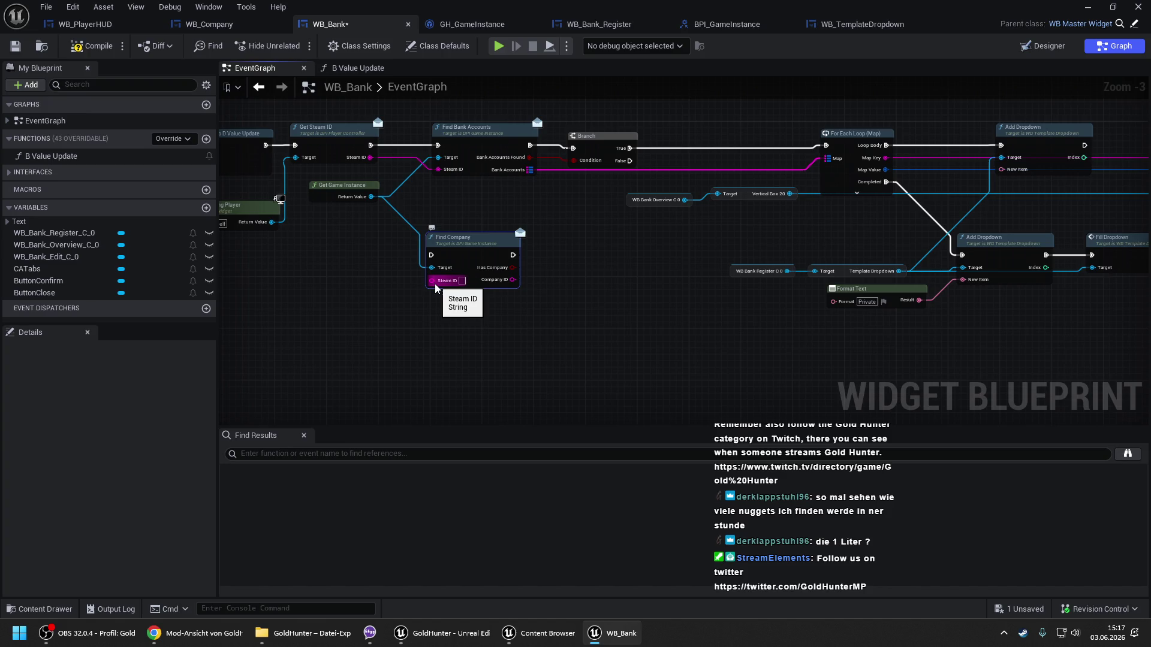
pyautogui.moveTo(430, 288)
pyautogui.mouseDown()
pyautogui.moveTo(359, 198)
pyautogui.moveTo(370, 157)
pyautogui.mouseUp()
pyautogui.moveTo(675, 269); pyautogui.dragTo(559, 266)
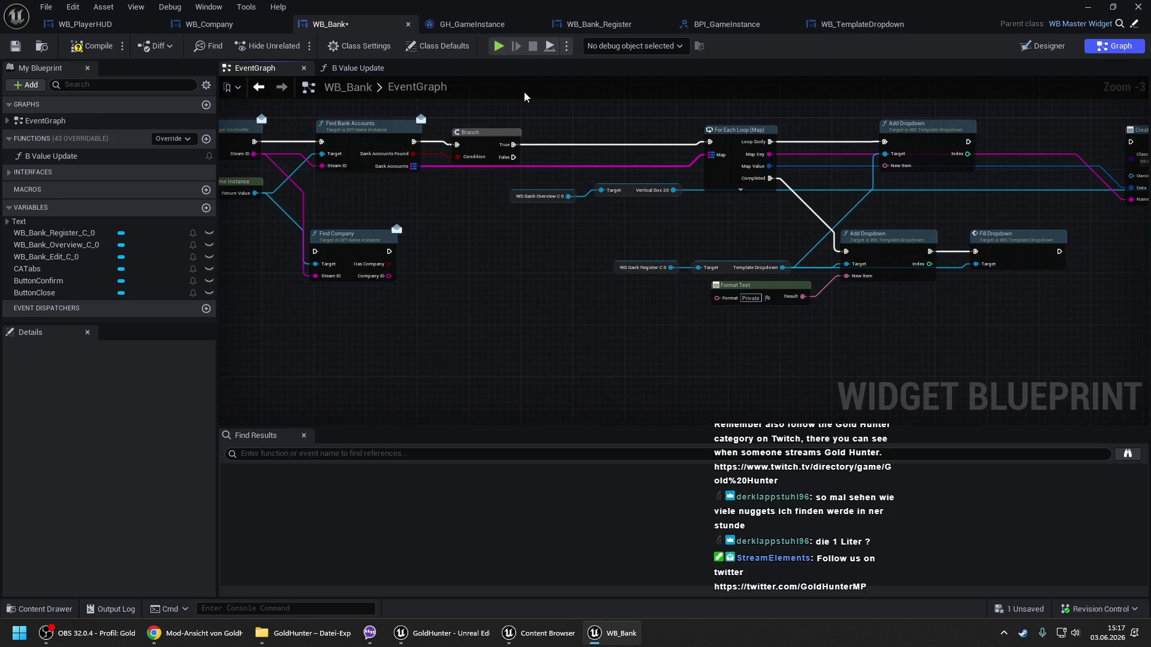
# Review the loop and Return Node of GH_GameInstance's Find Company function.
pyautogui.click(456, 29)
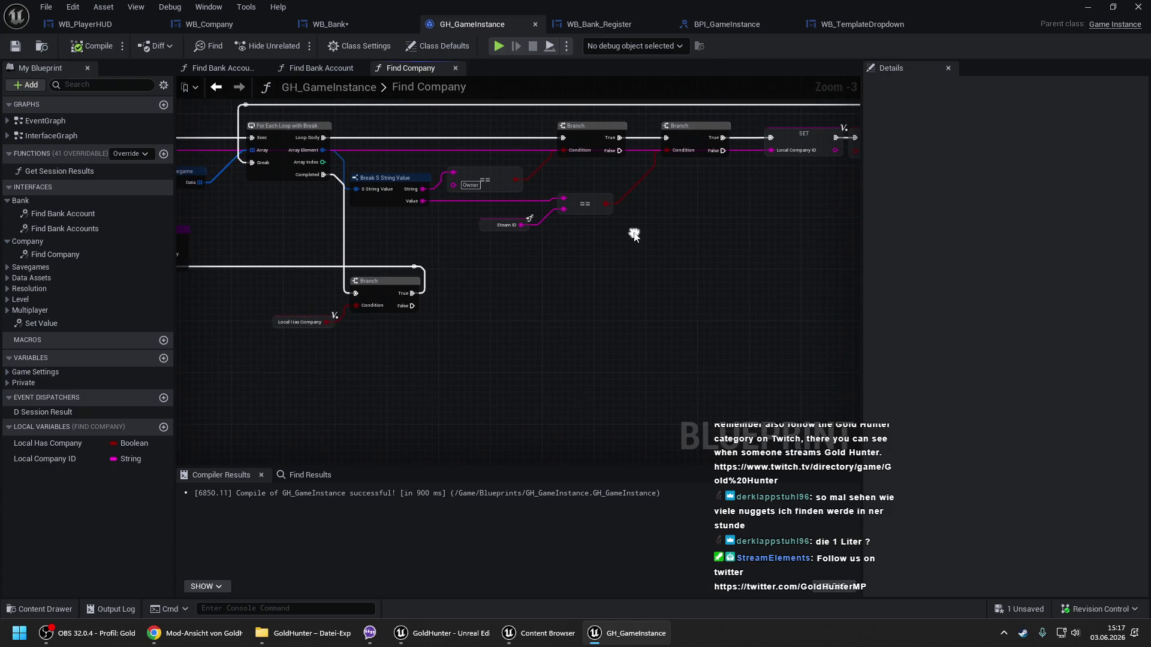
pyautogui.moveTo(748, 175); pyautogui.dragTo(269, 129)
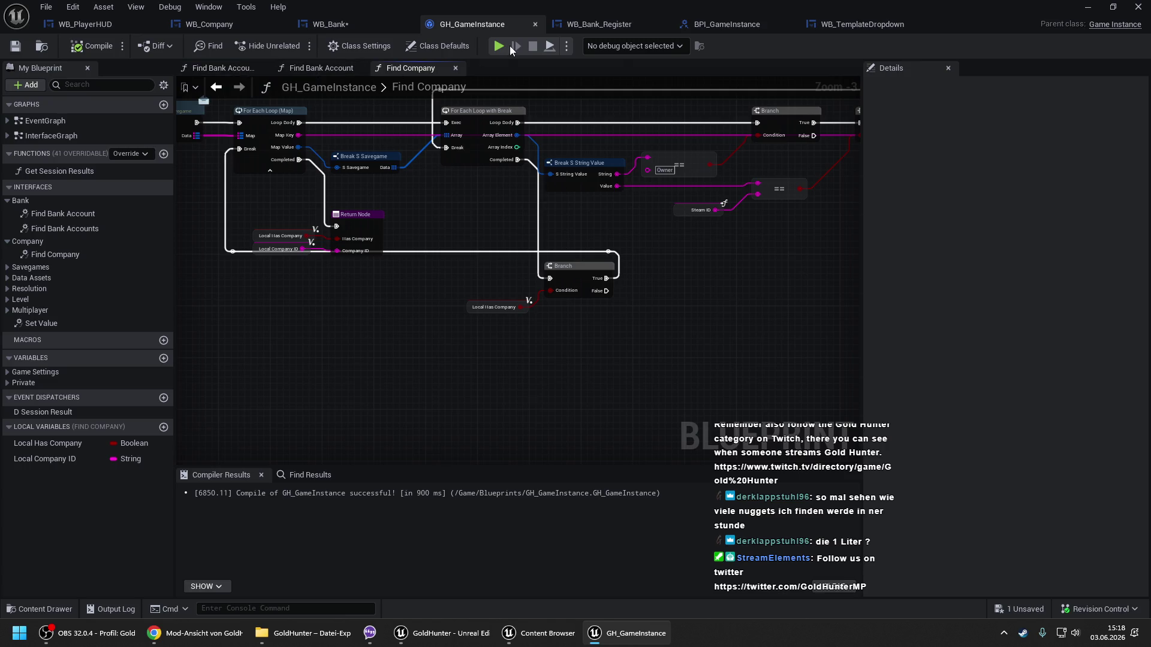
pyautogui.click(702, 26)
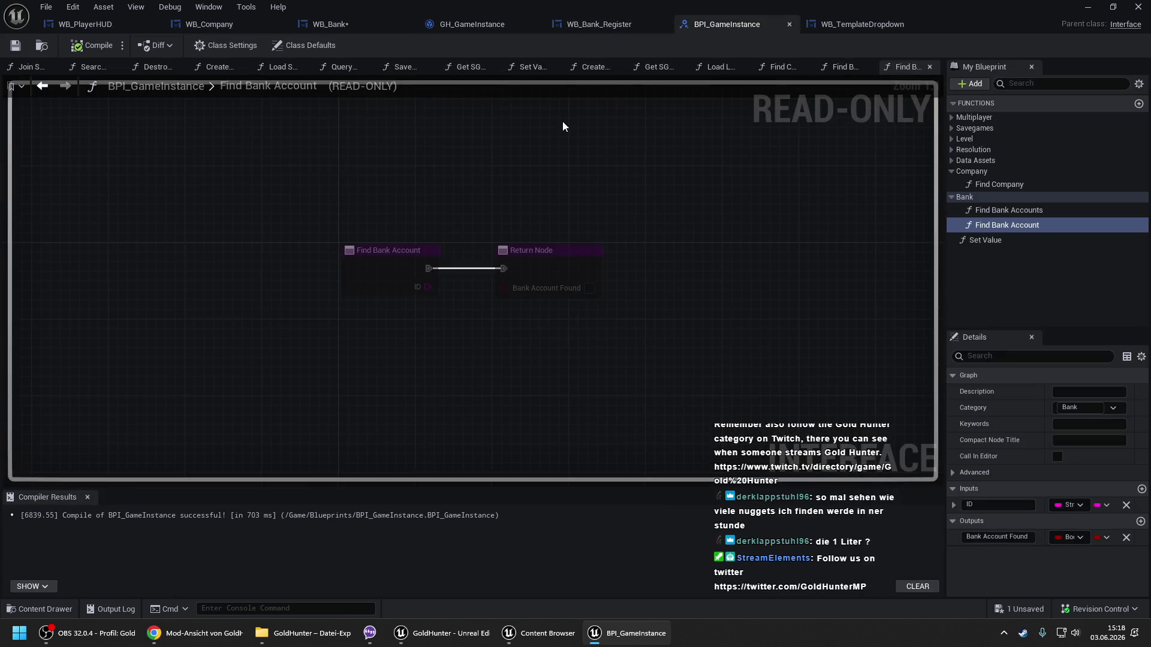
# Duplicate the Find Company interface function and rename the copy Find Companies.
pyautogui.click(991, 182)
pyautogui.hotkey('ctrl', 'w')
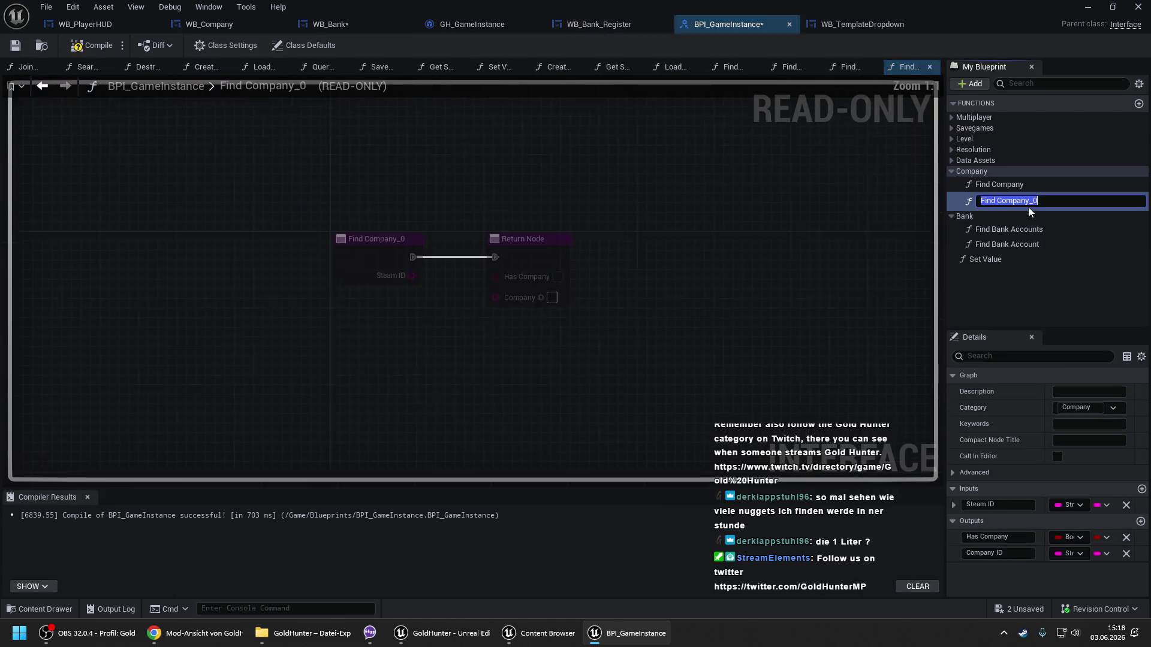
pyautogui.click(1049, 199)
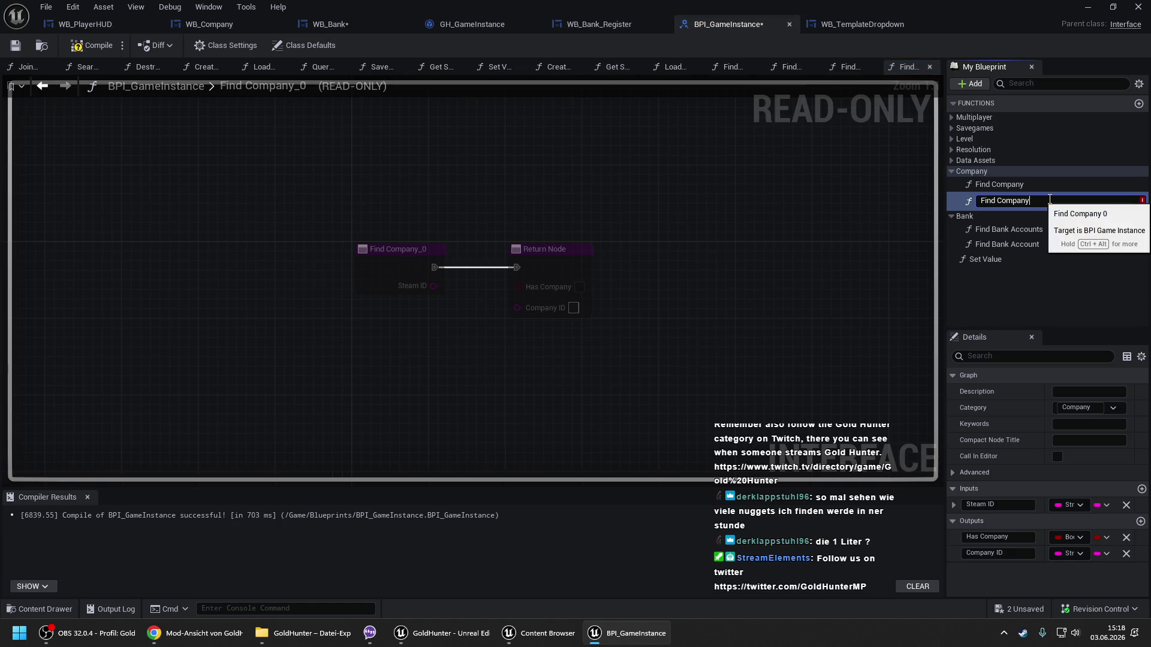
pyautogui.write('ies')
pyautogui.press('Return')
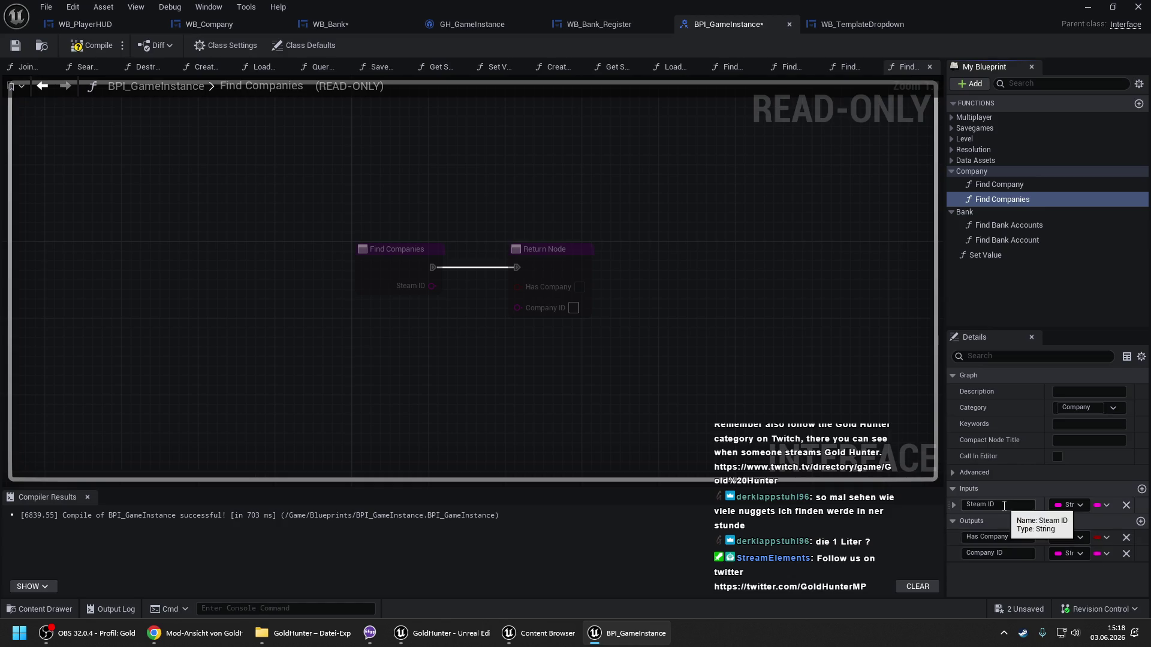
pyautogui.click(998, 227)
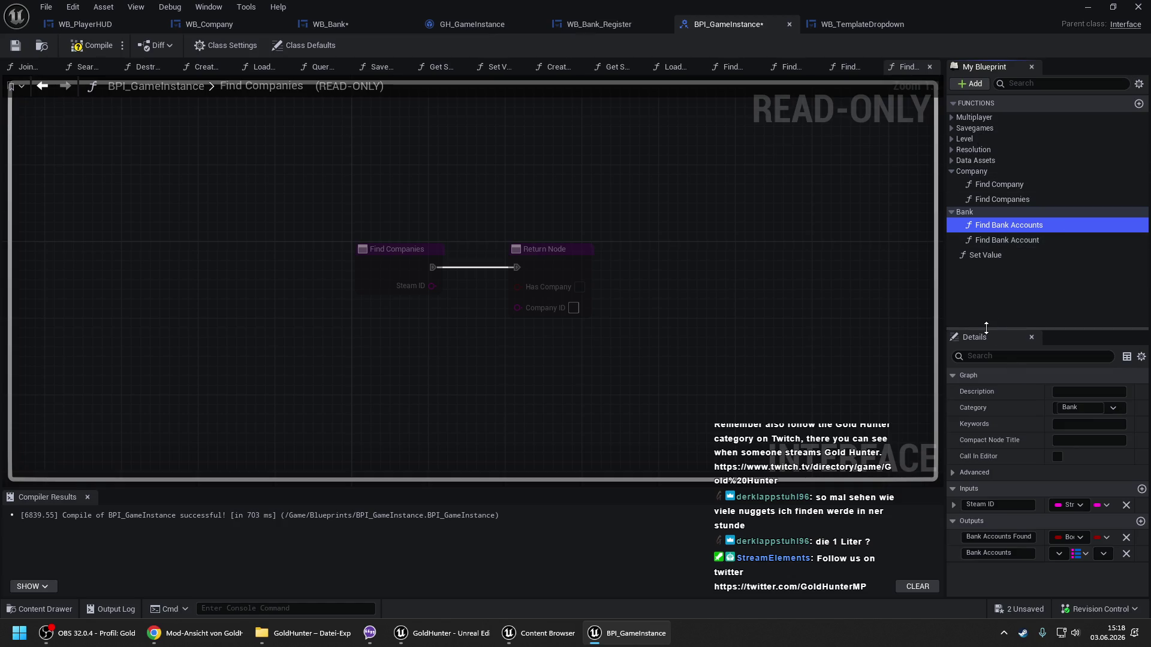
pyautogui.click(1001, 198)
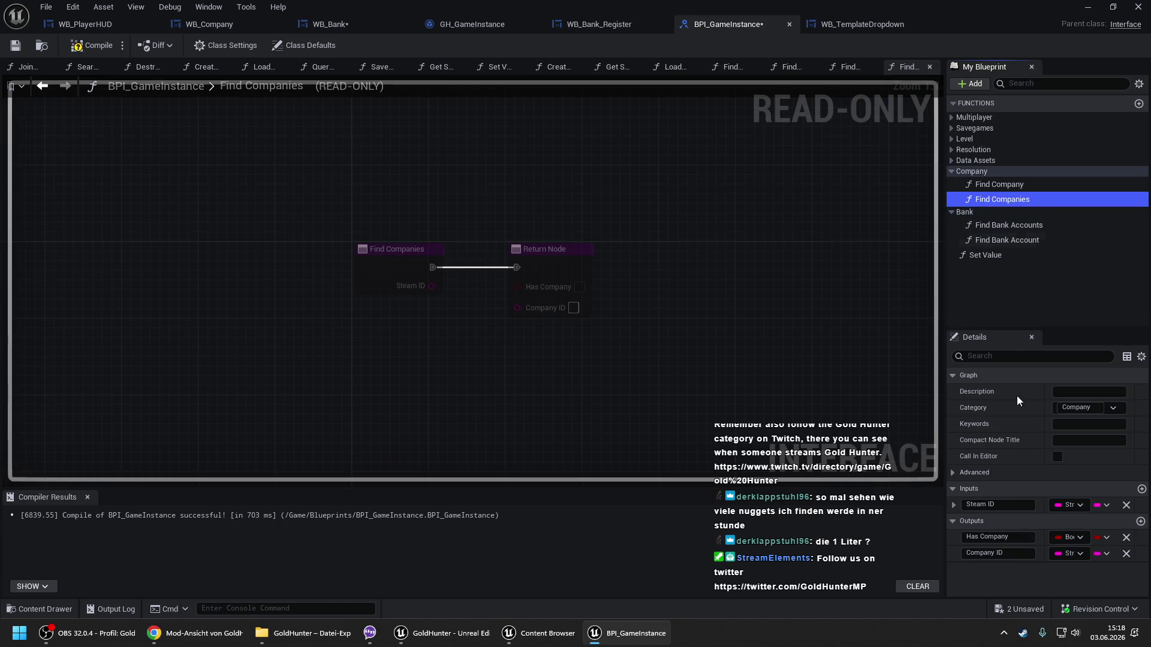
# Rename the copied Company ID output to Companies.
pyautogui.click(1002, 553)
pyautogui.click(768, 545)
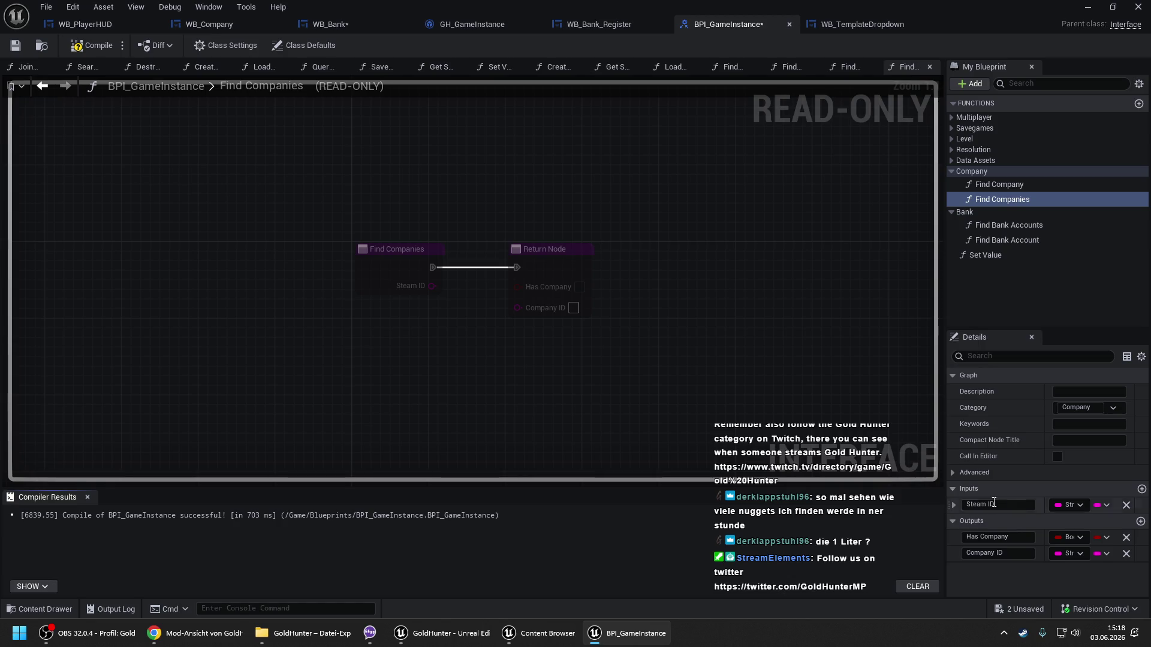
pyautogui.click(998, 553)
pyautogui.write('C')
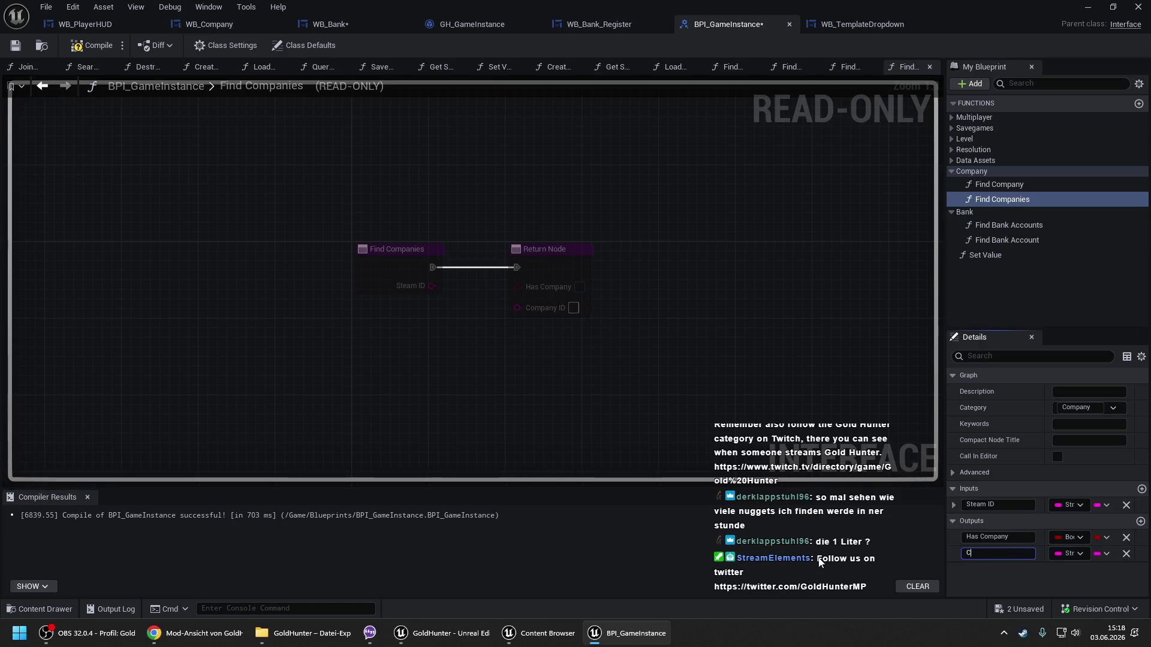
pyautogui.write('p')
pyautogui.press('BackSpace')
pyautogui.press('BackSpace')
pyautogui.press('BackSpace')
pyautogui.write('om')
pyautogui.write('panies')
pyautogui.press('Return')
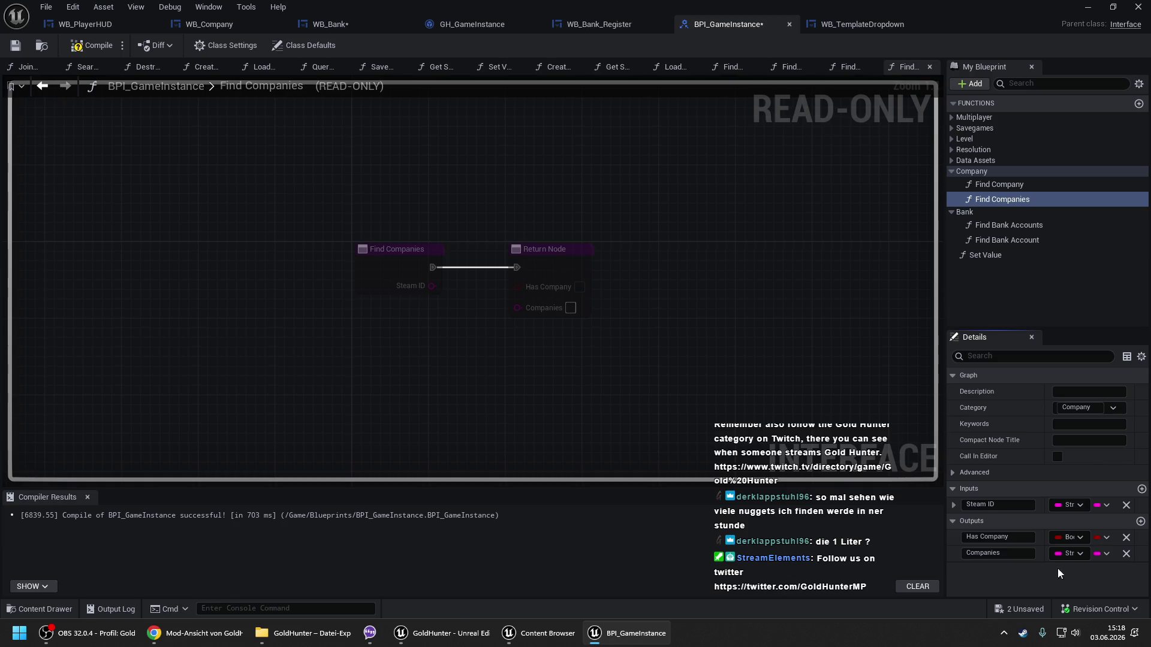
# Make Companies a map with S Savegame values and compile the interface.
pyautogui.click(1073, 553)
pyautogui.click(1106, 553)
pyautogui.click(1121, 538)
pyautogui.click(1102, 554)
pyautogui.write('s saveg')
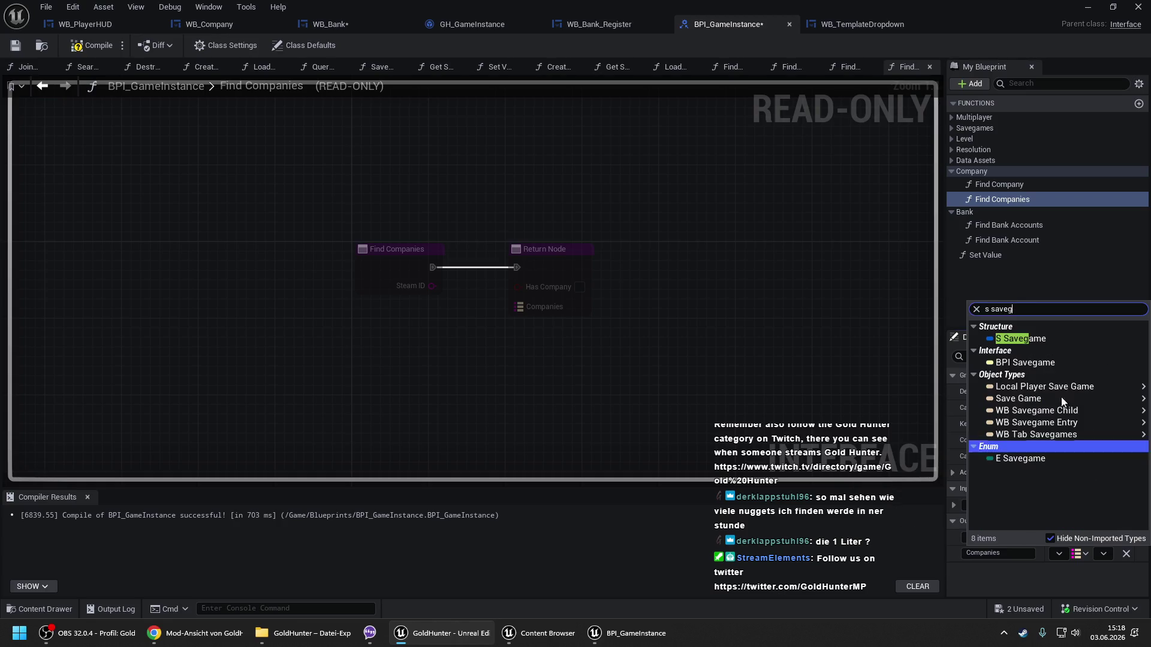
pyautogui.moveTo(1061, 397)
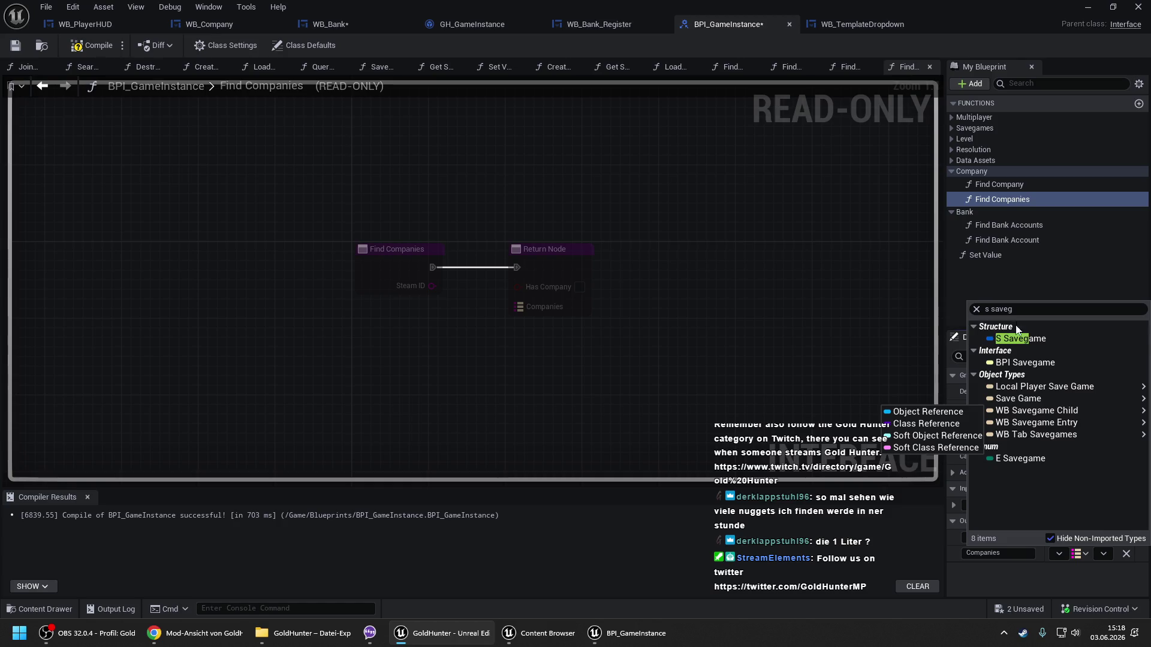
pyautogui.click(1019, 338)
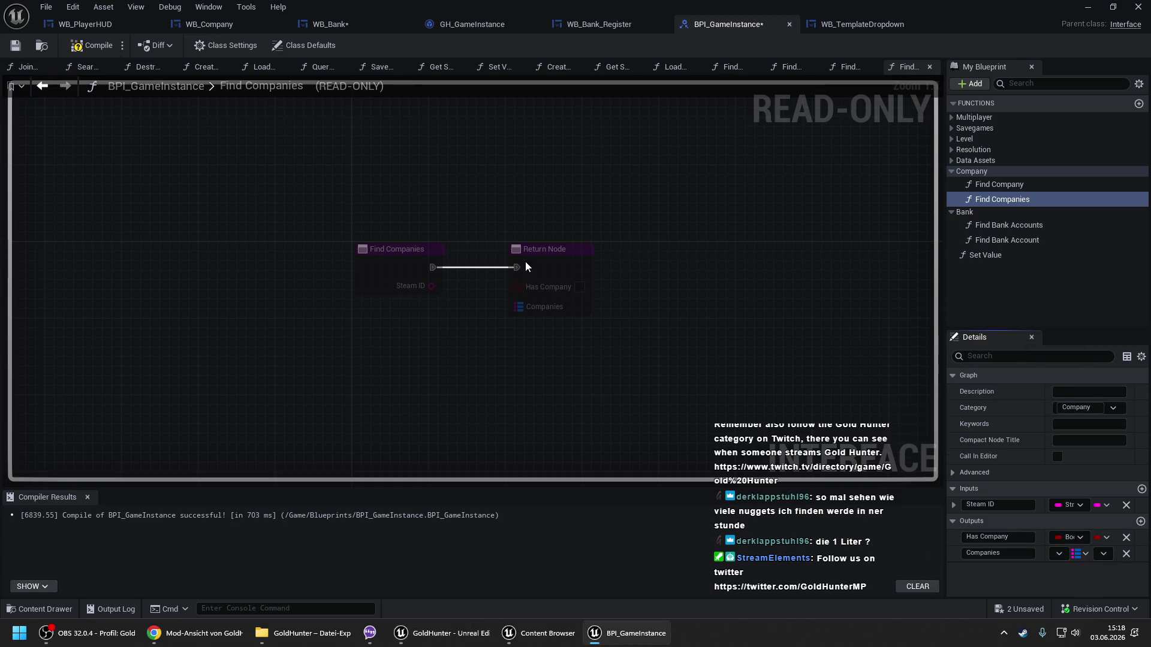
pyautogui.click(92, 48)
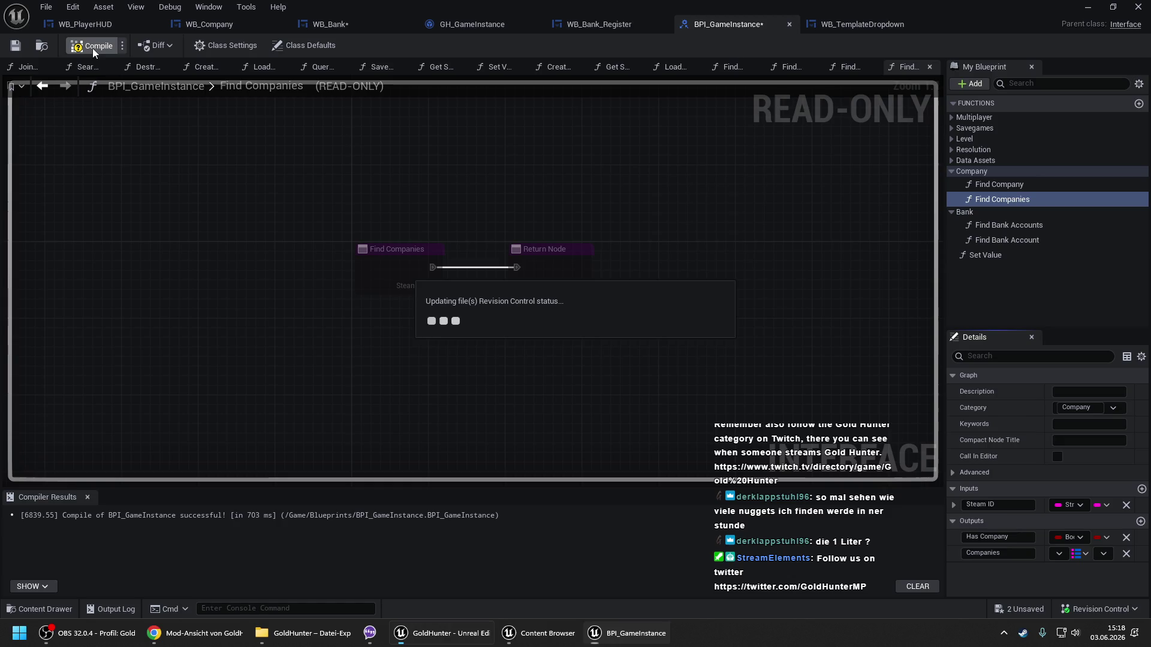
pyautogui.click(465, 27)
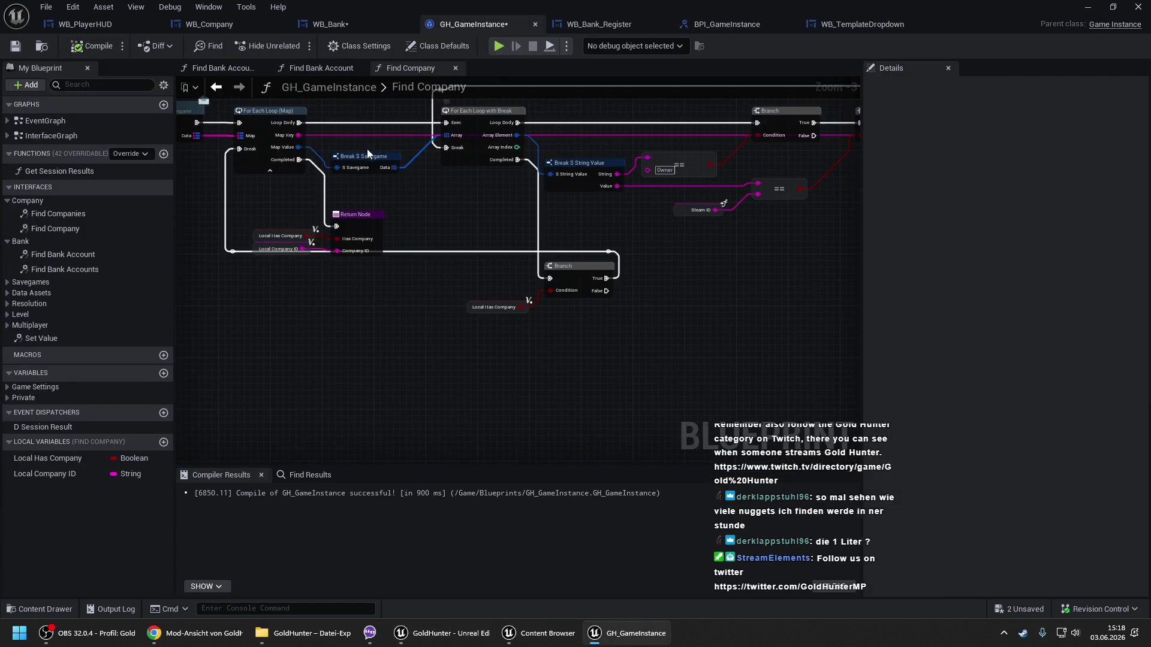
# Select and copy the setup nodes from the Find Bank Accounts graph.
pyautogui.click(229, 69)
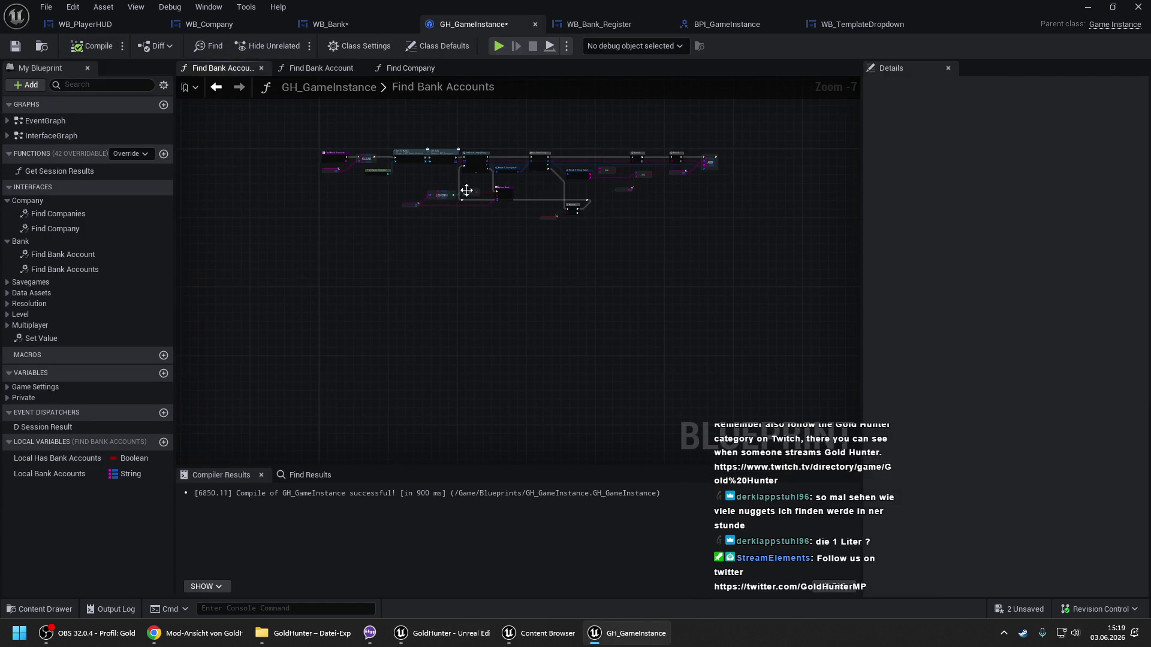
pyautogui.scroll(2, 467, 192)
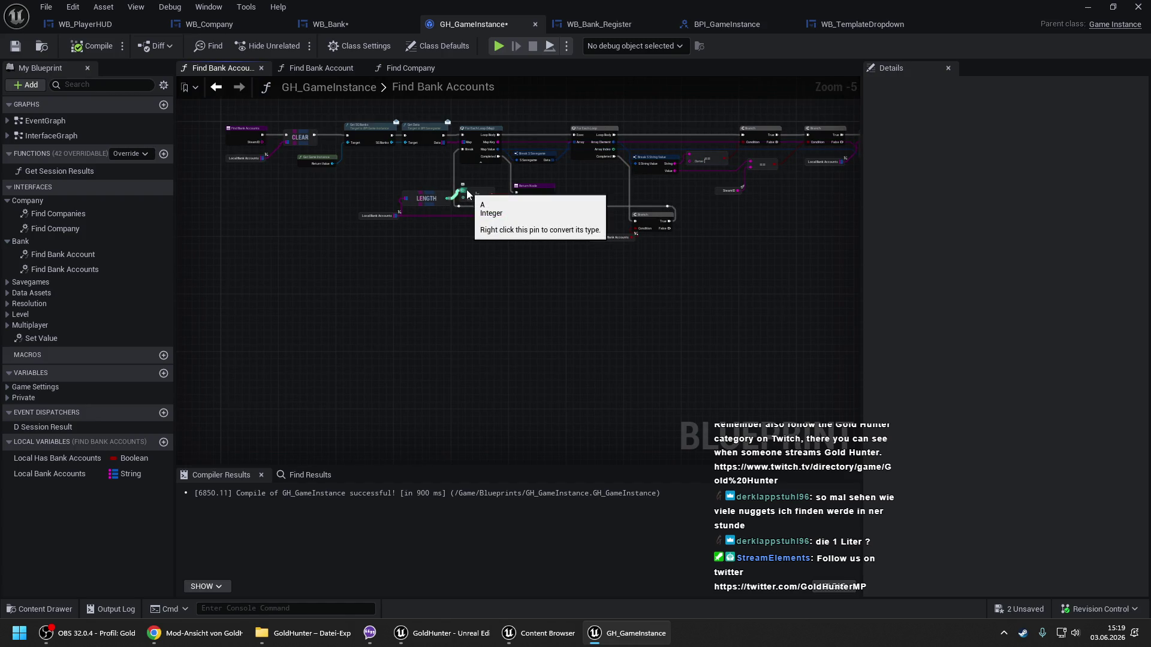
pyautogui.moveTo(255, 112)
pyautogui.mouseDown()
pyautogui.moveTo(679, 253)
pyautogui.moveTo(836, 291)
pyautogui.moveTo(821, 282)
pyautogui.mouseUp()
pyautogui.click(424, 89)
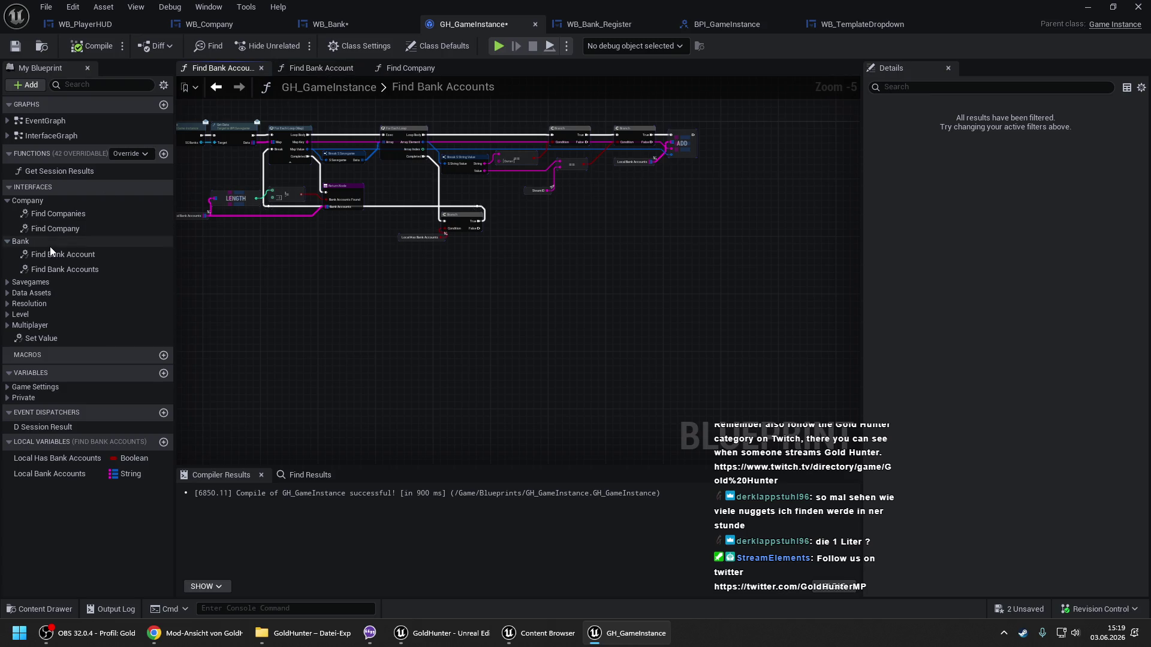
# Paste the nodes into Find Companies and wire its entry execution into CLEAR.
pyautogui.doubleClick(68, 216)
pyautogui.scroll(-2, 413, 272)
pyautogui.moveTo(451, 280); pyautogui.dragTo(496, 159)
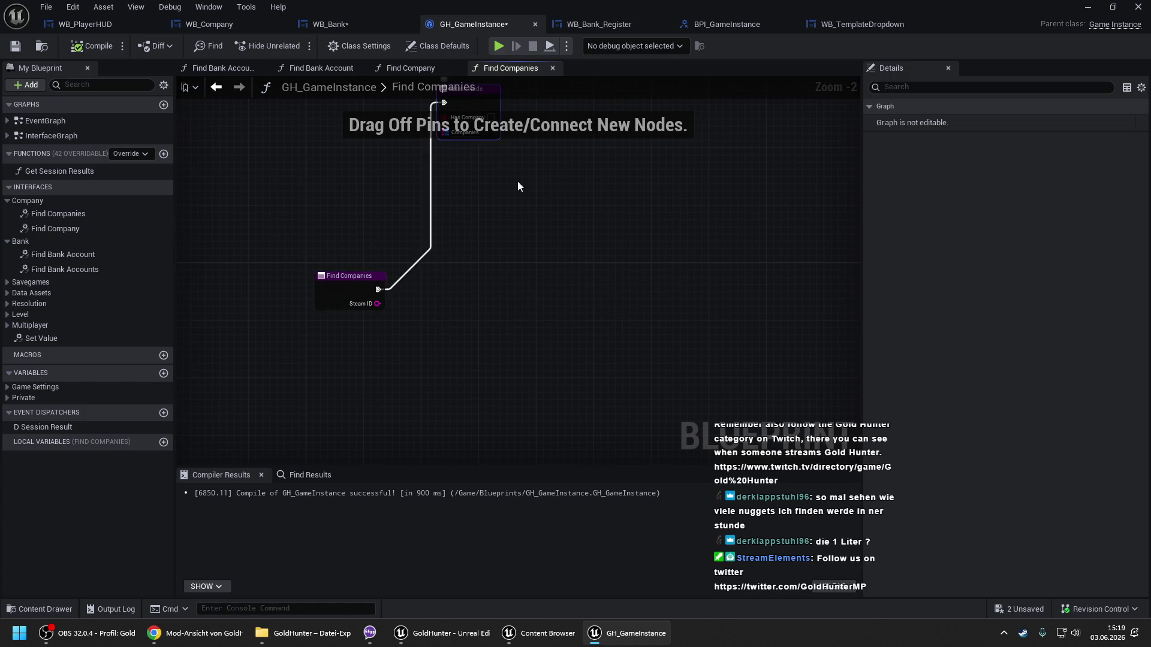
pyautogui.hotkey('ctrl', 'v')
pyautogui.scroll(1, 687, 296)
pyautogui.moveTo(687, 296)
pyautogui.mouseDown()
pyautogui.moveTo(487, 232)
pyautogui.moveTo(483, 206)
pyautogui.moveTo(370, 212)
pyautogui.mouseUp()
pyautogui.moveTo(528, 136)
pyautogui.mouseDown()
pyautogui.moveTo(503, 294)
pyautogui.moveTo(532, 134)
pyautogui.mouseUp()
pyautogui.click(441, 300)
# Promote Local Bank Accounts to a variable and rename it Local Companies.
pyautogui.rightClick(366, 255)
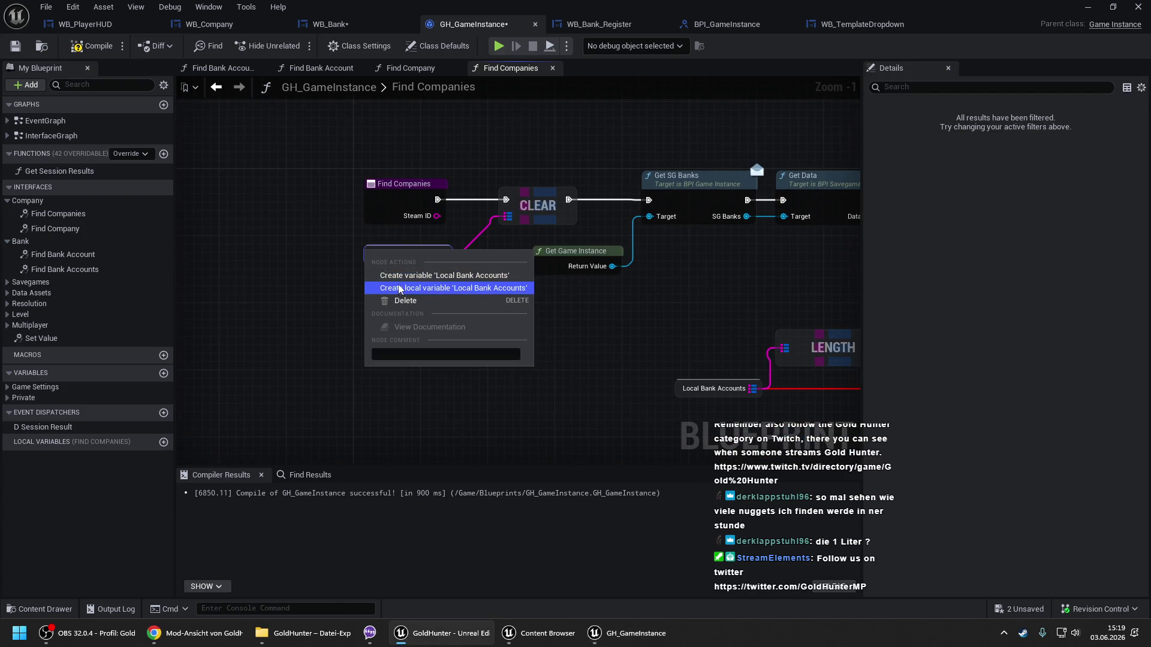
pyautogui.click(420, 275)
pyautogui.click(1033, 122)
pyautogui.hotkey('shift', 'End')
pyautogui.write('Co')
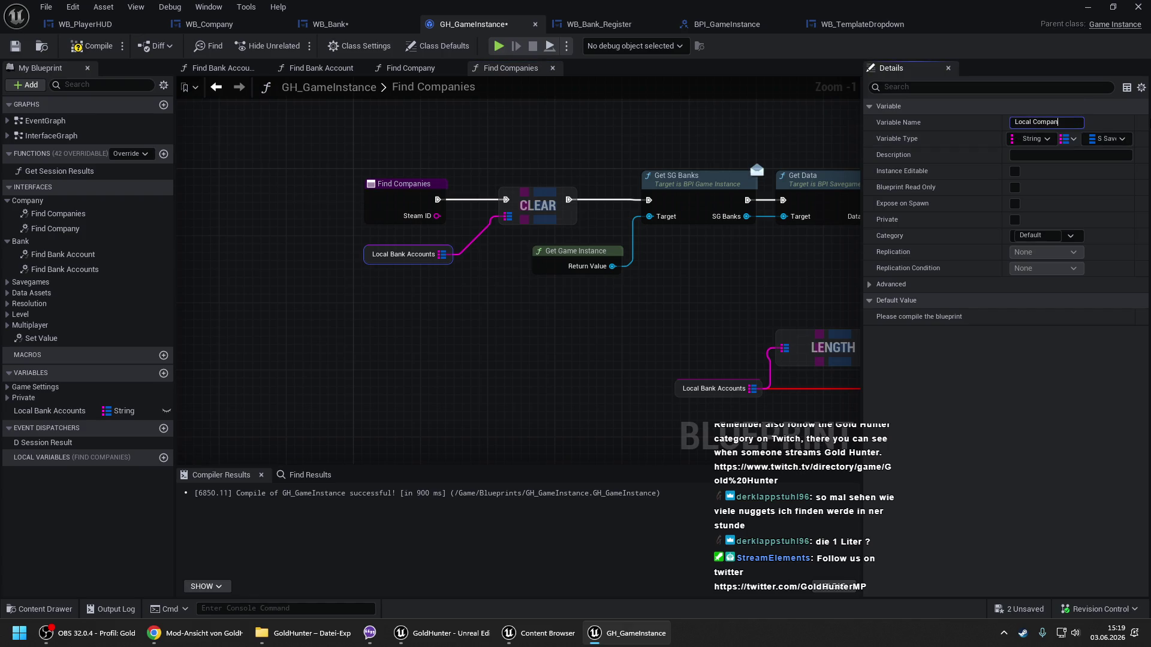
pyautogui.press('Return')
# Replace Get SG Banks with Get SG Companies, fed from CLEAR into Get Data.
pyautogui.moveTo(774, 232); pyautogui.dragTo(609, 234)
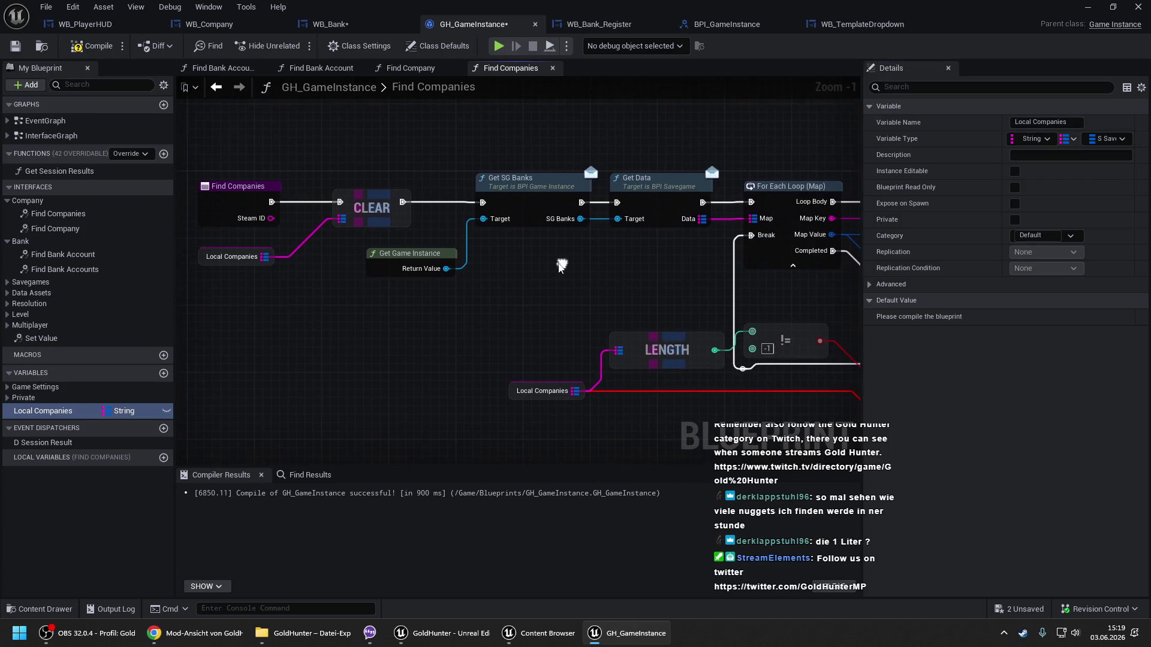
pyautogui.moveTo(447, 269); pyautogui.dragTo(490, 256)
pyautogui.write('find comp')
pyautogui.press('Escape')
pyautogui.click(516, 282)
pyautogui.moveTo(402, 202); pyautogui.dragTo(498, 251)
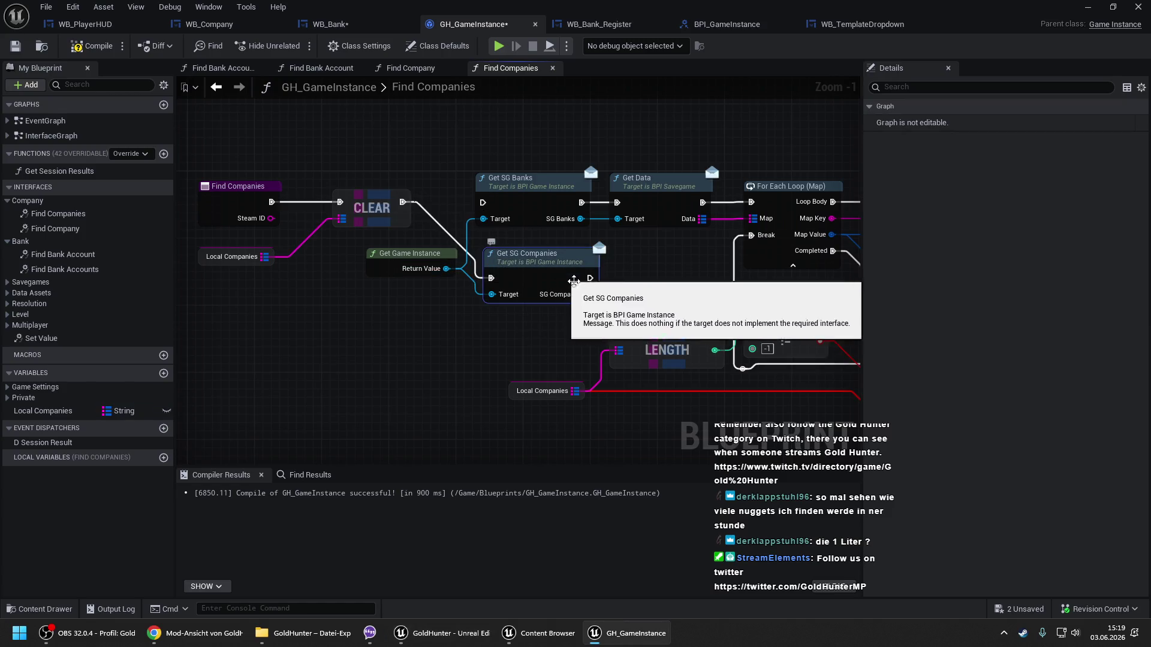
pyautogui.moveTo(589, 295)
pyautogui.mouseDown()
pyautogui.moveTo(620, 216)
pyautogui.moveTo(589, 277)
pyautogui.mouseUp()
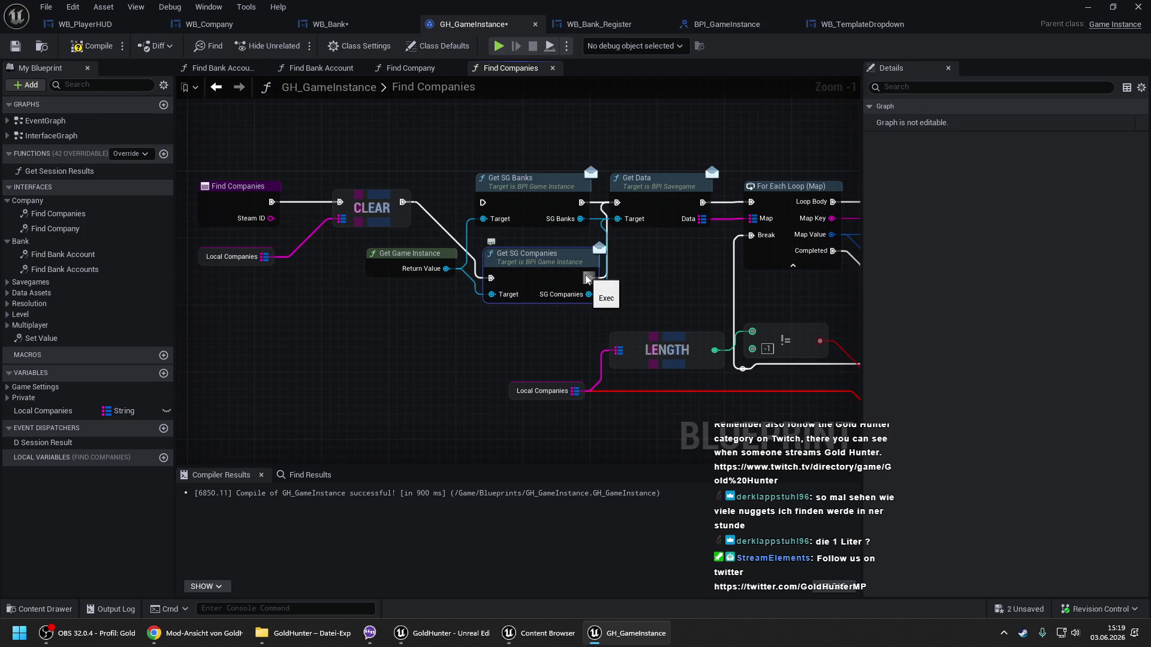
pyautogui.click(545, 201)
pyautogui.press('Delete')
pyautogui.moveTo(539, 255); pyautogui.dragTo(527, 180)
# Feed a new Get Steam ID getter into the == comparison and compile GH_GameInstance.
pyautogui.scroll(-1, 527, 203)
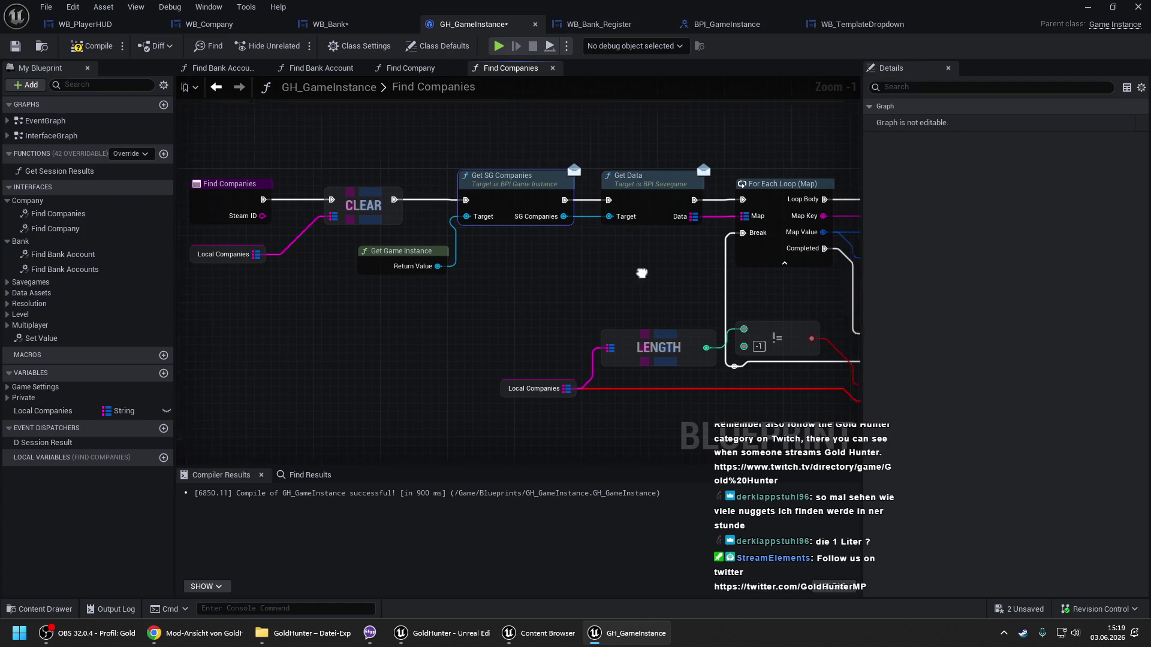
pyautogui.moveTo(626, 264); pyautogui.dragTo(431, 248)
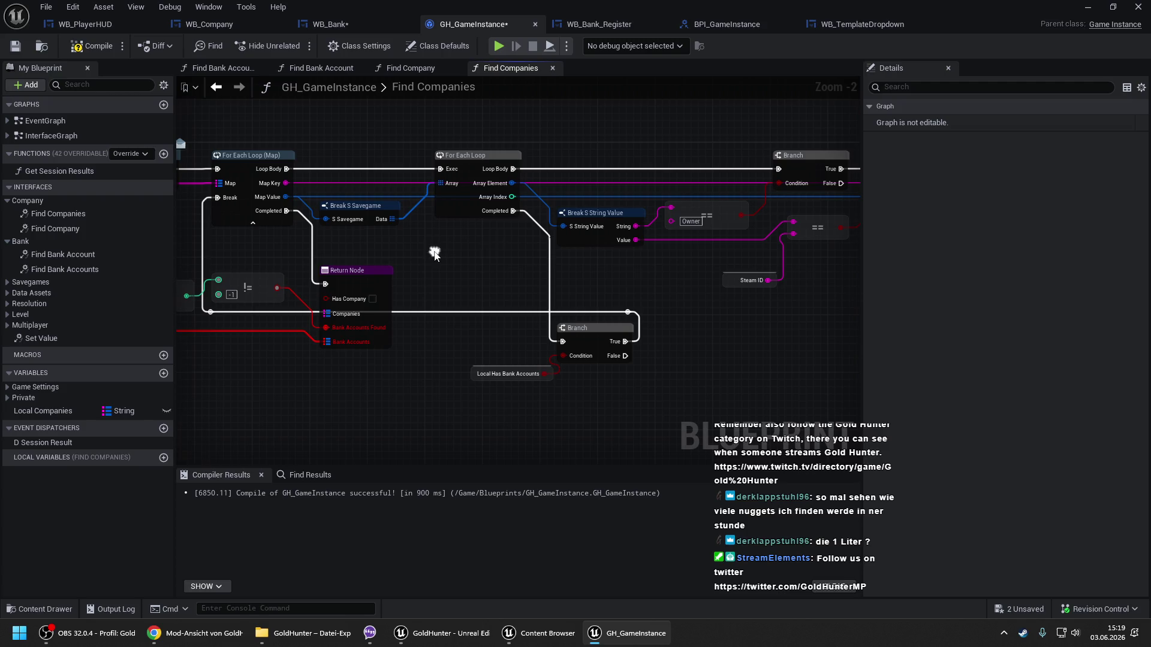
pyautogui.moveTo(530, 248); pyautogui.dragTo(466, 238)
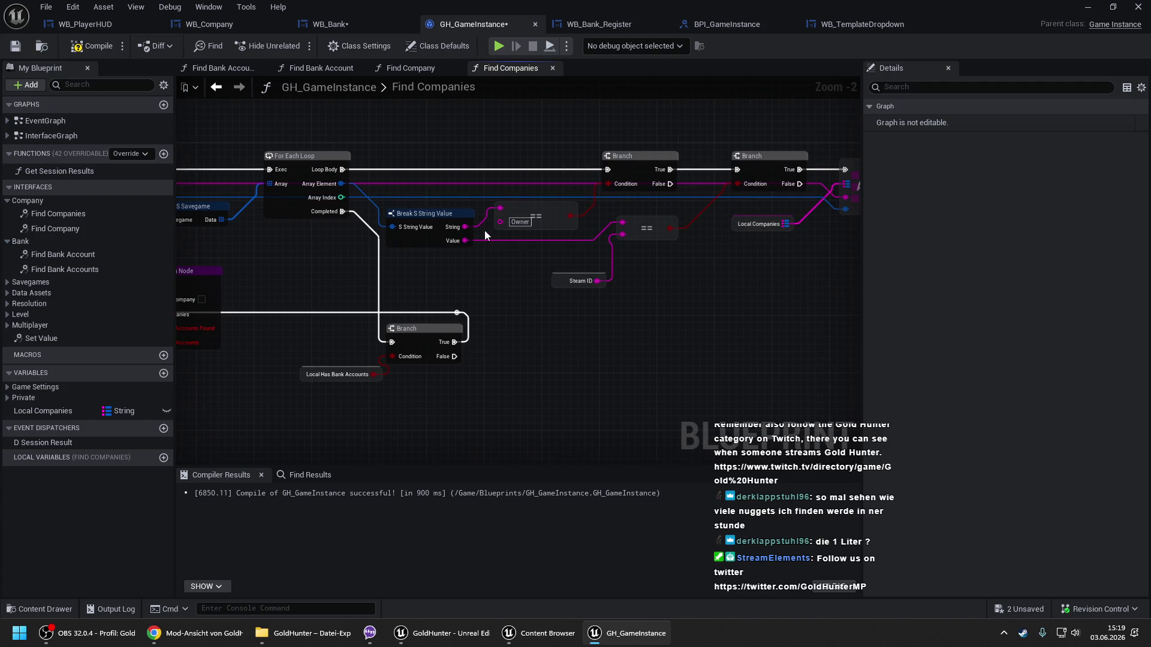
pyautogui.moveTo(480, 223)
pyautogui.mouseDown()
pyautogui.moveTo(685, 251)
pyautogui.moveTo(747, 247)
pyautogui.moveTo(553, 222)
pyautogui.mouseUp()
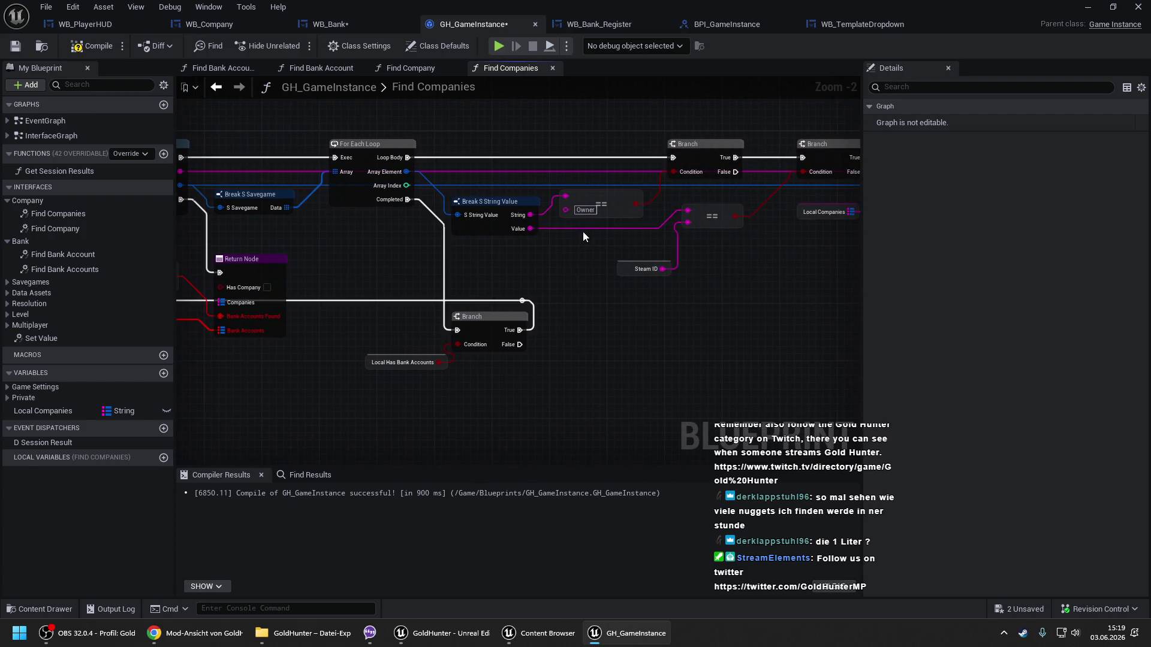
pyautogui.moveTo(688, 223)
pyautogui.mouseDown()
pyautogui.moveTo(575, 315)
pyautogui.moveTo(588, 299)
pyautogui.mouseUp()
pyautogui.write('get steam id')
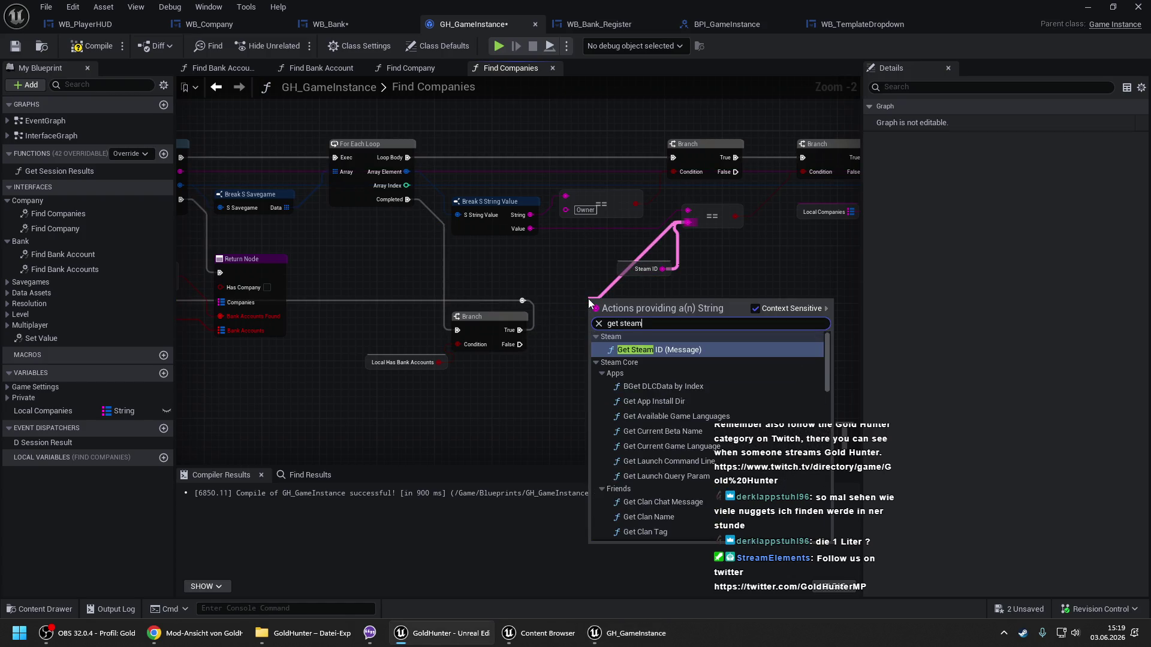
pyautogui.press('Down')
pyautogui.press('Down')
pyautogui.press('Down')
pyautogui.press('Return')
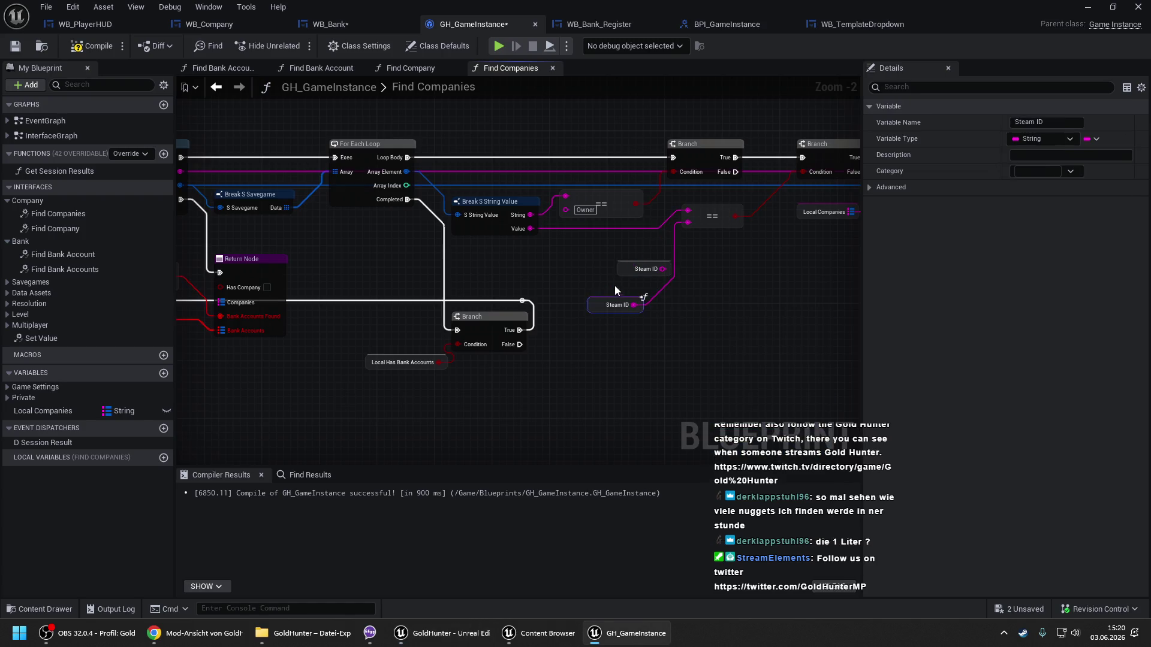
pyautogui.moveTo(620, 269); pyautogui.dragTo(618, 266)
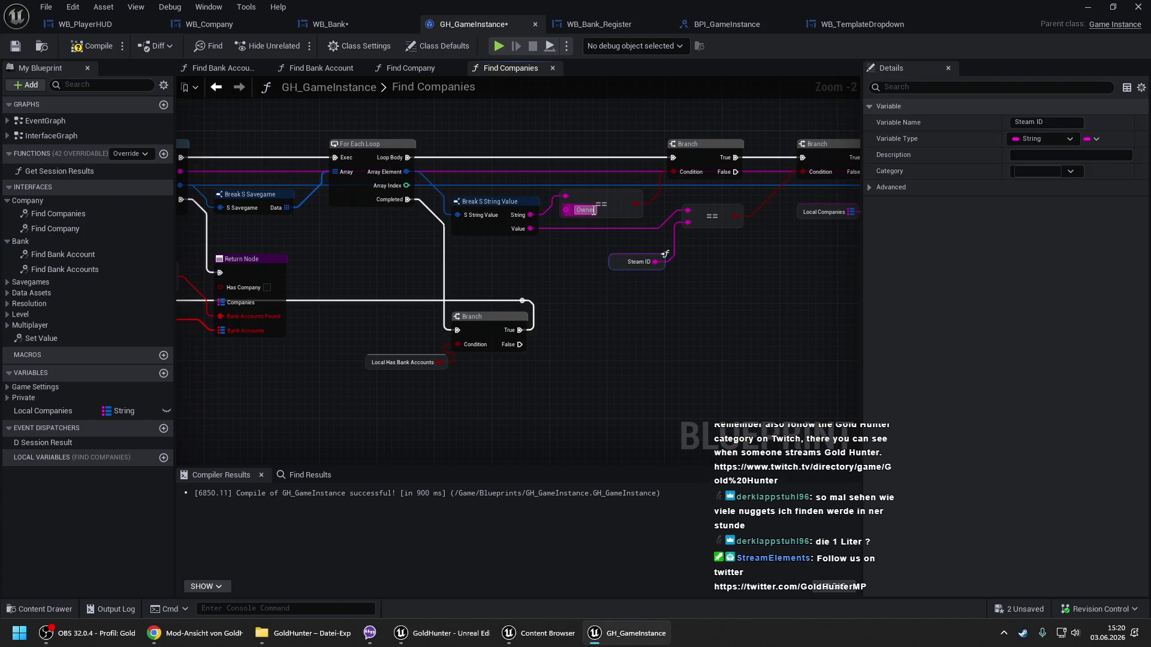
pyautogui.click(91, 46)
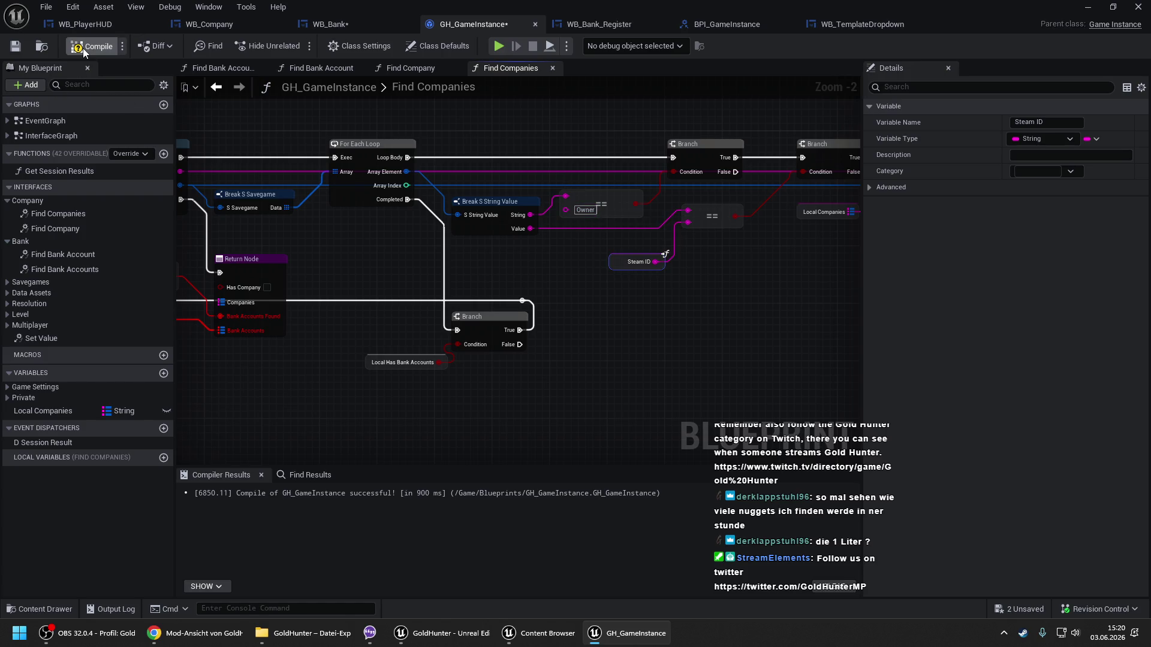
# Inspect the Local Has Bank Accounts getter next to Find Companies' Return Node.
pyautogui.moveTo(631, 175); pyautogui.dragTo(485, 170)
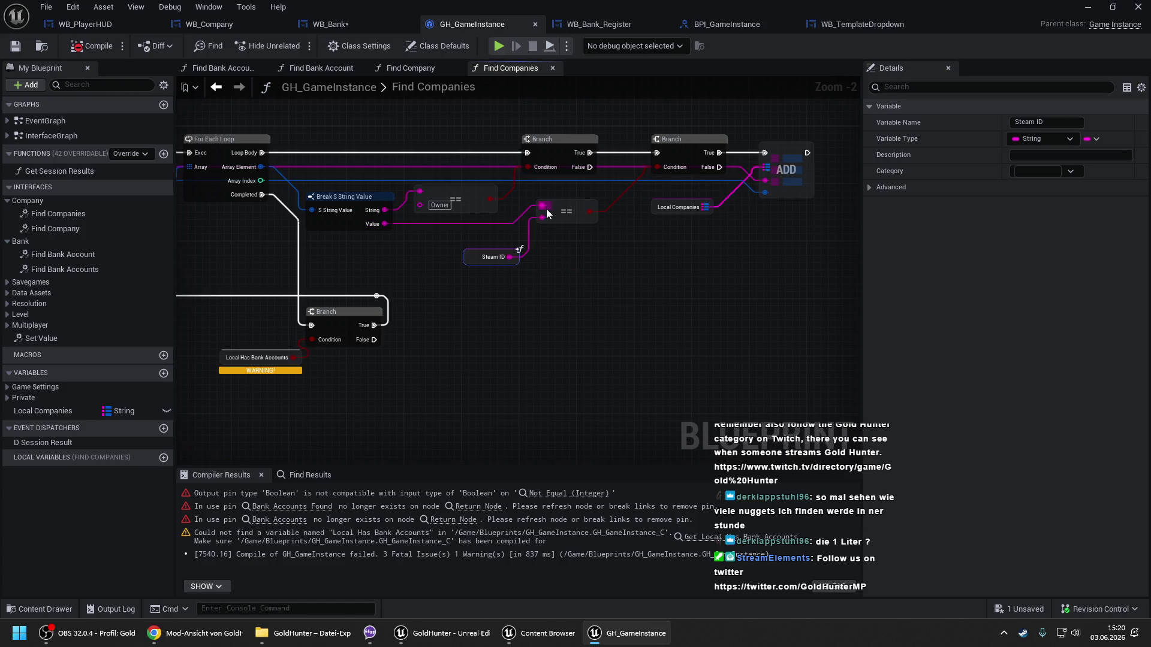
pyautogui.moveTo(375, 281); pyautogui.dragTo(505, 322)
pyautogui.rightClick(510, 323)
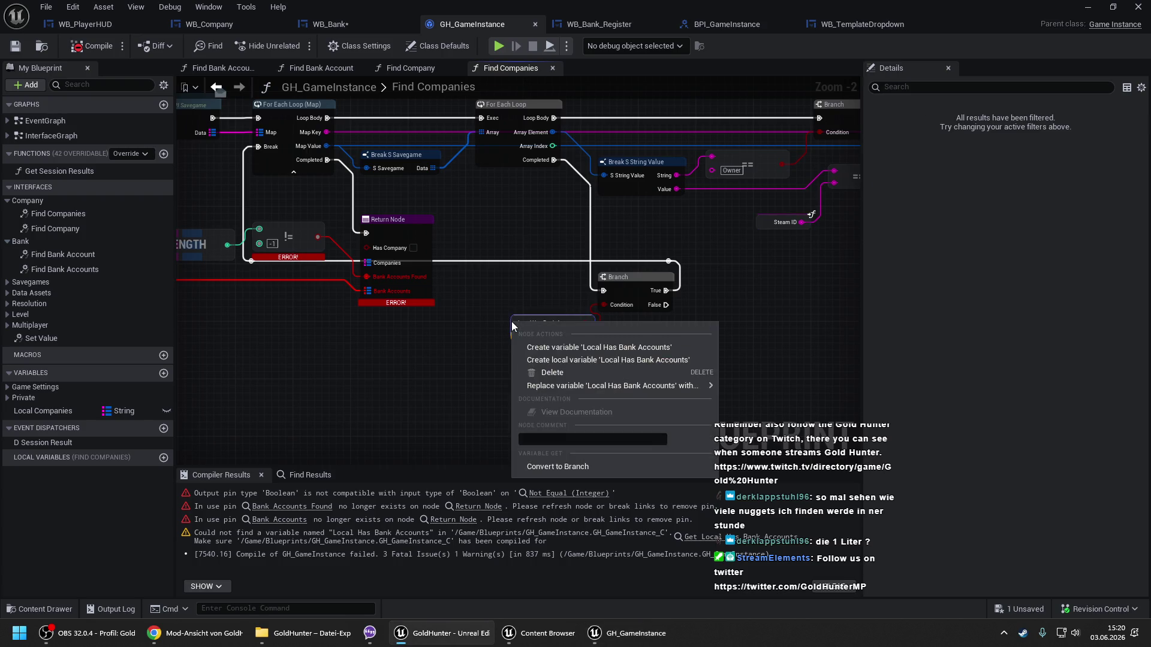
pyautogui.click(510, 300)
pyautogui.scroll(-2, 509, 300)
pyautogui.moveTo(510, 301)
pyautogui.mouseDown()
pyautogui.moveTo(352, 297)
pyautogui.moveTo(656, 286)
pyautogui.mouseUp()
pyautogui.scroll(2, 353, 297)
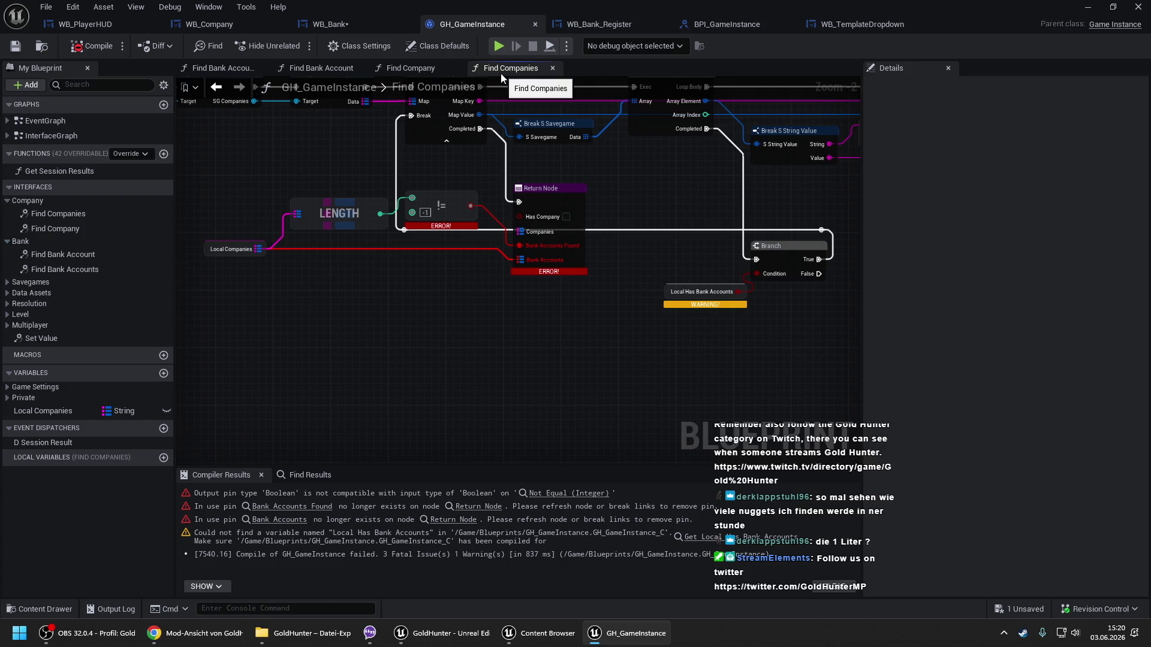
# Delete the Local Has Bank Accounts getter from Find Bank Accounts and save.
pyautogui.click(208, 69)
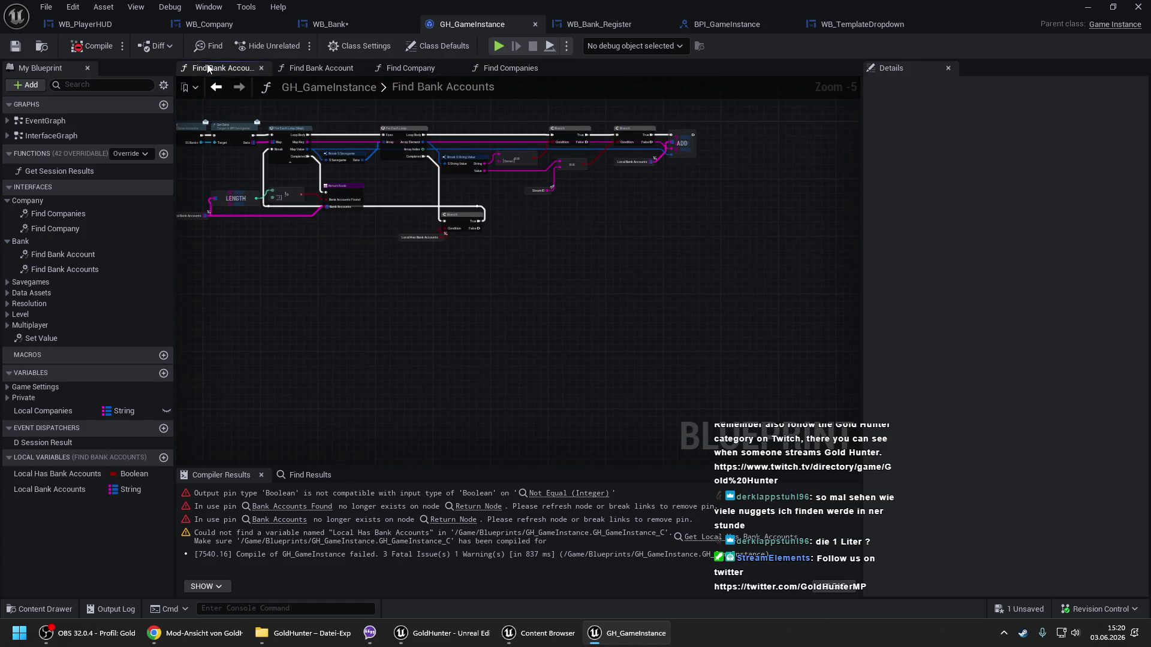
pyautogui.moveTo(447, 216); pyautogui.dragTo(540, 234)
pyautogui.moveTo(479, 221)
pyautogui.mouseDown()
pyautogui.moveTo(526, 272)
pyautogui.moveTo(641, 288)
pyautogui.mouseUp()
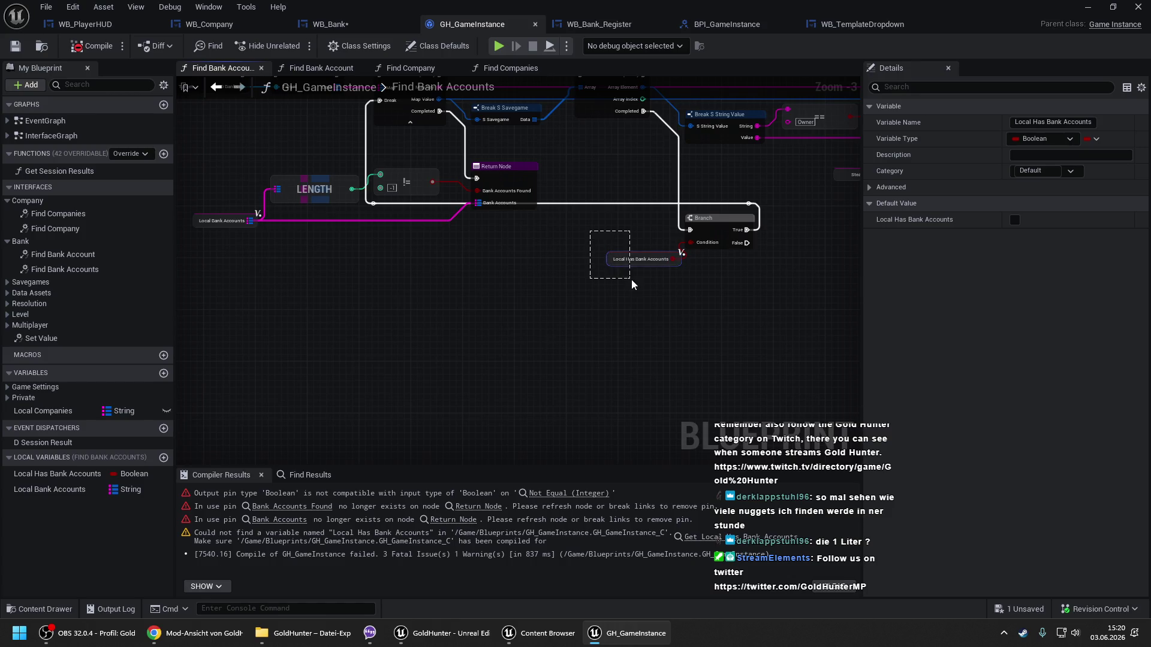
pyautogui.moveTo(371, 180)
pyautogui.mouseDown()
pyautogui.moveTo(329, 206)
pyautogui.moveTo(368, 216)
pyautogui.moveTo(494, 189)
pyautogui.mouseUp()
pyautogui.press('Delete')
pyautogui.moveTo(406, 179)
pyautogui.mouseDown()
pyautogui.moveTo(469, 210)
pyautogui.moveTo(506, 200)
pyautogui.moveTo(761, 264)
pyautogui.mouseUp()
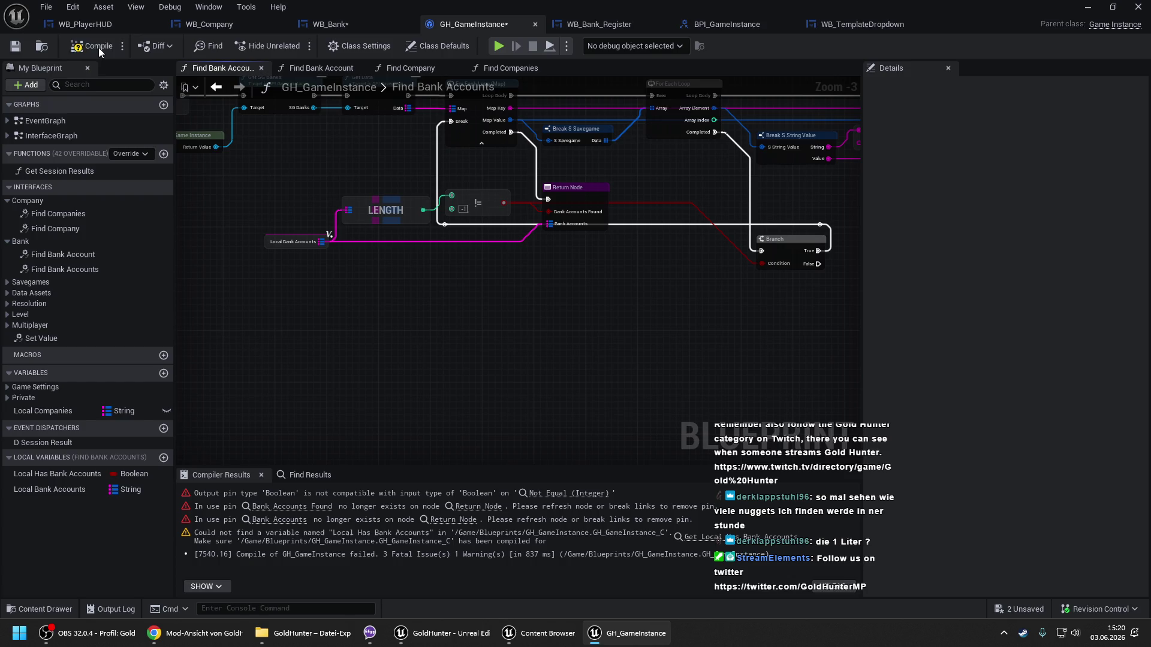
pyautogui.hotkey('ctrl', 's')
# In Find Companies, wire the != result into the Branch and delete the Local Has Bank Accounts getter.
pyautogui.click(502, 69)
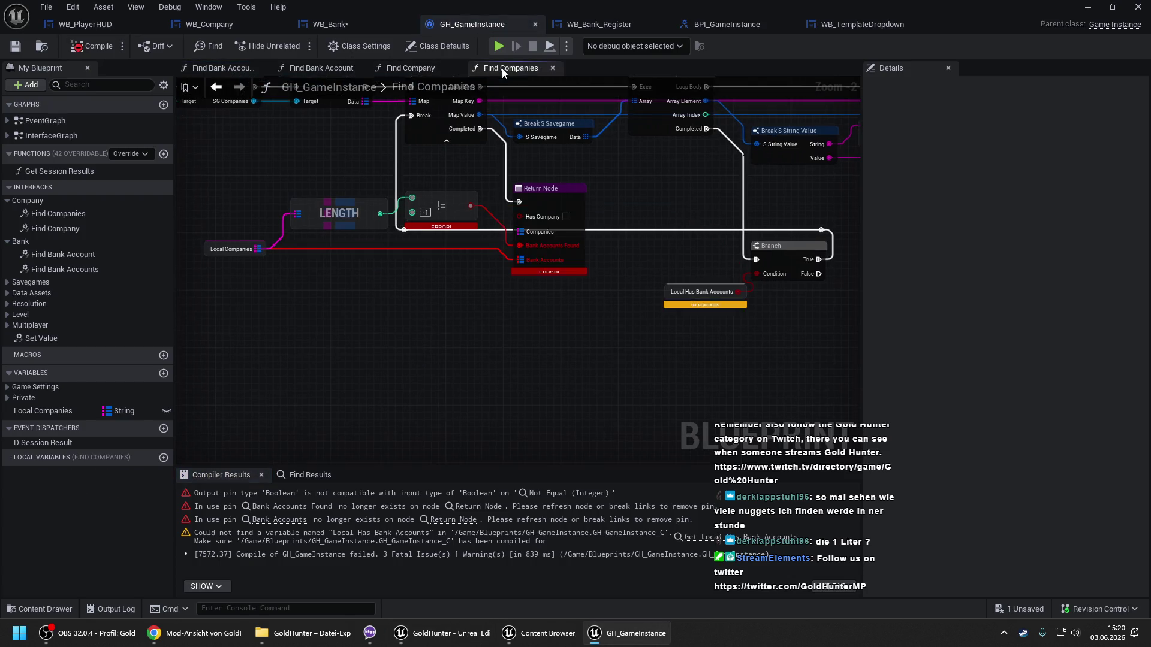
pyautogui.moveTo(471, 206)
pyautogui.mouseDown()
pyautogui.moveTo(790, 258)
pyautogui.moveTo(757, 273)
pyautogui.mouseUp()
pyautogui.click(702, 293)
pyautogui.press('Delete')
# Remove the Local Has Bank Accounts local variable from Find Bank Accounts and save GH_GameInstance.
pyautogui.click(345, 30)
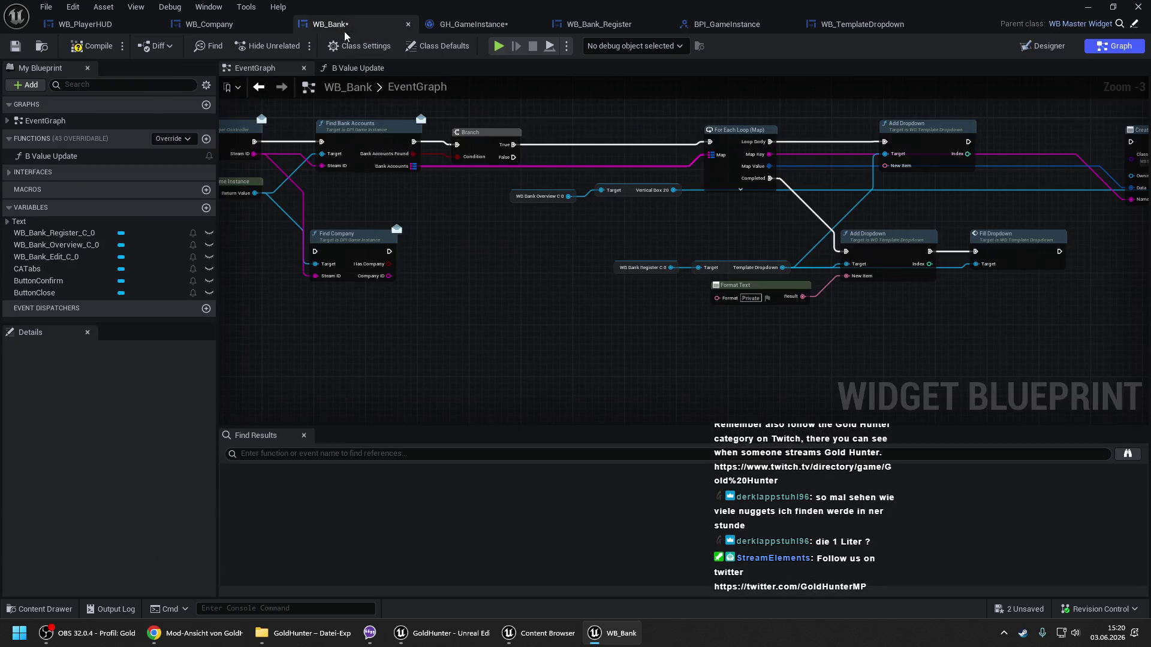
pyautogui.click(477, 25)
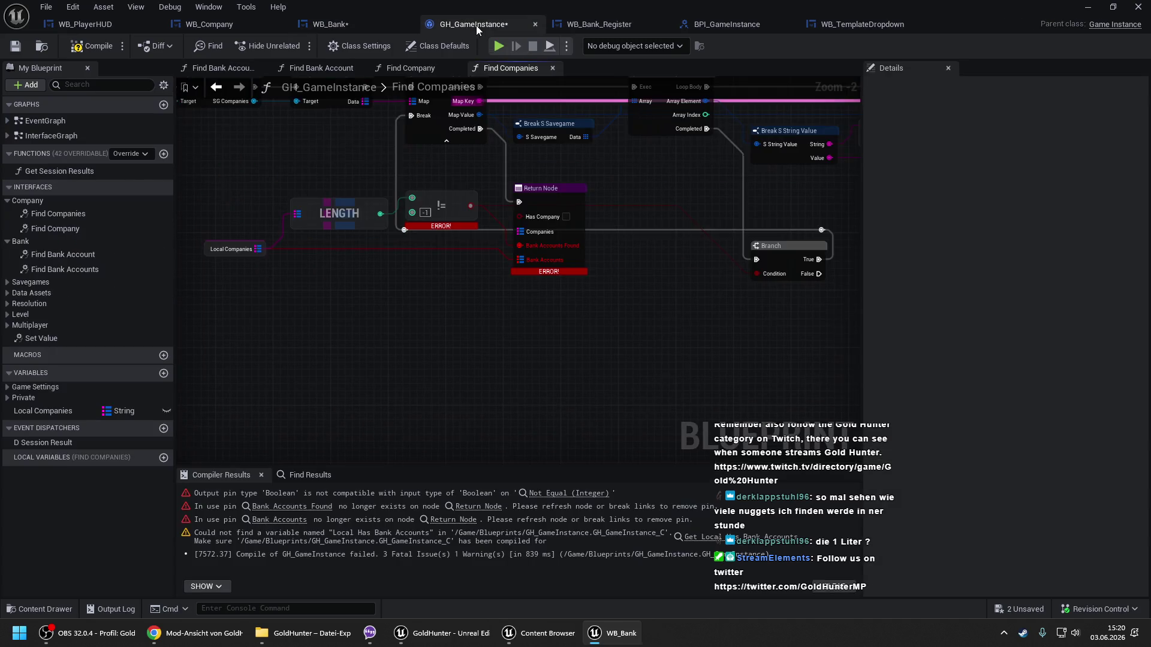
pyautogui.click(203, 70)
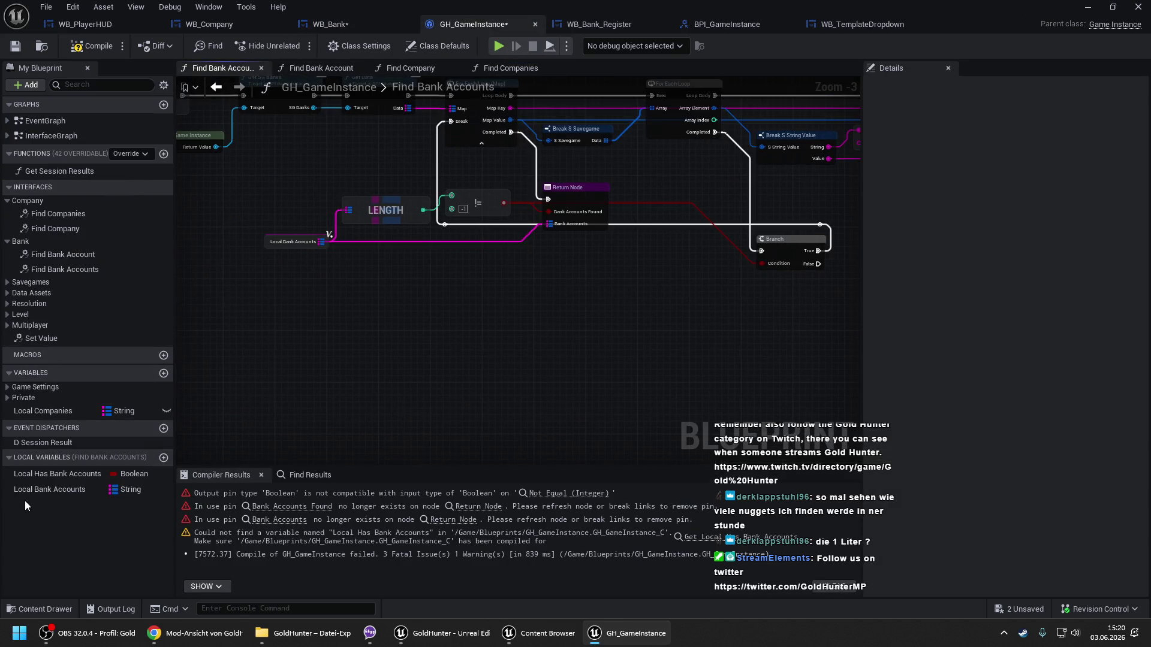
pyautogui.click(52, 478)
pyautogui.press('Delete')
pyautogui.hotkey('ctrl', 's')
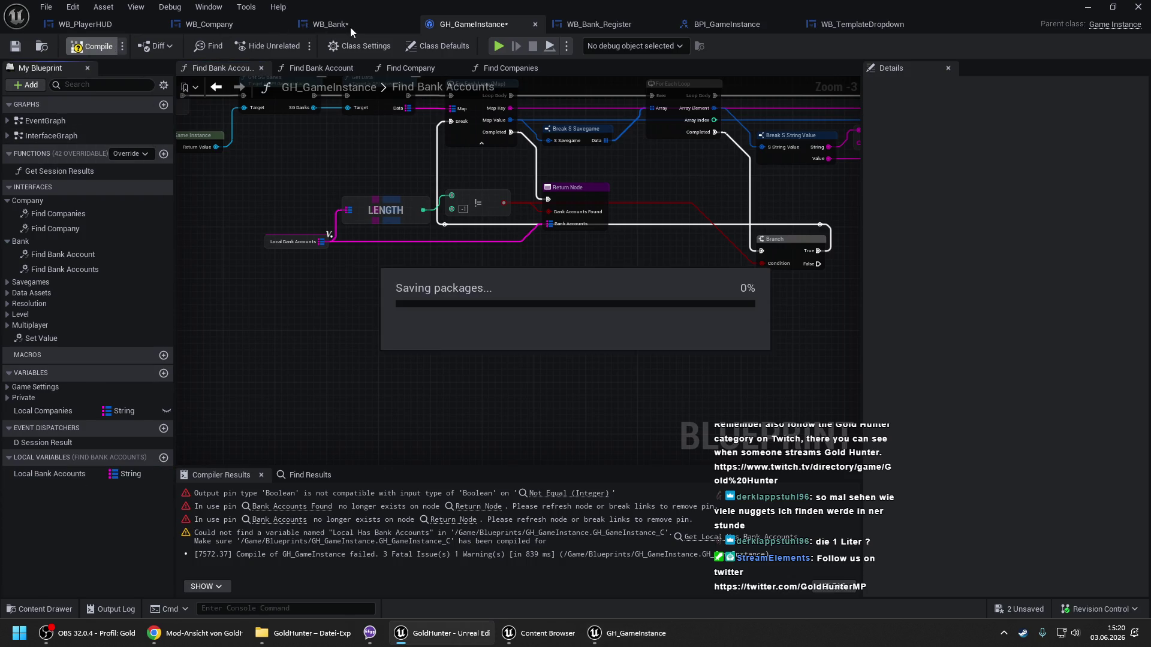
# Compile WB_Bank, then jump to the Return Node error in GH_GameInstance.
pyautogui.click(351, 23)
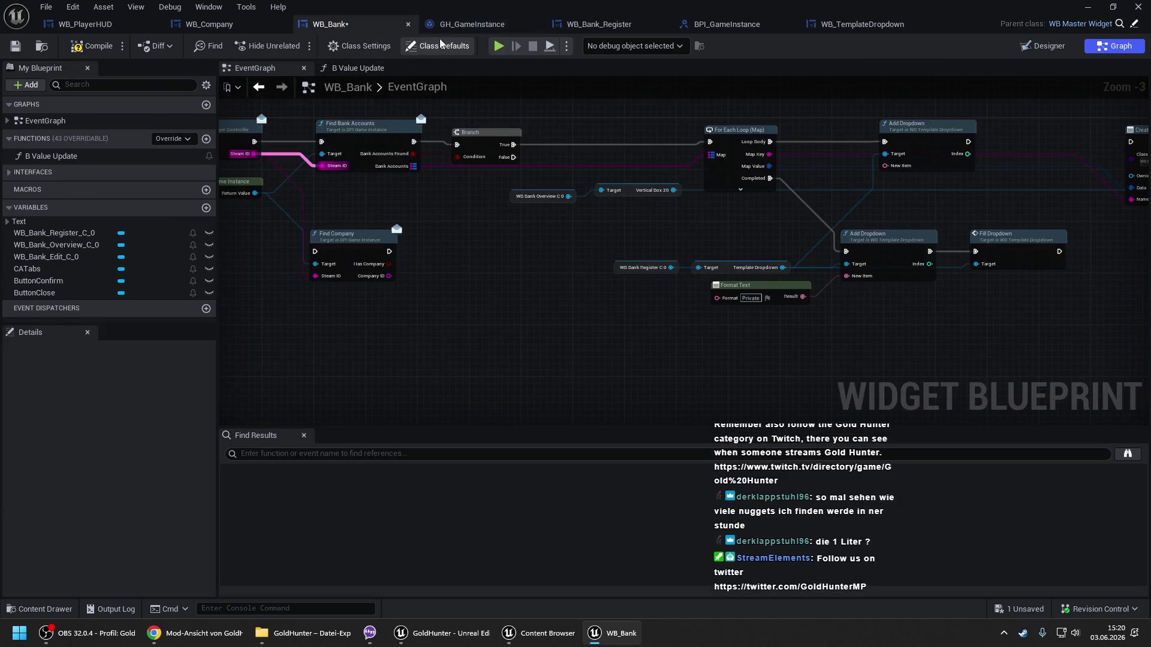
pyautogui.click(110, 47)
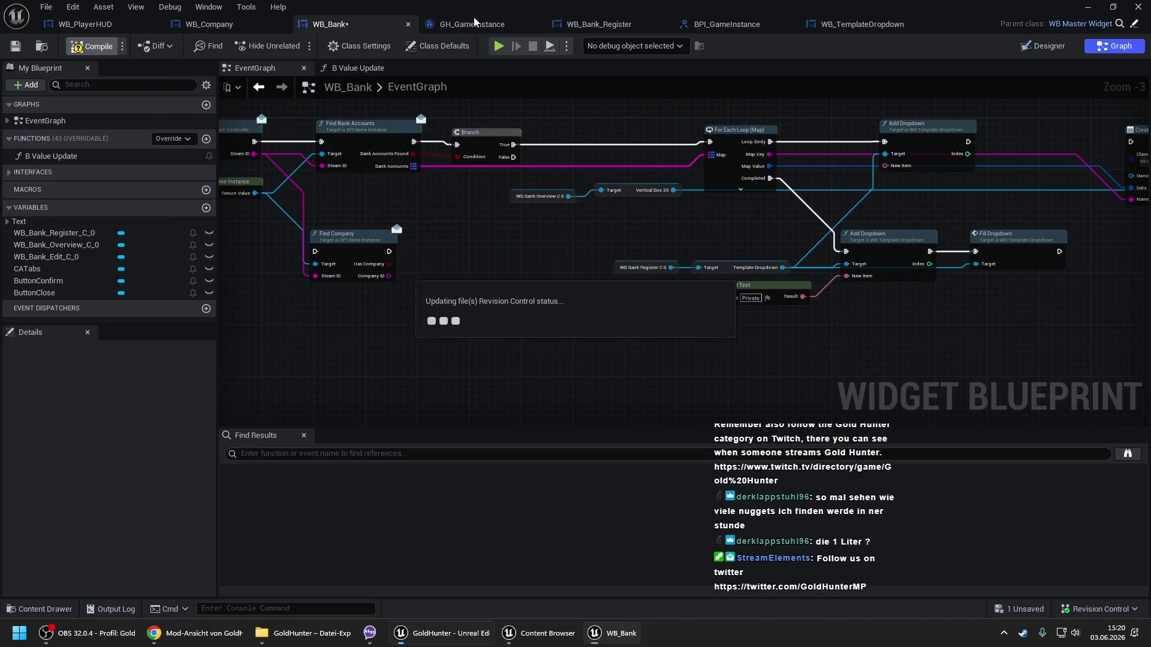
pyautogui.click(462, 24)
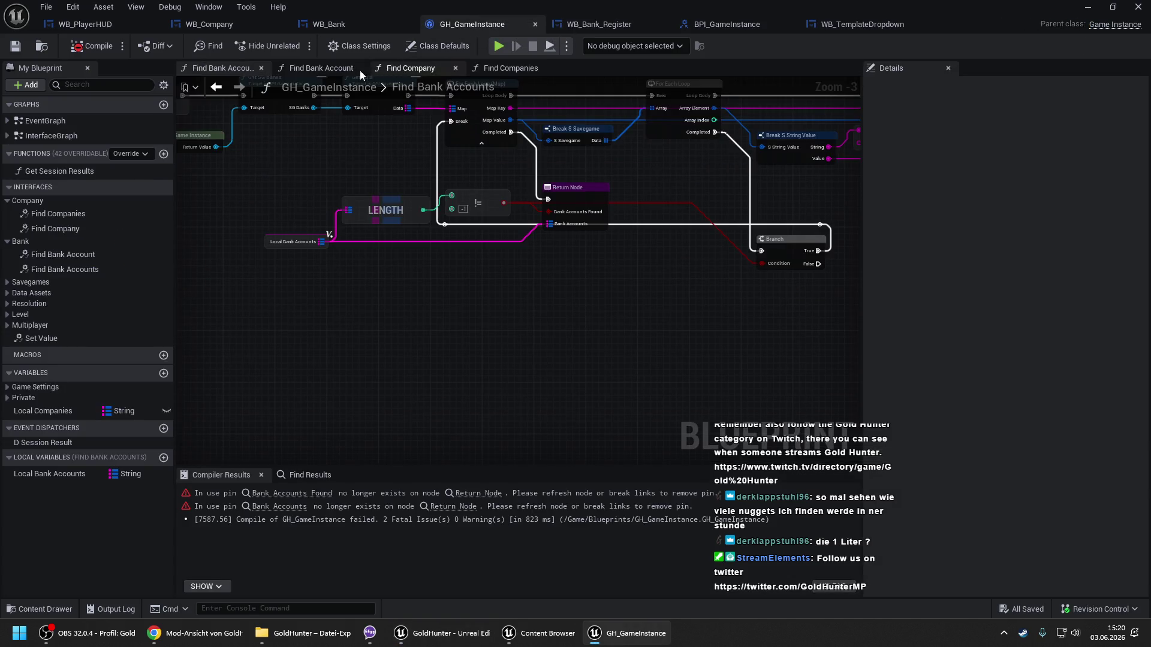
pyautogui.click(478, 493)
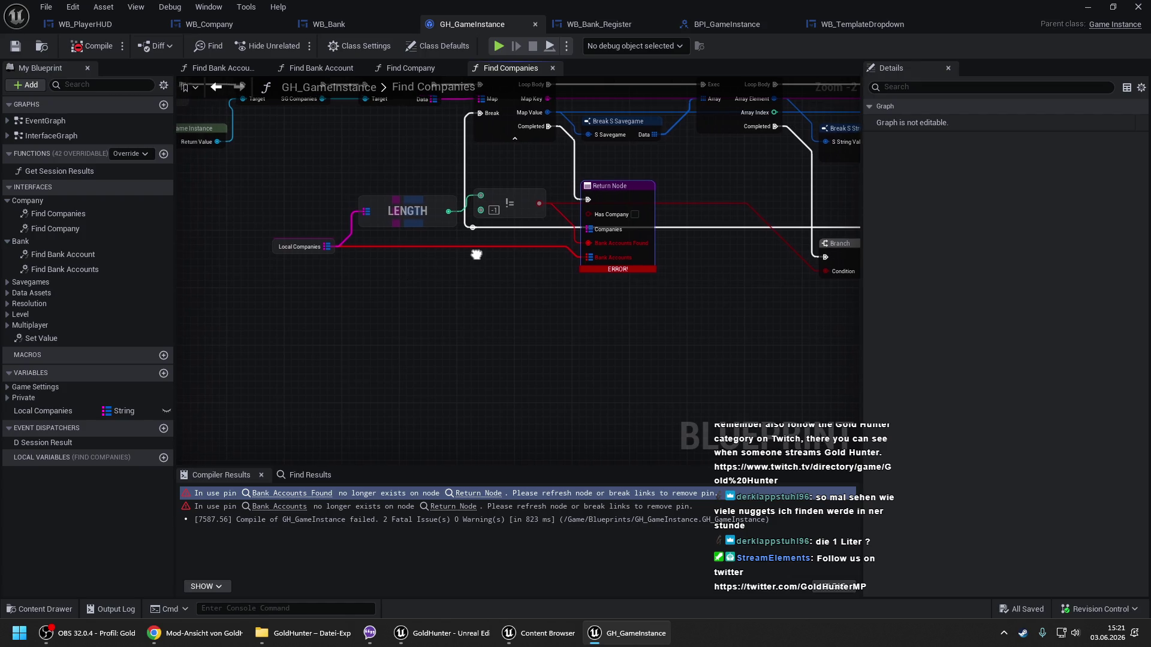
# Refresh the erroring Return Node and connect Local Companies to its Companies output.
pyautogui.rightClick(614, 198)
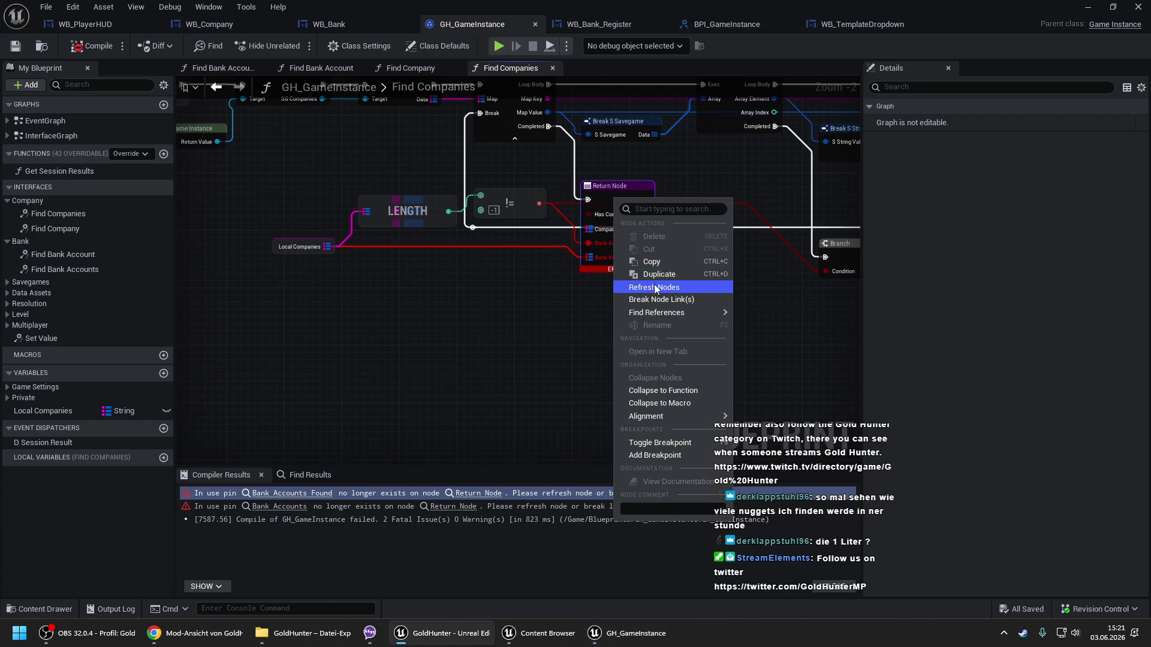
pyautogui.click(644, 286)
pyautogui.moveTo(590, 229)
pyautogui.mouseDown()
pyautogui.moveTo(303, 253)
pyautogui.moveTo(325, 246)
pyautogui.mouseUp()
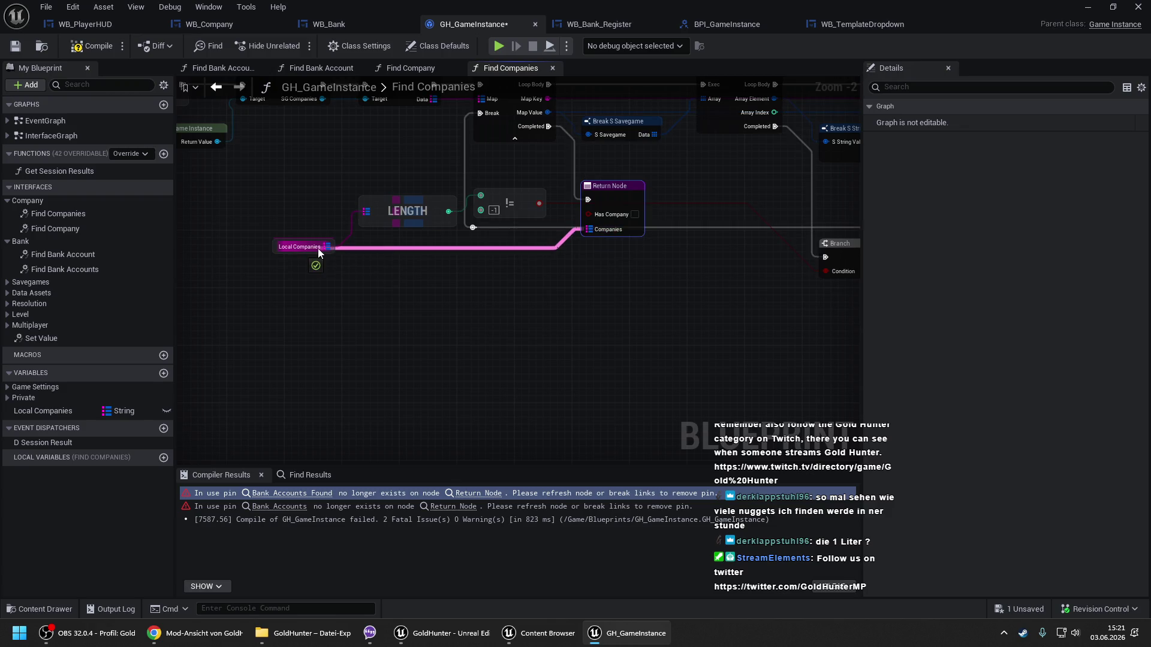
pyautogui.moveTo(597, 285); pyautogui.dragTo(391, 277)
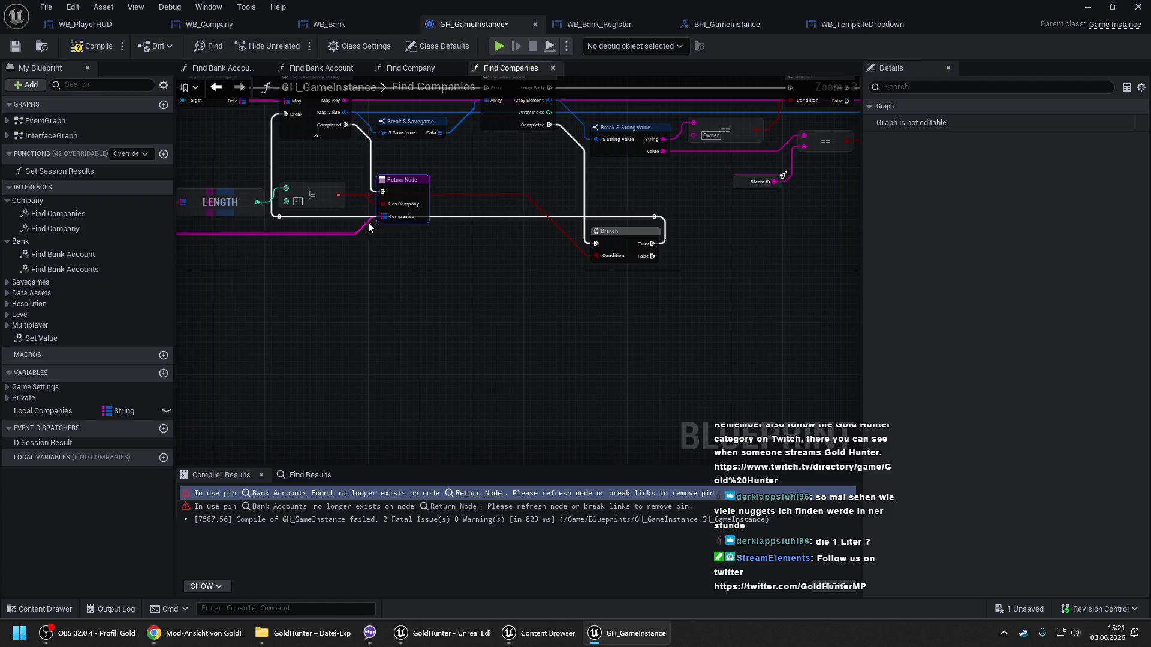
pyautogui.moveTo(596, 186); pyautogui.dragTo(339, 203)
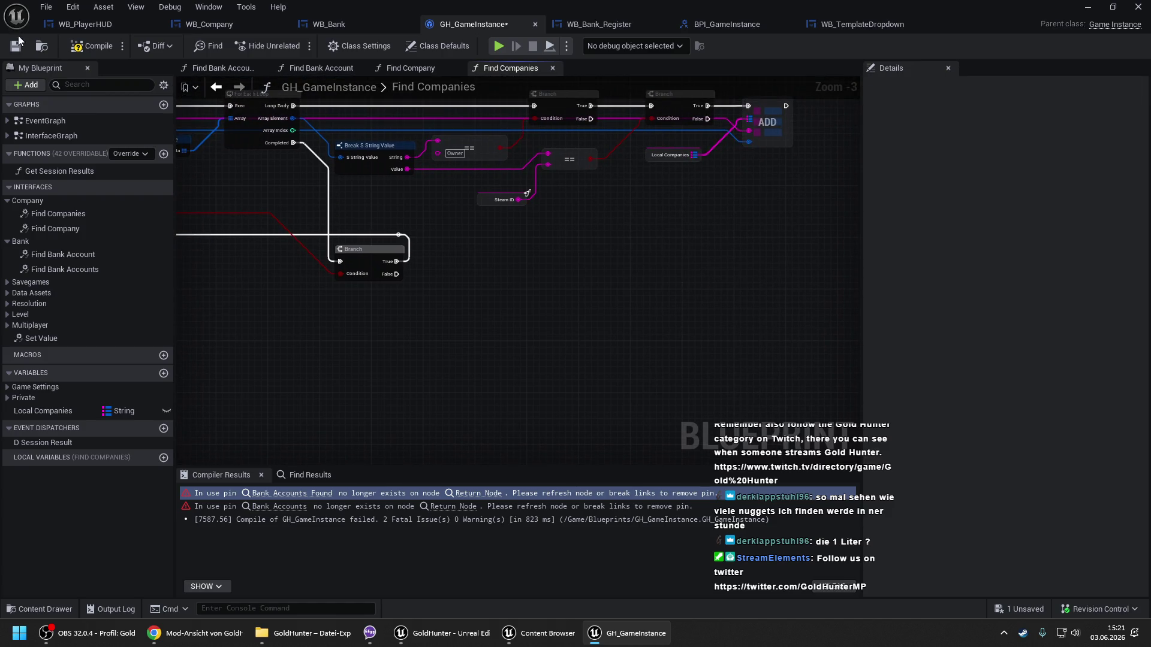
# Compile GH_GameInstance and go back to WB_Bank's event graph near Bind Event.
pyautogui.click(88, 45)
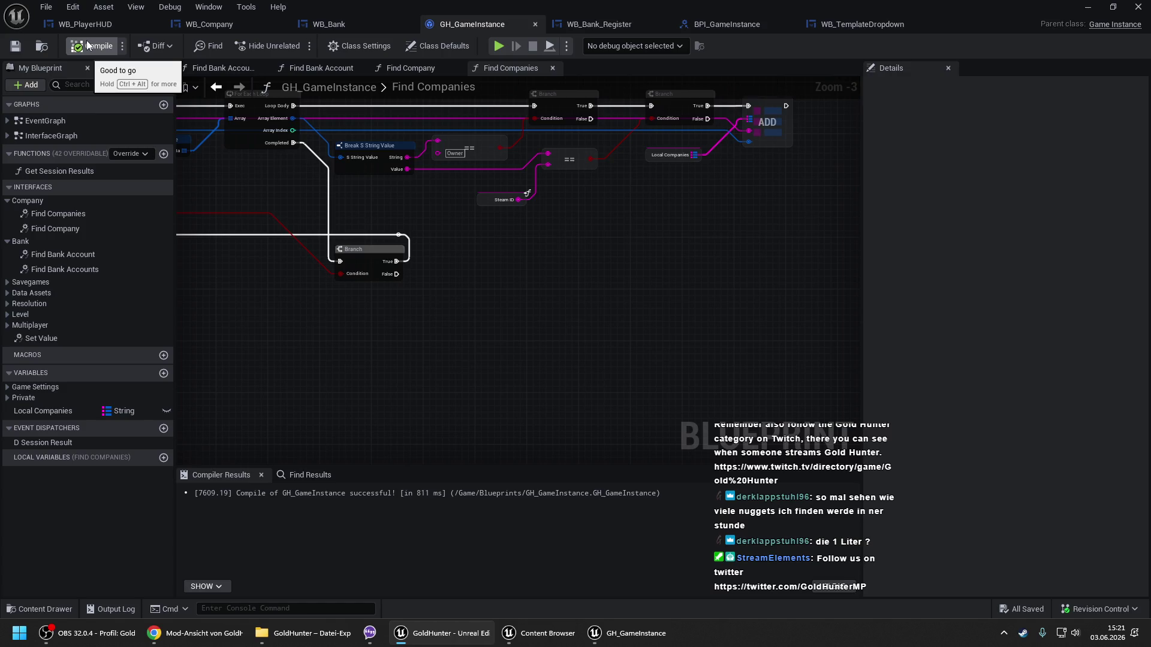
pyautogui.click(321, 26)
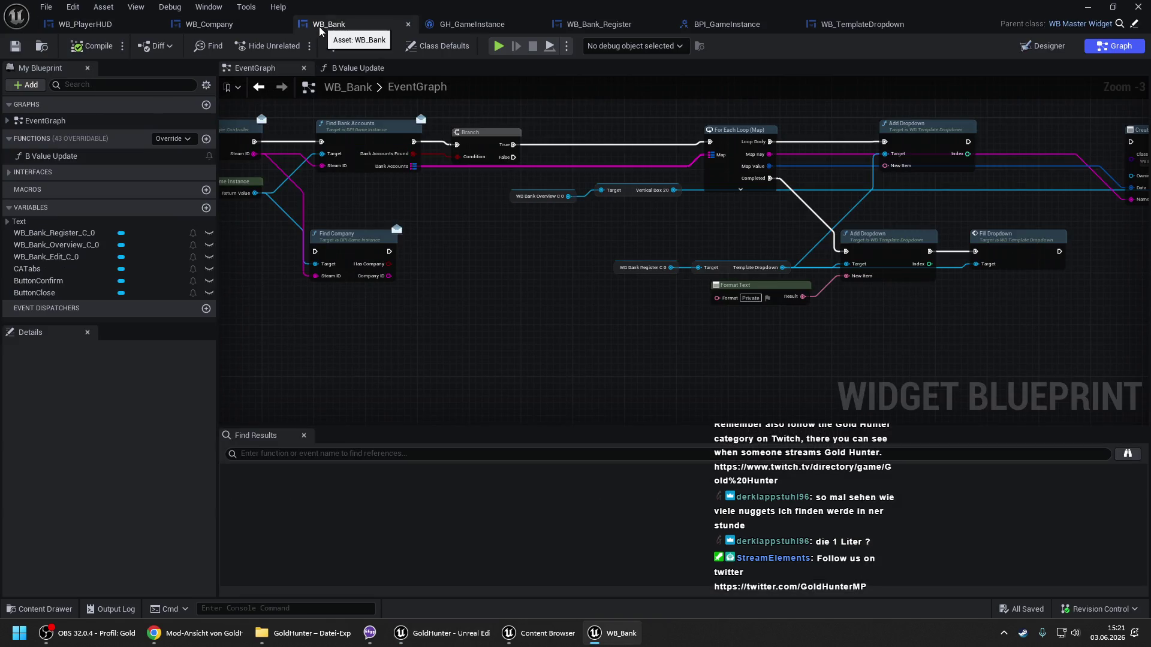
pyautogui.moveTo(372, 193); pyautogui.dragTo(582, 195)
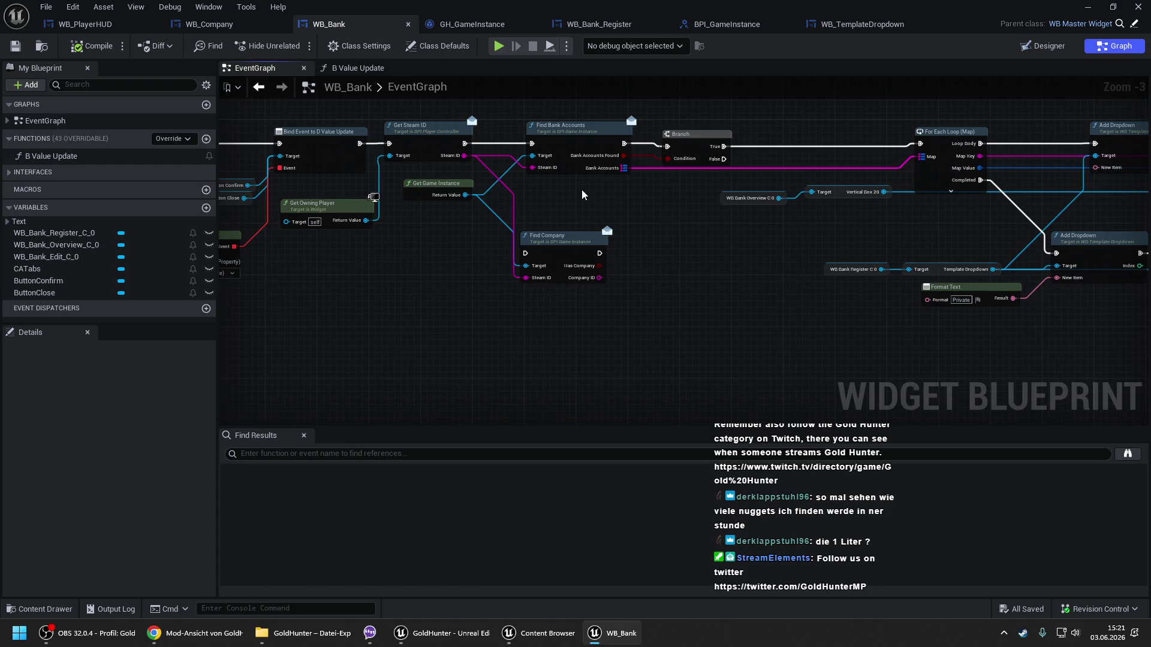
# Spread the nodes apart and place a Find Companies node from the 'find com' search.
pyautogui.scroll(-1, 581, 193)
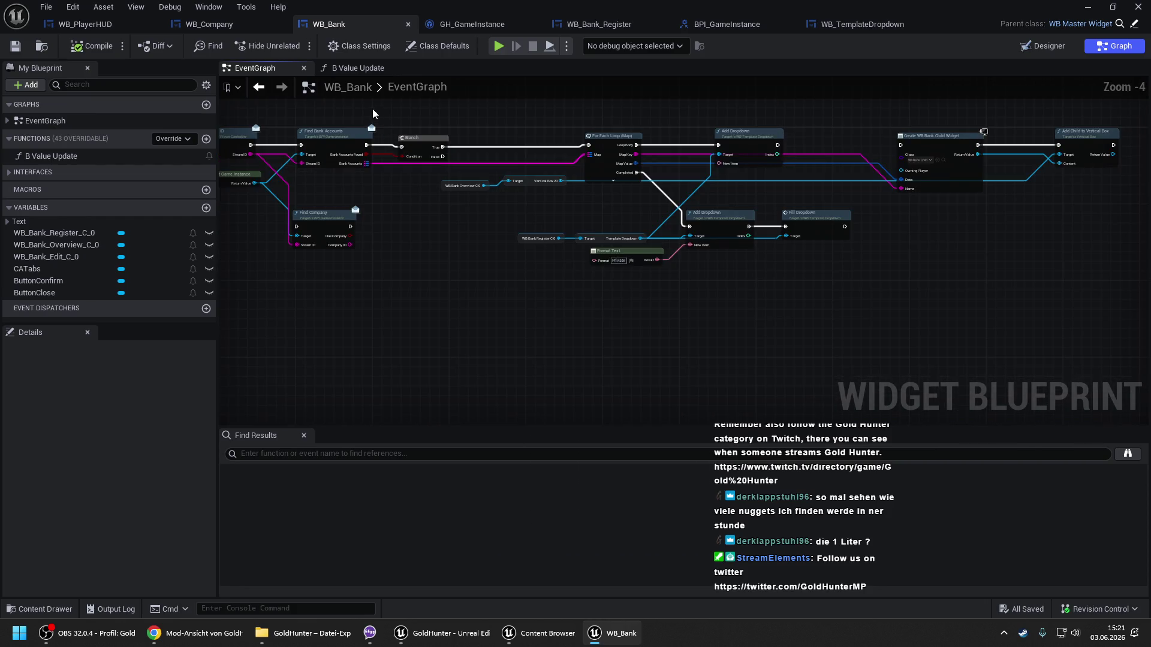
pyautogui.moveTo(372, 114)
pyautogui.mouseDown()
pyautogui.moveTo(398, 175)
pyautogui.moveTo(1015, 265)
pyautogui.mouseUp()
pyautogui.moveTo(454, 192)
pyautogui.mouseDown()
pyautogui.moveTo(387, 185)
pyautogui.moveTo(415, 188)
pyautogui.moveTo(501, 145)
pyautogui.mouseUp()
pyautogui.scroll(2, 415, 187)
pyautogui.write('find com')
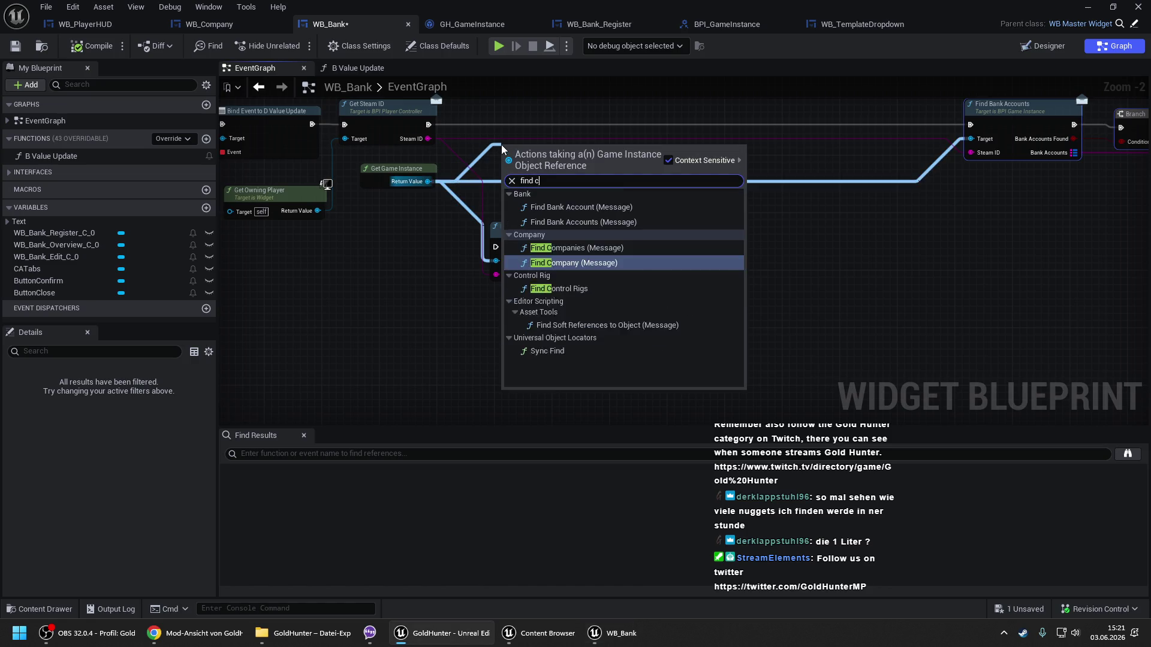
pyautogui.press('Up')
pyautogui.press('Return')
# Feed Get Steam ID's execution and Steam ID into Find Companies, delete Find Company, and chain a new Branch.
pyautogui.moveTo(503, 168)
pyautogui.mouseDown()
pyautogui.moveTo(429, 124)
pyautogui.moveTo(509, 191)
pyautogui.moveTo(507, 200)
pyautogui.moveTo(519, 124)
pyautogui.moveTo(500, 125)
pyautogui.moveTo(514, 121)
pyautogui.mouseUp()
pyautogui.click(548, 250)
pyautogui.press('Delete')
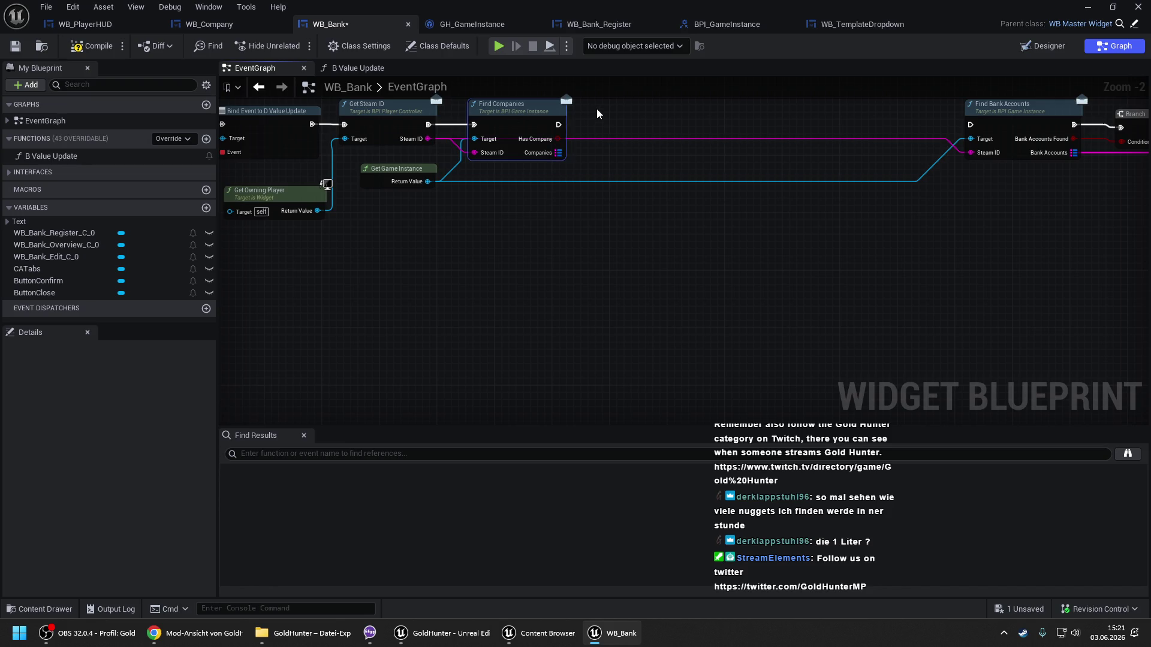
pyautogui.click(596, 109)
pyautogui.moveTo(558, 125); pyautogui.dragTo(613, 122)
pyautogui.scroll(-2, 656, 128)
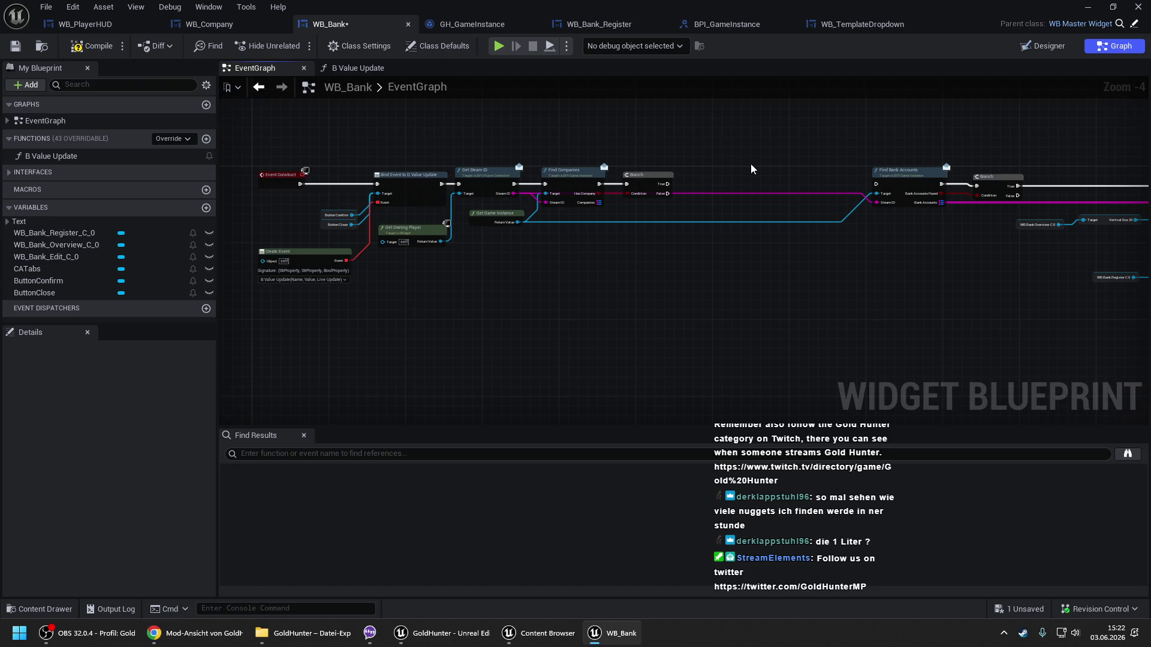
# Pan across the event graph from Event Construct to the For Each Loop and Add Dropdown nodes.
pyautogui.moveTo(751, 169); pyautogui.dragTo(588, 152)
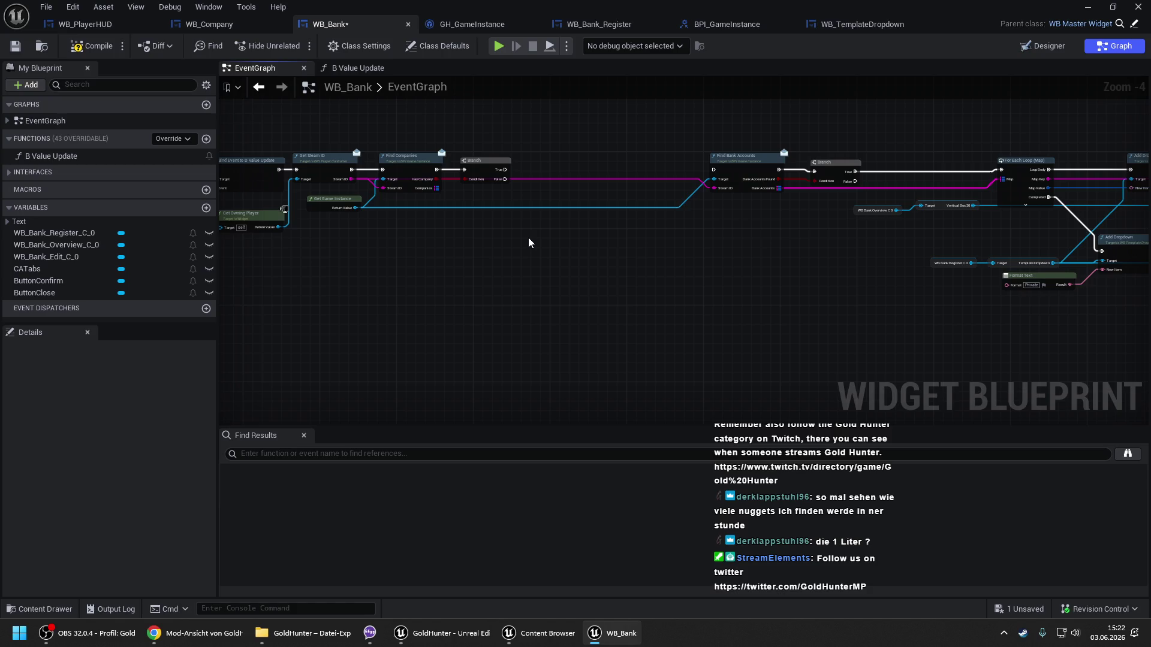
pyautogui.moveTo(534, 239); pyautogui.dragTo(612, 287)
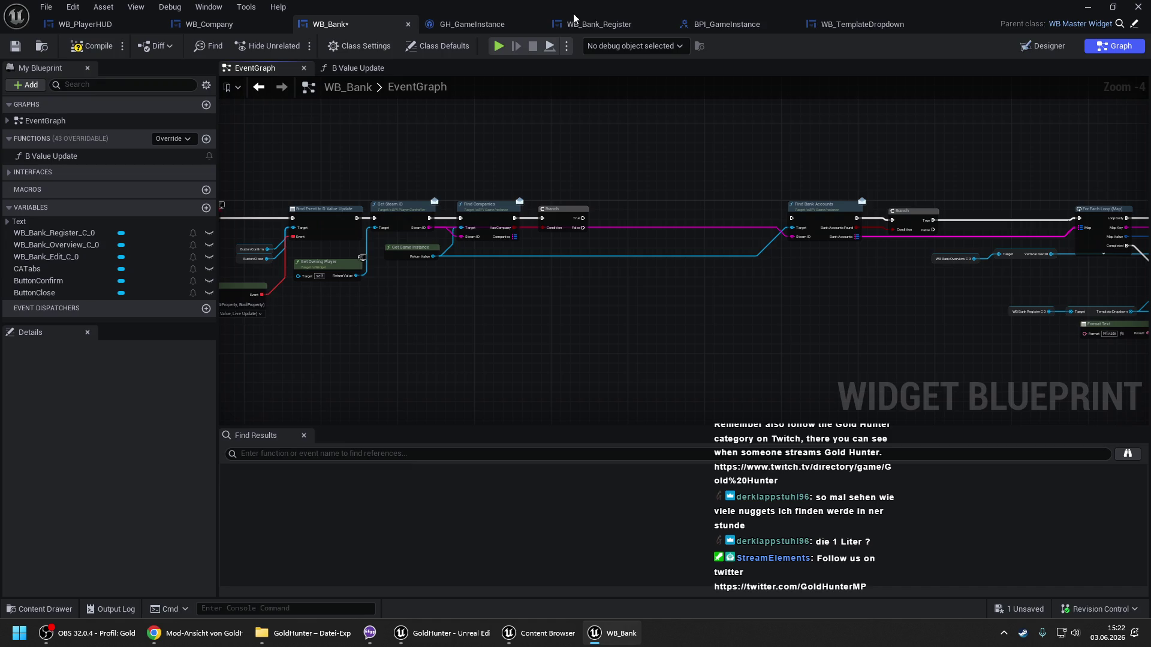
pyautogui.moveTo(691, 225); pyautogui.dragTo(655, 157)
pyautogui.moveTo(525, 218)
pyautogui.mouseDown()
pyautogui.moveTo(640, 250)
pyautogui.moveTo(606, 269)
pyautogui.moveTo(620, 275)
pyautogui.moveTo(550, 241)
pyautogui.mouseUp()
pyautogui.scroll(2, 549, 241)
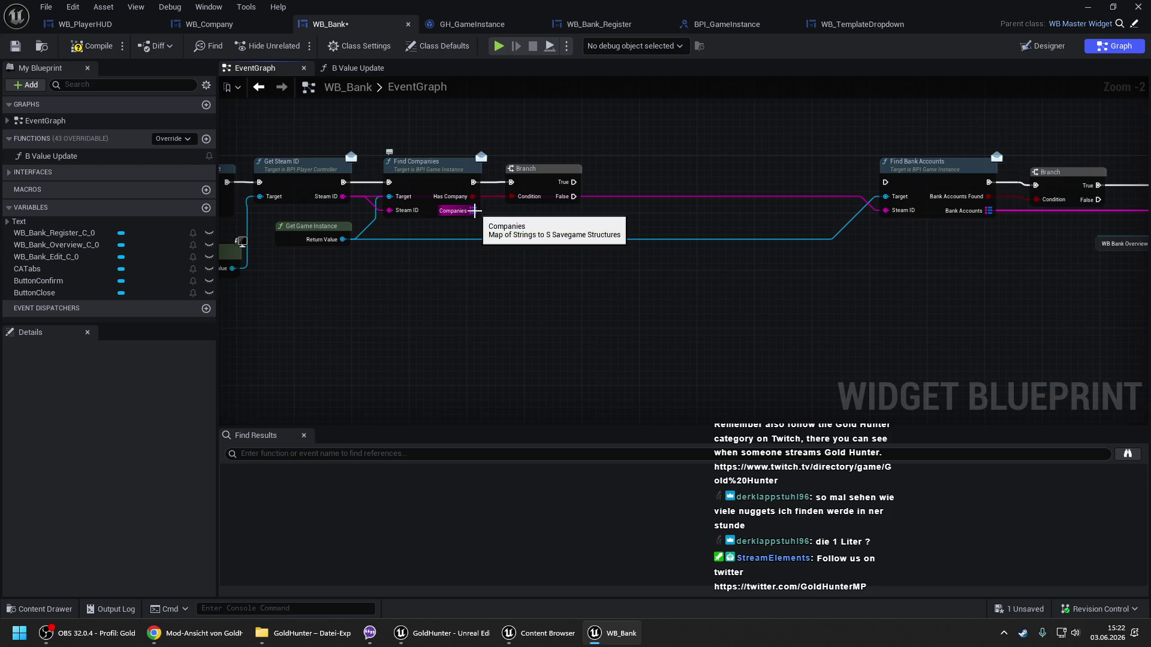
pyautogui.scroll(-2, 475, 211)
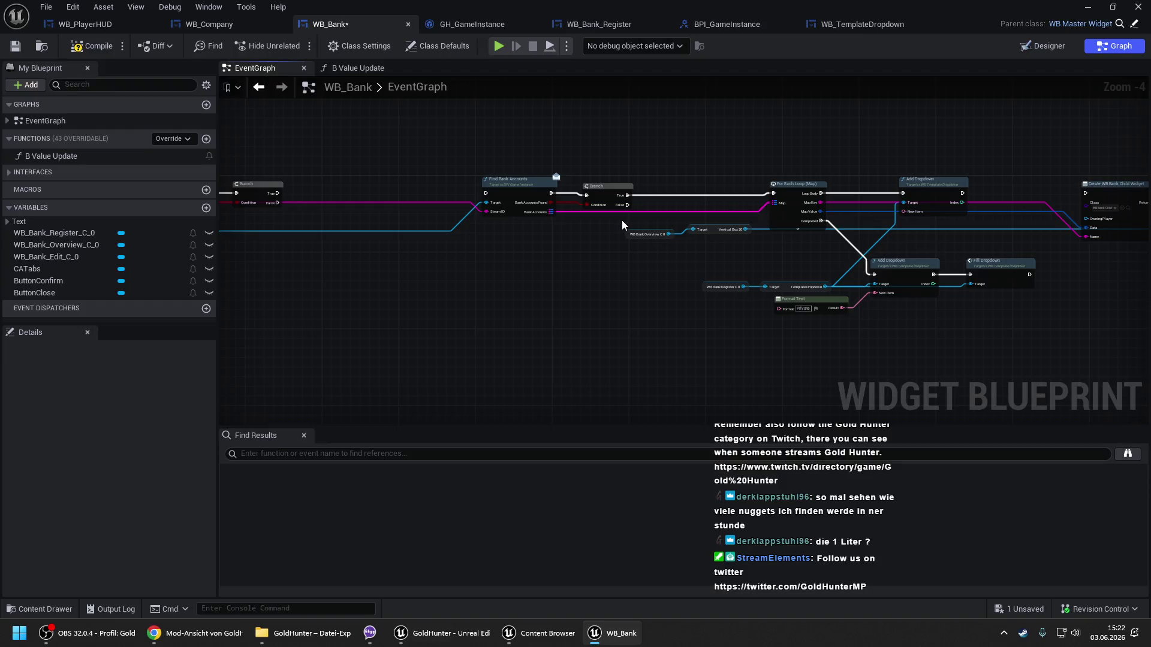
pyautogui.moveTo(540, 237); pyautogui.dragTo(660, 228)
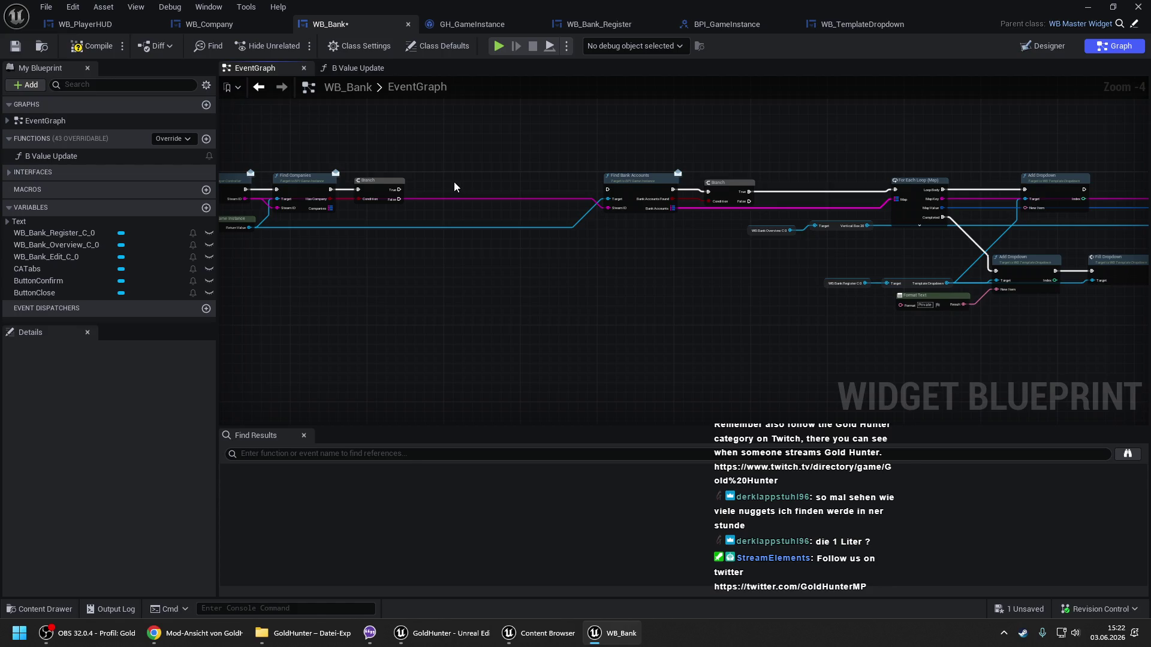
pyautogui.scroll(1, 454, 187)
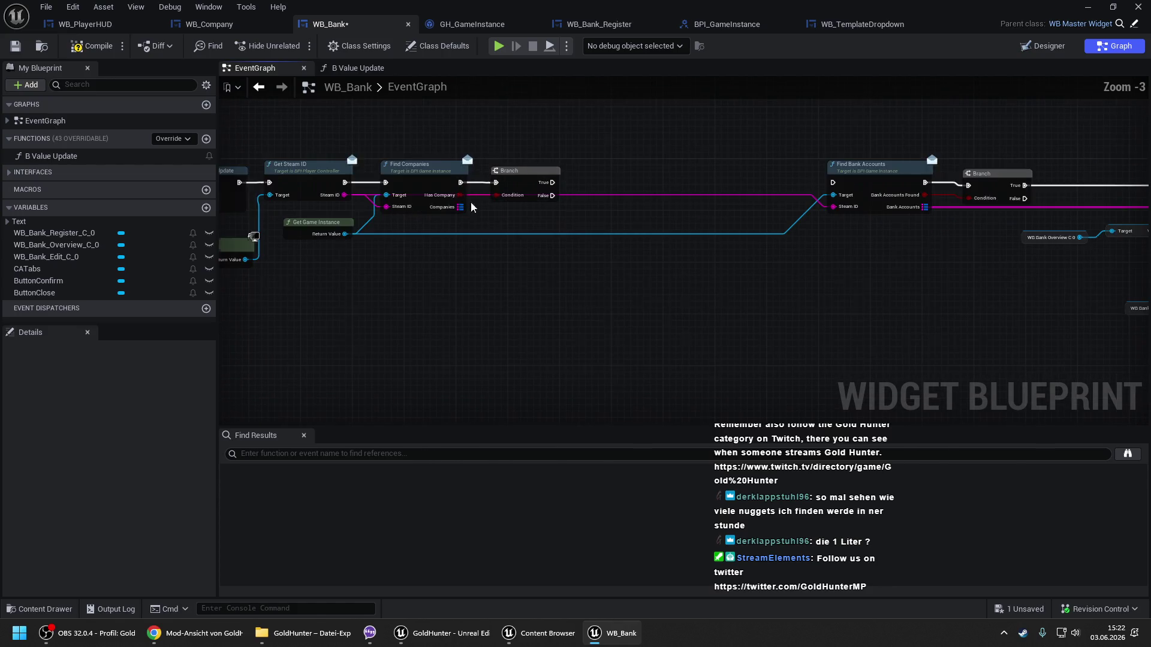
pyautogui.moveTo(460, 207); pyautogui.dragTo(509, 249)
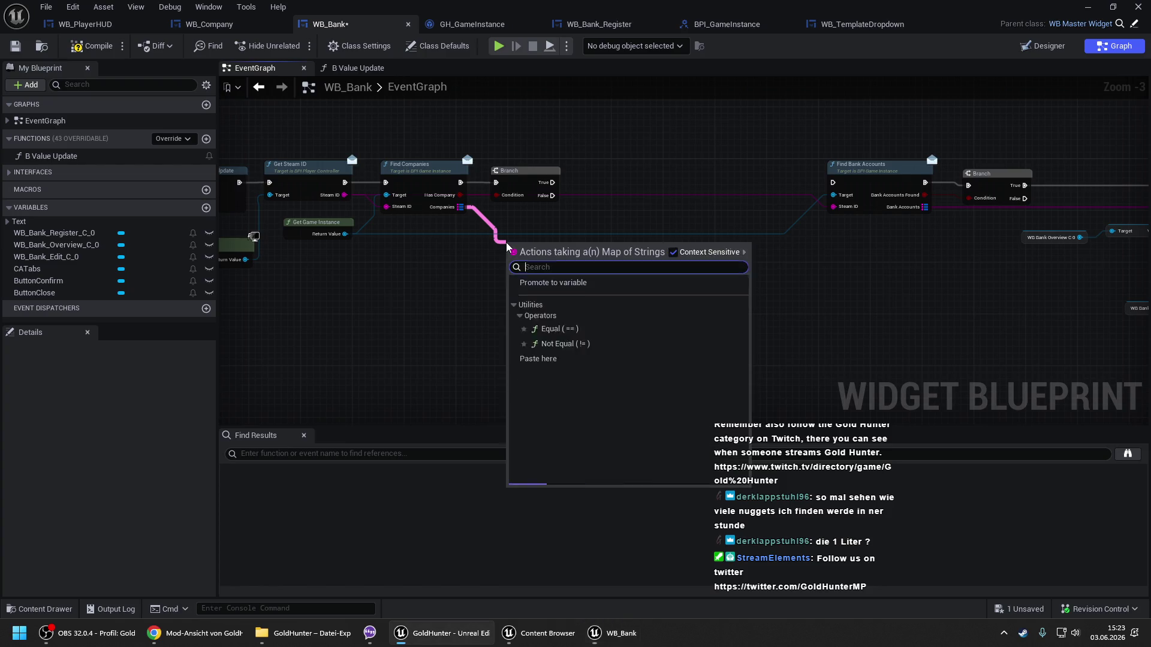
pyautogui.click(538, 221)
pyautogui.scroll(-1, 604, 194)
pyautogui.scroll(-2, 552, 207)
# Marquee-select the Get Steam ID through Add Dropdown network and delete it.
pyautogui.moveTo(423, 157)
pyautogui.mouseDown()
pyautogui.moveTo(809, 249)
pyautogui.moveTo(1046, 344)
pyautogui.mouseUp()
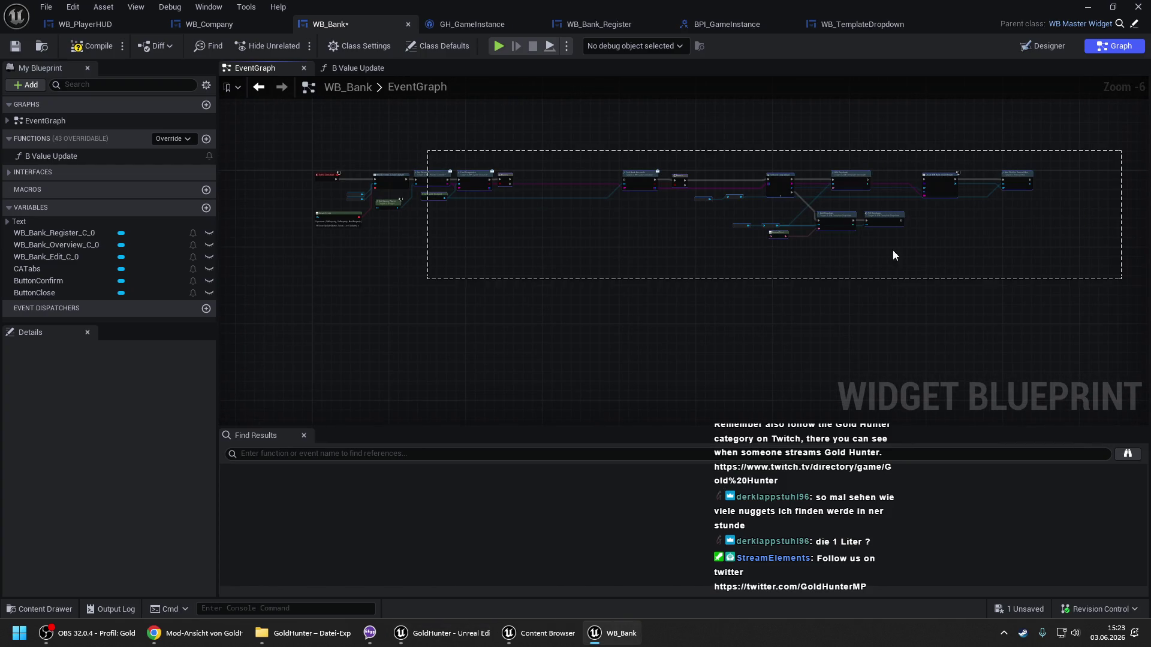
pyautogui.scroll(3, 499, 221)
pyautogui.moveTo(298, 171); pyautogui.dragTo(431, 177)
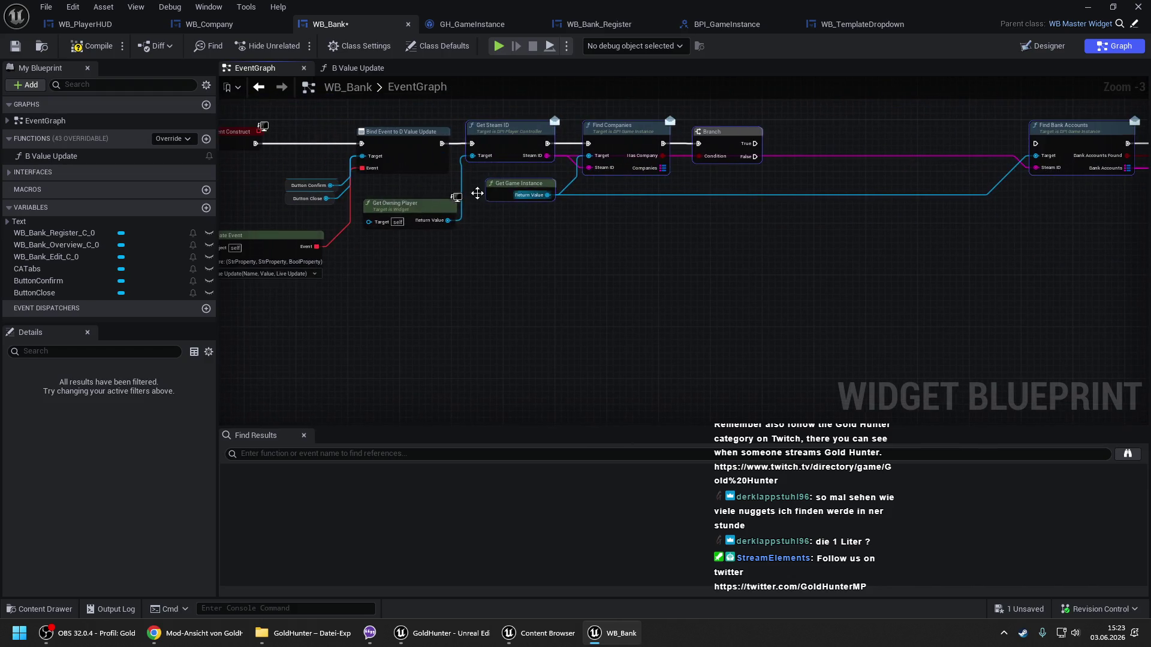
pyautogui.press('Delete')
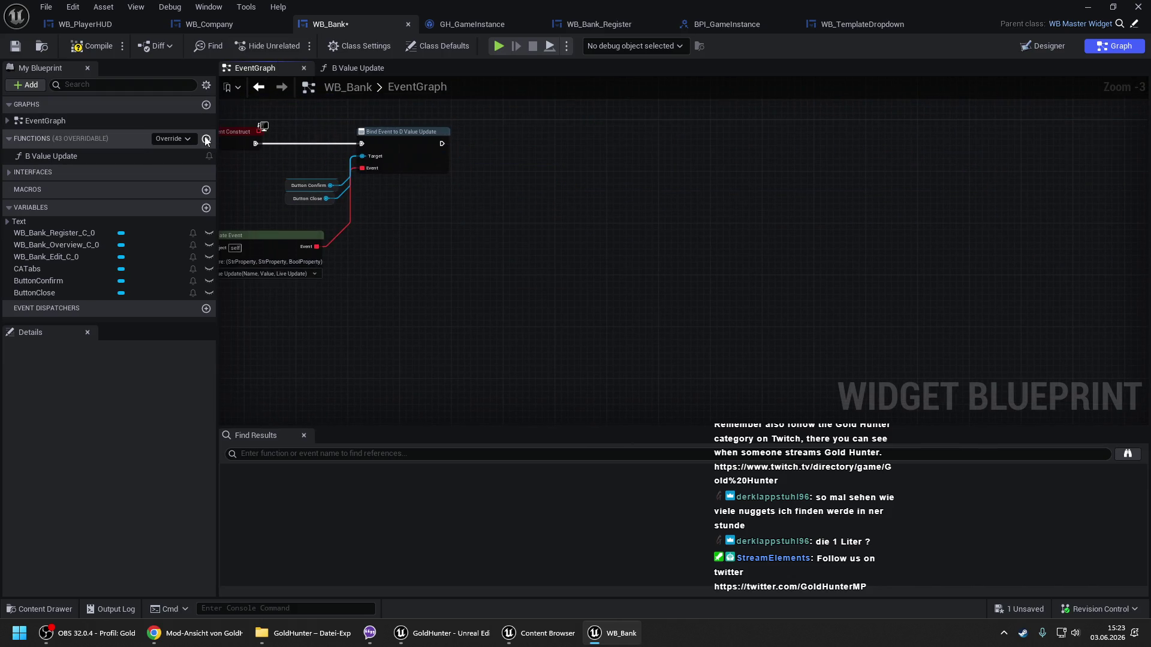
# Create a new WB_Bank function named Setup Bank Accounts.
pyautogui.click(206, 140)
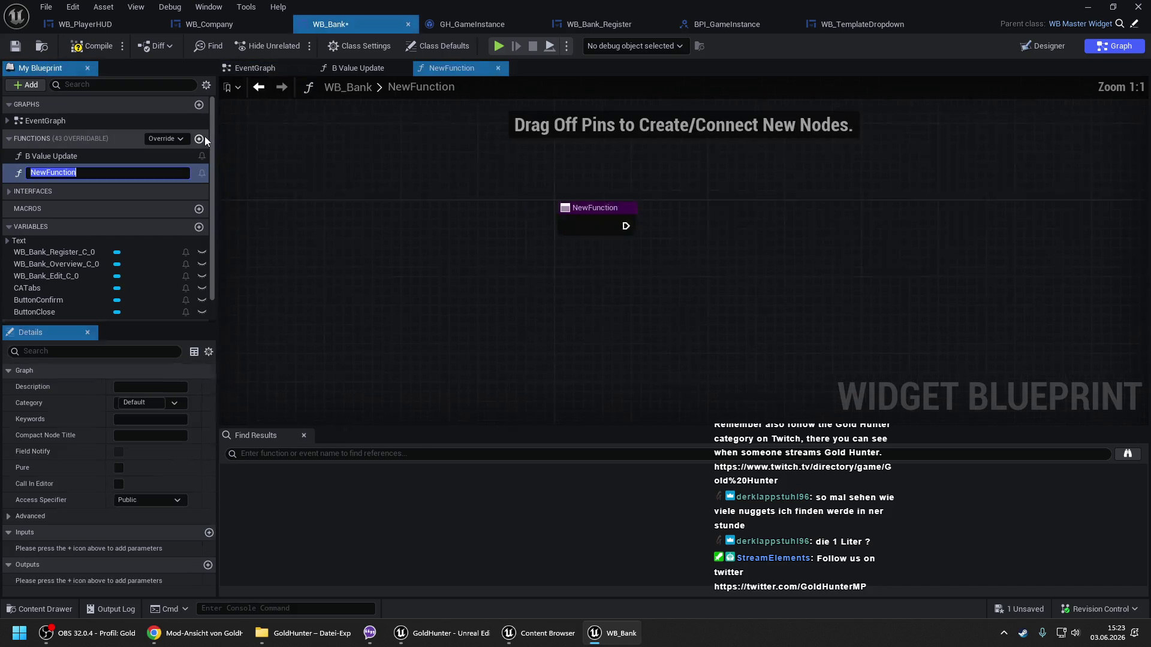
pyautogui.write('Find')
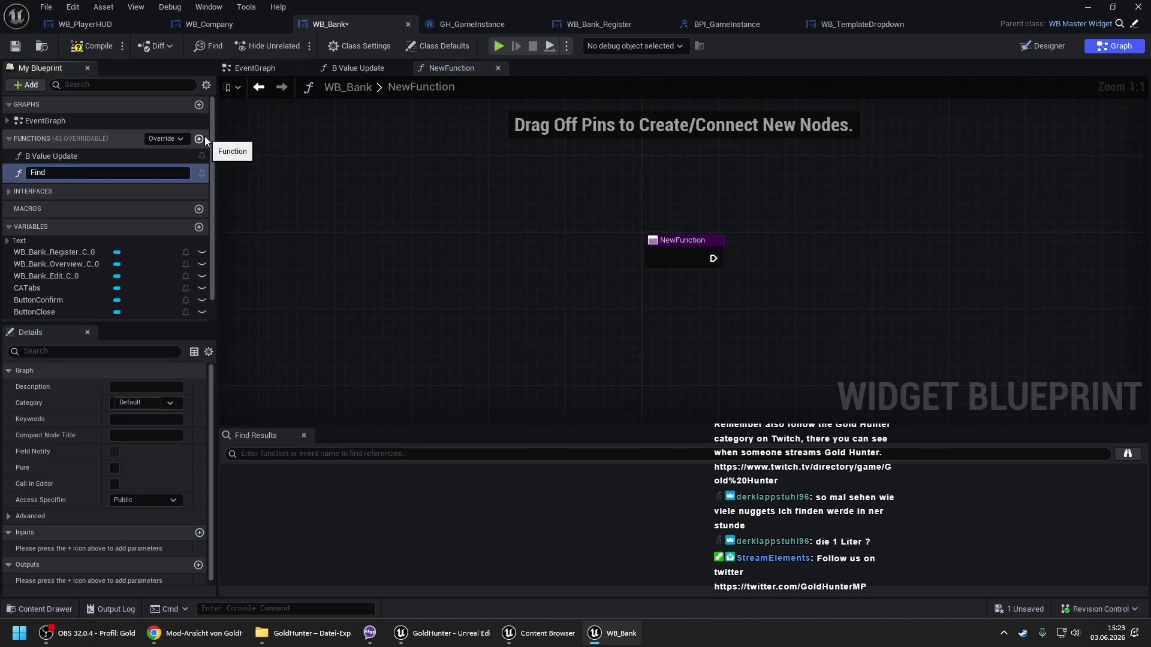
pyautogui.hotkey('ctrl', 'a')
pyautogui.write('Se')
pyautogui.write('s')
pyautogui.press('Return')
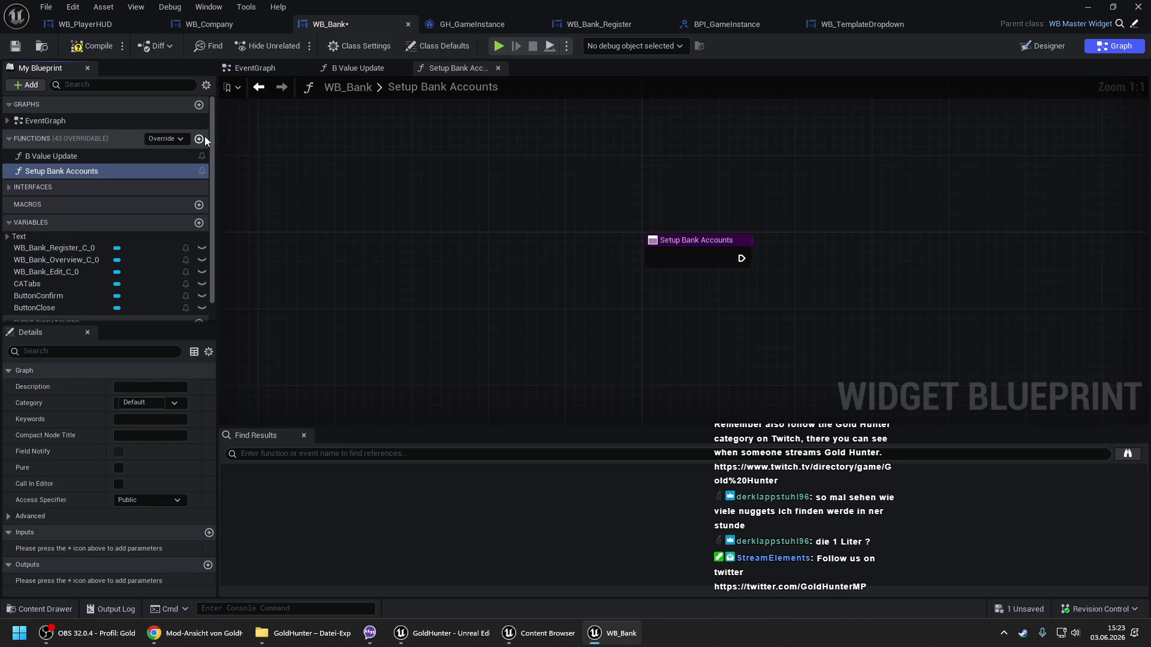
# Connect the Setup Bank Accounts entry node to Get Steam ID in the function graph.
pyautogui.moveTo(660, 239); pyautogui.dragTo(659, 249)
pyautogui.moveTo(870, 229); pyautogui.dragTo(450, 141)
pyautogui.scroll(-3, 660, 180)
pyautogui.moveTo(956, 249)
pyautogui.mouseDown()
pyautogui.moveTo(534, 190)
pyautogui.moveTo(792, 257)
pyautogui.moveTo(412, 117)
pyautogui.moveTo(240, 72)
pyautogui.moveTo(567, 204)
pyautogui.mouseUp()
pyautogui.scroll(1, 567, 204)
pyautogui.scroll(2, 462, 213)
pyautogui.moveTo(487, 207); pyautogui.dragTo(484, 212)
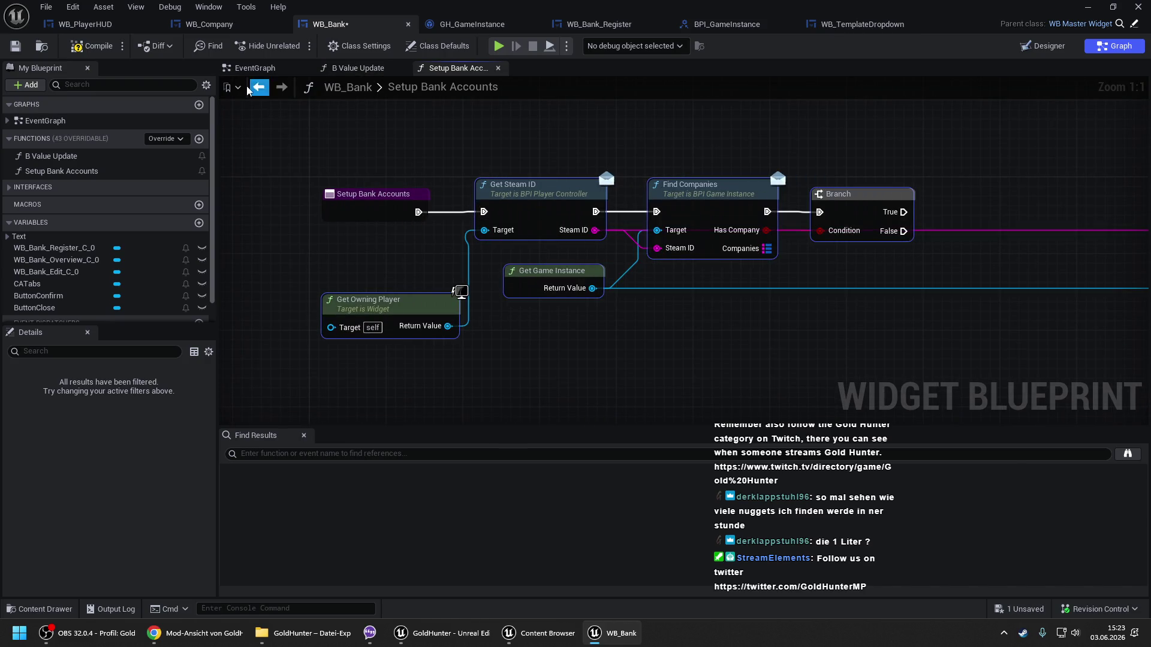
# Call Setup Bank Accounts after Bind Event in the event graph, then compile and save WB_Bank.
pyautogui.click(256, 73)
pyautogui.moveTo(78, 170)
pyautogui.mouseDown()
pyautogui.moveTo(388, 157)
pyautogui.moveTo(450, 133)
pyautogui.moveTo(561, 136)
pyautogui.mouseUp()
pyautogui.click(423, 107)
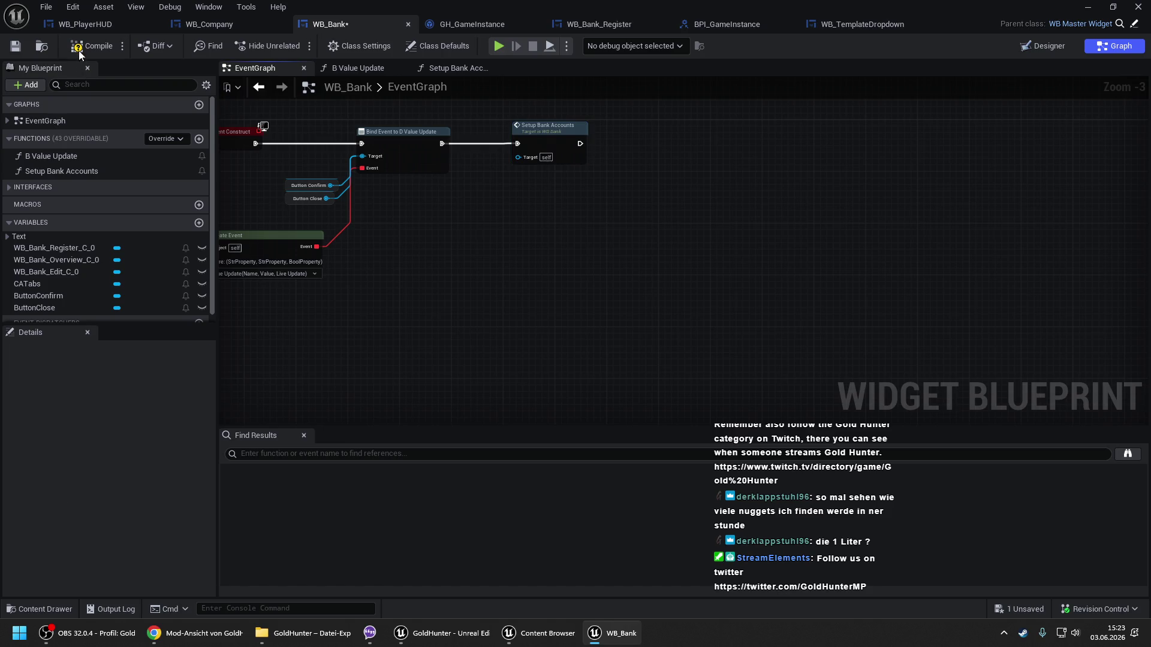
pyautogui.click(90, 45)
pyautogui.click(439, 70)
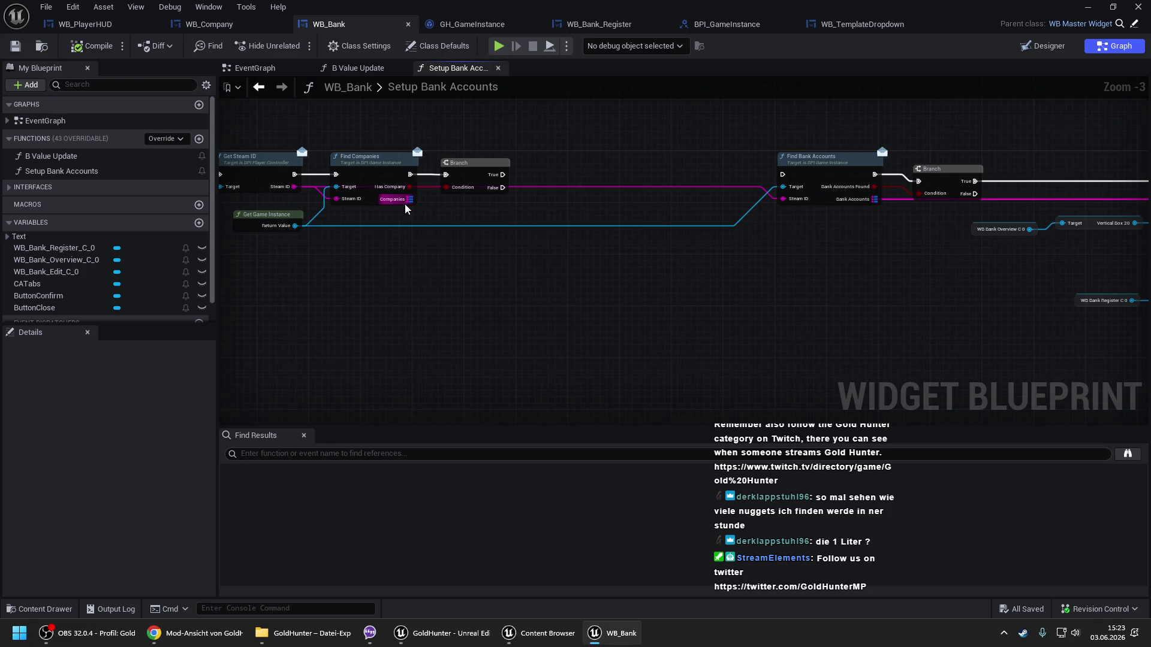
# Add a For Each Loop (Map) off the Companies output.
pyautogui.moveTo(410, 199)
pyautogui.mouseDown()
pyautogui.moveTo(467, 250)
pyautogui.moveTo(555, 174)
pyautogui.moveTo(502, 174)
pyautogui.mouseUp()
pyautogui.write('fo')
pyautogui.press('Return')
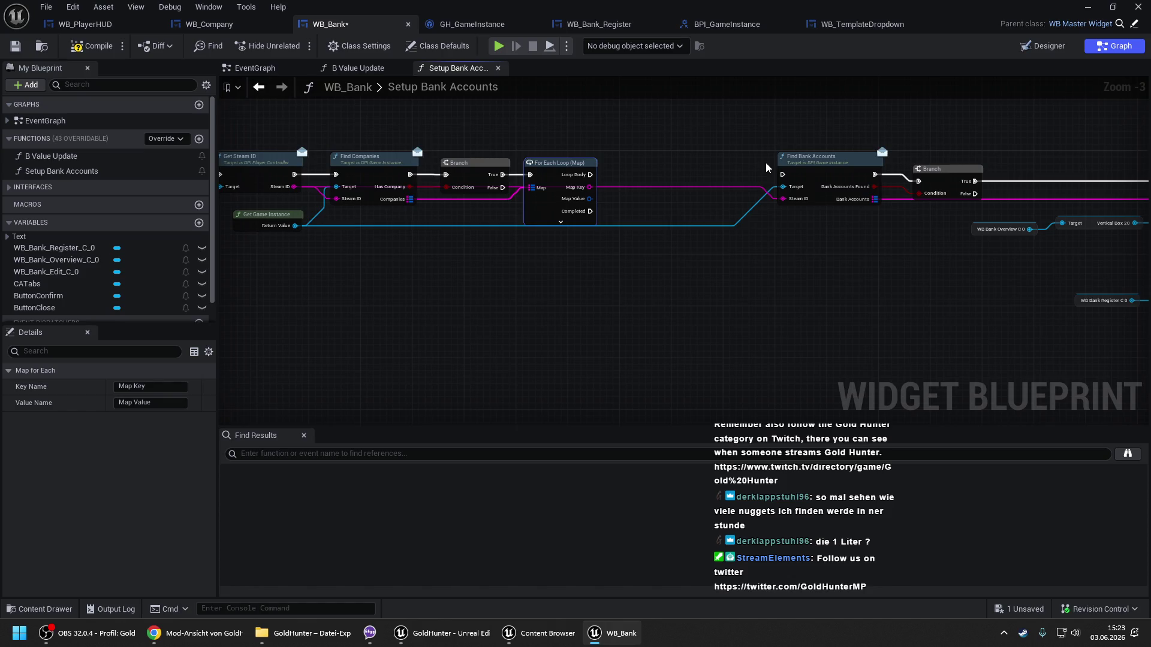
pyautogui.moveTo(759, 157); pyautogui.dragTo(462, 168)
pyautogui.scroll(-2, 462, 167)
pyautogui.moveTo(1116, 321); pyautogui.dragTo(699, 214)
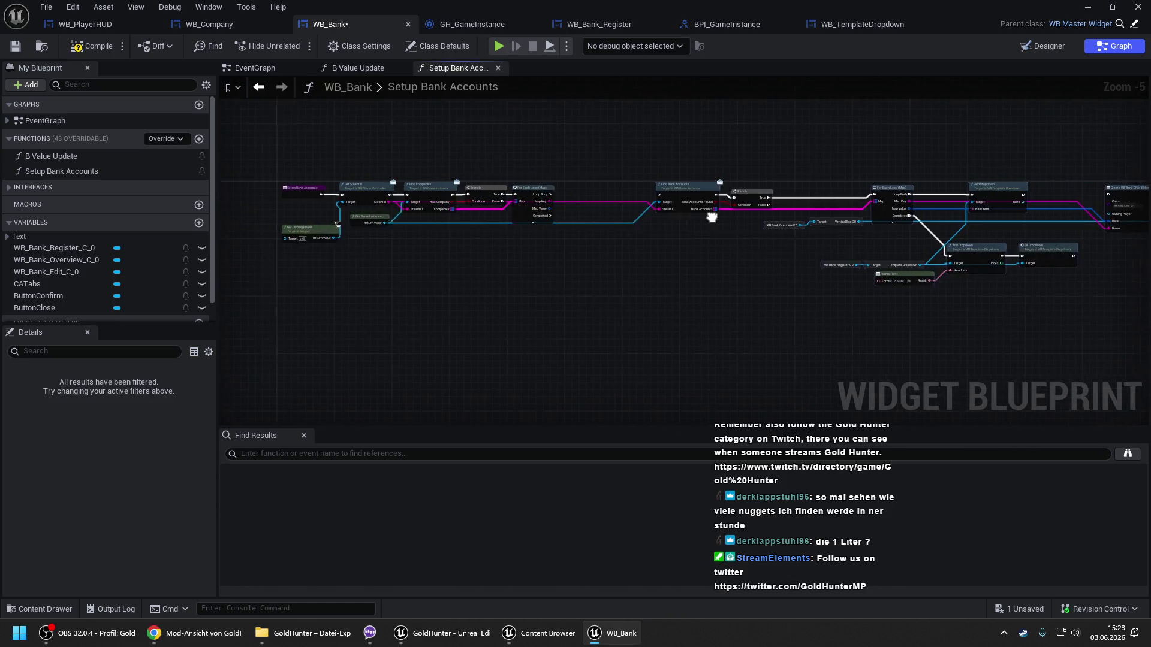
pyautogui.scroll(2, 699, 213)
# Break each Map Value with Break S Savegame and add a loop over its Data array.
pyautogui.moveTo(579, 203); pyautogui.dragTo(713, 201)
pyautogui.write('break')
pyautogui.click(645, 259)
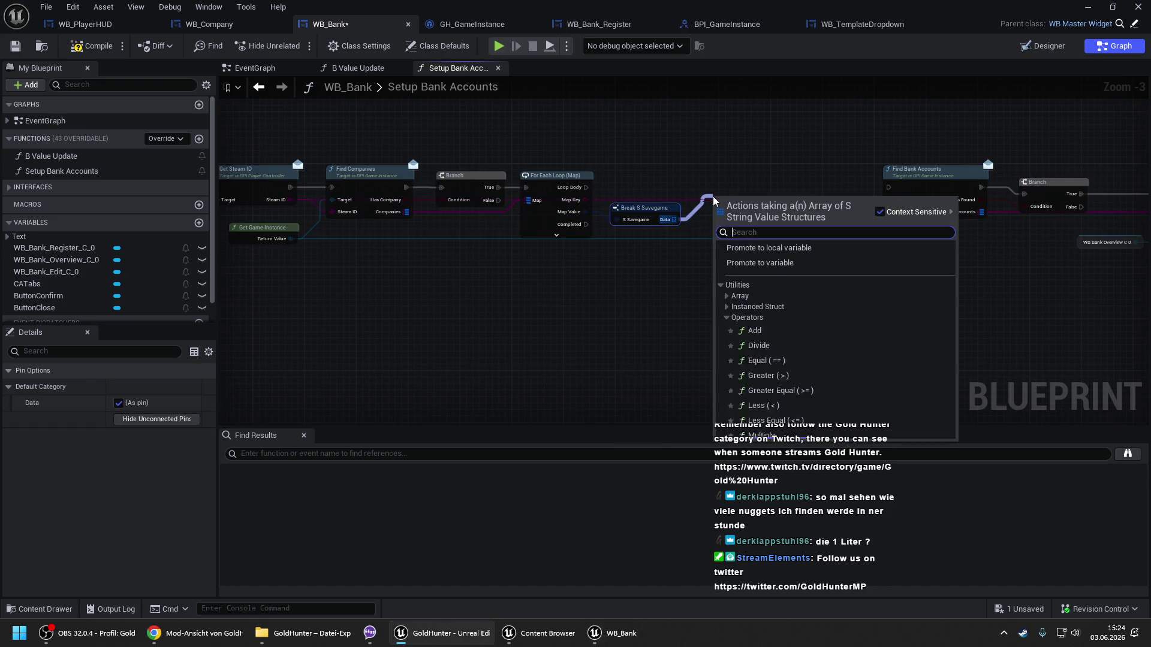
pyautogui.write('for')
pyautogui.press('Return')
pyautogui.scroll(-2, 599, 240)
pyautogui.moveTo(463, 145); pyautogui.dragTo(1124, 309)
pyautogui.moveTo(554, 226); pyautogui.dragTo(749, 224)
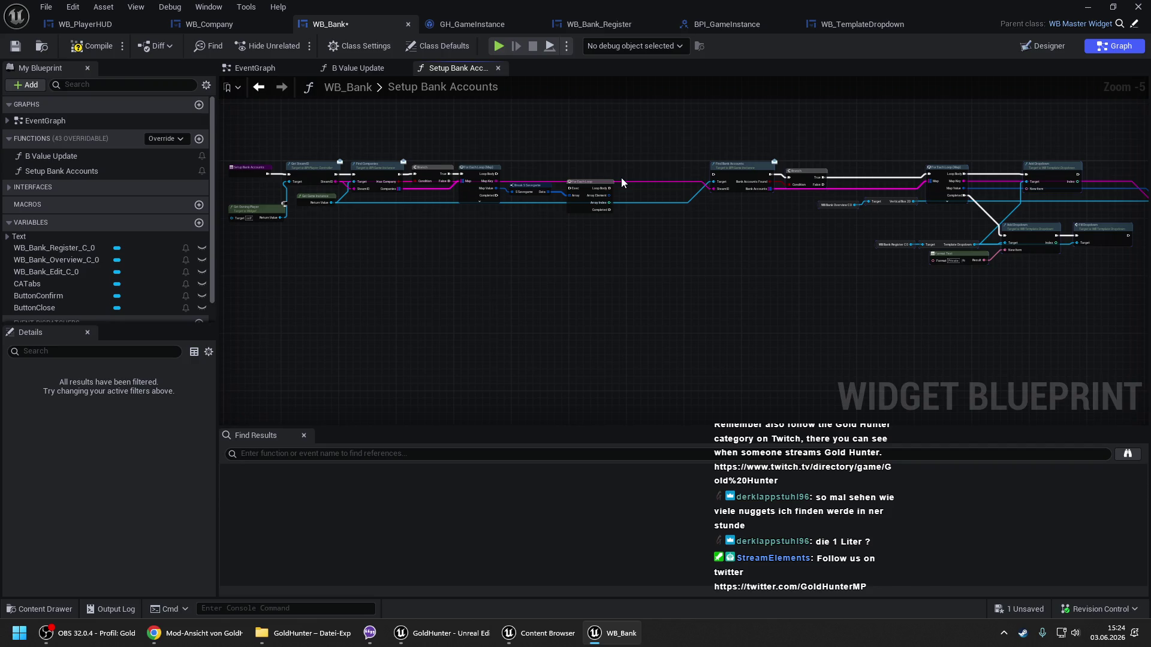
pyautogui.scroll(2, 591, 181)
# Replace the plain loop with a For Each Loop with Break on the Data array.
pyautogui.press('Delete')
pyautogui.moveTo(510, 199)
pyautogui.mouseDown()
pyautogui.moveTo(548, 170)
pyautogui.moveTo(419, 169)
pyautogui.mouseUp()
pyautogui.write('for')
pyautogui.press('Down')
pyautogui.press('Return')
pyautogui.moveTo(564, 177); pyautogui.dragTo(557, 158)
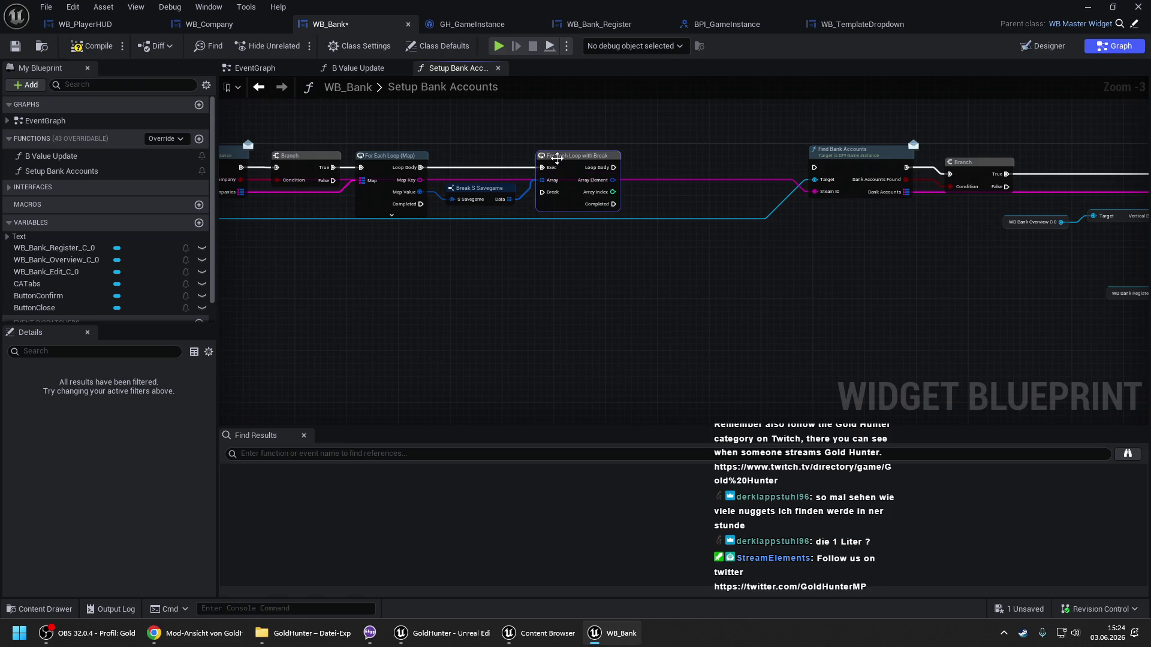
pyautogui.click(769, 268)
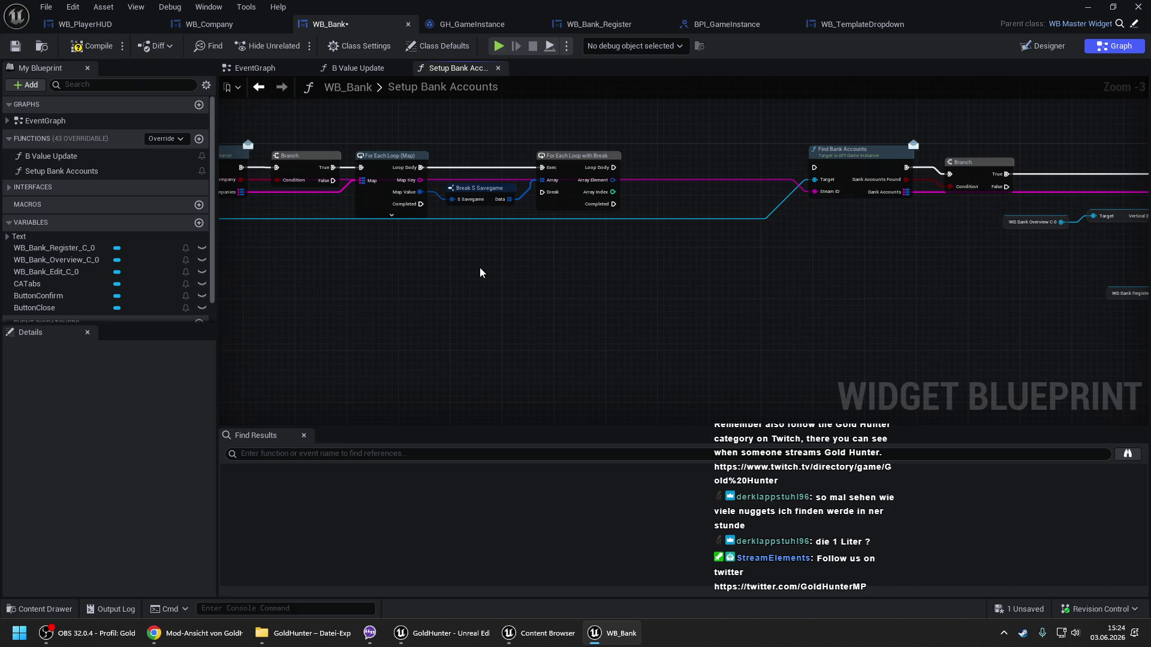
# Review the chain toward Find Bank Accounts and the dropdown nodes, then save WB_Bank.
pyautogui.moveTo(872, 231); pyautogui.dragTo(450, 222)
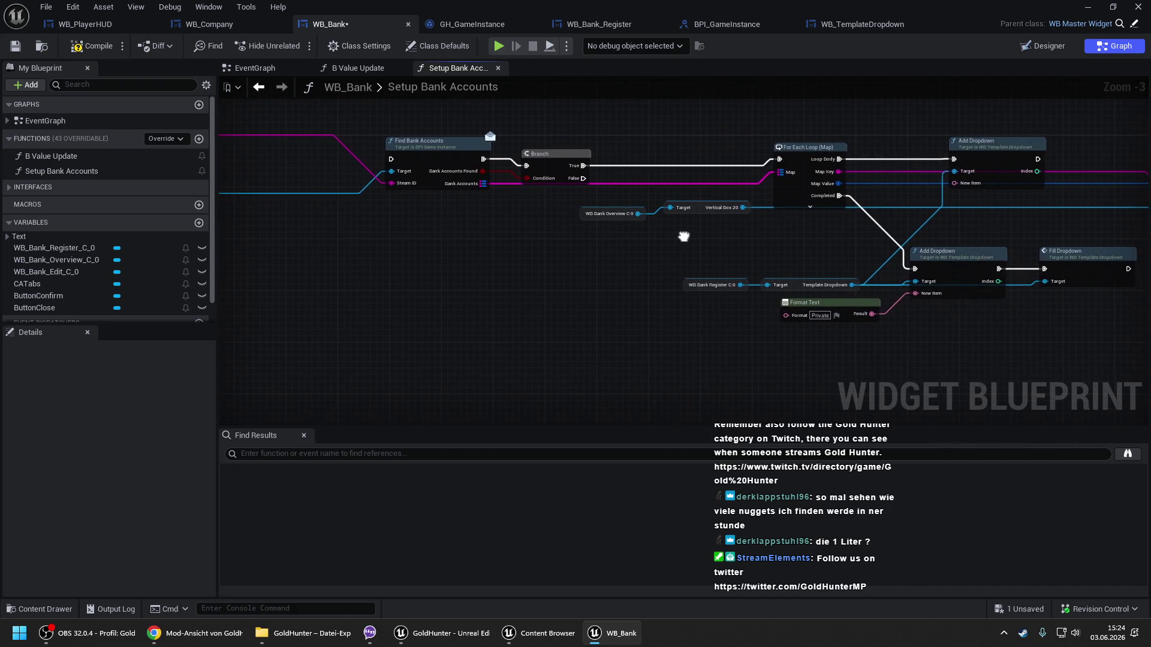
pyautogui.scroll(-1, 426, 214)
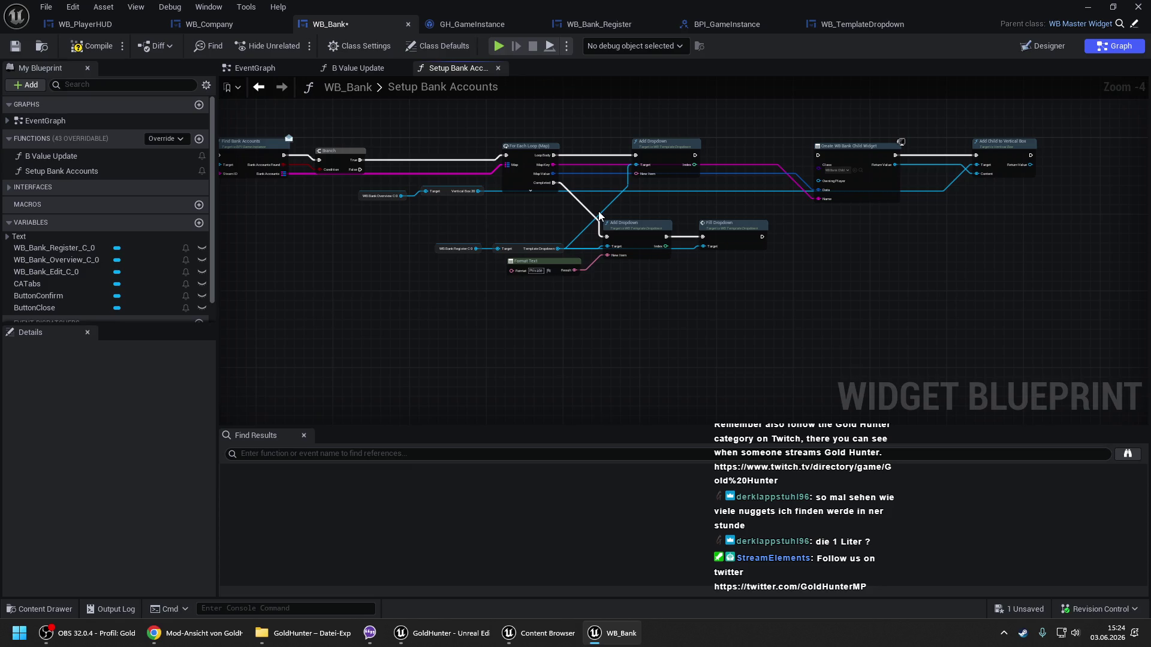
pyautogui.moveTo(600, 216); pyautogui.dragTo(714, 224)
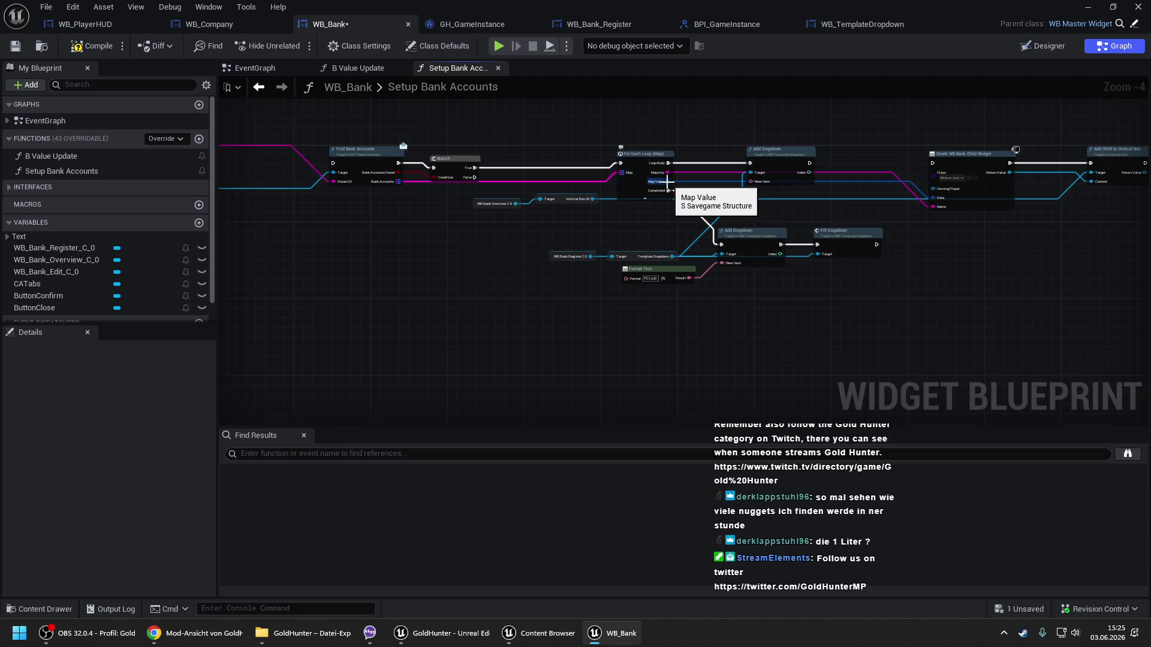
pyautogui.moveTo(667, 181); pyautogui.dragTo(496, 174)
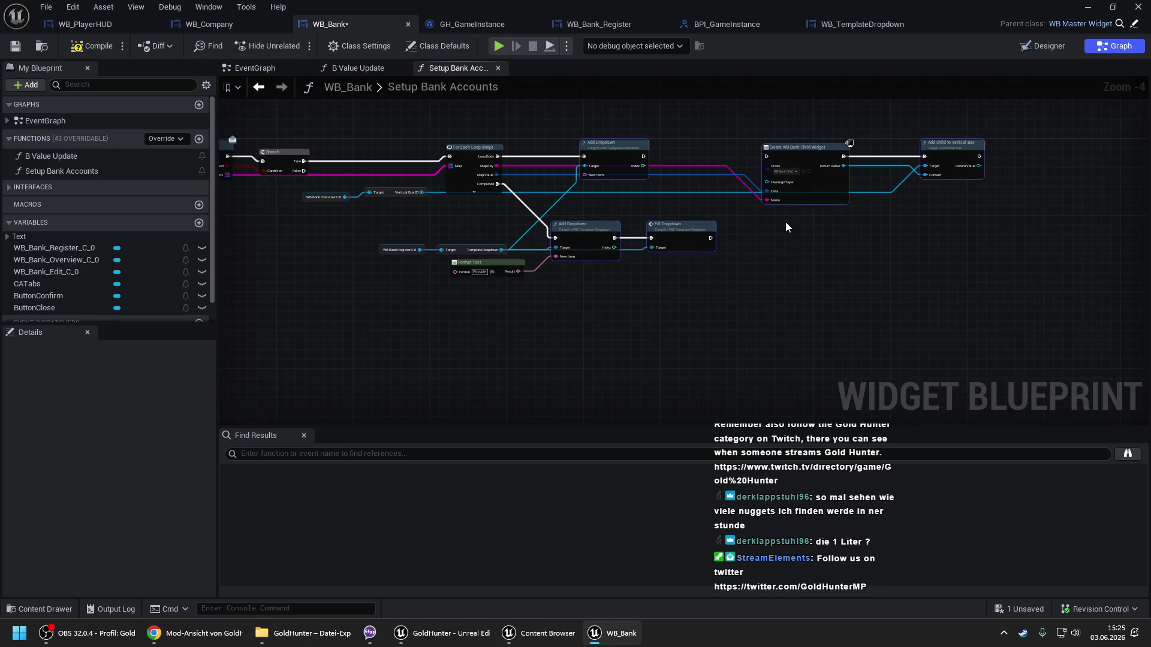
pyautogui.moveTo(714, 208); pyautogui.dragTo(1145, 220)
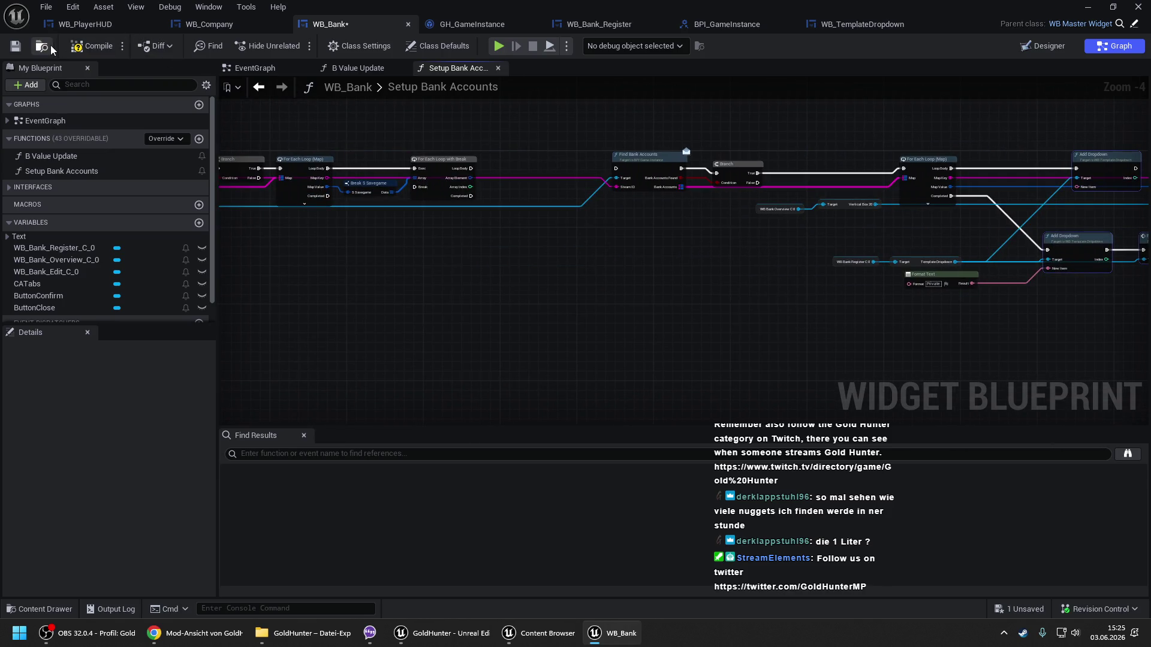
pyautogui.click(91, 46)
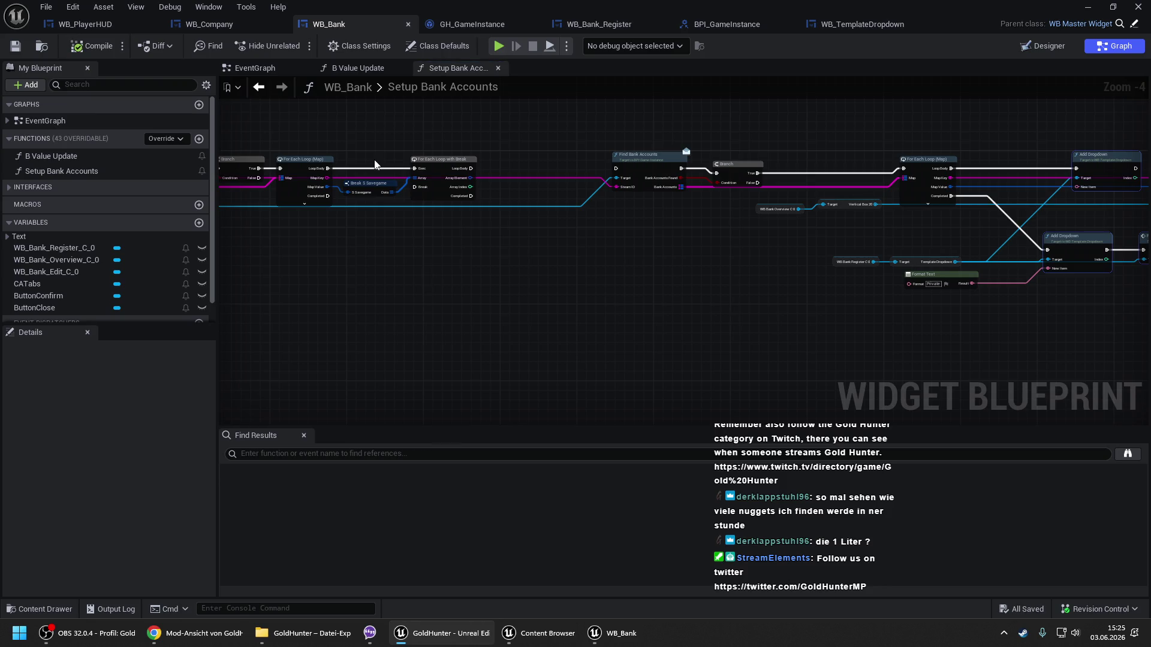
pyautogui.moveTo(395, 154); pyautogui.dragTo(679, 167)
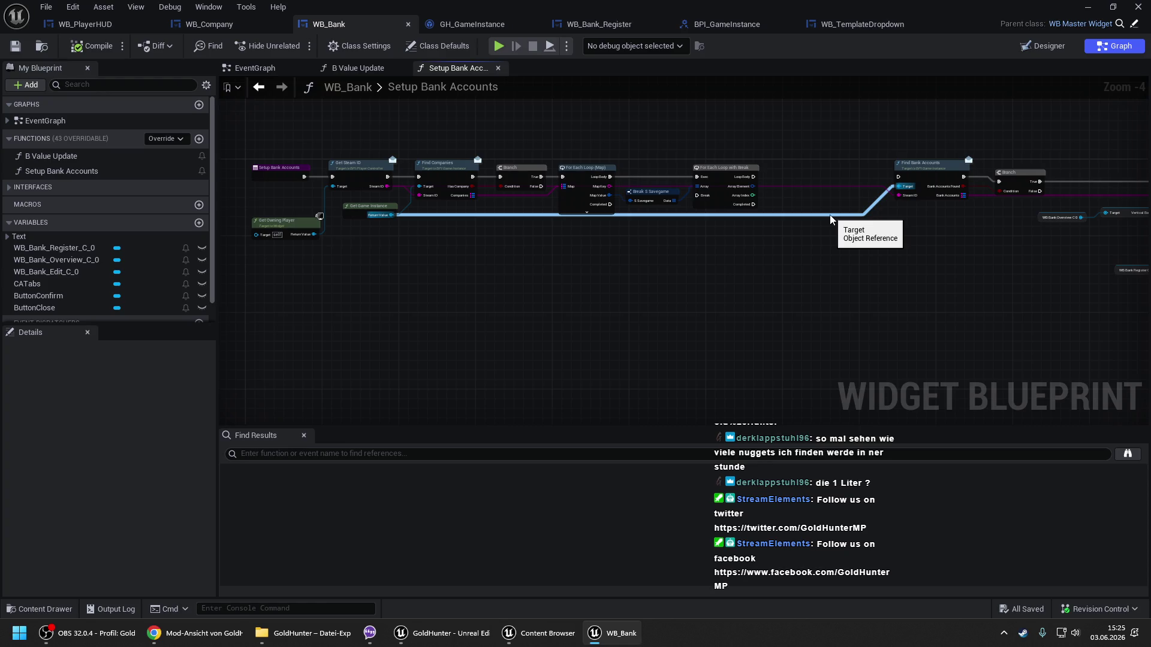
pyautogui.moveTo(889, 247)
pyautogui.mouseDown()
pyautogui.moveTo(410, 228)
pyautogui.moveTo(484, 225)
pyautogui.mouseUp()
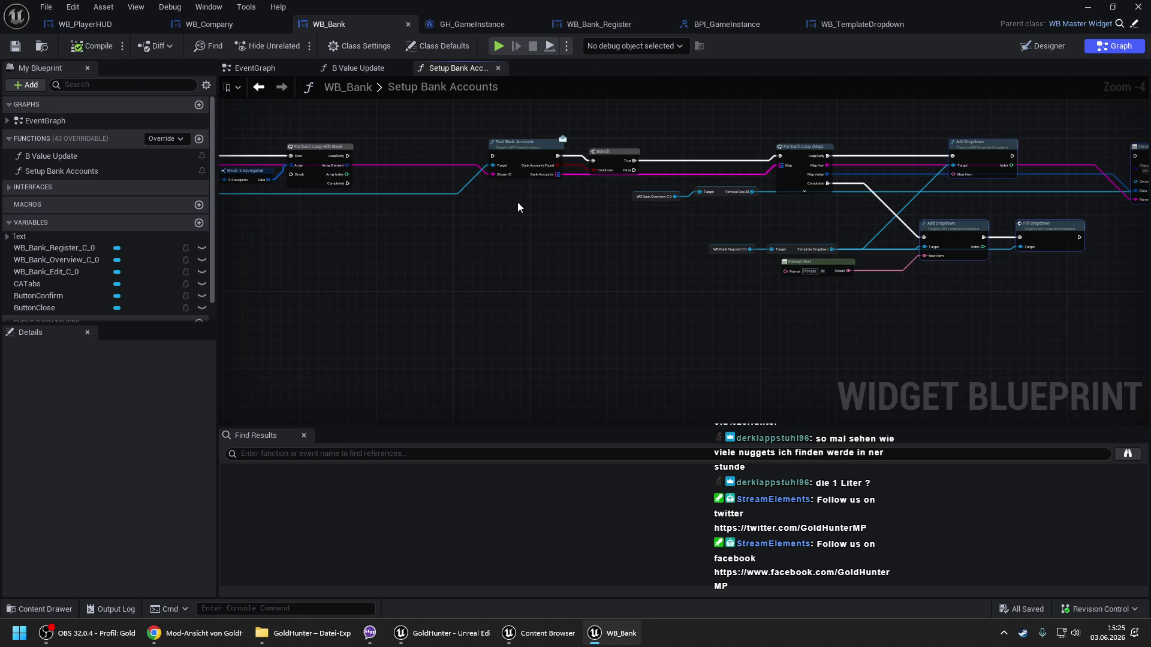
pyautogui.moveTo(401, 213)
pyautogui.mouseDown()
pyautogui.moveTo(589, 224)
pyautogui.moveTo(483, 211)
pyautogui.moveTo(579, 222)
pyautogui.mouseUp()
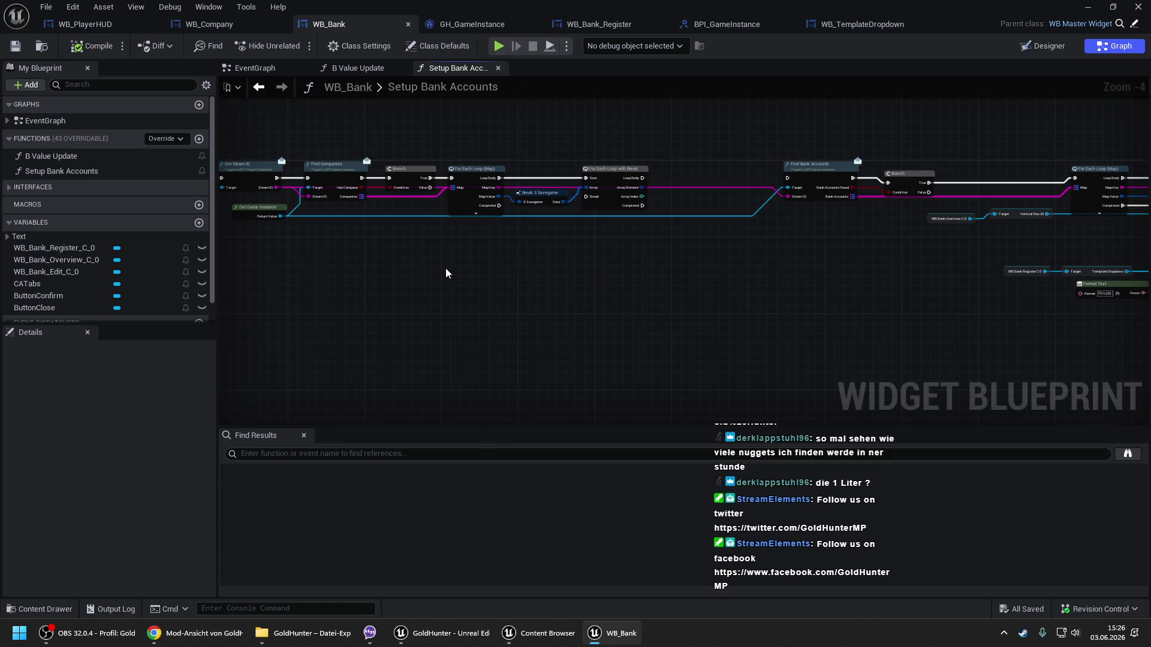
pyautogui.scroll(1, 495, 279)
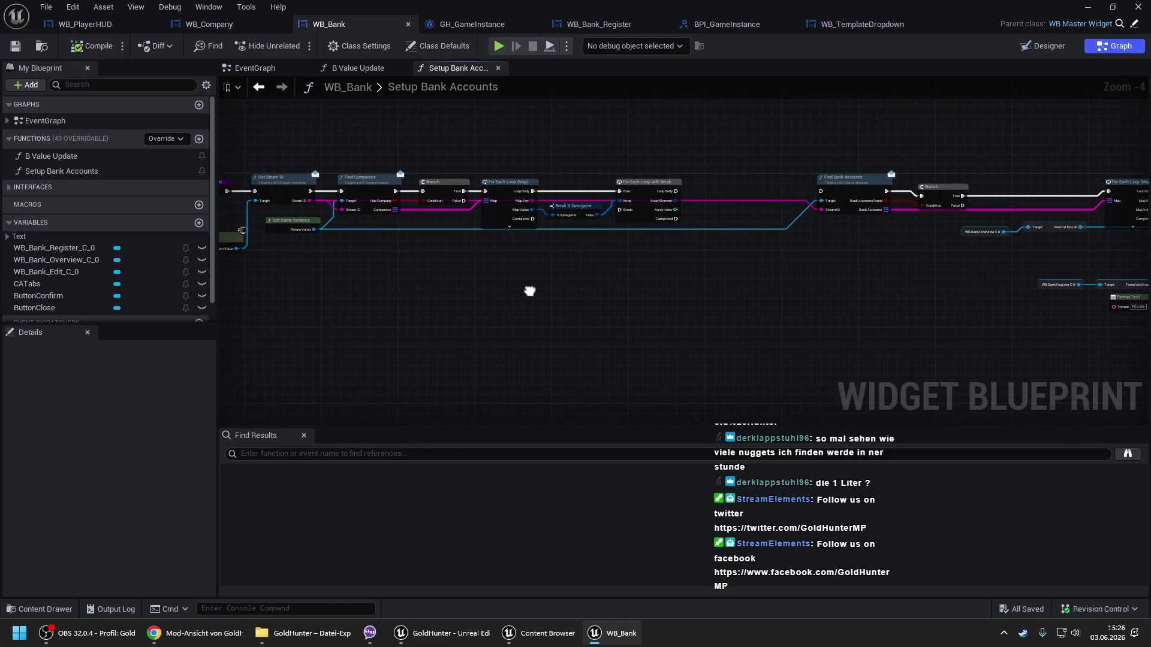
pyautogui.moveTo(506, 133); pyautogui.dragTo(719, 268)
pyautogui.press('Delete')
pyautogui.moveTo(358, 195); pyautogui.dragTo(509, 176)
pyautogui.click(552, 222)
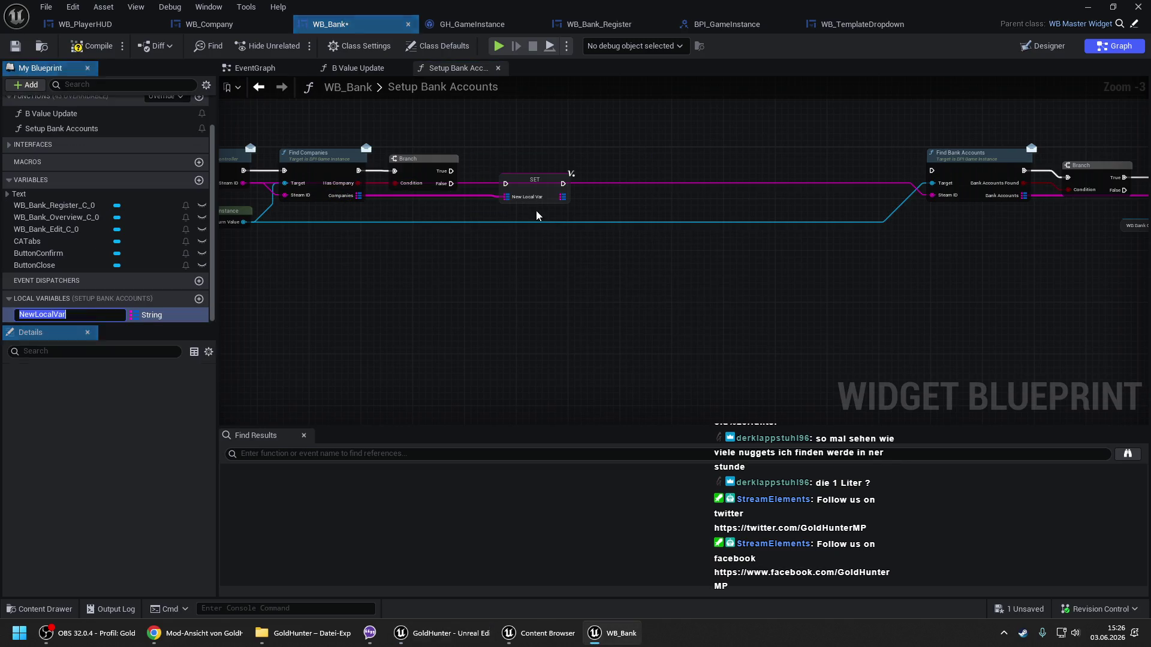
pyautogui.write('Local C')
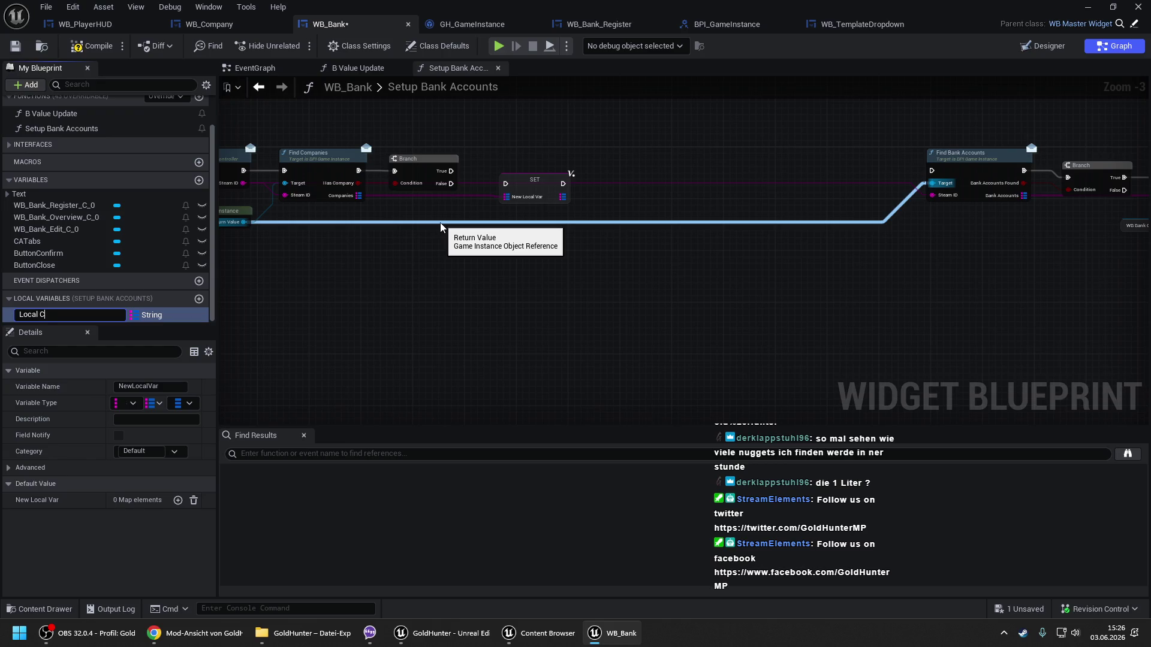
pyautogui.write('ompanies')
pyautogui.press('Return')
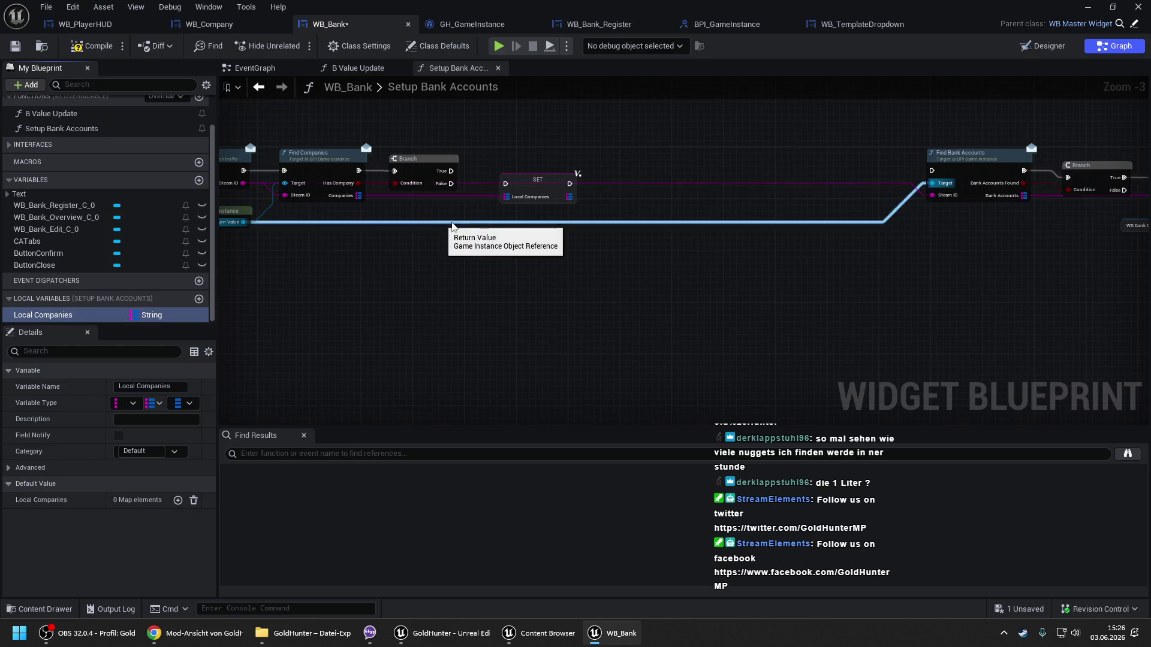
pyautogui.moveTo(534, 186); pyautogui.dragTo(451, 171)
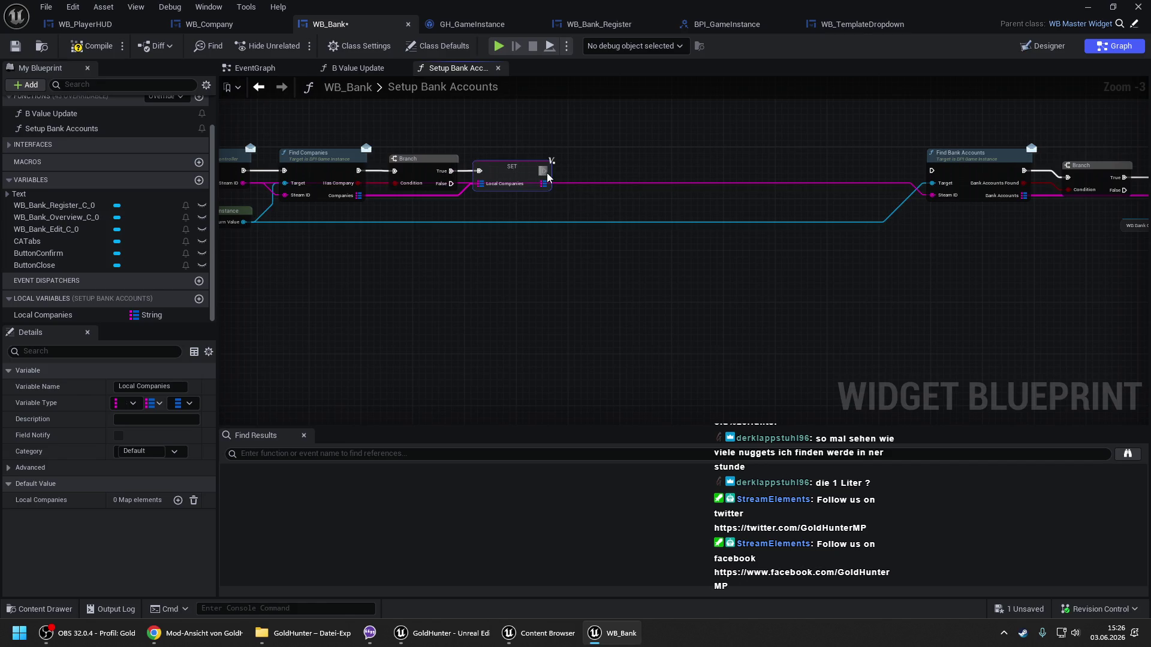
pyautogui.rightClick(618, 171)
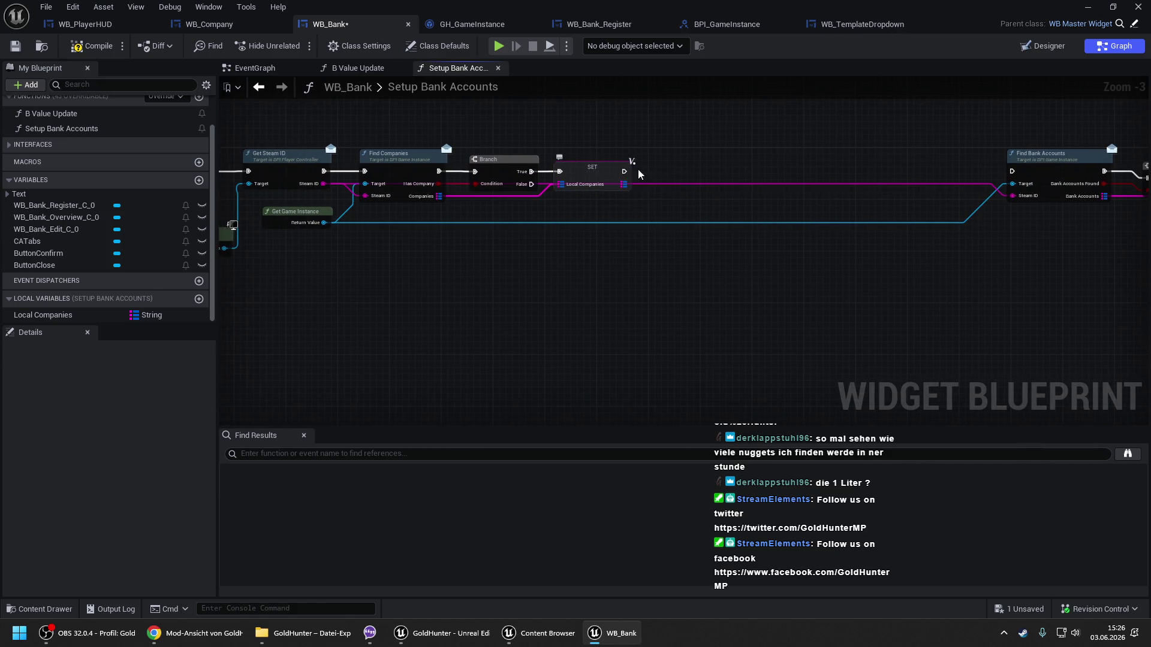
pyautogui.moveTo(645, 158); pyautogui.dragTo(637, 156)
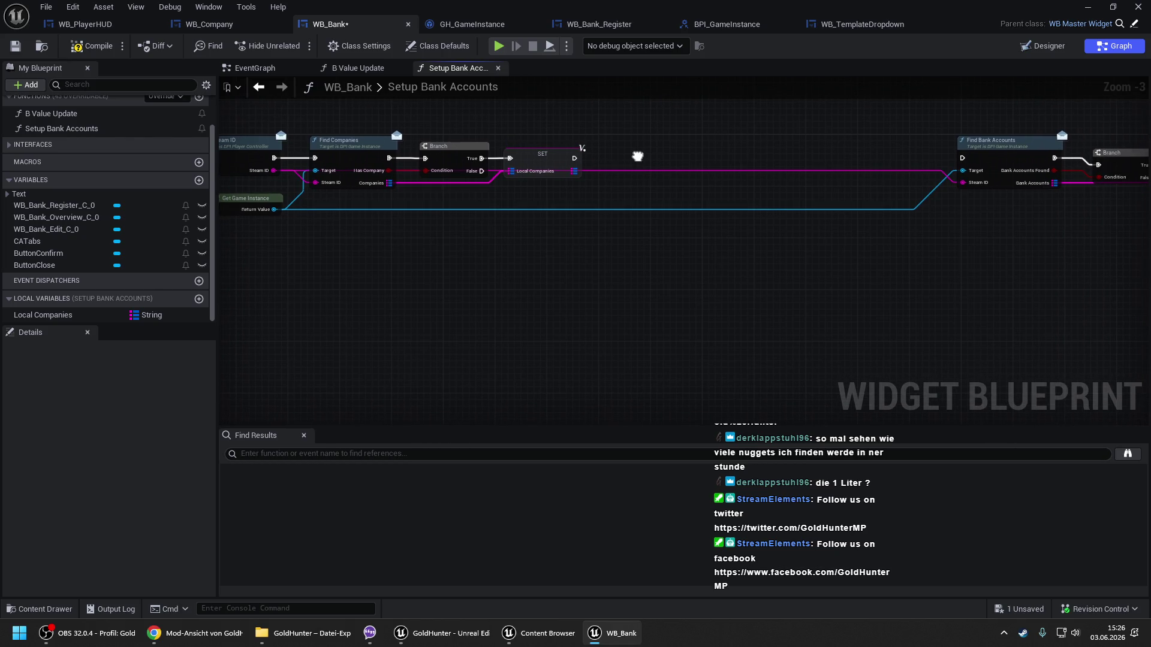
pyautogui.moveTo(638, 156); pyautogui.dragTo(628, 155)
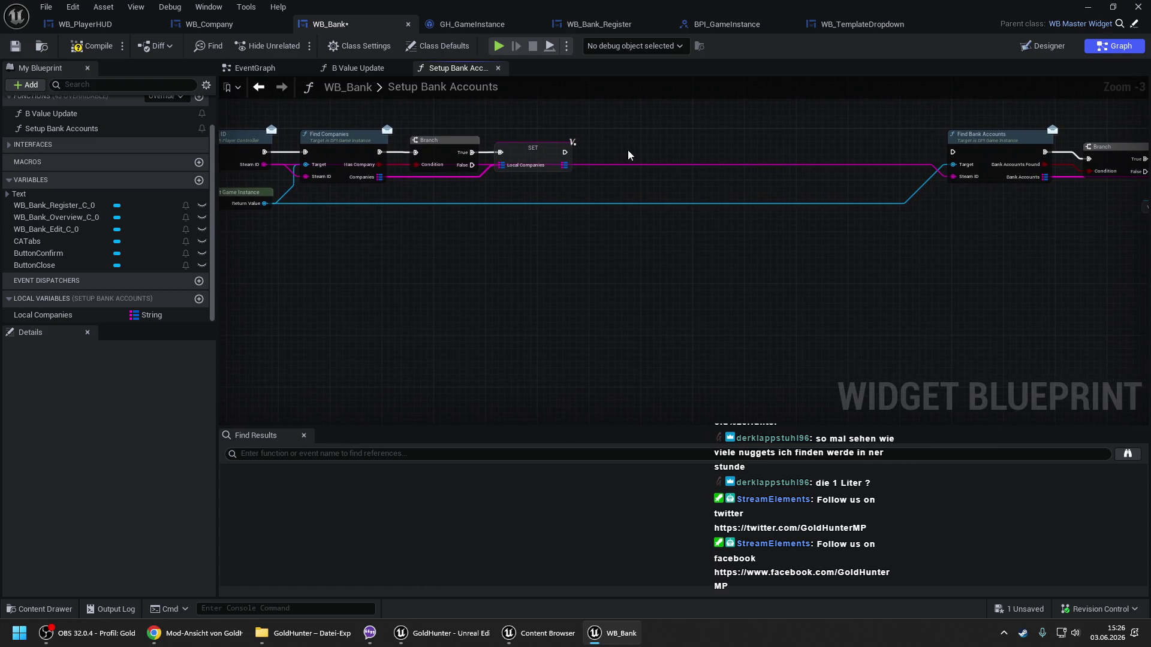
pyautogui.moveTo(628, 154); pyautogui.dragTo(214, 152)
pyautogui.moveTo(634, 180); pyautogui.dragTo(498, 190)
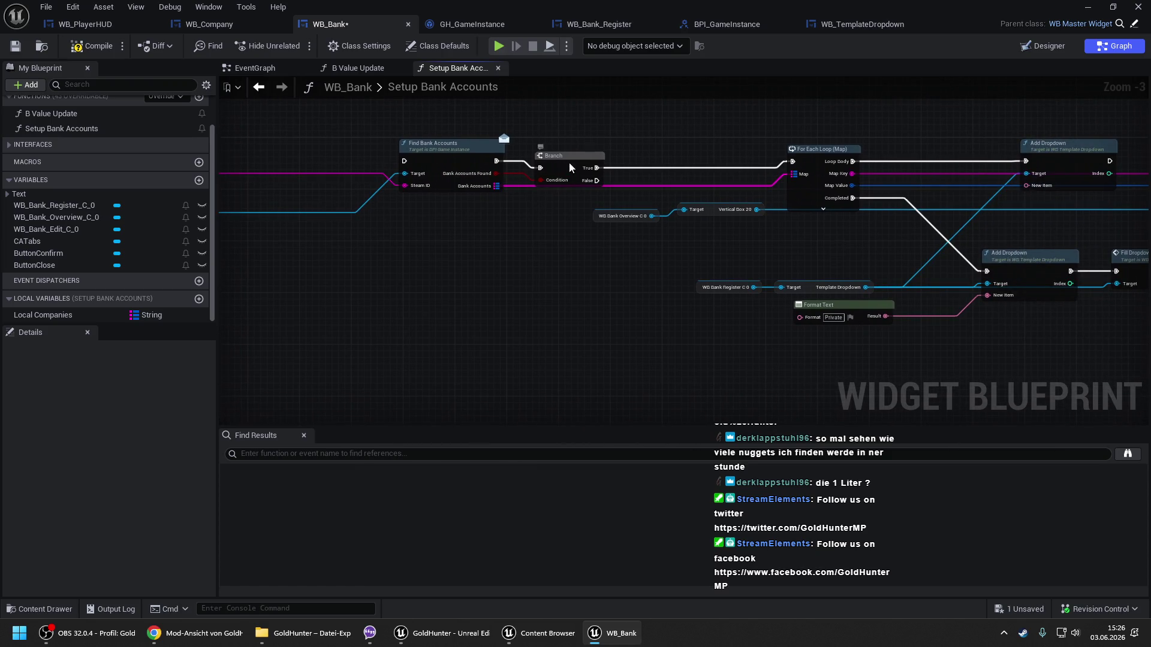
pyautogui.moveTo(480, 151); pyautogui.dragTo(603, 152)
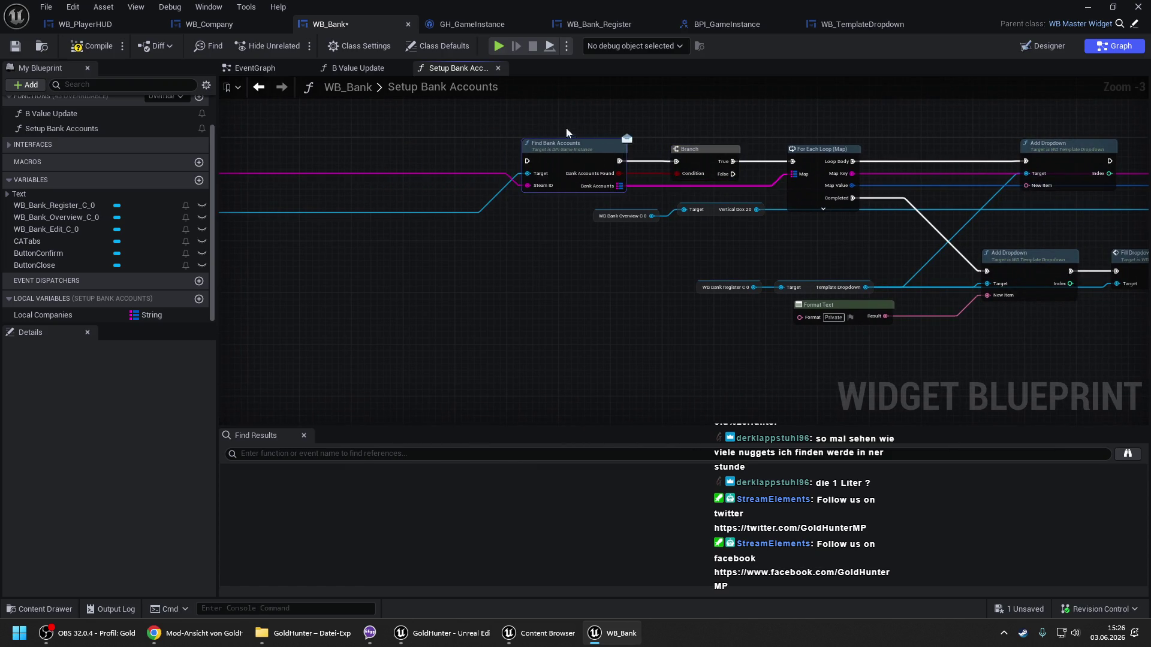
pyautogui.click(91, 46)
pyautogui.hotkey('ctrl', 's')
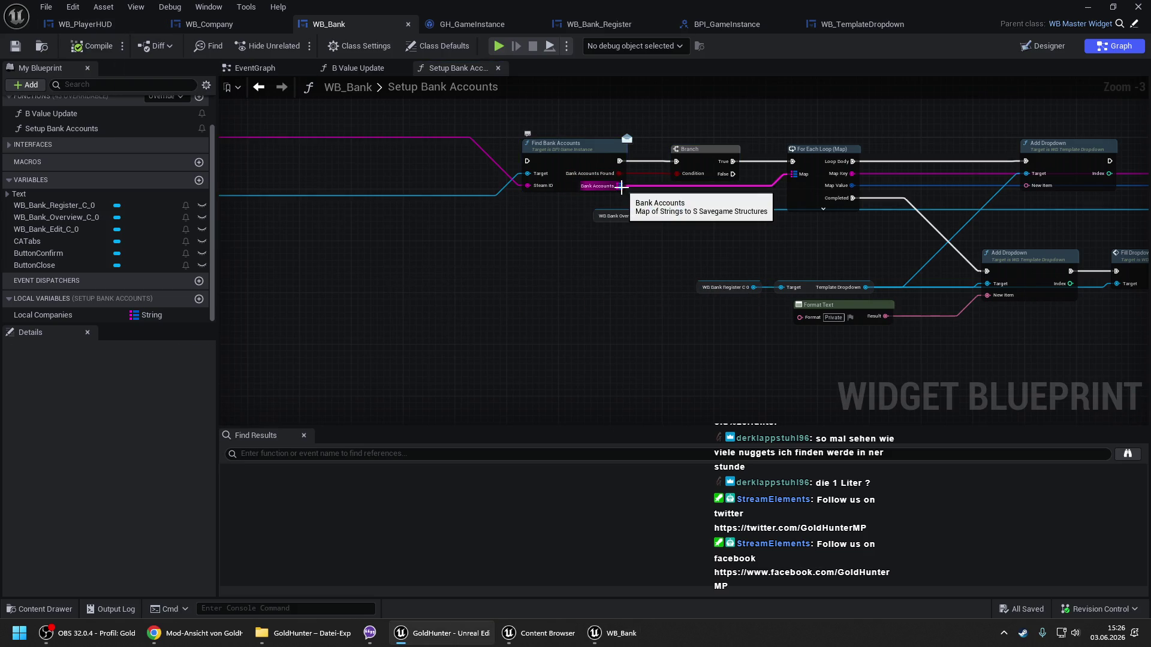
pyautogui.moveTo(1042, 272); pyautogui.dragTo(930, 249)
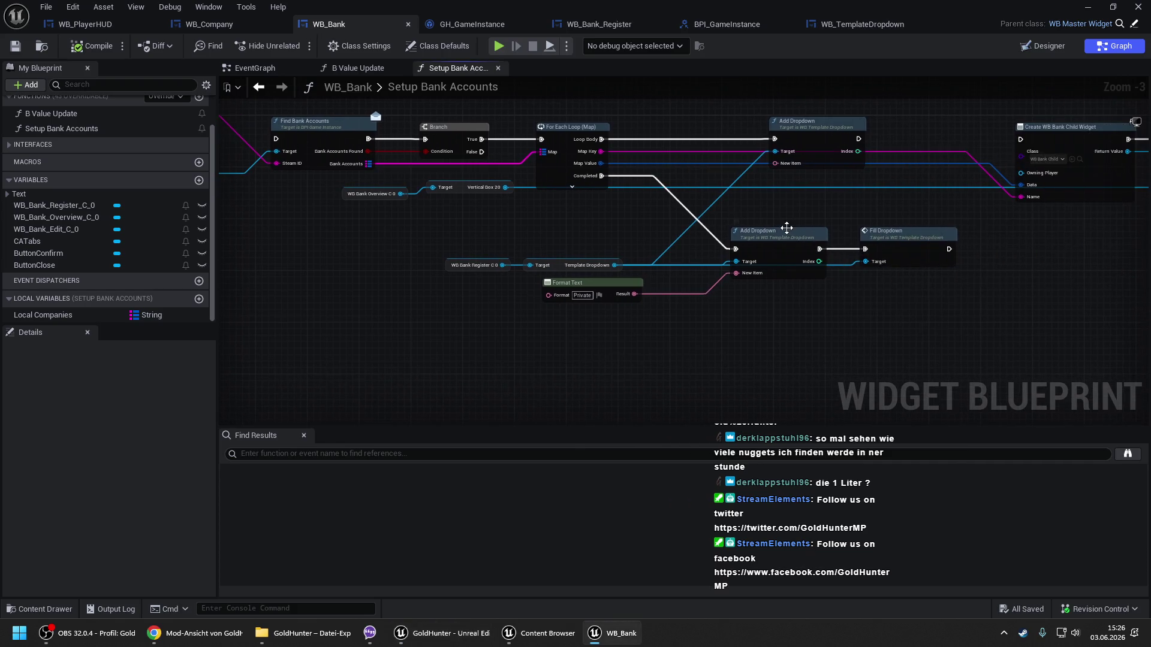
pyautogui.moveTo(1040, 161); pyautogui.dragTo(850, 165)
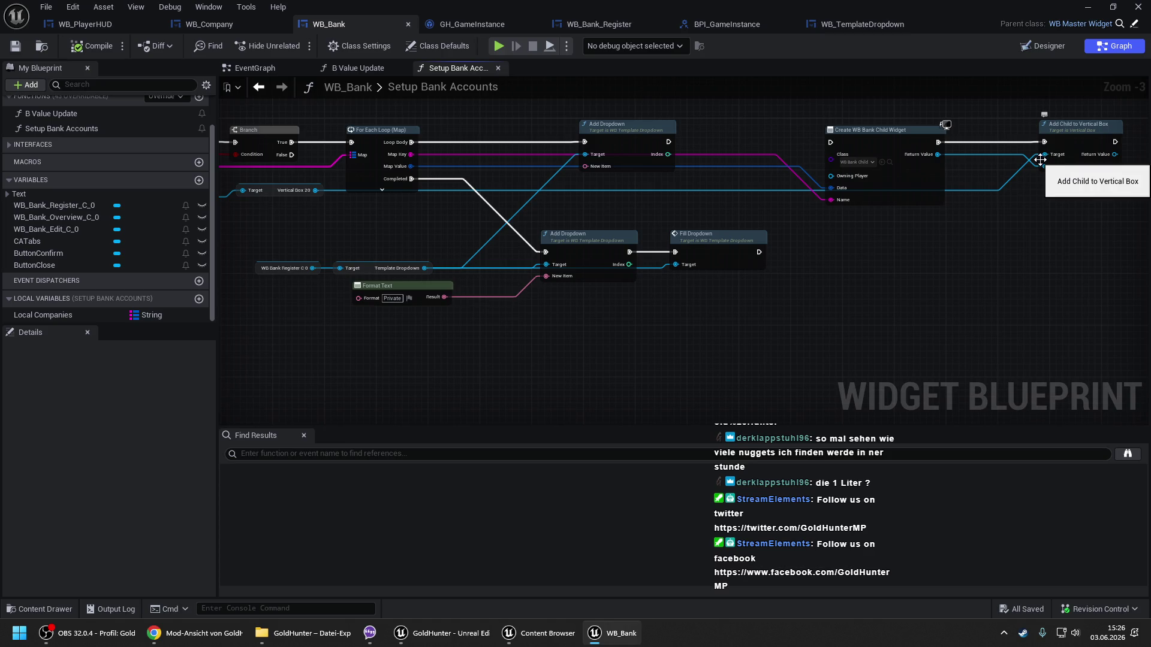
pyautogui.moveTo(680, 149); pyautogui.dragTo(867, 165)
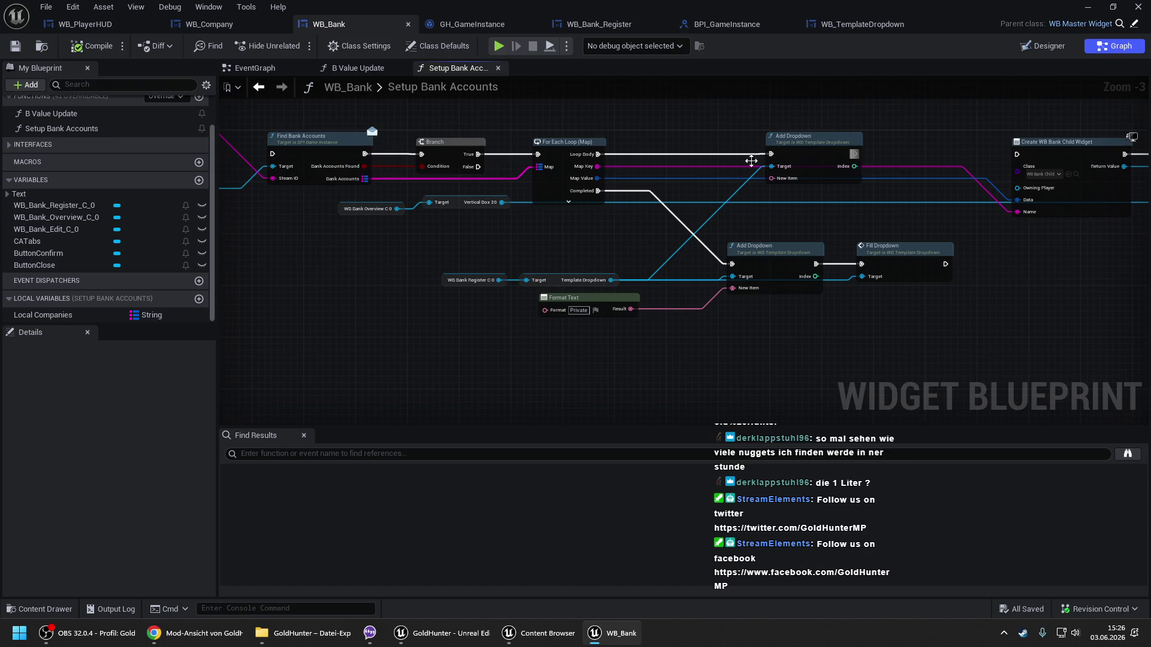
pyautogui.moveTo(494, 187); pyautogui.dragTo(724, 167)
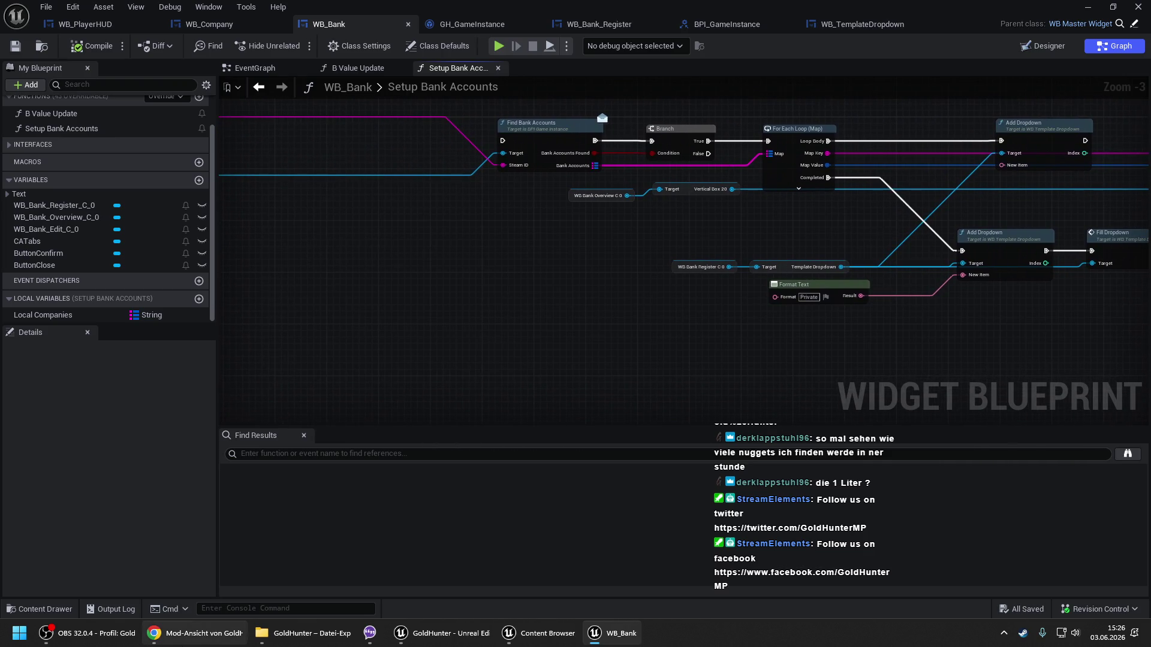
pyautogui.click(155, 633)
pyautogui.click(154, 633)
pyautogui.click(90, 636)
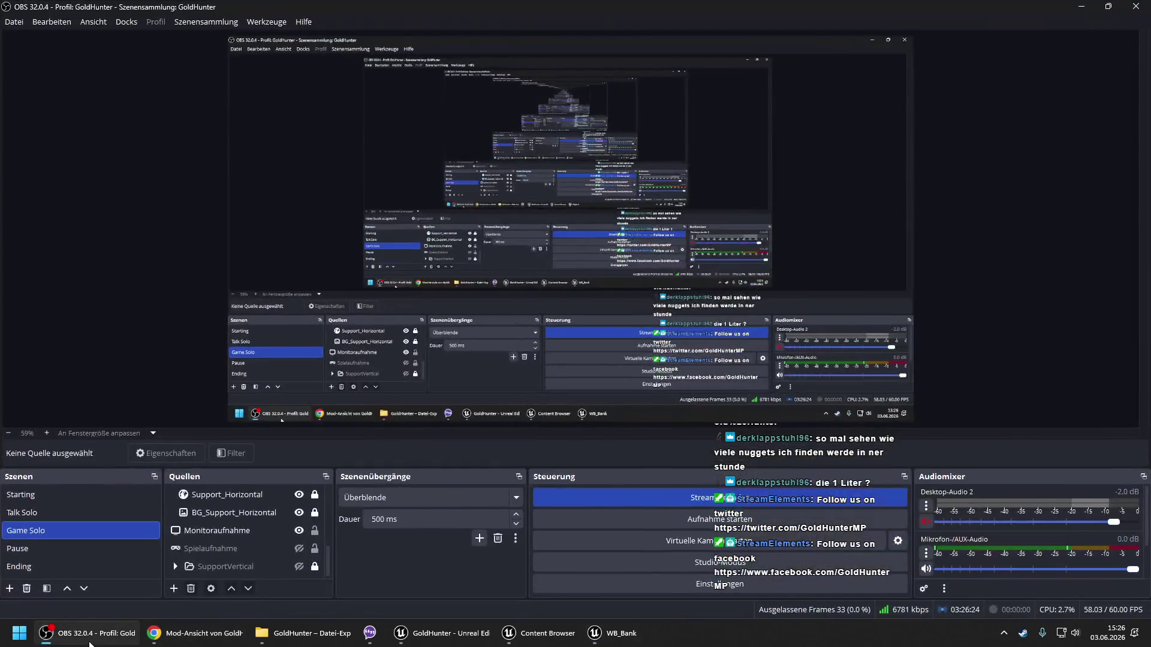
pyautogui.click(90, 642)
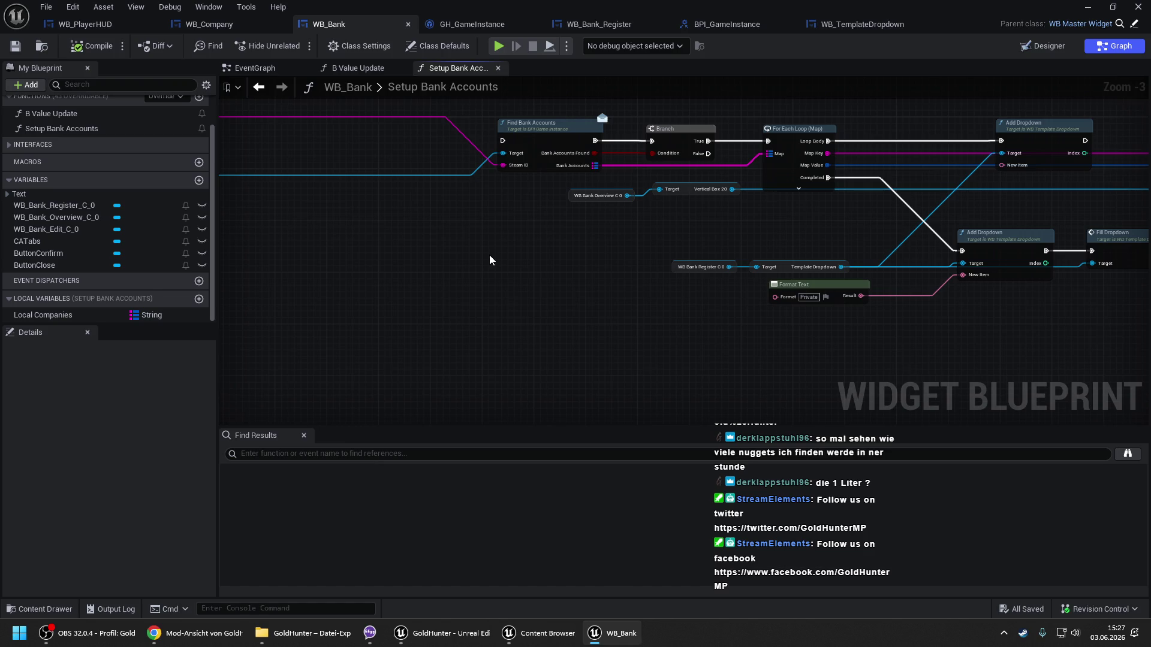
# Wire Find Bank Accounts' execution input to the SET Local Companies node's output.
pyautogui.scroll(-1, 489, 254)
pyautogui.moveTo(457, 234); pyautogui.dragTo(754, 237)
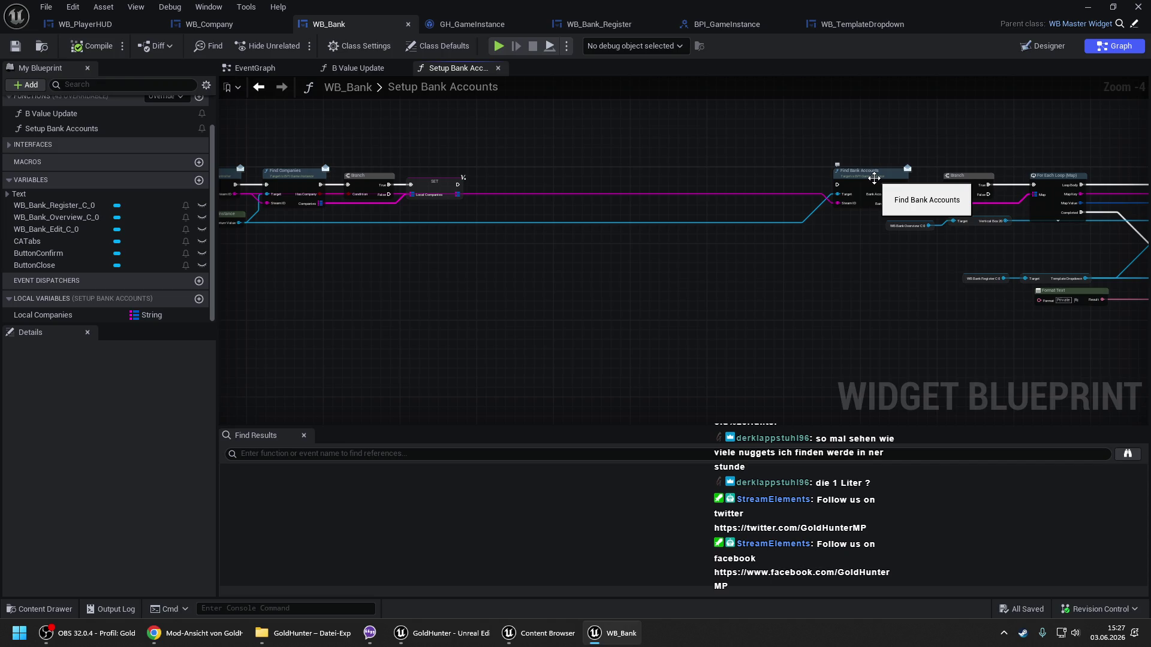
pyautogui.scroll(1, 824, 218)
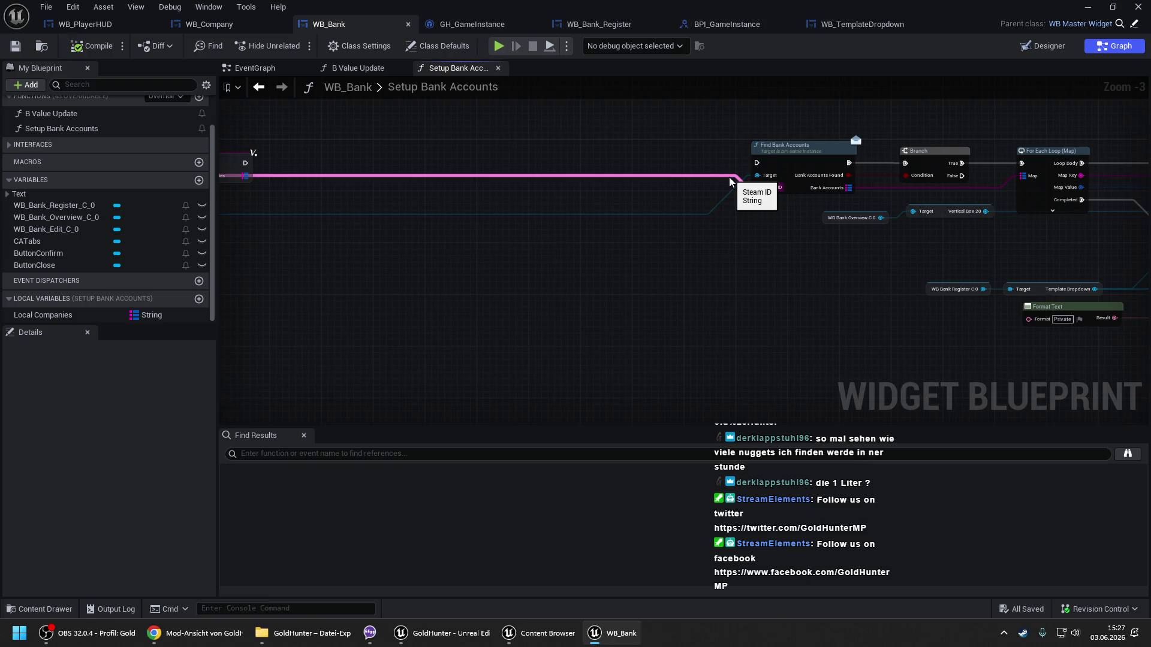
pyautogui.moveTo(673, 163); pyautogui.dragTo(797, 177)
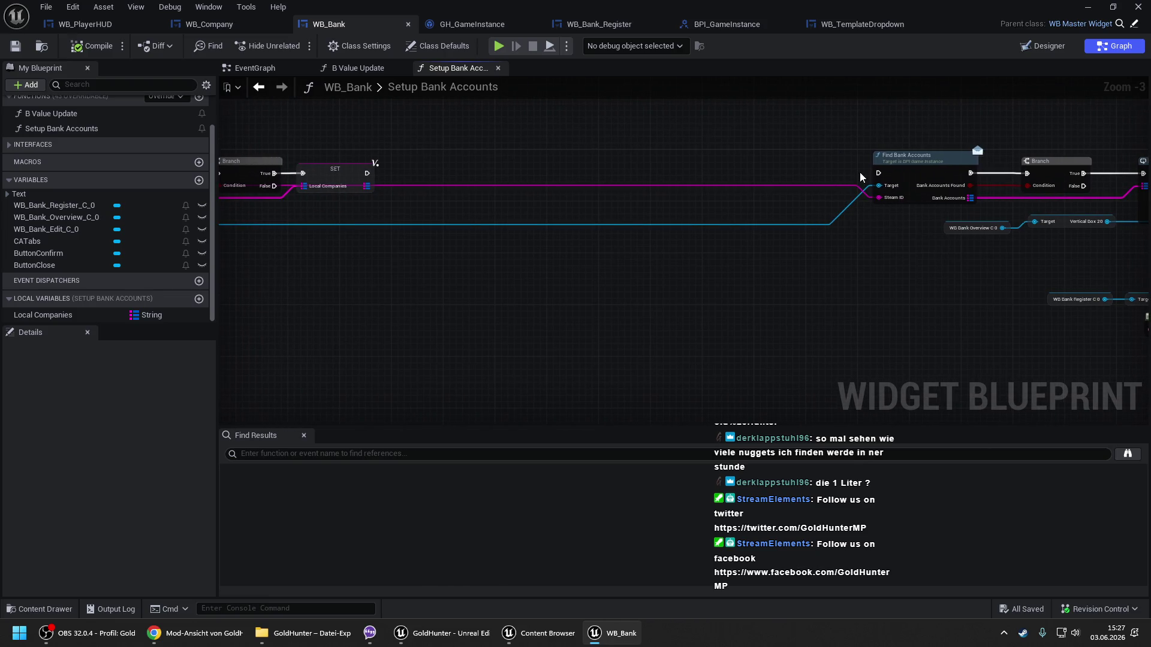
pyautogui.moveTo(879, 173); pyautogui.dragTo(365, 173)
# Inspect the For Each Loop (Map) node, then drop a Local Companies getter into the graph.
pyautogui.scroll(-1, 613, 156)
pyautogui.moveTo(656, 135)
pyautogui.mouseDown()
pyautogui.moveTo(727, 211)
pyautogui.moveTo(749, 190)
pyautogui.moveTo(491, 216)
pyautogui.moveTo(1040, 240)
pyautogui.mouseUp()
pyautogui.click(745, 208)
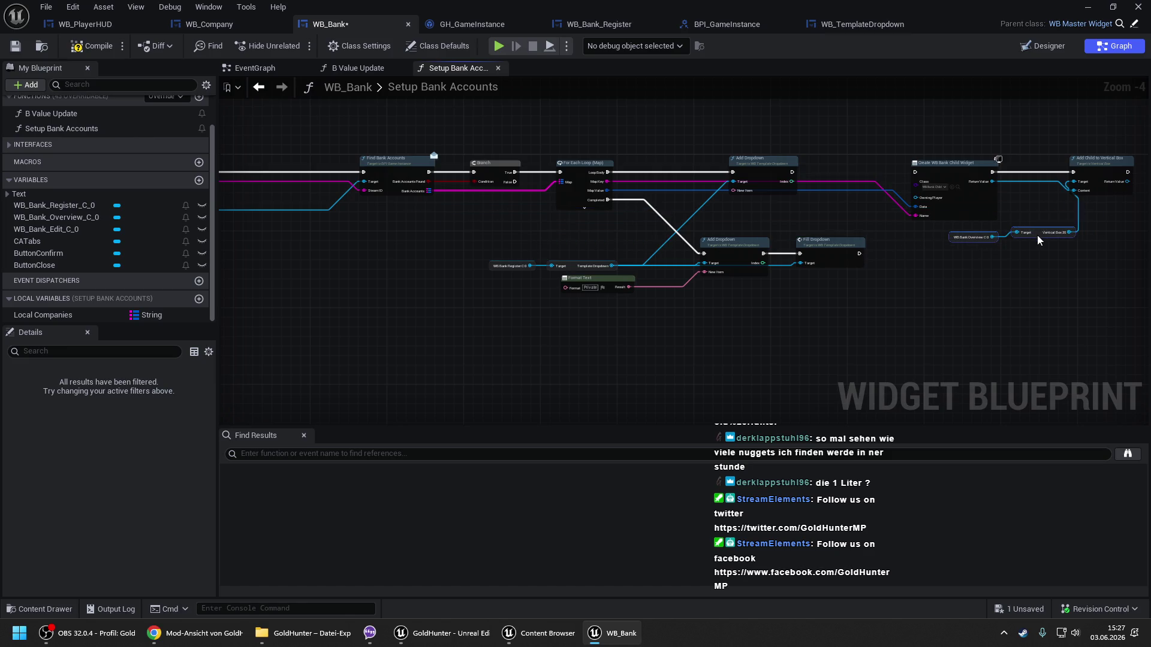
pyautogui.moveTo(545, 146); pyautogui.dragTo(680, 218)
pyautogui.moveTo(450, 198)
pyautogui.mouseDown()
pyautogui.moveTo(911, 226)
pyautogui.moveTo(618, 200)
pyautogui.moveTo(584, 221)
pyautogui.mouseUp()
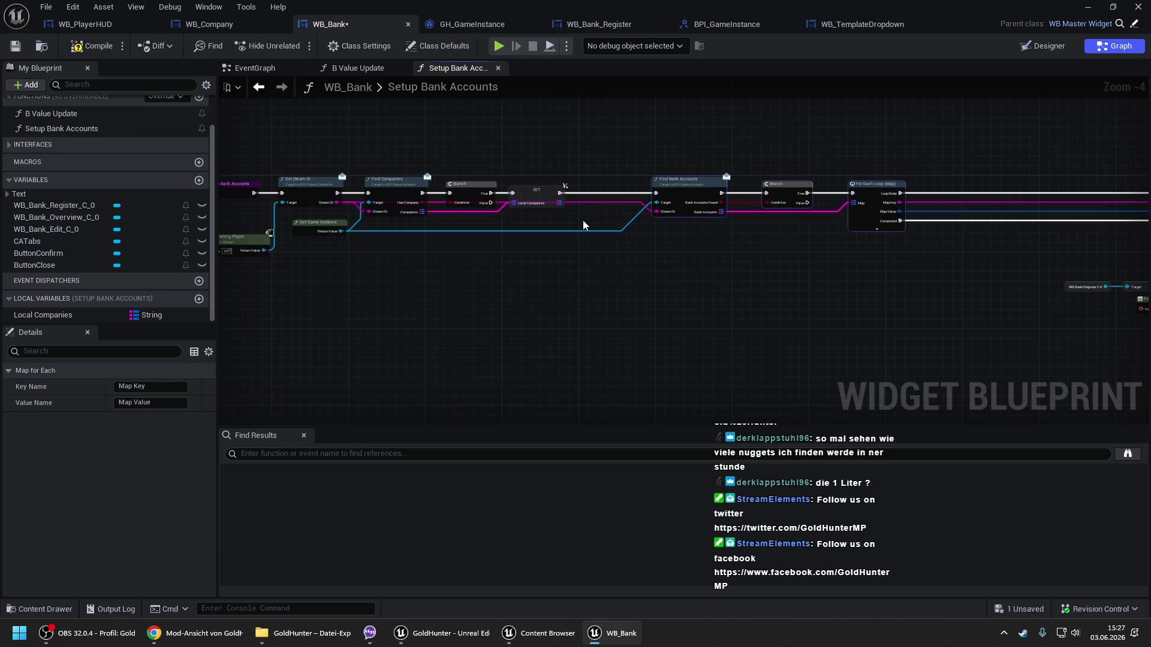
pyautogui.scroll(2, 584, 221)
pyautogui.click(646, 245)
pyautogui.moveTo(766, 251)
pyautogui.mouseDown()
pyautogui.moveTo(676, 226)
pyautogui.moveTo(658, 232)
pyautogui.mouseUp()
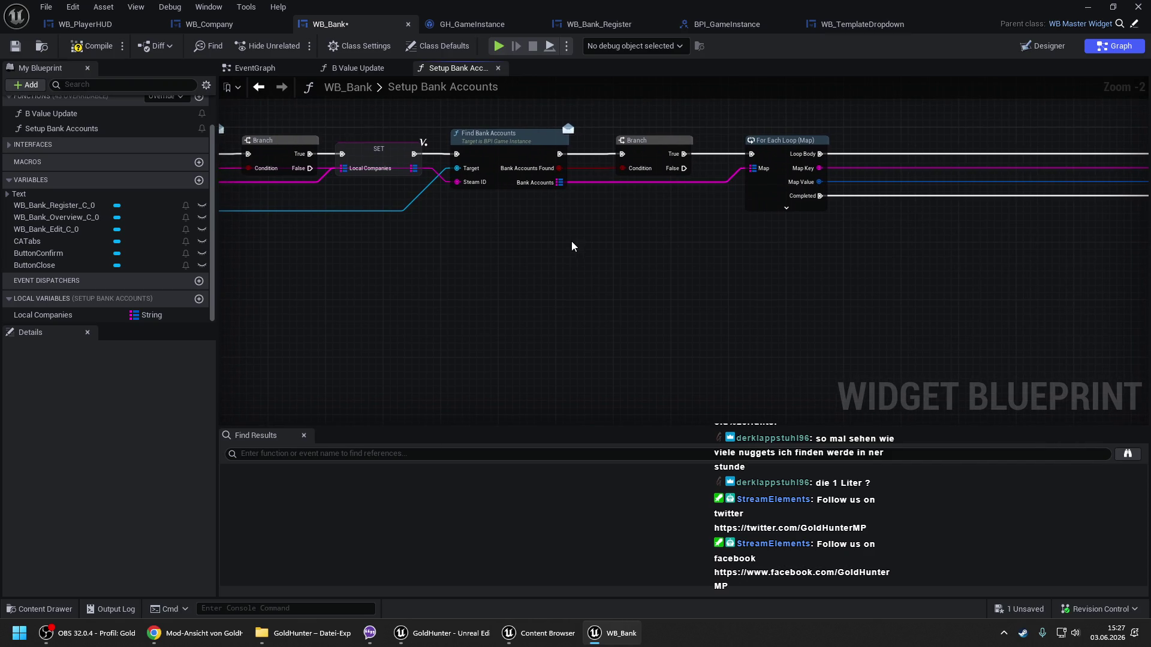
pyautogui.scroll(-2, 571, 241)
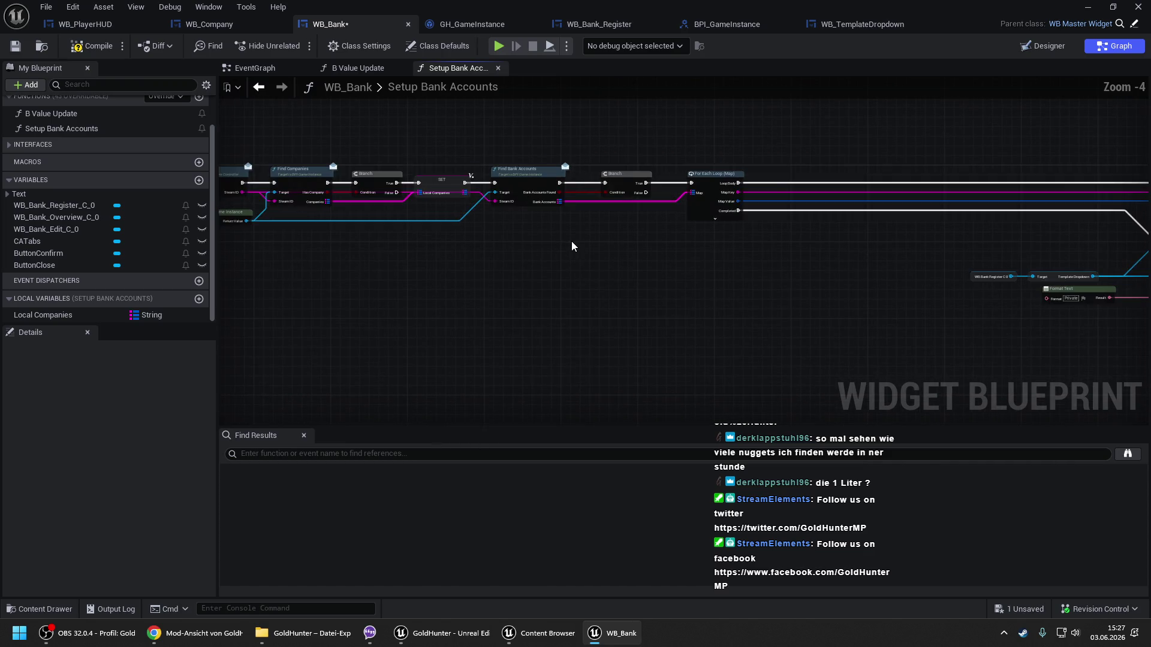
pyautogui.moveTo(44, 315)
pyautogui.mouseDown()
pyautogui.moveTo(659, 277)
pyautogui.moveTo(727, 242)
pyautogui.mouseUp()
pyautogui.click(682, 274)
# Loop Local Companies with a For Each Loop (Map) and break each value with Break S Savegame.
pyautogui.write('for each')
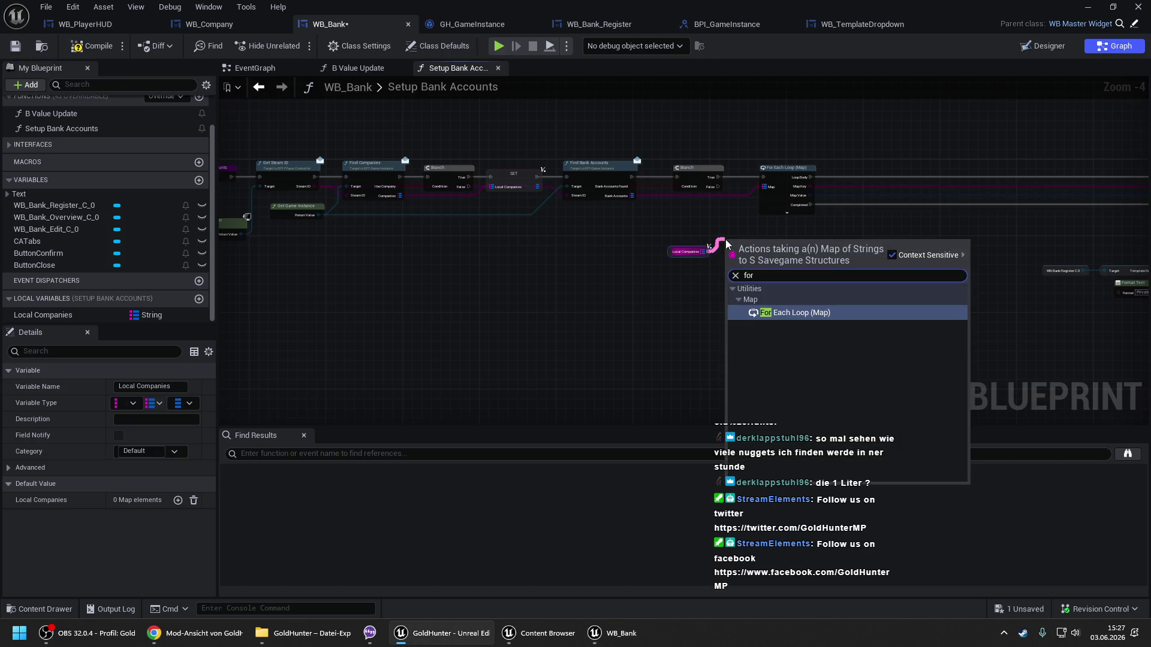
pyautogui.press('Return')
pyautogui.moveTo(890, 223)
pyautogui.mouseDown()
pyautogui.moveTo(527, 237)
pyautogui.moveTo(778, 237)
pyautogui.mouseUp()
pyautogui.scroll(1, 770, 223)
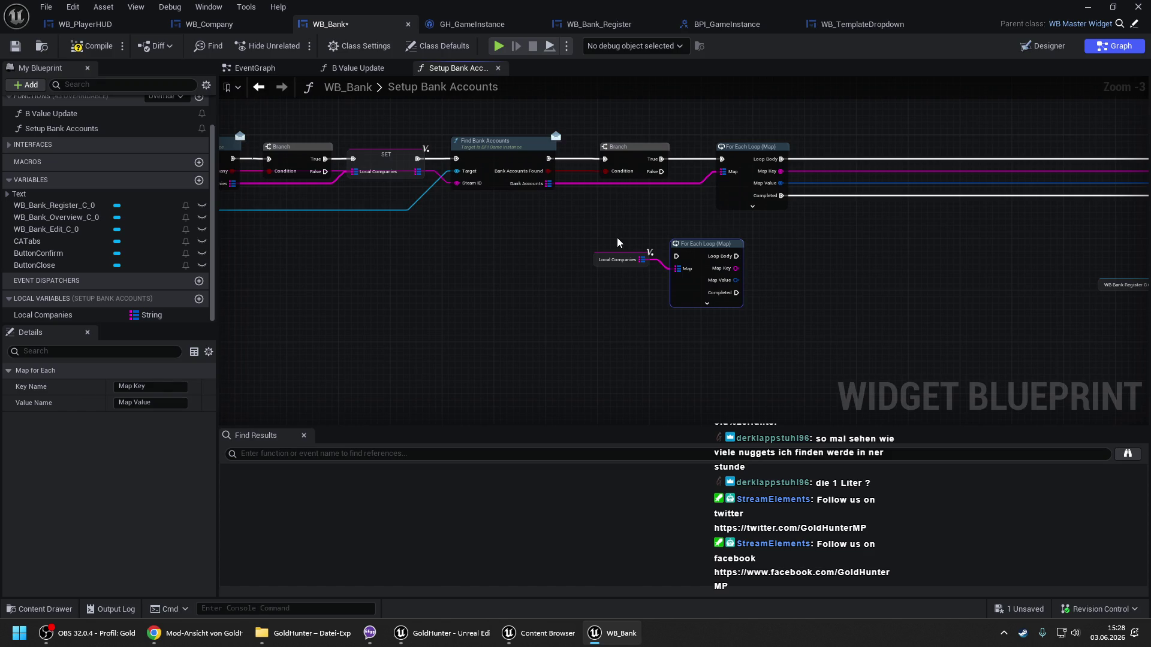
pyautogui.moveTo(736, 279); pyautogui.dragTo(868, 266)
pyautogui.write('bre')
pyautogui.click(816, 308)
# Add a For Each Loop with Break over Data, a Break S String Value, and an == comparison.
pyautogui.write('for')
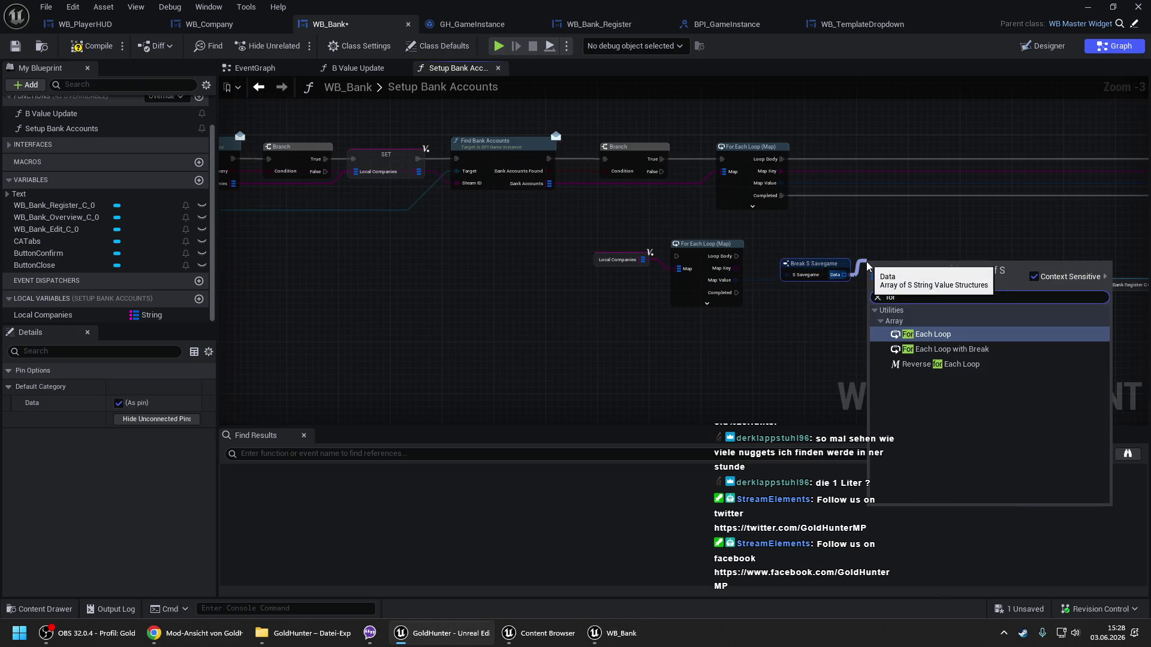
pyautogui.click(946, 349)
pyautogui.moveTo(942, 288)
pyautogui.mouseDown()
pyautogui.moveTo(992, 297)
pyautogui.moveTo(986, 275)
pyautogui.mouseUp()
pyautogui.write('break')
pyautogui.click(959, 317)
pyautogui.moveTo(295, 230); pyautogui.dragTo(743, 327)
pyautogui.moveTo(756, 279)
pyautogui.mouseDown()
pyautogui.moveTo(470, 292)
pyautogui.moveTo(559, 286)
pyautogui.mouseUp()
pyautogui.write('==')
pyautogui.press('Down')
pyautogui.press('Down')
pyautogui.press('Return')
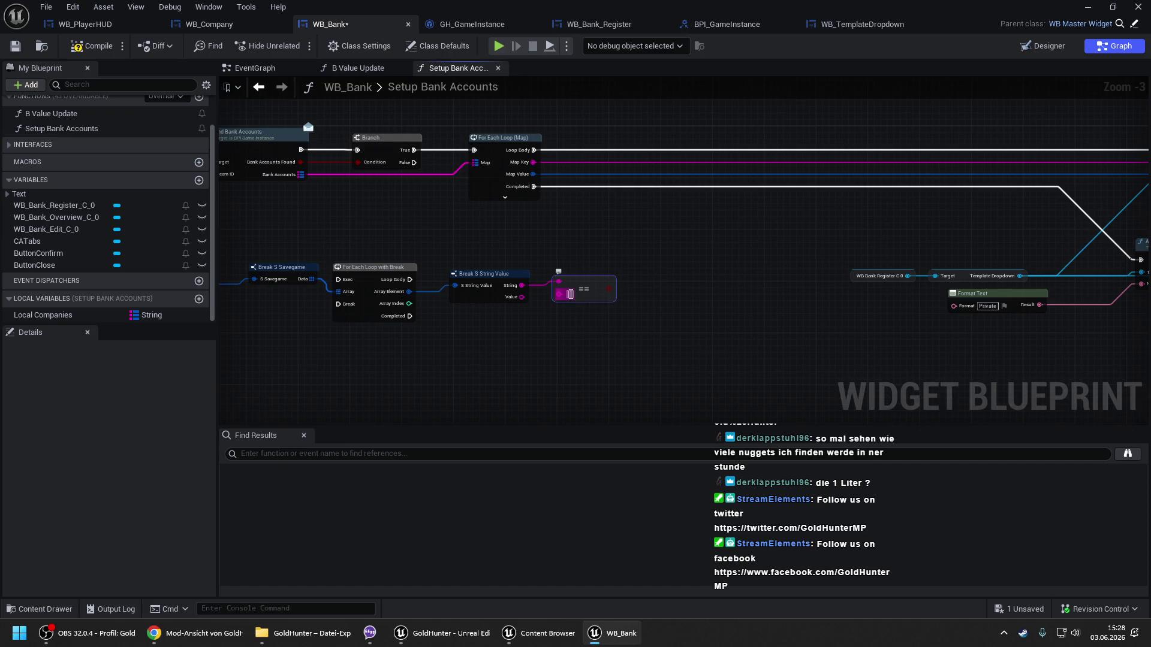
# Copy and paste the four-node comparison chain.
pyautogui.click(586, 247)
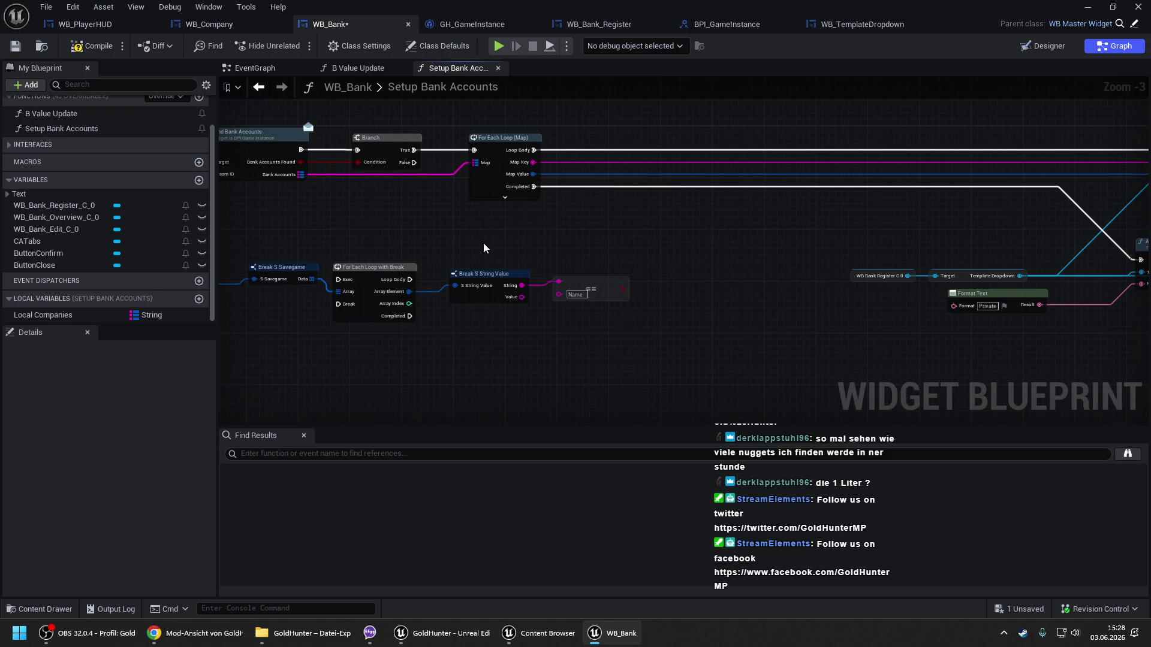
pyautogui.moveTo(359, 249)
pyautogui.mouseDown()
pyautogui.moveTo(596, 304)
pyautogui.moveTo(701, 358)
pyautogui.mouseUp()
pyautogui.hotkey('ctrl', 'c')
pyautogui.hotkey('ctrl', 'v')
# Feed the bank-accounts loop's Map Value into the copy and set its == value to 'Type'.
pyautogui.moveTo(685, 218)
pyautogui.mouseDown()
pyautogui.moveTo(665, 216)
pyautogui.moveTo(631, 174)
pyautogui.mouseUp()
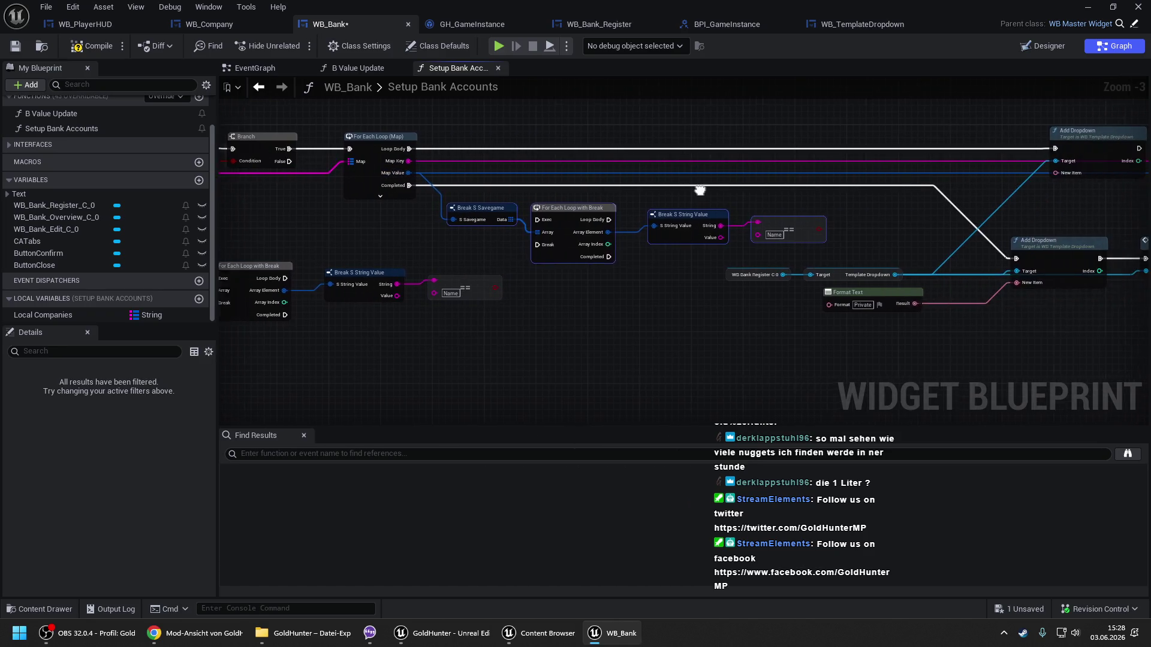
pyautogui.write('Type')
pyautogui.click(844, 221)
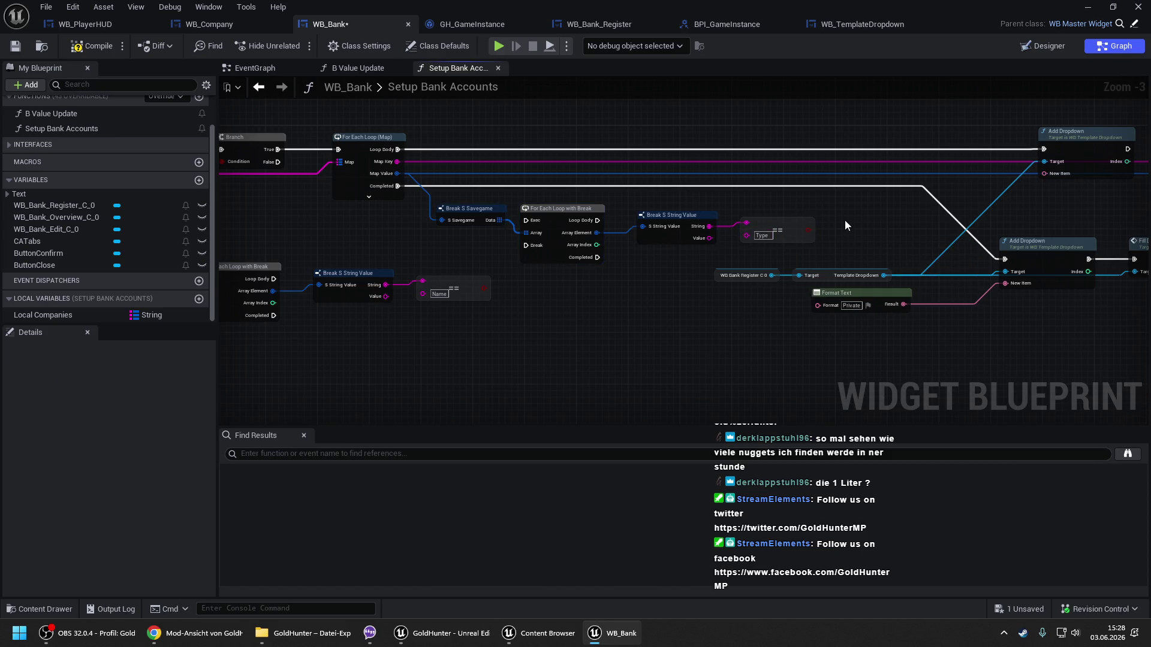
pyautogui.moveTo(626, 198); pyautogui.dragTo(723, 220)
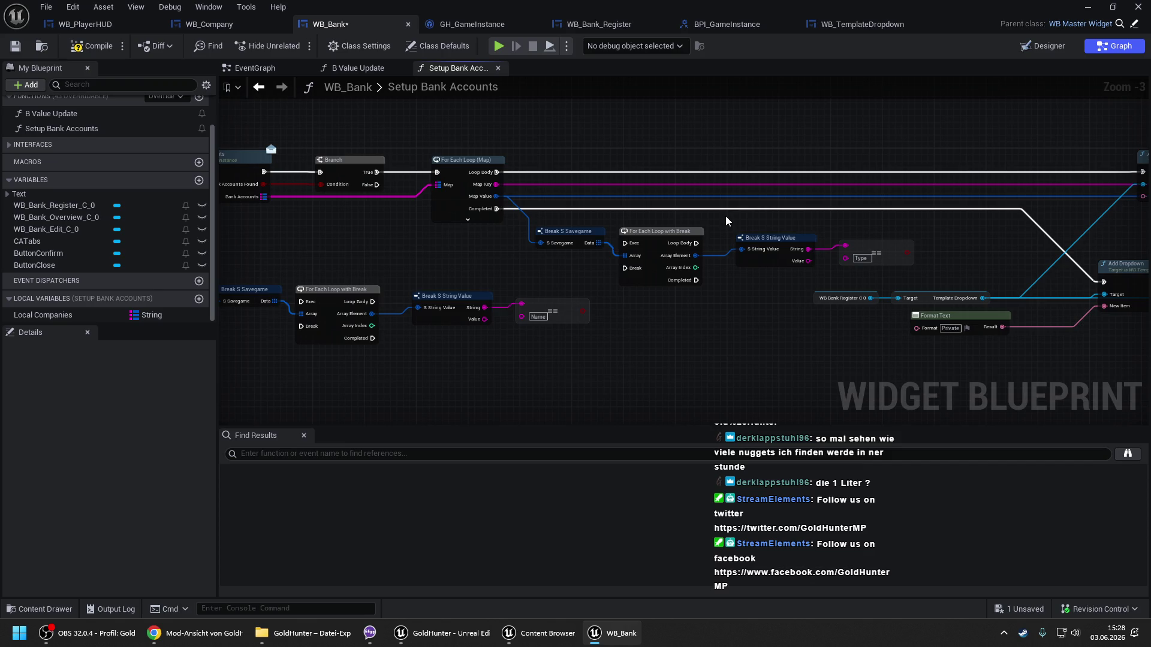
pyautogui.scroll(-2, 725, 216)
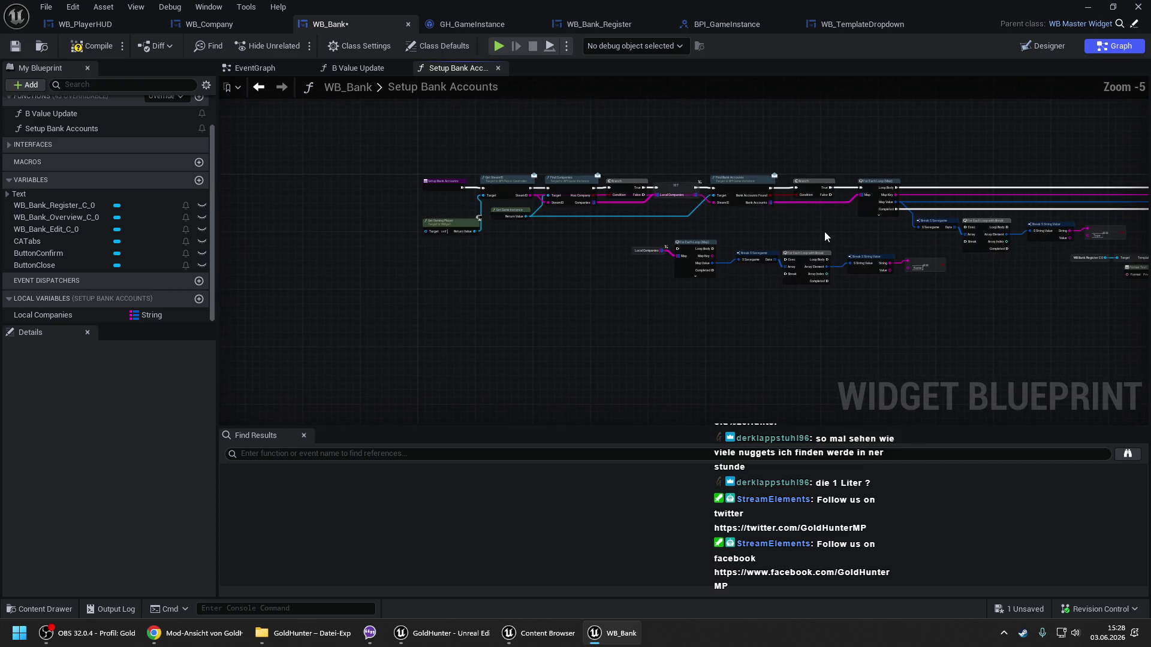
pyautogui.moveTo(826, 221); pyautogui.dragTo(511, 220)
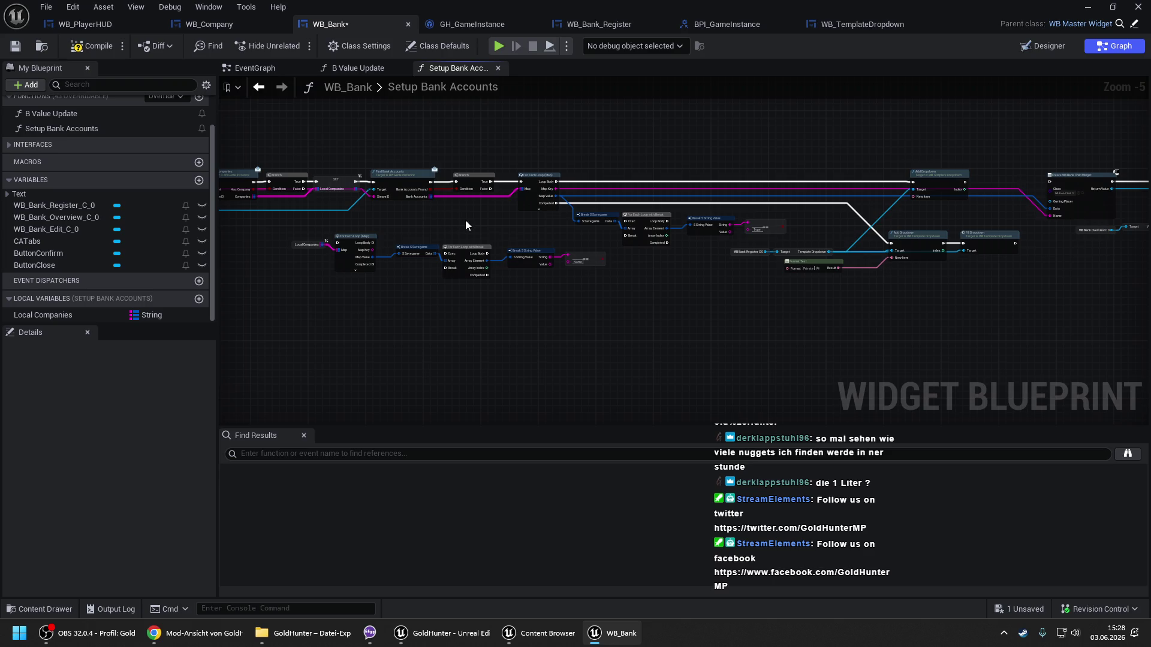
pyautogui.moveTo(466, 225); pyautogui.dragTo(577, 222)
pyautogui.scroll(1, 540, 193)
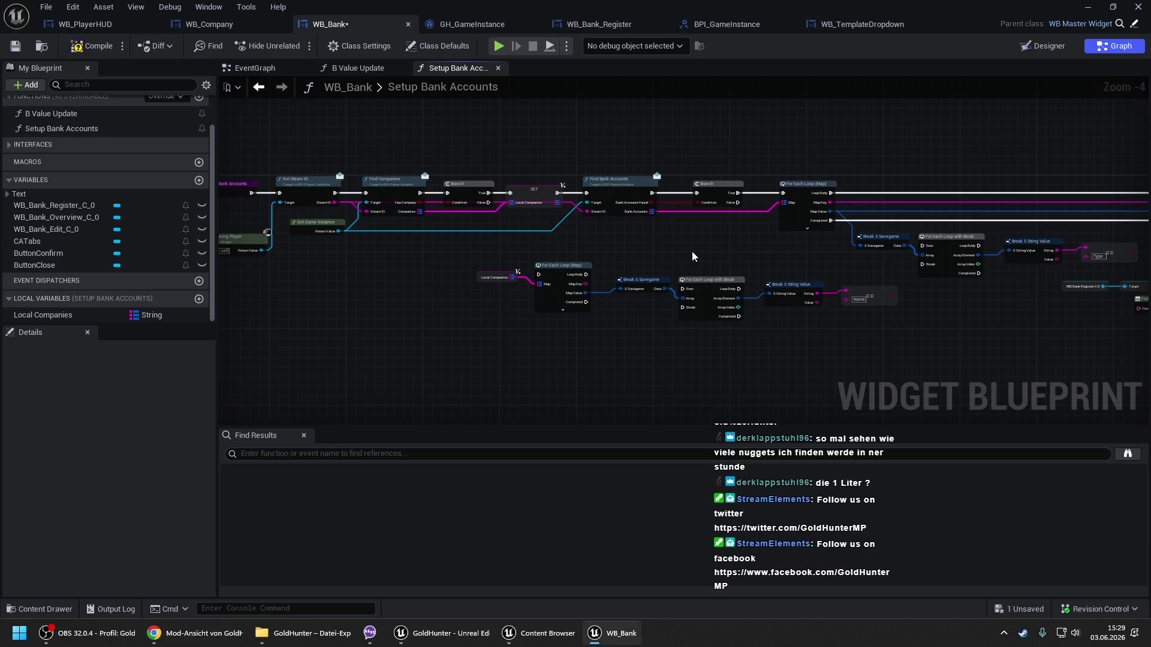
pyautogui.moveTo(706, 241); pyautogui.dragTo(601, 221)
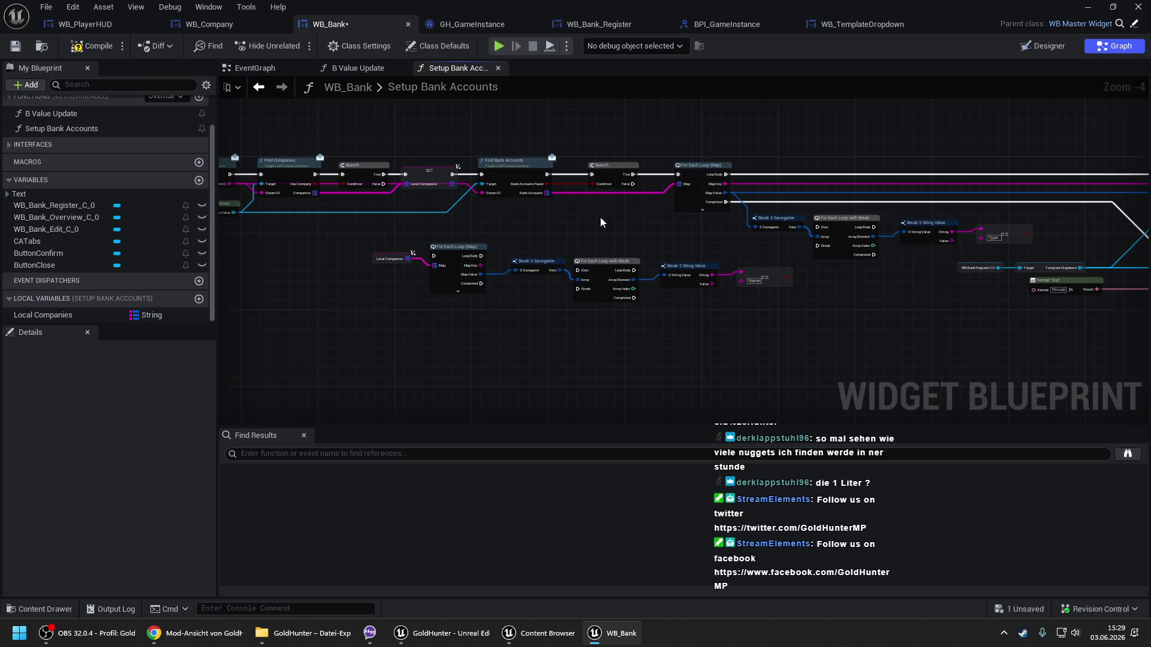
pyautogui.moveTo(690, 228); pyautogui.dragTo(390, 224)
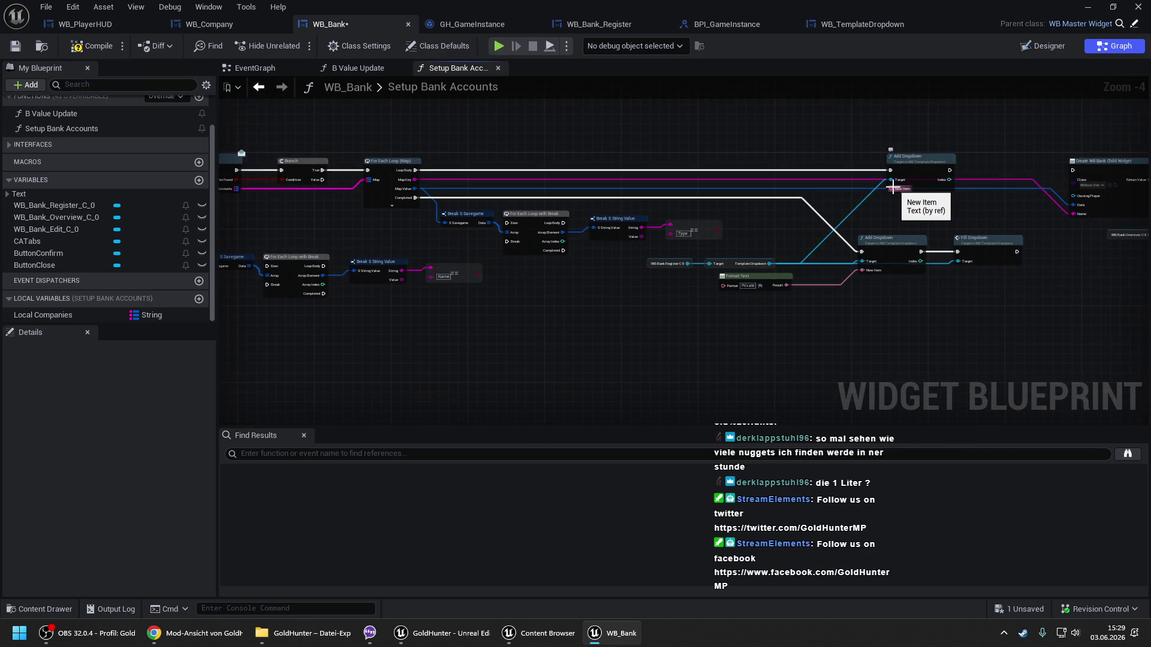
pyautogui.moveTo(893, 189); pyautogui.dragTo(728, 183)
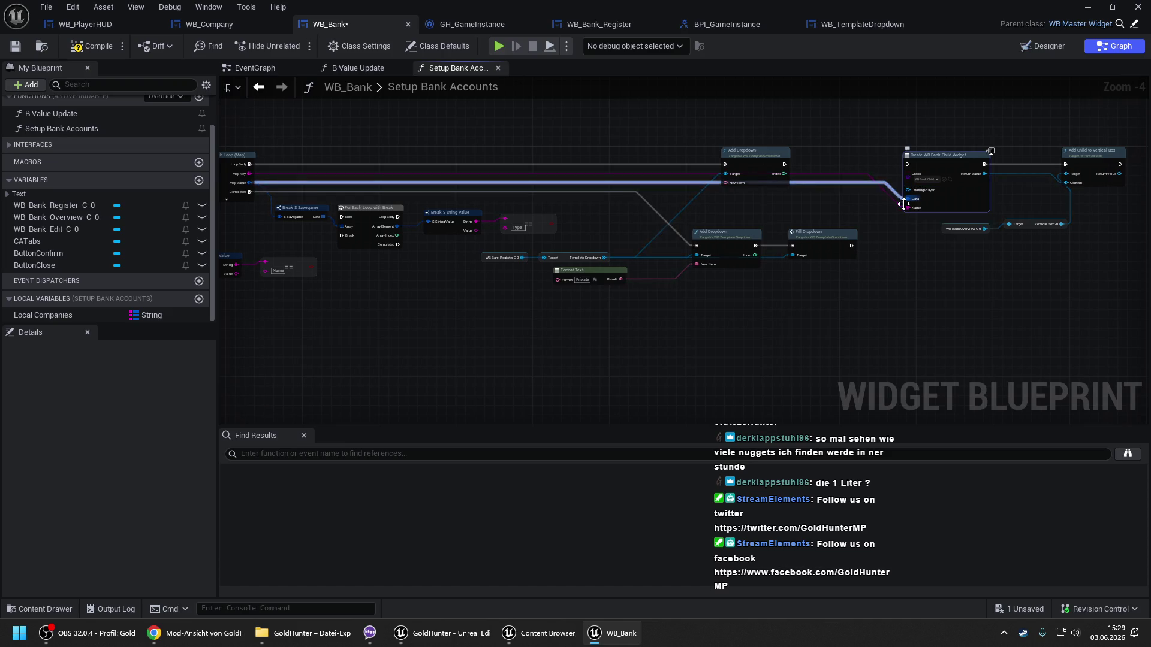
pyautogui.moveTo(901, 208); pyautogui.dragTo(1105, 206)
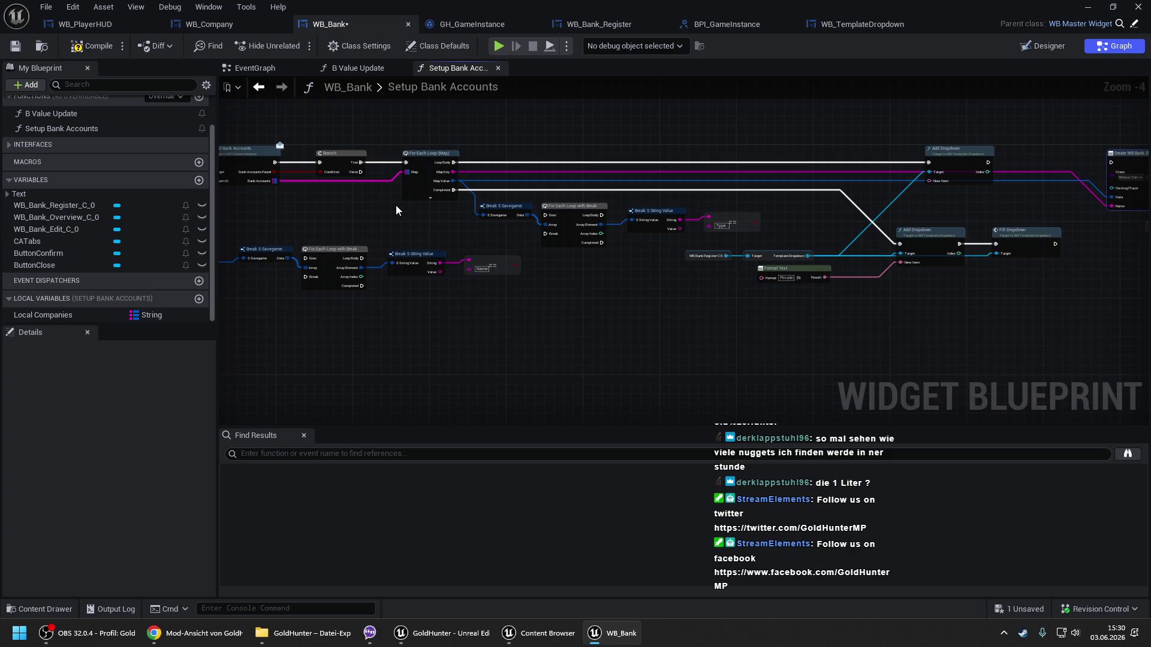
pyautogui.moveTo(395, 210); pyautogui.dragTo(714, 220)
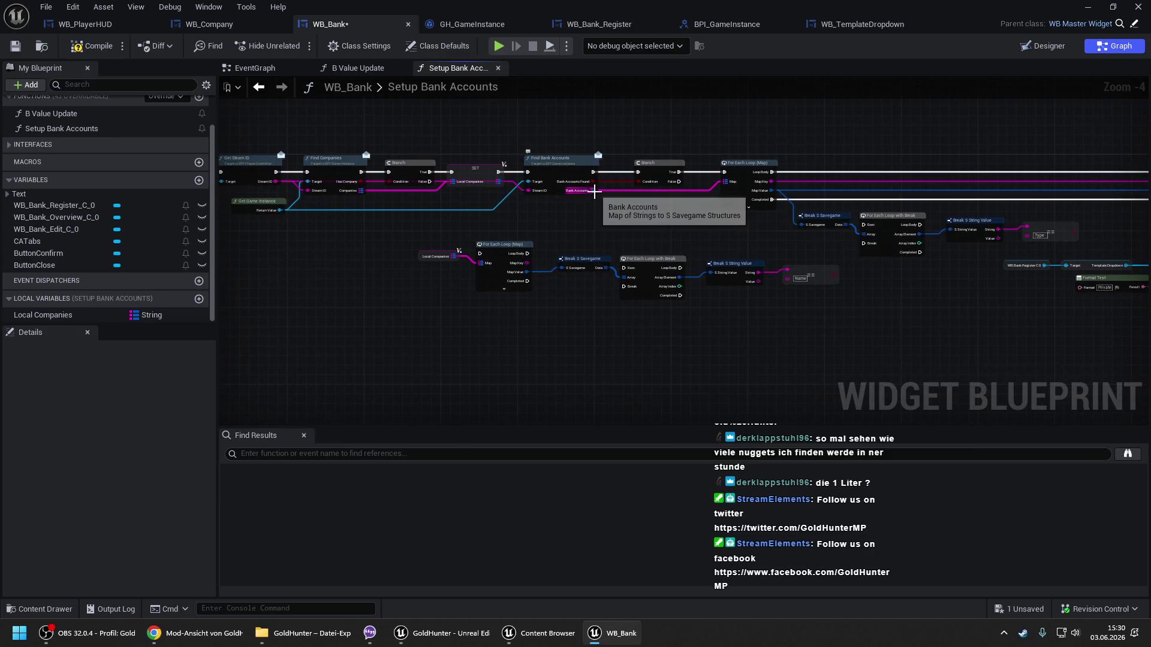
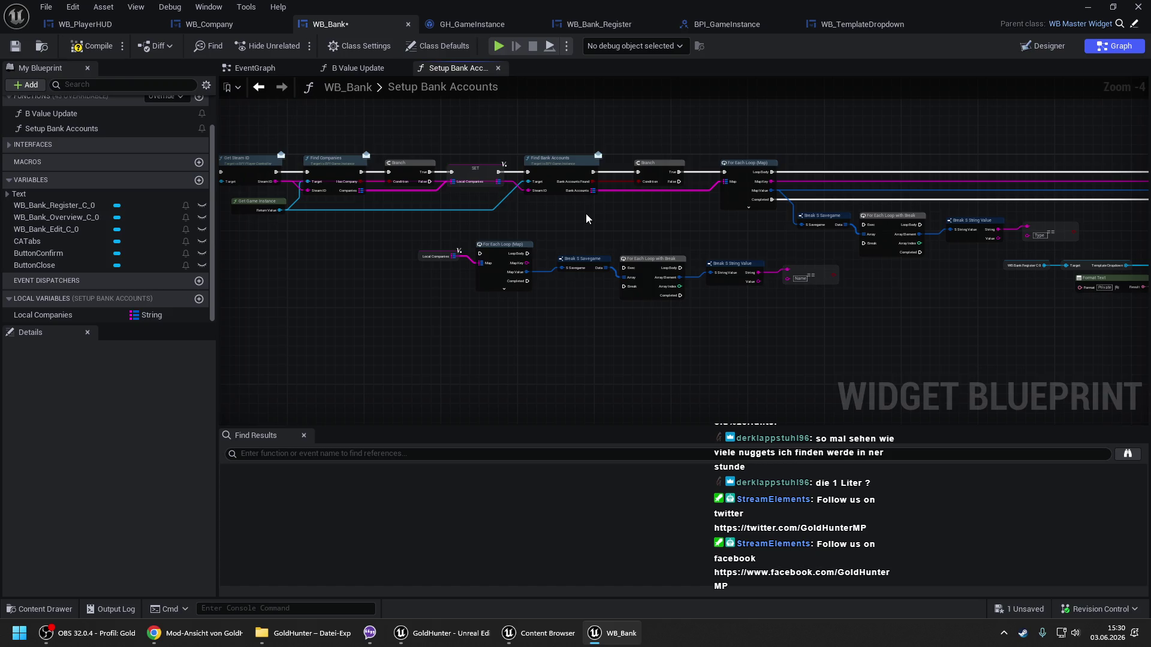
# Pan and zoom along Setup Bank Accounts to the Add Dropdown and Create Widget class input.
pyautogui.moveTo(584, 213); pyautogui.dragTo(541, 185)
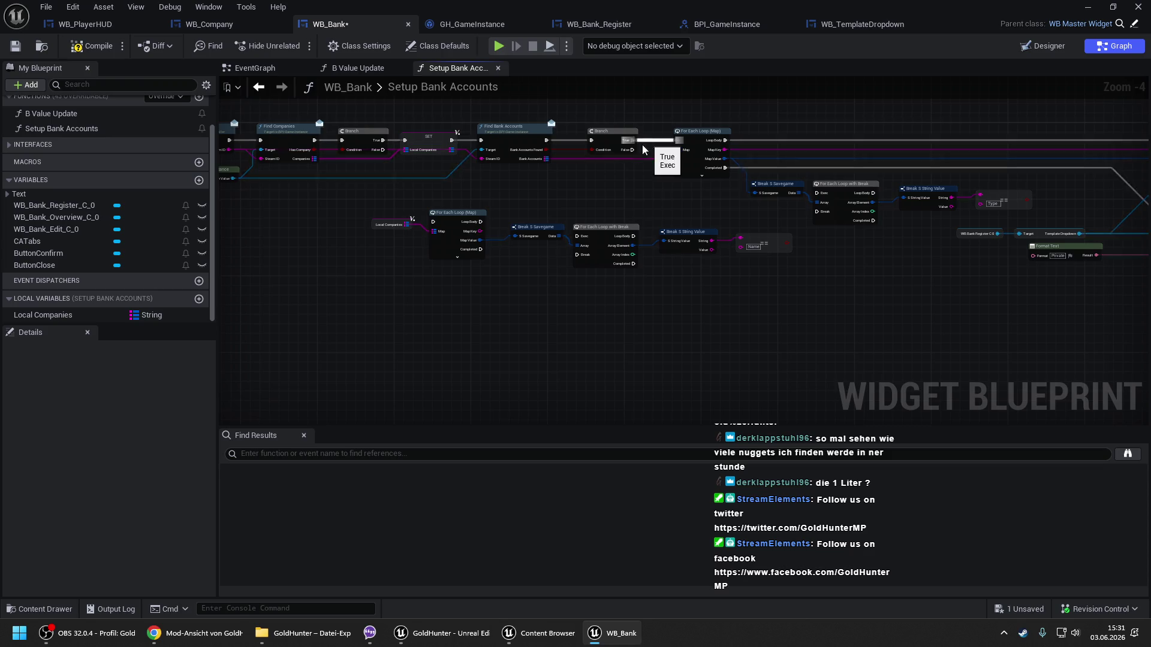
pyautogui.moveTo(596, 158); pyautogui.dragTo(321, 151)
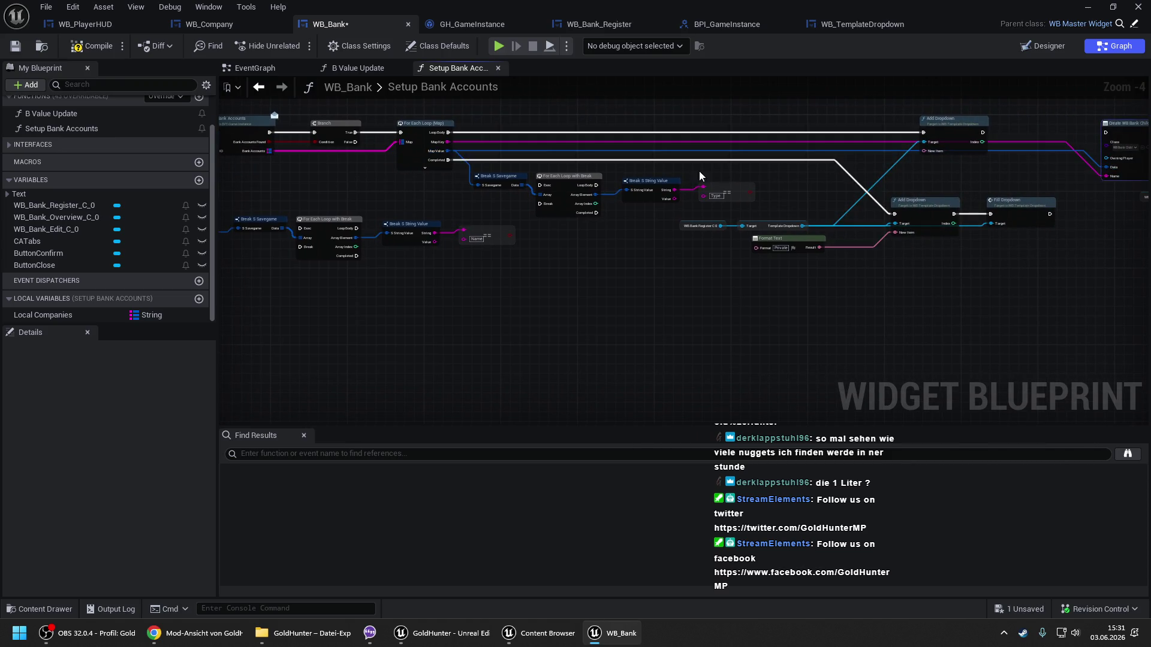
pyautogui.moveTo(722, 171); pyautogui.dragTo(1005, 165)
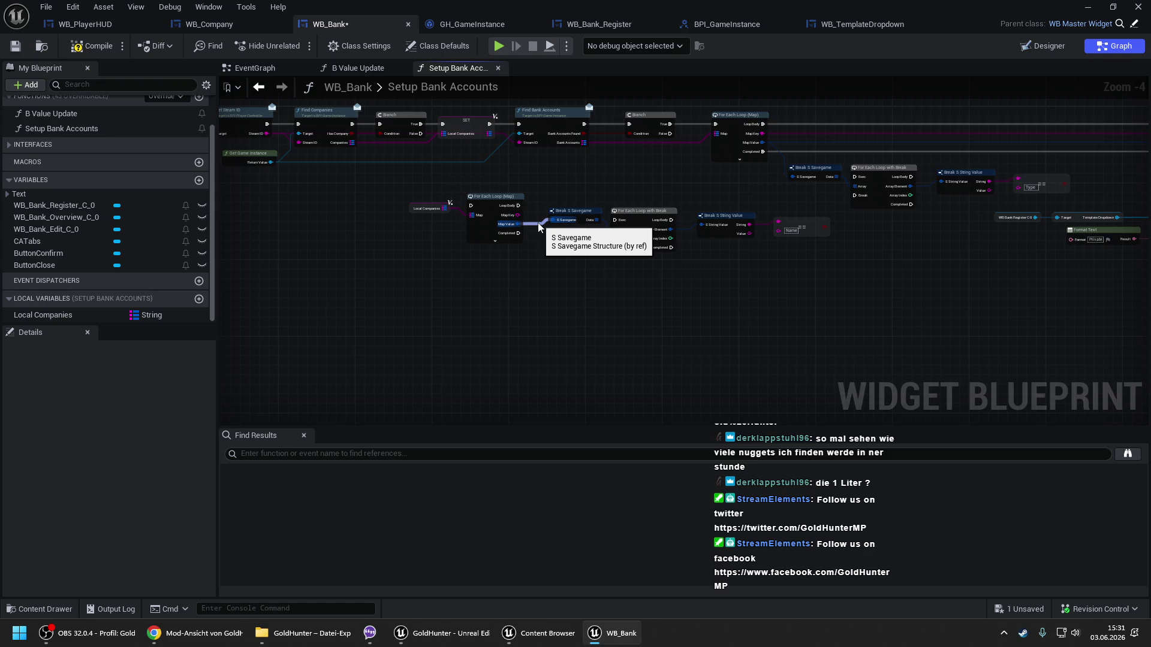
pyautogui.moveTo(539, 226); pyautogui.dragTo(324, 211)
pyautogui.moveTo(951, 175); pyautogui.dragTo(926, 172)
pyautogui.scroll(1, 926, 171)
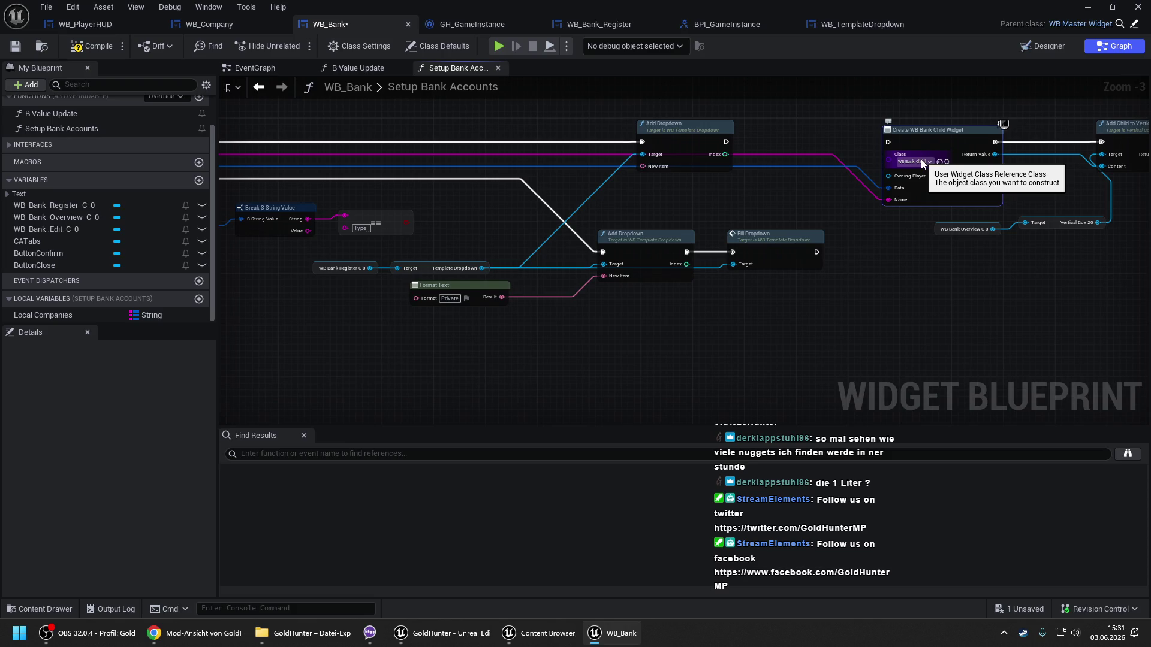
# Locate the WB_BankChild widget class asset in the Content Browser.
pyautogui.click(947, 163)
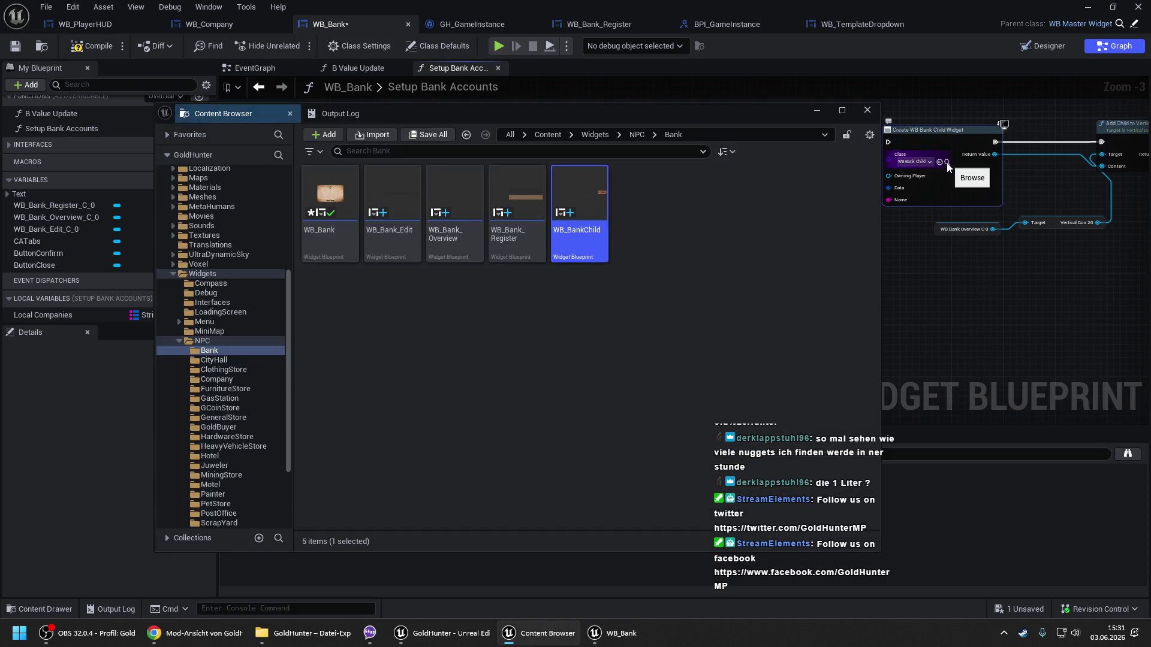
pyautogui.click(618, 633)
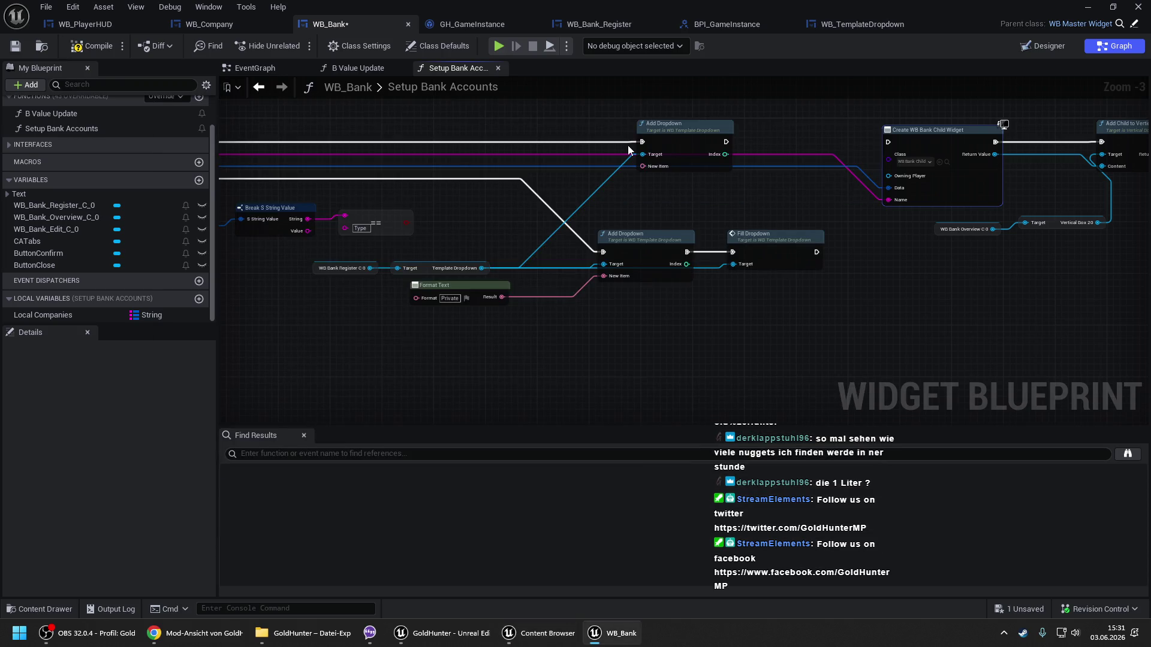
pyautogui.click(947, 162)
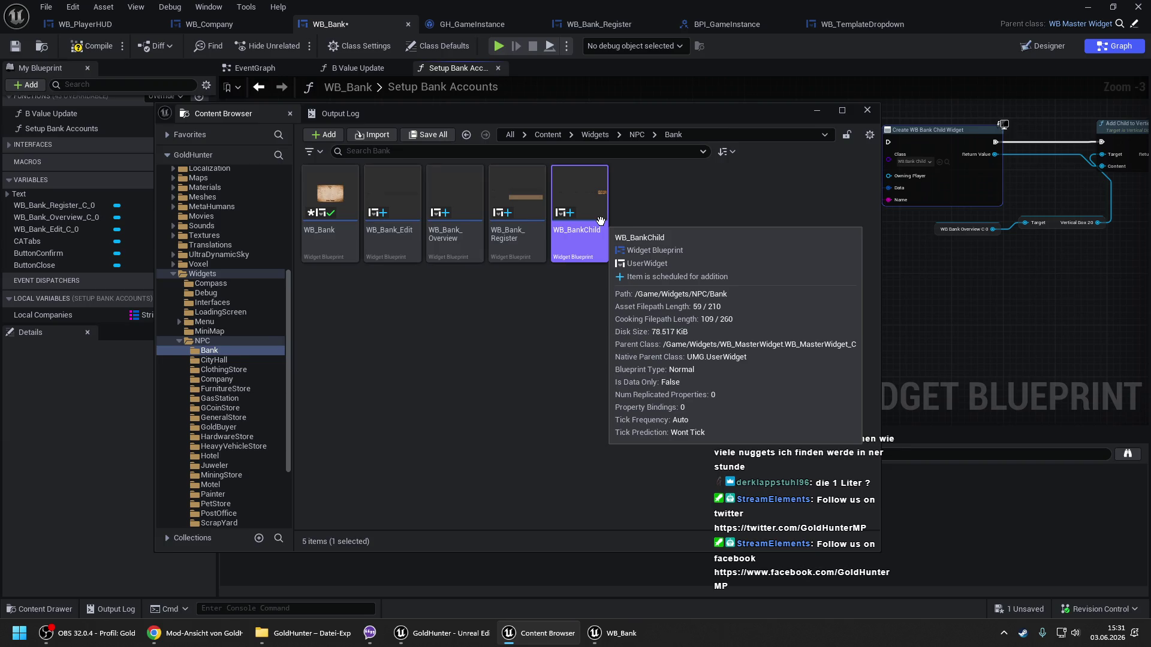
# Glance at the WB_Bank_Register layout, then bring up WB_Bank's B Value Update function.
pyautogui.click(622, 24)
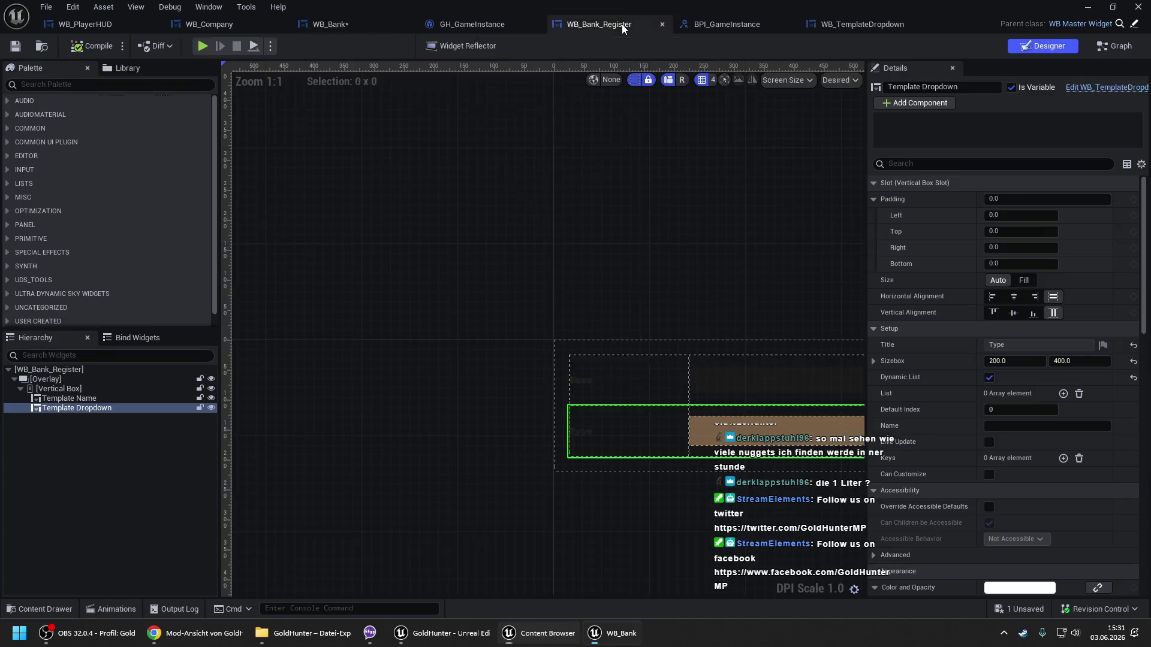
pyautogui.click(340, 24)
pyautogui.click(358, 67)
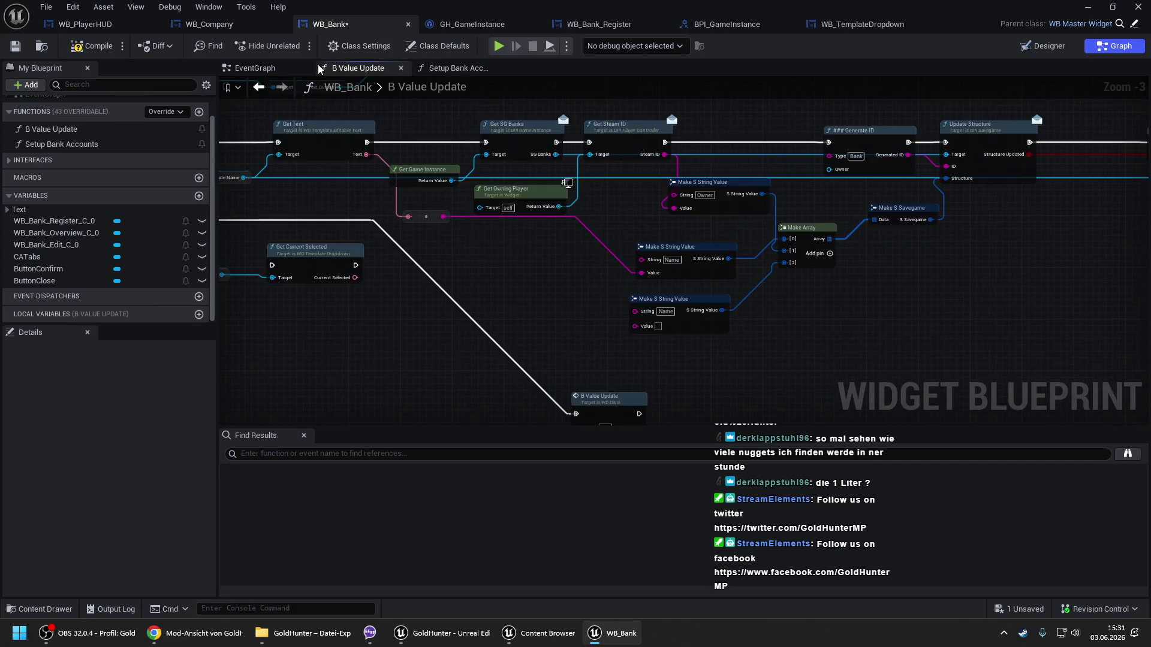
# Switch from B Value Update to Setup Bank Accounts and zoom out over the whole graph.
pyautogui.moveTo(445, 167)
pyautogui.mouseDown()
pyautogui.moveTo(566, 175)
pyautogui.moveTo(446, 163)
pyautogui.mouseUp()
pyautogui.scroll(-1, 566, 175)
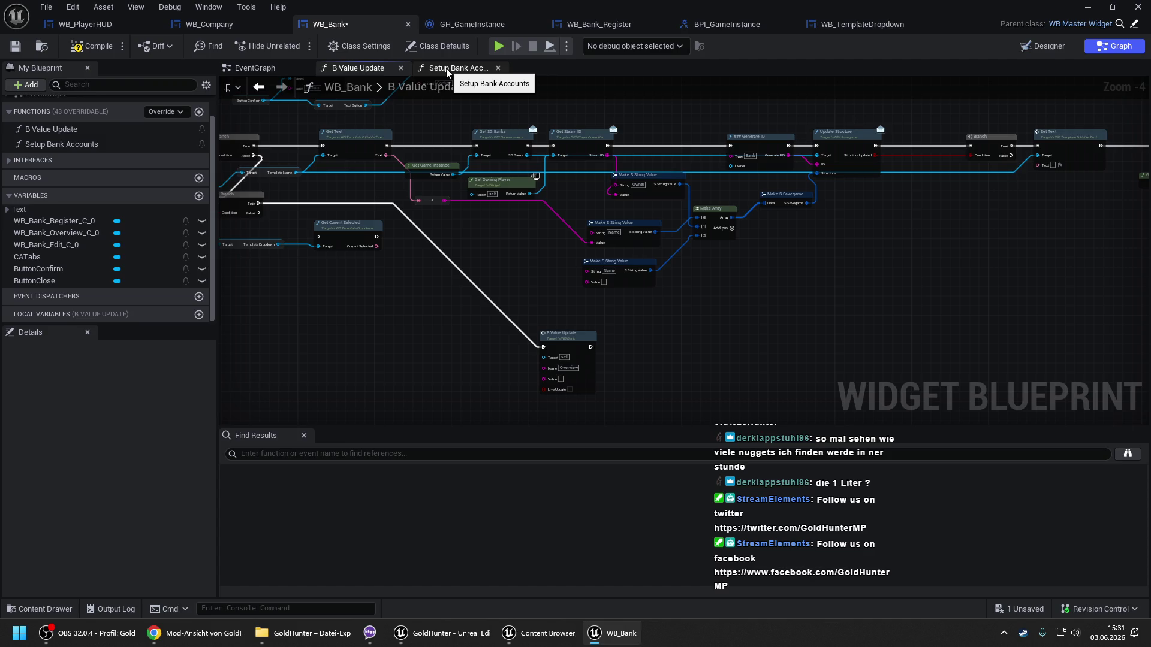
pyautogui.click(447, 70)
pyautogui.moveTo(581, 194)
pyautogui.mouseDown()
pyautogui.moveTo(655, 205)
pyautogui.moveTo(506, 200)
pyautogui.moveTo(732, 205)
pyautogui.mouseUp()
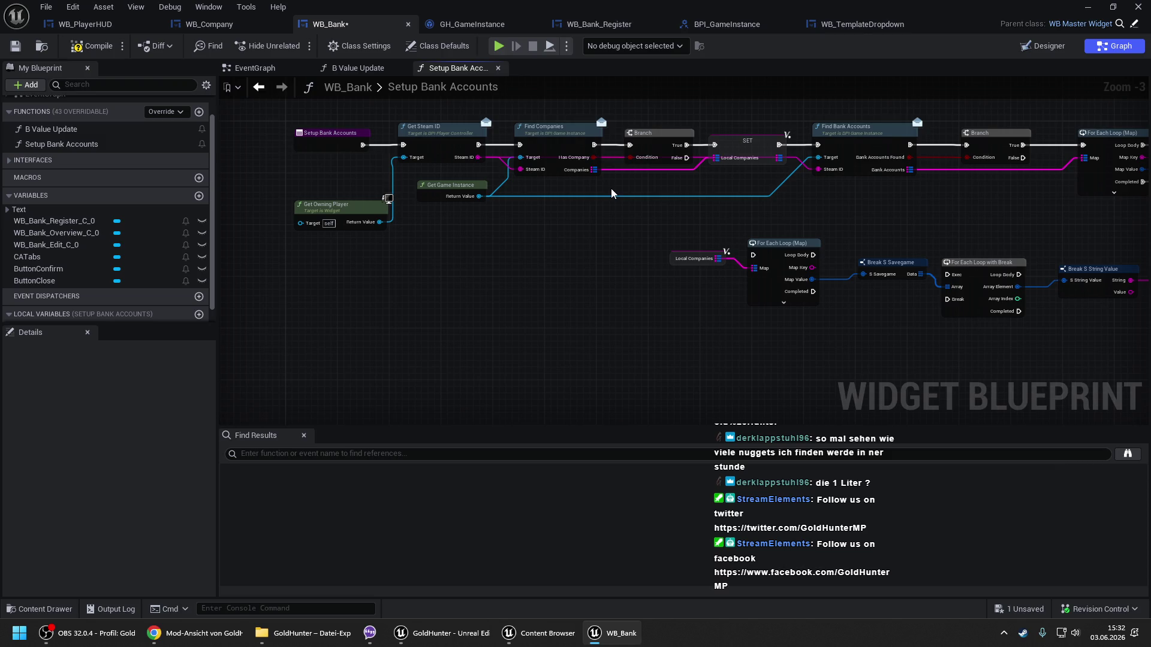
pyautogui.moveTo(612, 193); pyautogui.dragTo(543, 203)
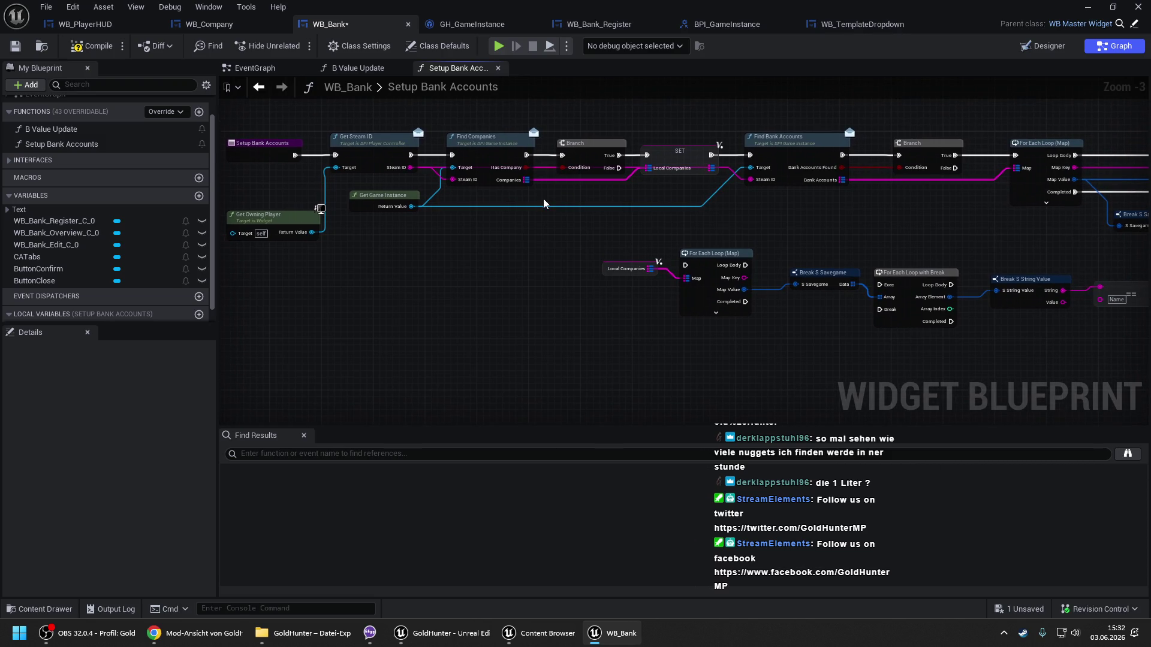
pyautogui.scroll(-4, 540, 201)
# Marquee-select every Setup Bank Accounts node, clear the selection, and return to B Value Update.
pyautogui.moveTo(415, 146)
pyautogui.mouseDown()
pyautogui.moveTo(1127, 227)
pyautogui.moveTo(1038, 232)
pyautogui.mouseUp()
pyautogui.click(823, 135)
pyautogui.scroll(2, 640, 166)
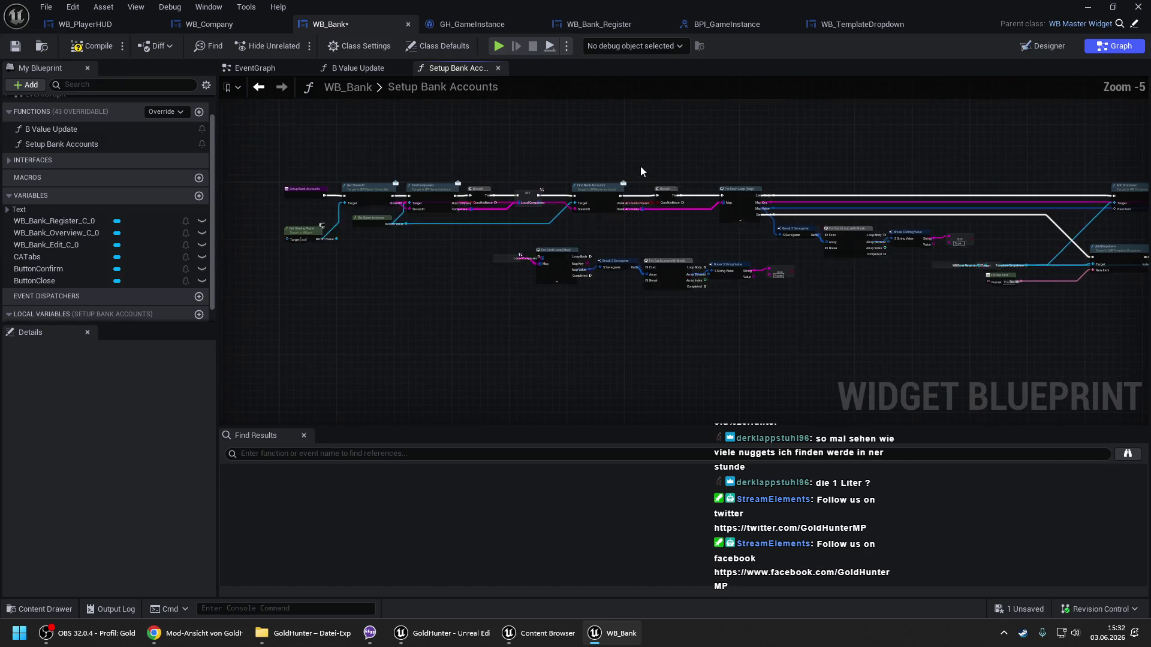
pyautogui.scroll(2, 180, 142)
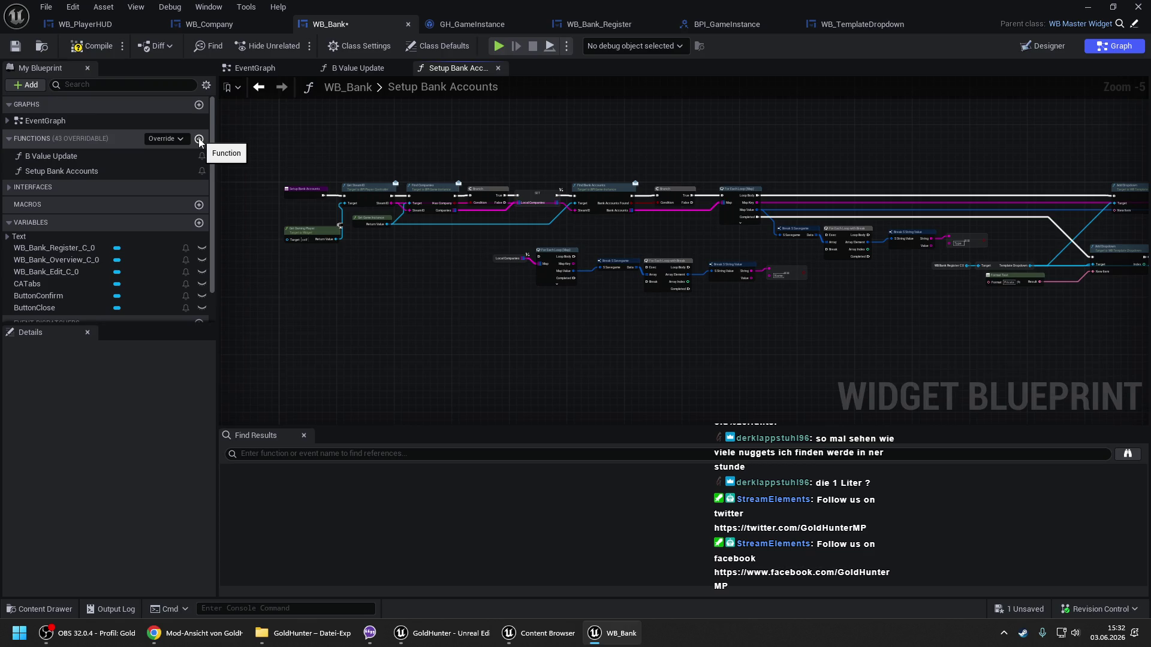
pyautogui.click(369, 68)
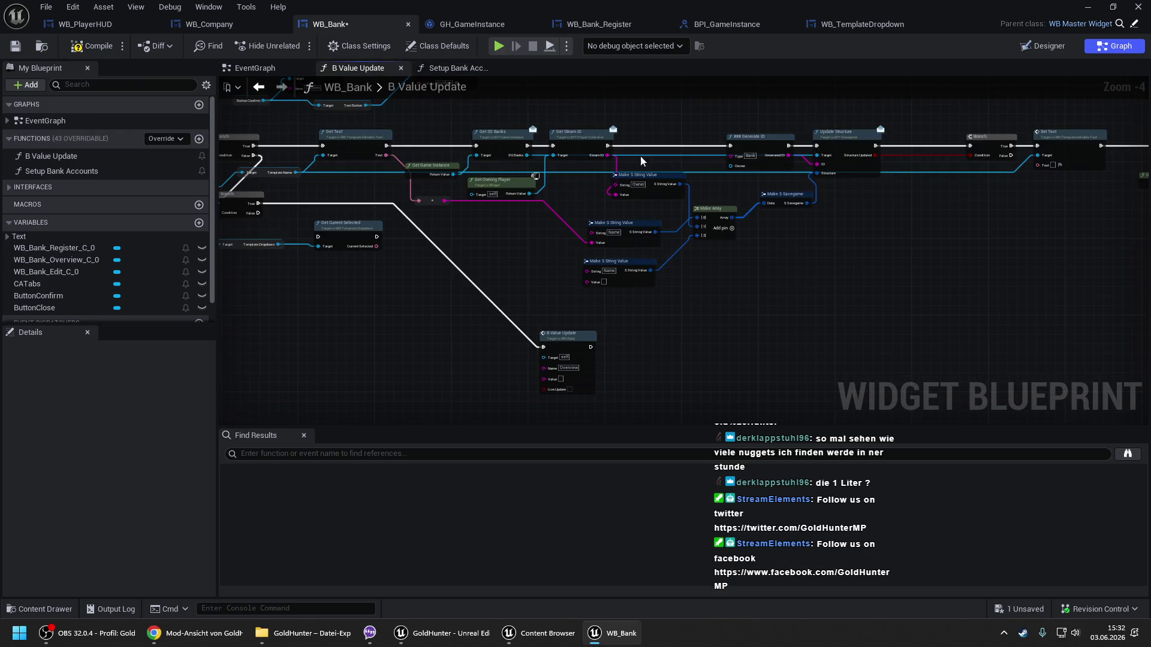
# Frame B Value Update's Switch on String branches feeding Set Active Widget and Set Name.
pyautogui.moveTo(669, 166); pyautogui.dragTo(645, 248)
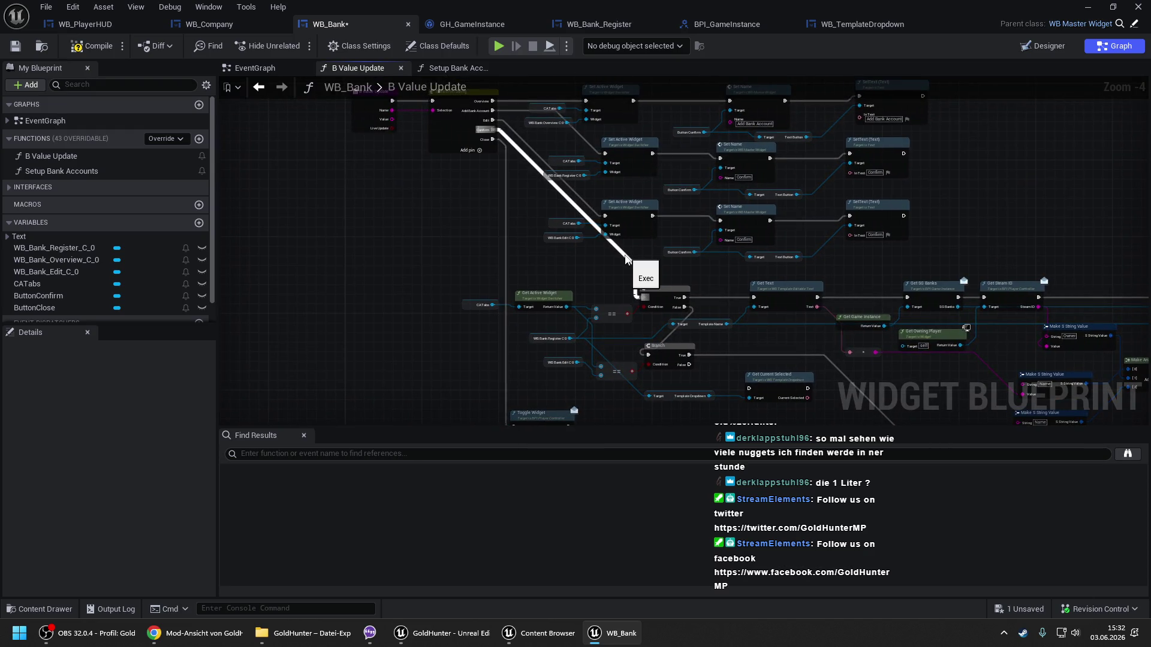
pyautogui.moveTo(582, 139); pyautogui.dragTo(551, 188)
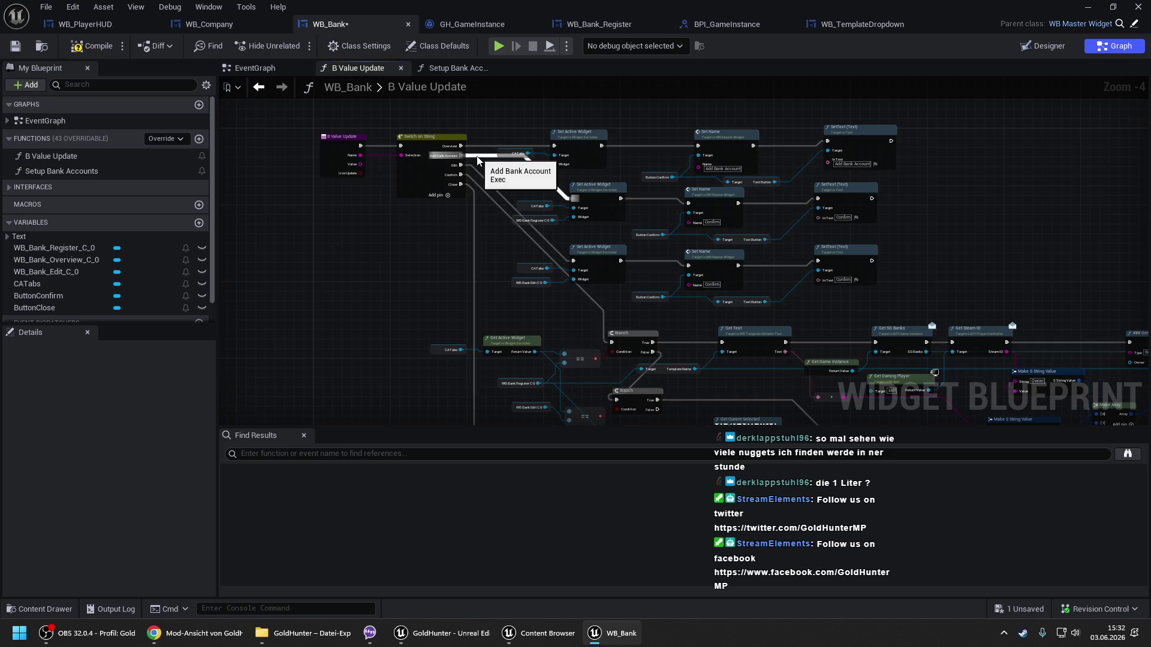
pyautogui.scroll(1, 535, 182)
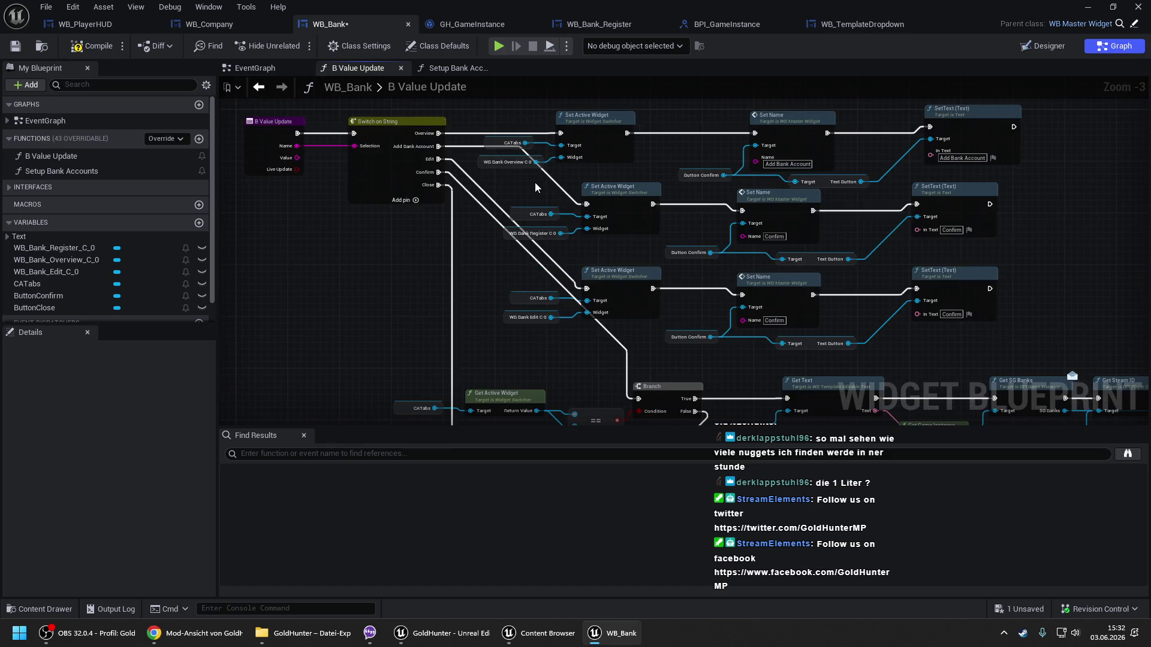
# Add a new WB_Bank function named Prepare Dropdown Types.
pyautogui.click(199, 140)
pyautogui.write('Prepare Typ')
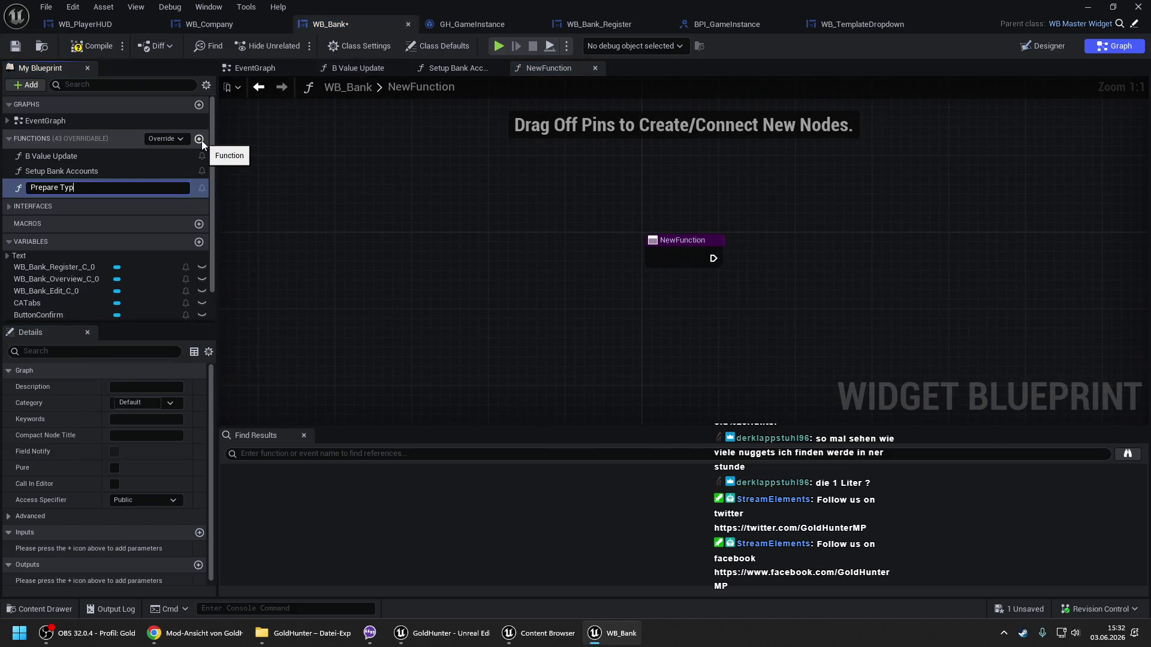
pyautogui.press('BackSpace')
pyautogui.press('BackSpace')
pyautogui.press('BackSpace')
pyautogui.write('Dropdown Types')
pyautogui.press('Return')
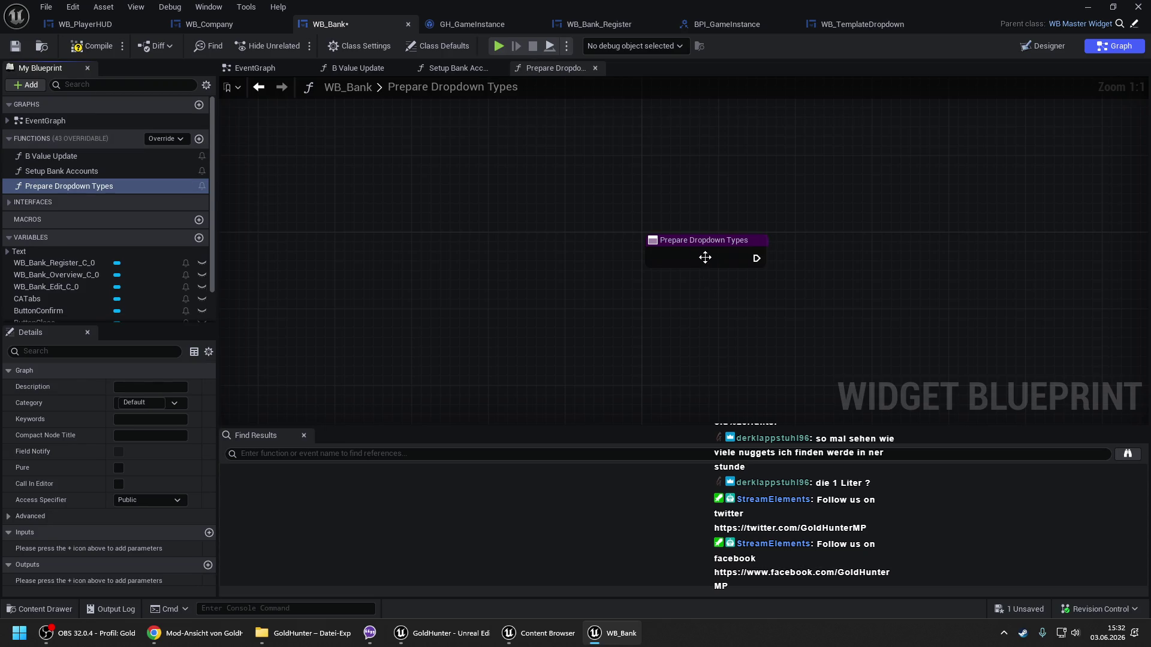
# Paste the copied Setup Bank Accounts nodes beside its entry node, then compile and save WB_Bank.
pyautogui.click(705, 258)
pyautogui.scroll(-5, 831, 240)
pyautogui.click(974, 257)
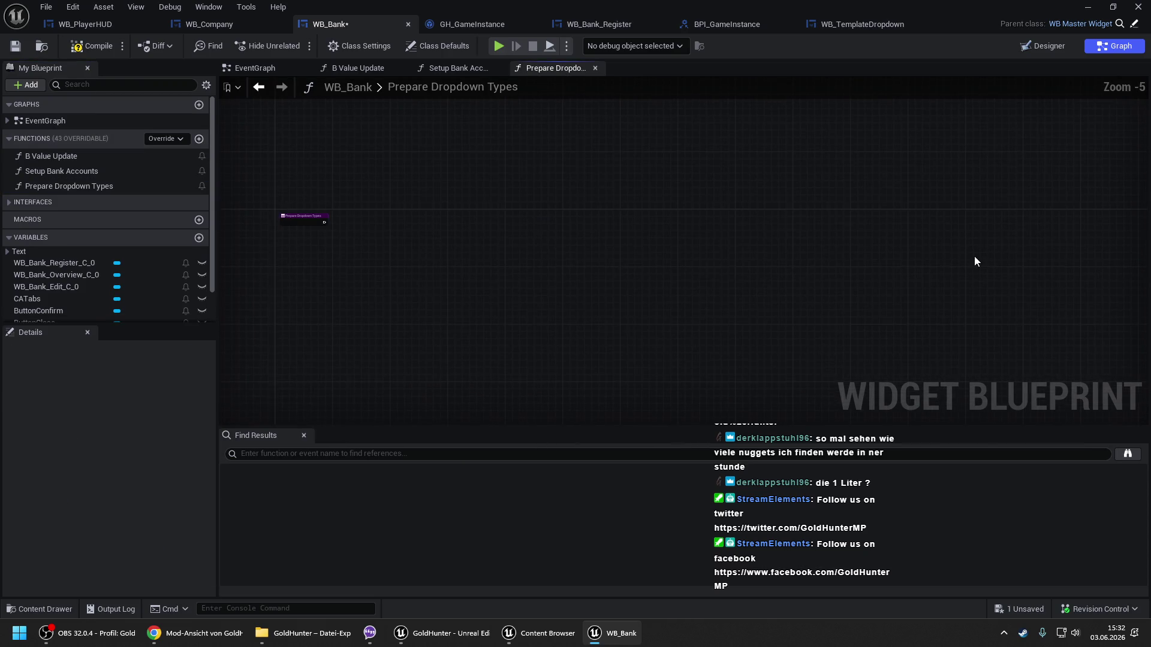
pyautogui.hotkey('ctrl', 'v')
pyautogui.moveTo(557, 257)
pyautogui.mouseDown()
pyautogui.moveTo(422, 236)
pyautogui.moveTo(401, 216)
pyautogui.mouseUp()
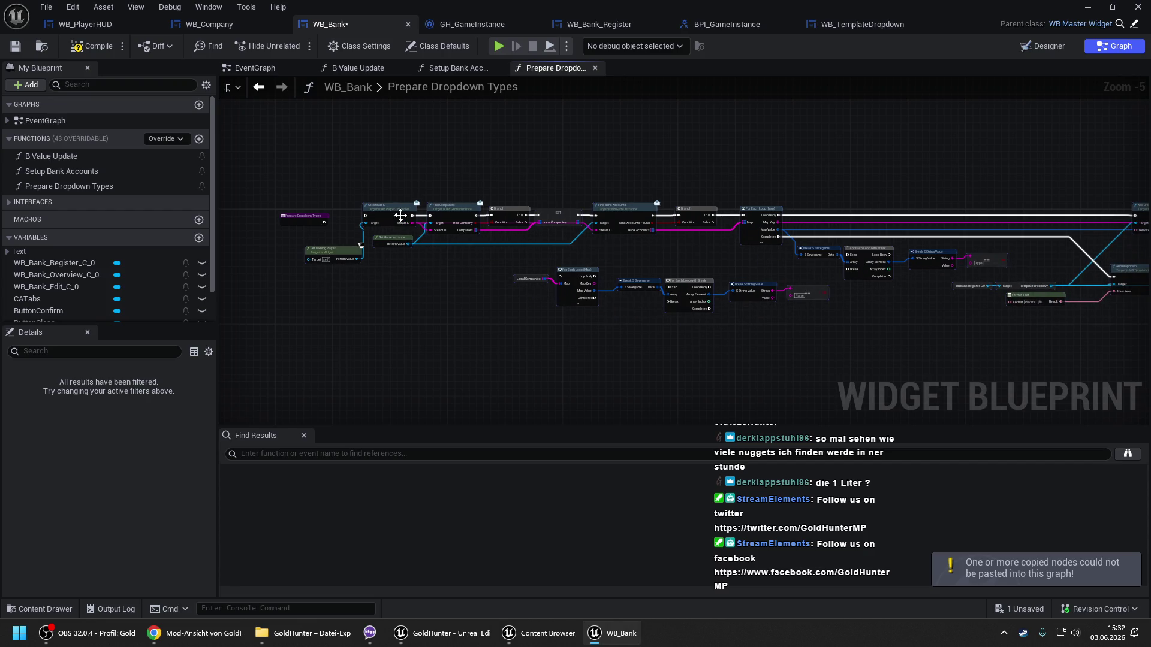
pyautogui.click(416, 172)
pyautogui.click(71, 48)
pyautogui.hotkey('ctrl', 's')
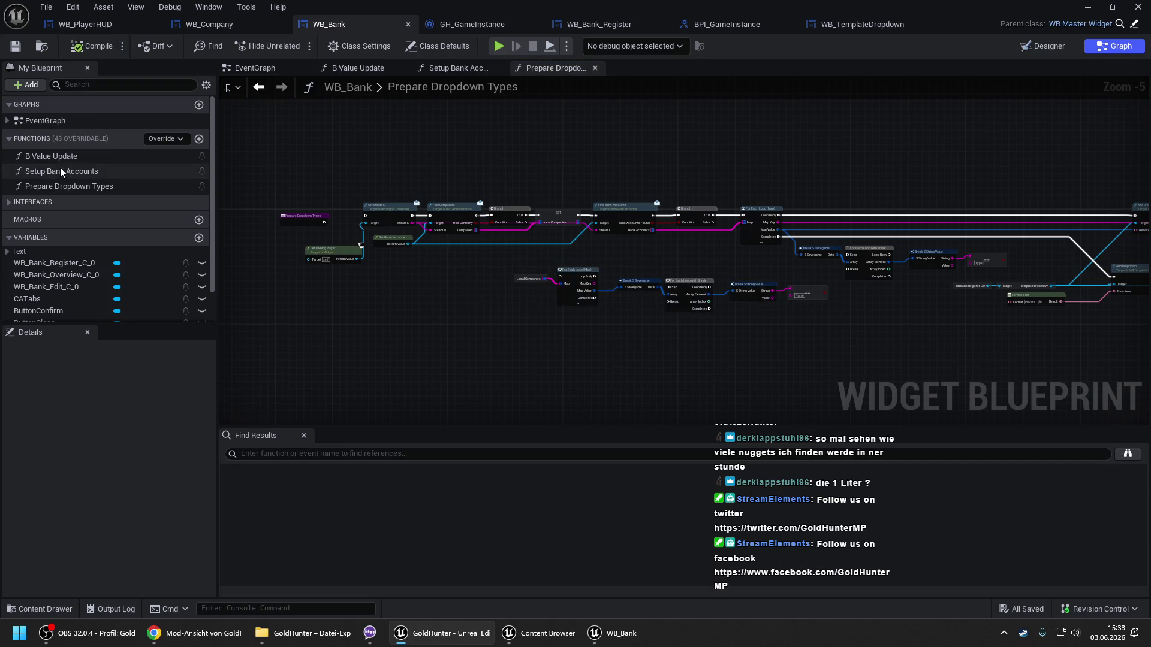
pyautogui.doubleClick(62, 173)
pyautogui.click(248, 67)
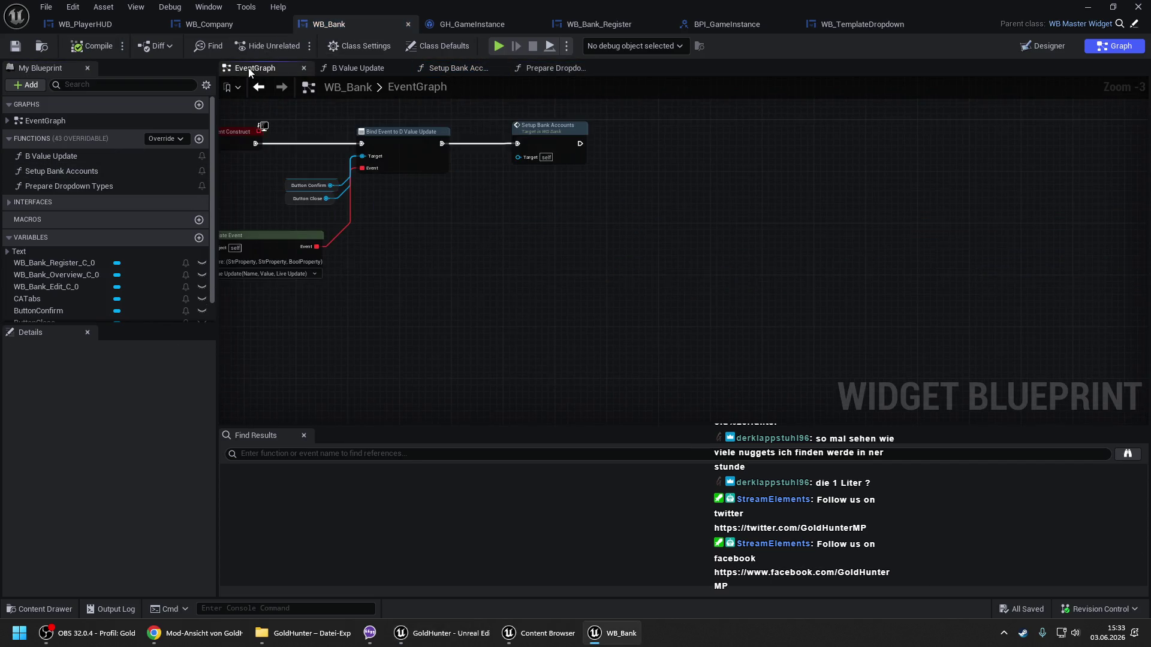
# In Setup Bank Accounts, delete the Find Companies, Branch and SET nodes plus the lower loop nodes.
pyautogui.doubleClick(566, 145)
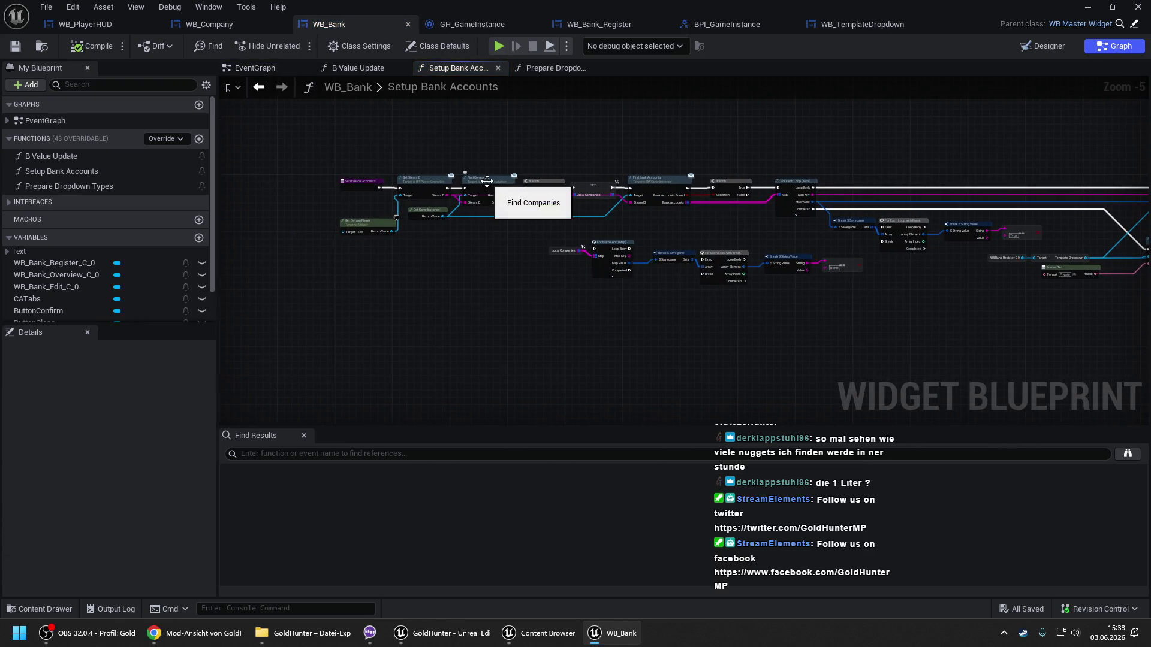
pyautogui.scroll(2, 591, 183)
pyautogui.moveTo(391, 159); pyautogui.dragTo(572, 234)
pyautogui.press('Delete')
pyautogui.scroll(-2, 336, 233)
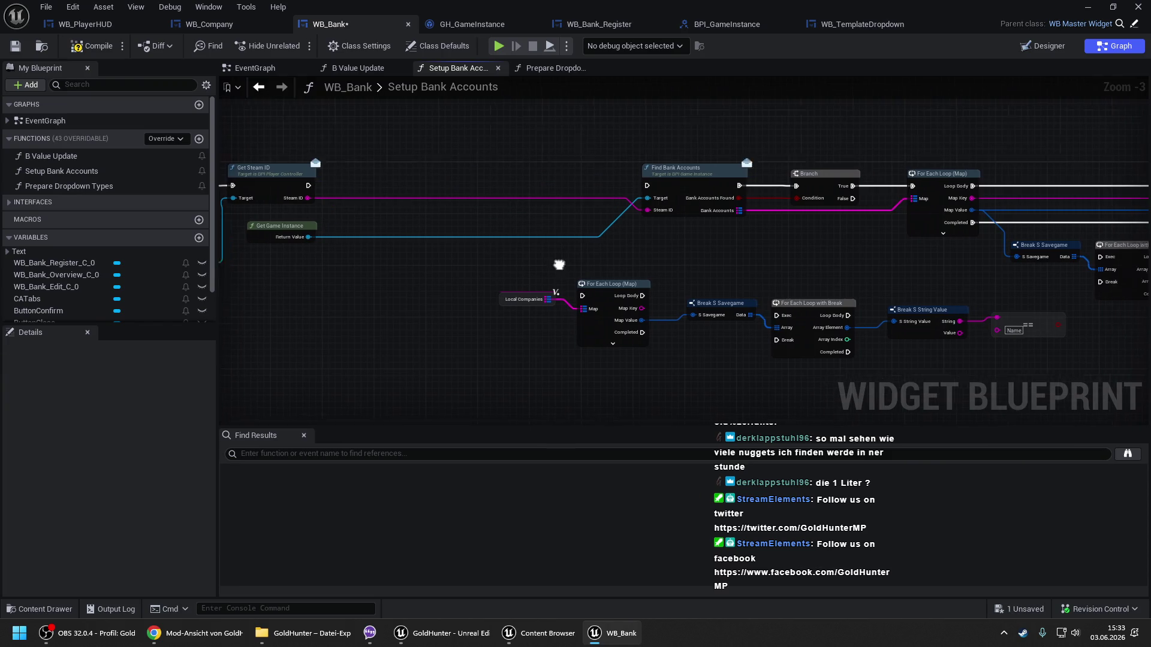
pyautogui.moveTo(307, 232); pyautogui.dragTo(623, 299)
pyautogui.press('Delete')
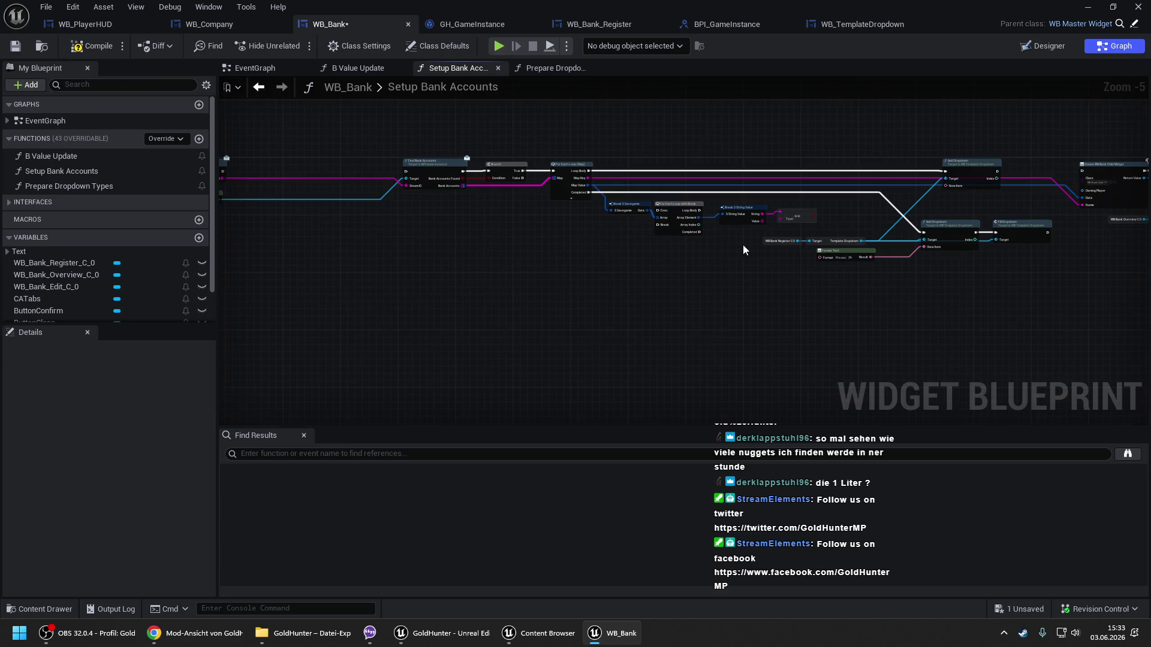
# Move Get Steam ID closer to the function's entry node.
pyautogui.moveTo(540, 206); pyautogui.dragTo(736, 210)
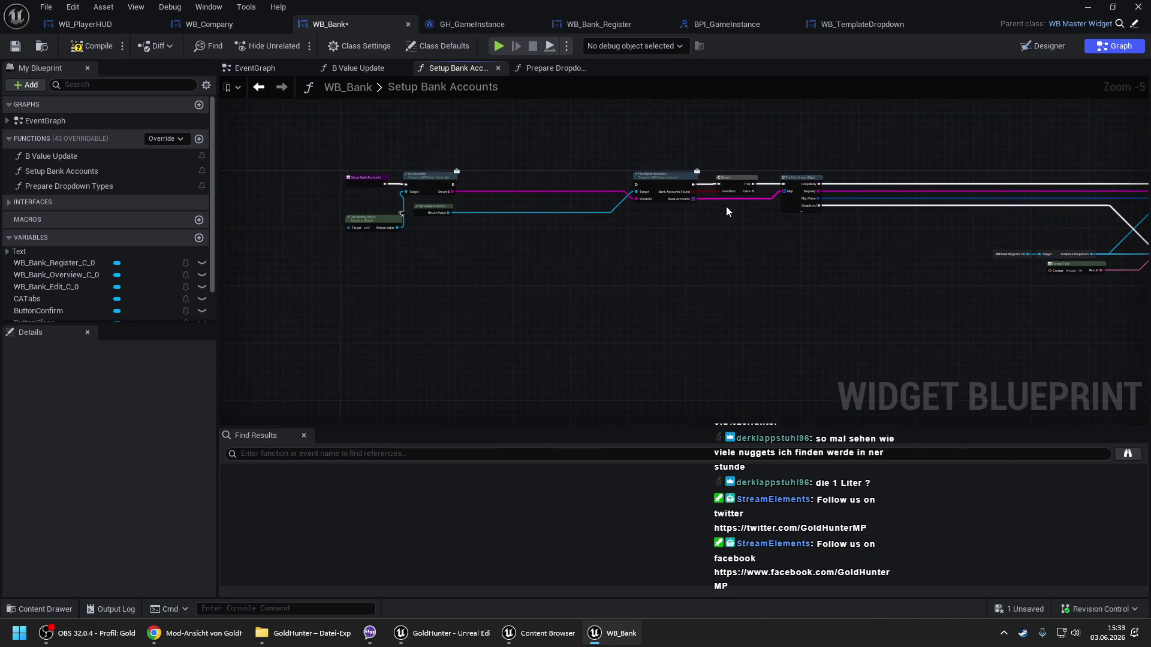
pyautogui.scroll(1, 538, 187)
pyautogui.moveTo(410, 180)
pyautogui.mouseDown()
pyautogui.moveTo(359, 186)
pyautogui.moveTo(667, 185)
pyautogui.mouseUp()
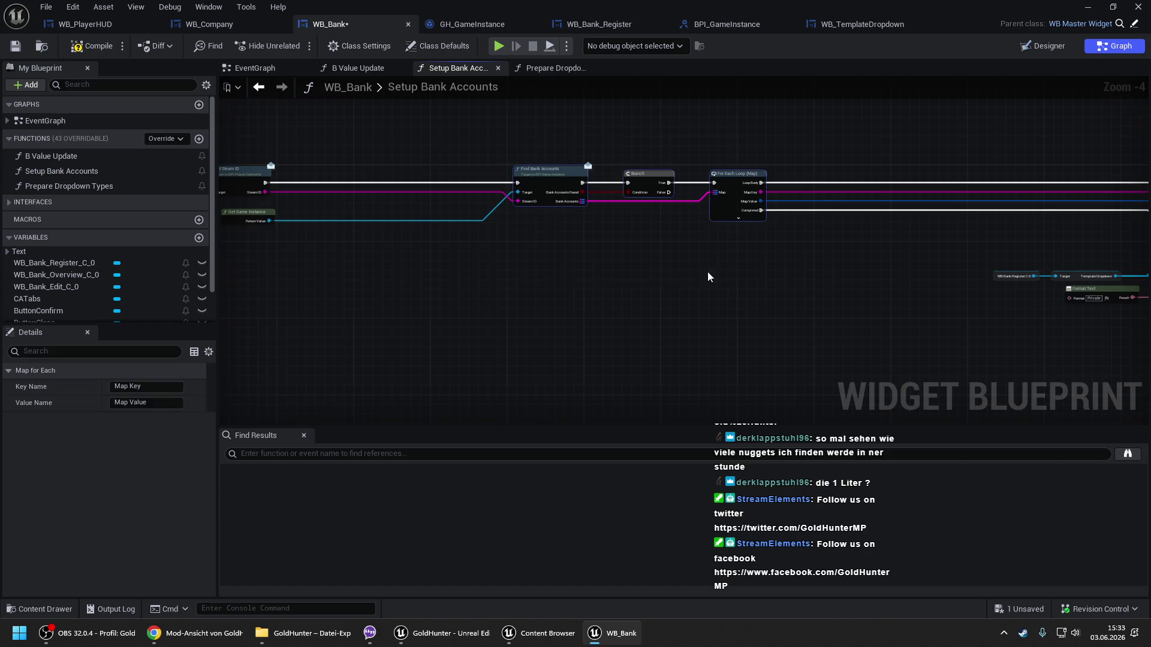
pyautogui.scroll(2, 690, 245)
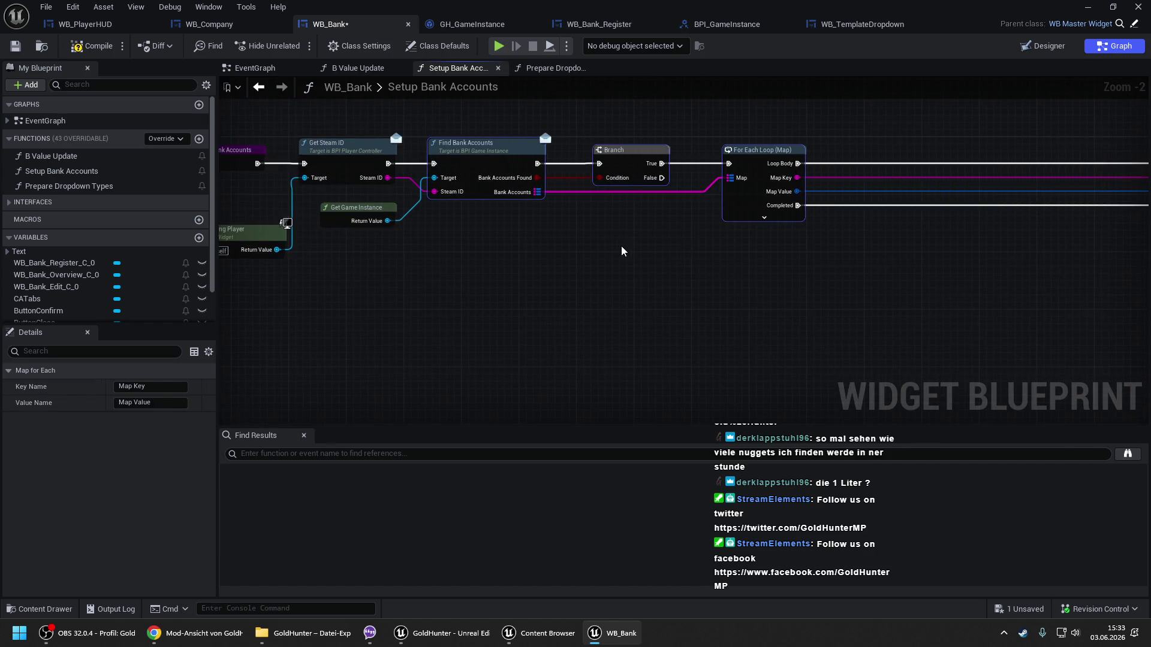
pyautogui.click(603, 251)
pyautogui.scroll(-10, 603, 251)
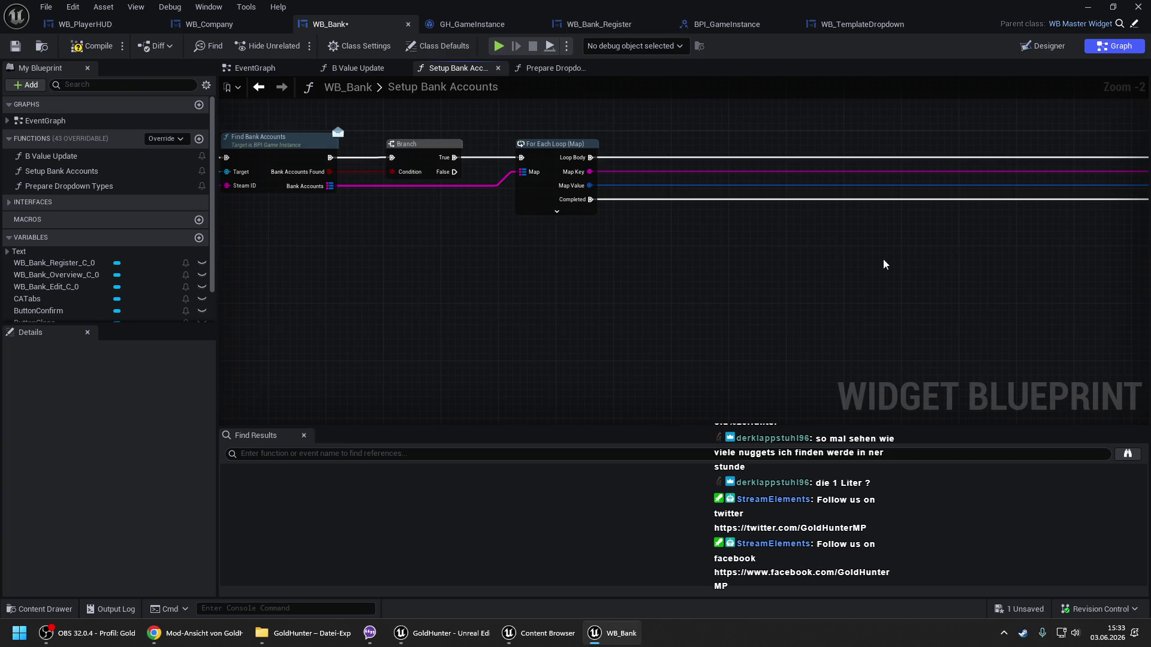
pyautogui.scroll(2, 779, 228)
# Delete the Add Dropdown, Format Text and Fill Dropdown nodes and slide Create WB Bank Child Widget toward the loop.
pyautogui.moveTo(709, 183); pyautogui.dragTo(1034, 318)
pyautogui.scroll(6, 611, 240)
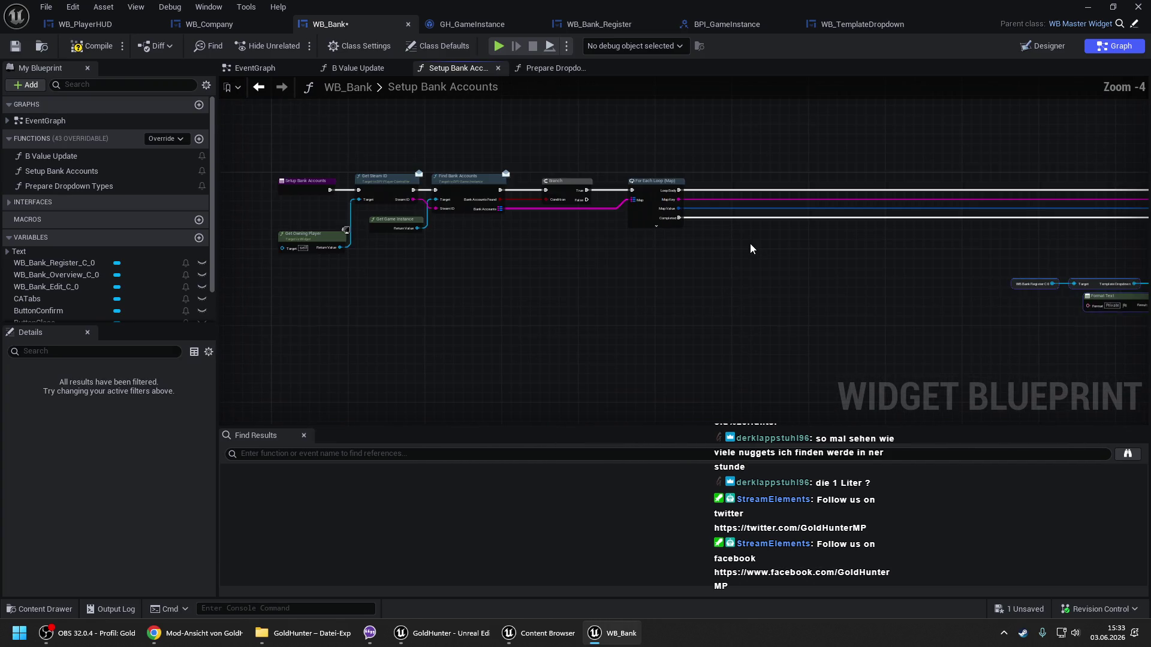
pyautogui.moveTo(802, 250)
pyautogui.mouseDown()
pyautogui.moveTo(818, 251)
pyautogui.moveTo(678, 257)
pyautogui.mouseUp()
pyautogui.moveTo(587, 251)
pyautogui.mouseDown()
pyautogui.moveTo(765, 328)
pyautogui.moveTo(990, 336)
pyautogui.mouseUp()
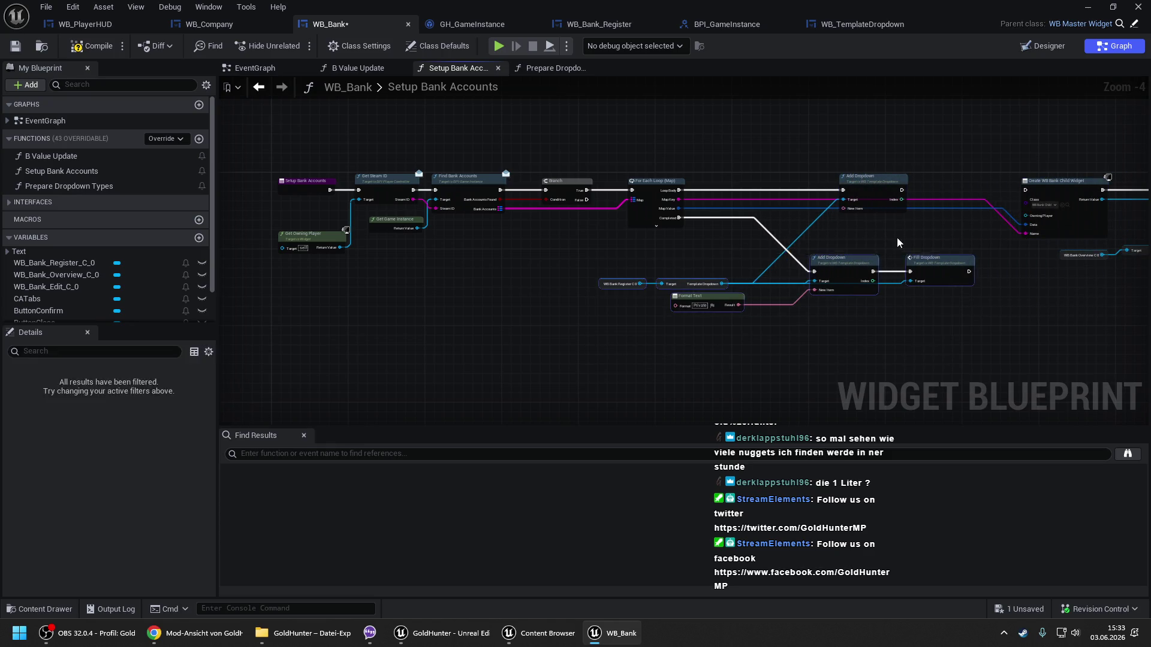
pyautogui.press('Delete')
pyautogui.click(874, 201)
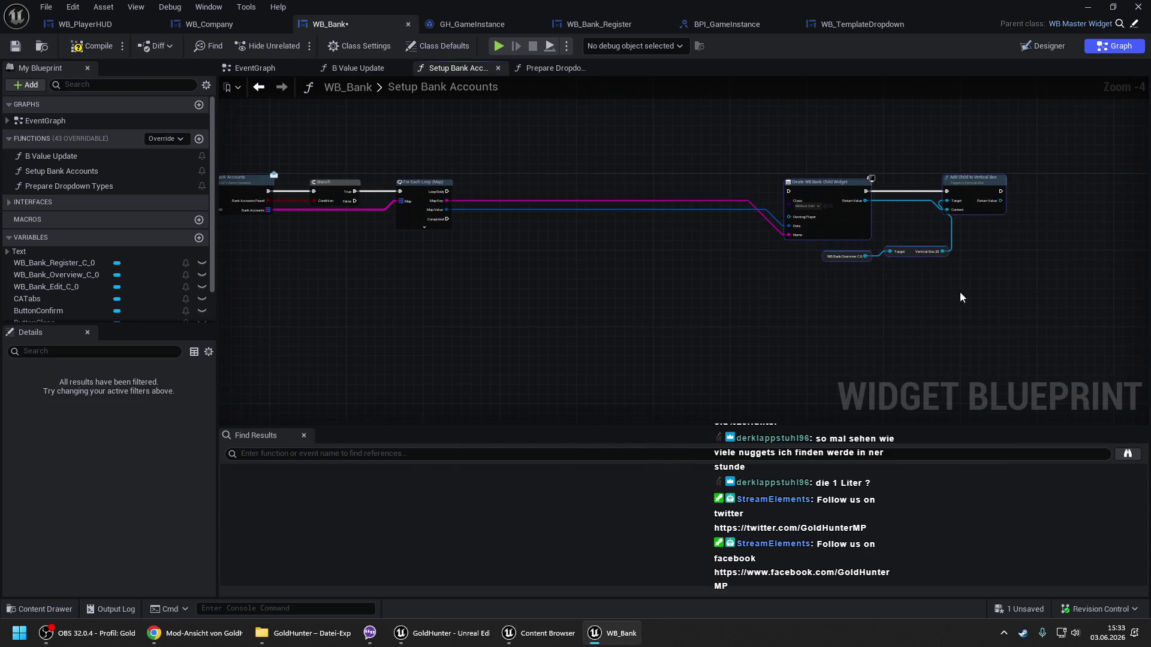
pyautogui.press('Delete')
pyautogui.moveTo(968, 274); pyautogui.dragTo(788, 275)
pyautogui.scroll(3, 445, 224)
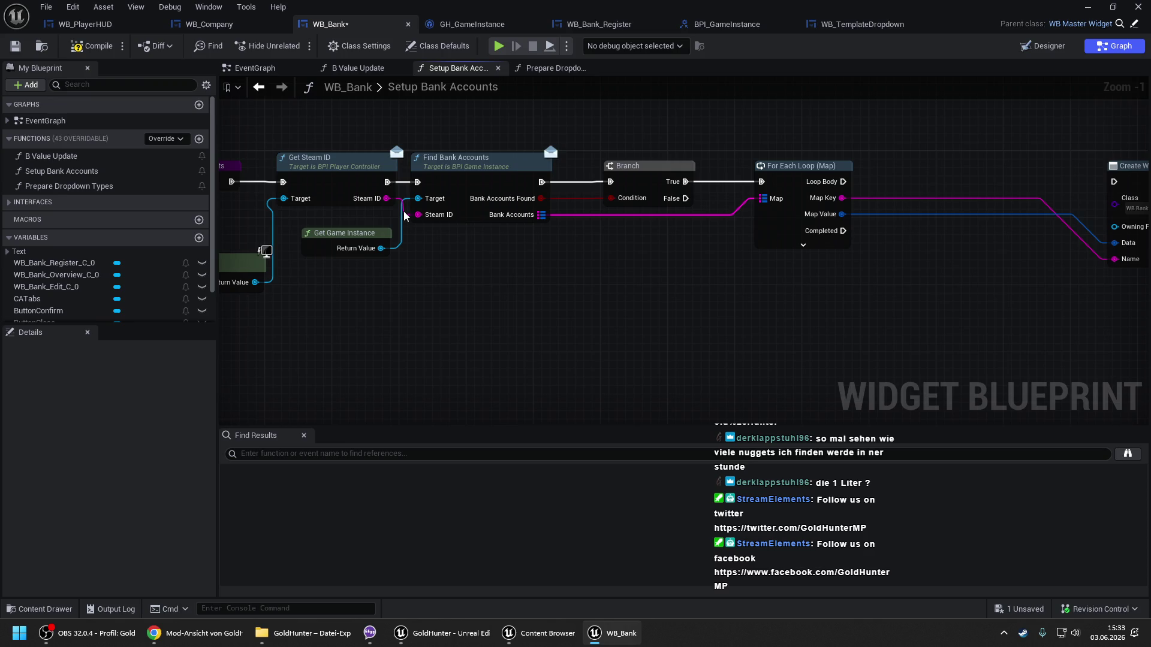
# Check the Find Bank Accounts function in GH_GameInstance.
pyautogui.click(519, 23)
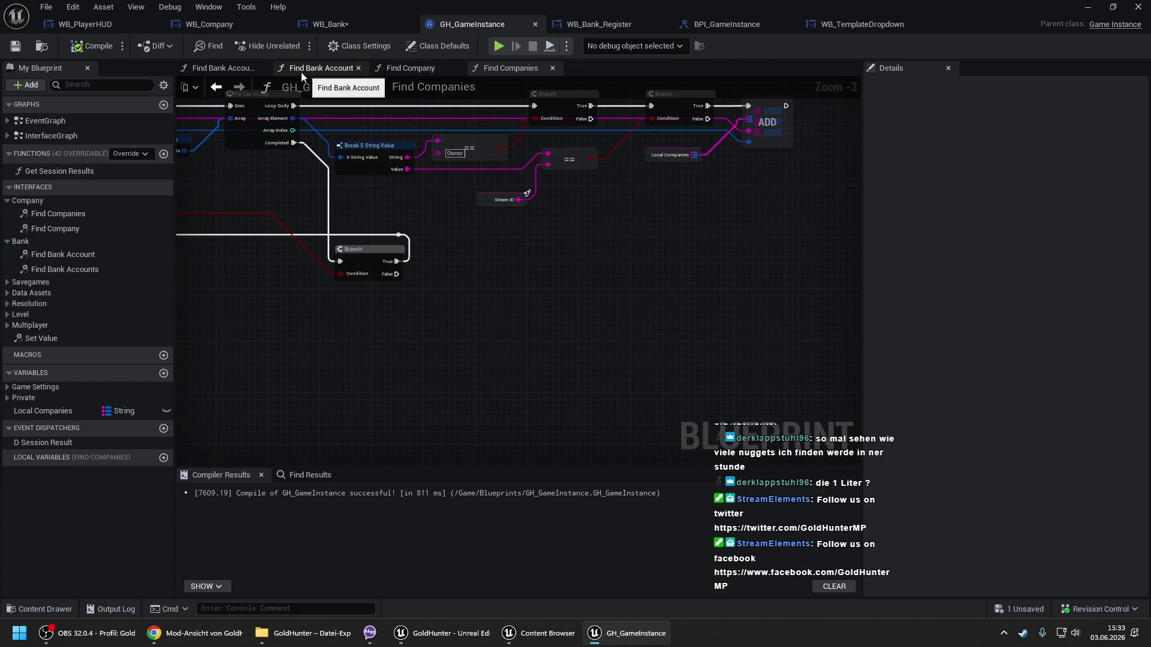
pyautogui.click(233, 69)
pyautogui.scroll(-1, 318, 194)
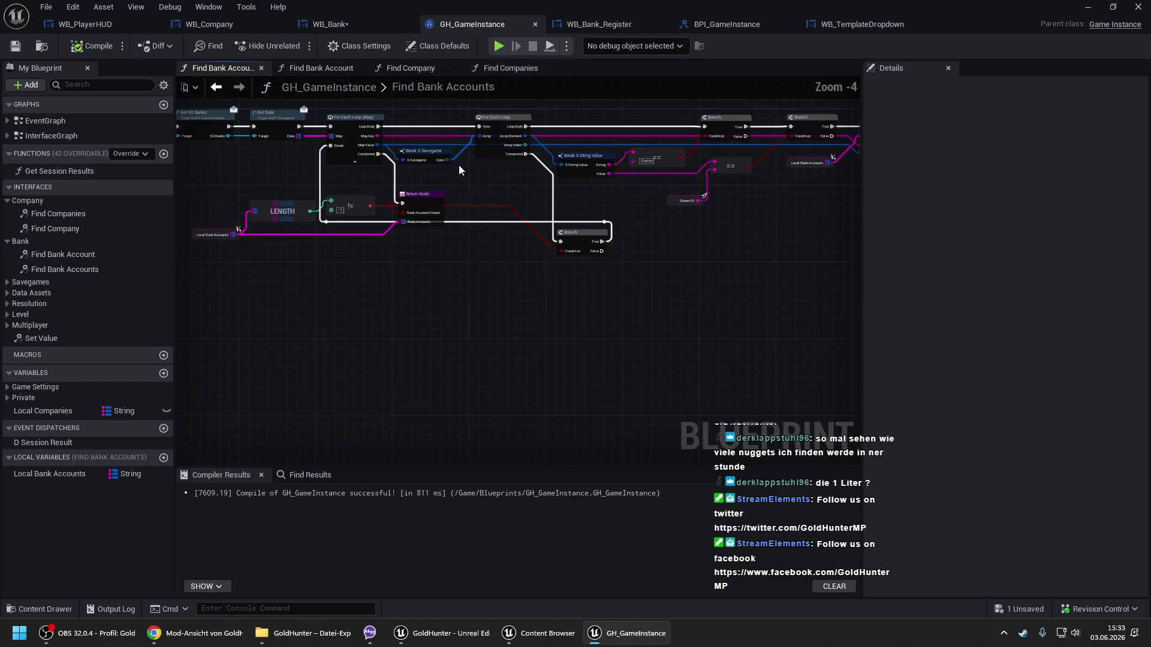
pyautogui.click(331, 24)
# Wire Loop Body into Create WB Bank Child Widget, pull the nodes left, then compile and save.
pyautogui.moveTo(512, 164)
pyautogui.mouseDown()
pyautogui.moveTo(821, 161)
pyautogui.moveTo(791, 165)
pyautogui.mouseUp()
pyautogui.scroll(-1, 792, 164)
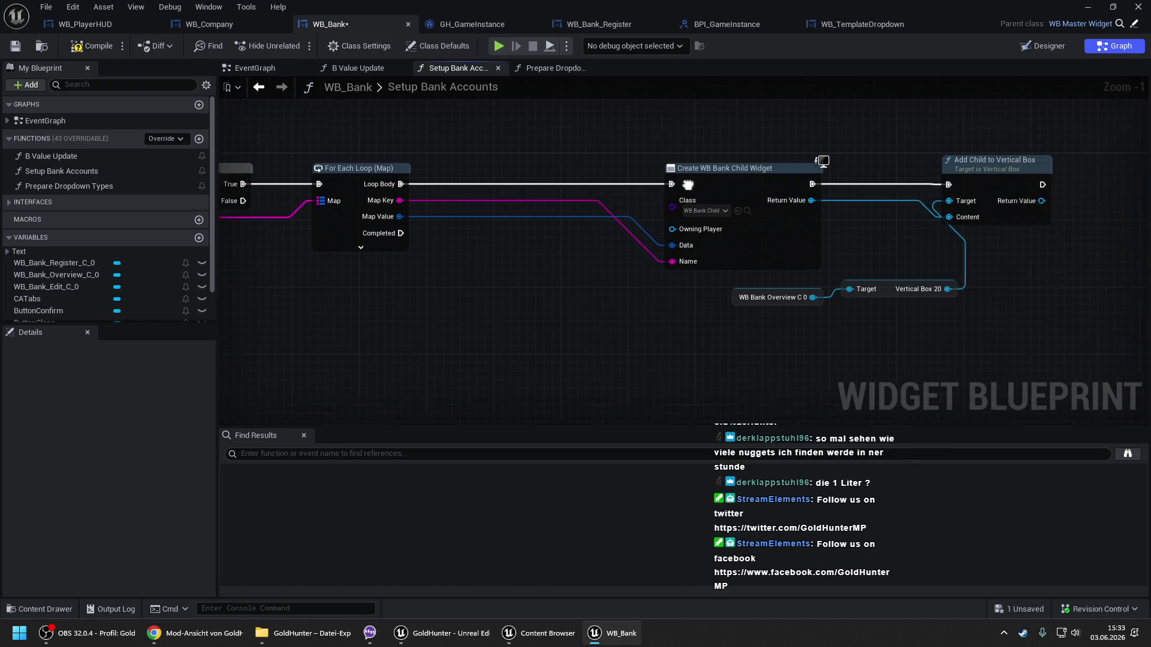
pyautogui.moveTo(641, 99); pyautogui.dragTo(940, 322)
pyautogui.moveTo(745, 262); pyautogui.dragTo(566, 262)
pyautogui.moveTo(642, 242)
pyautogui.mouseDown()
pyautogui.moveTo(708, 276)
pyautogui.moveTo(780, 264)
pyautogui.moveTo(679, 264)
pyautogui.mouseUp()
pyautogui.moveTo(863, 174); pyautogui.dragTo(792, 173)
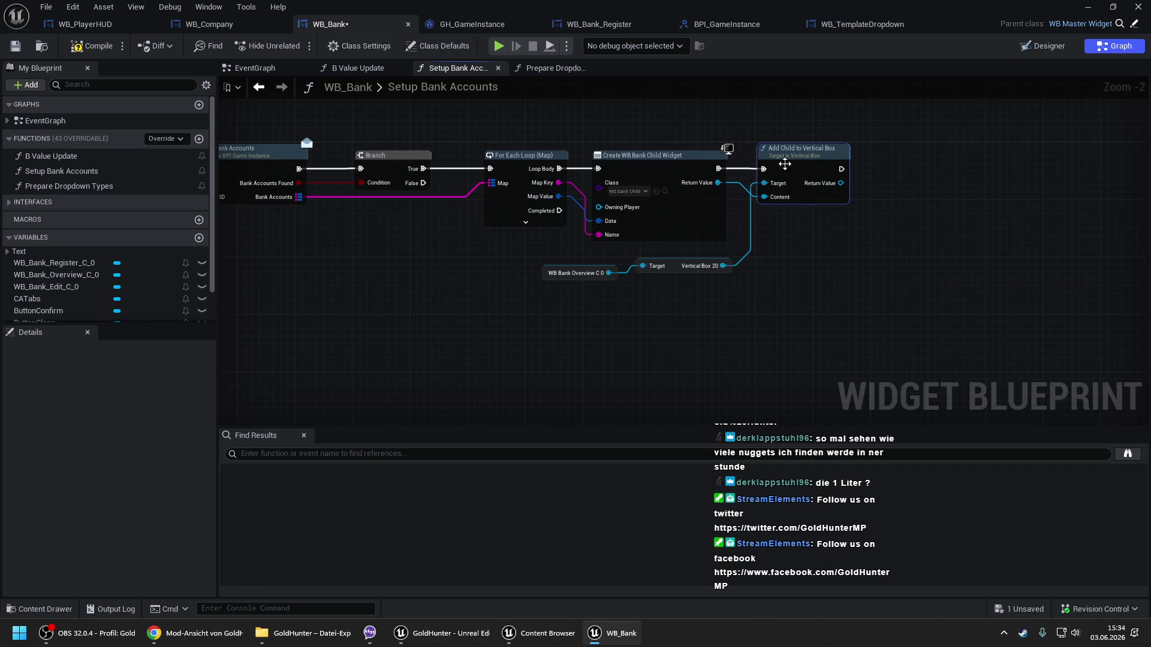
pyautogui.click(91, 46)
pyautogui.hotkey('ctrl', 's')
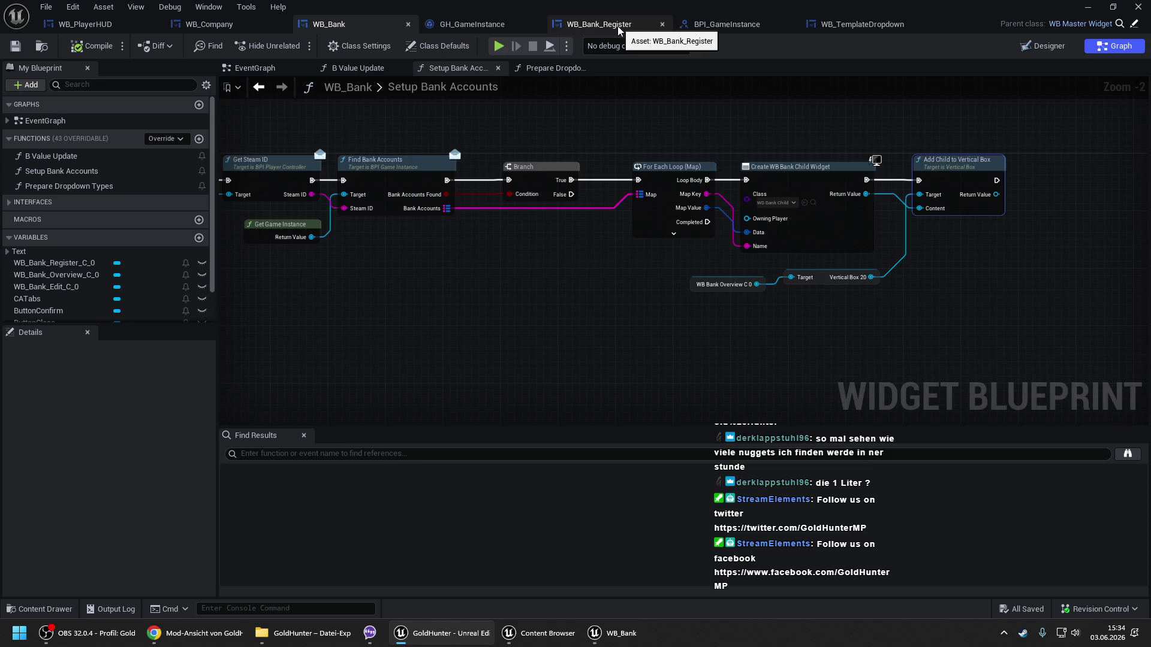
# Close WB_TemplateDropdown and BPI_GameInstance, nudge Get Owning Player up, and compile and save WB_Bank.
pyautogui.click(916, 24)
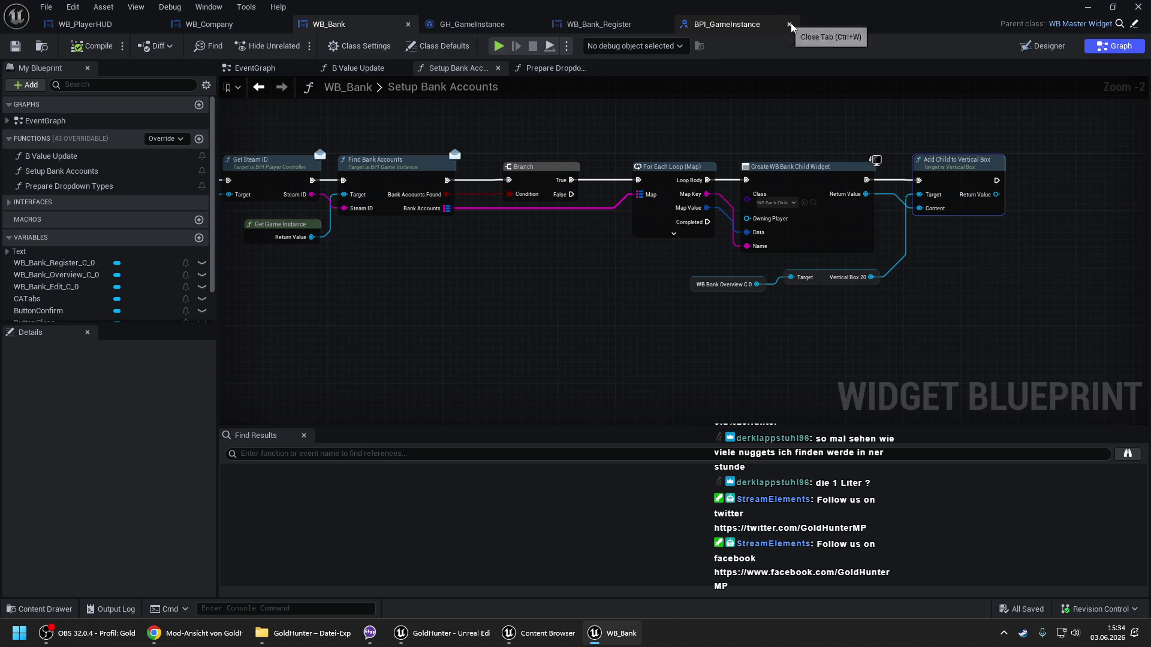
pyautogui.click(791, 26)
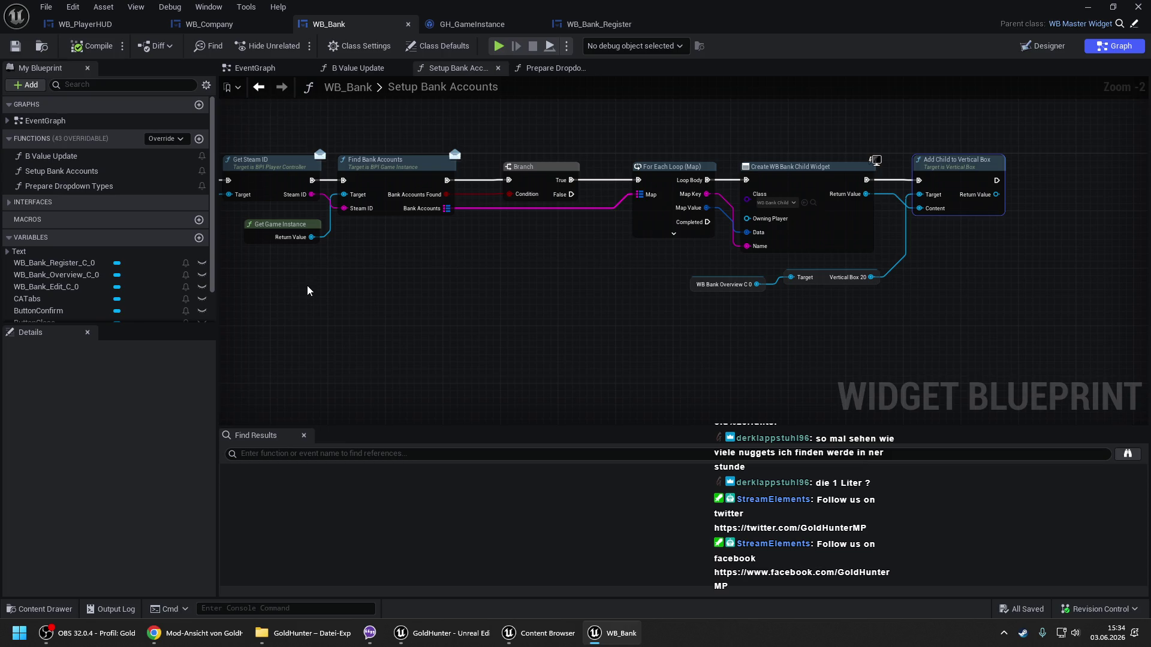
pyautogui.moveTo(312, 286); pyautogui.dragTo(544, 283)
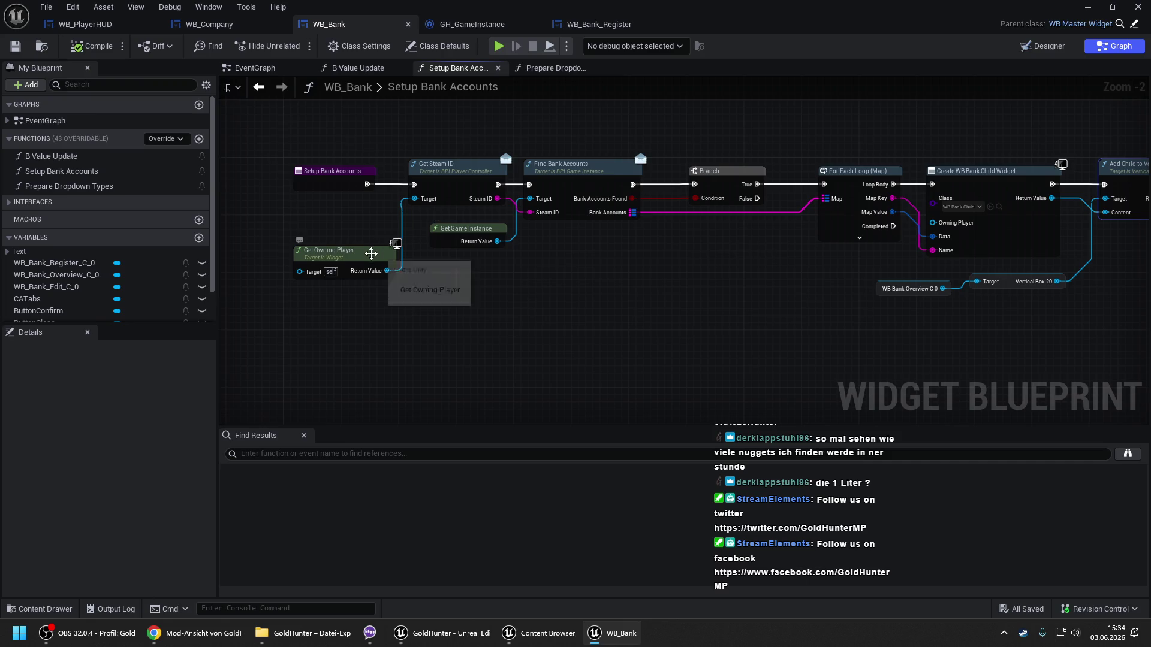
pyautogui.moveTo(372, 254)
pyautogui.mouseDown()
pyautogui.moveTo(370, 232)
pyautogui.moveTo(347, 233)
pyautogui.mouseUp()
pyautogui.click(103, 49)
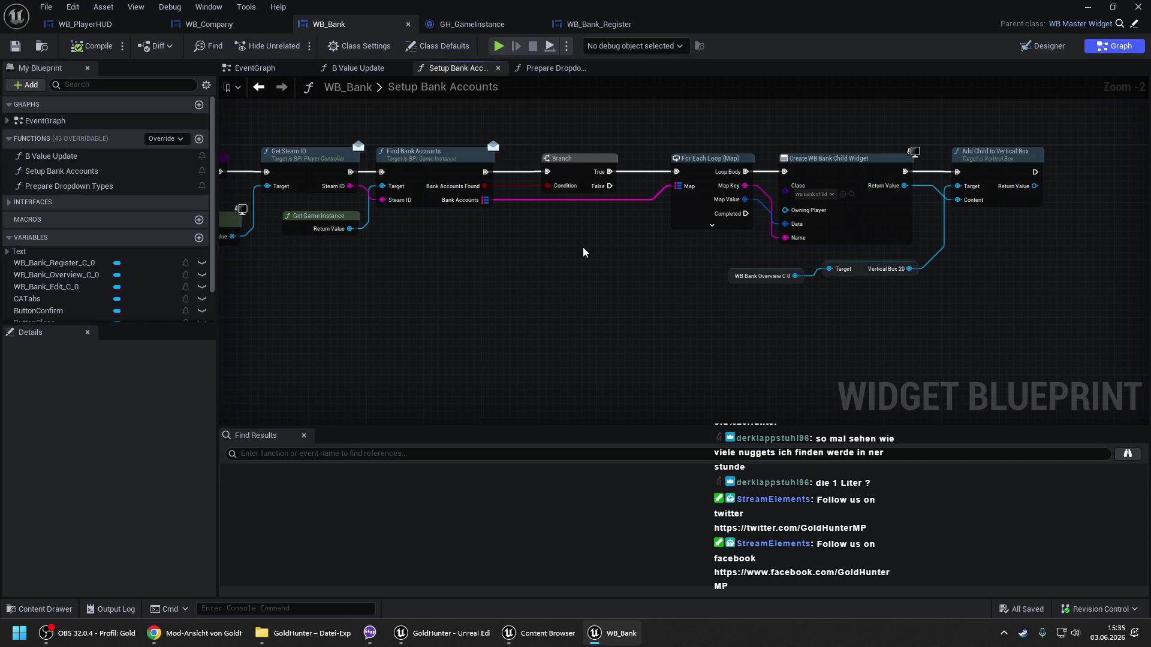
pyautogui.moveTo(548, 252); pyautogui.dragTo(589, 256)
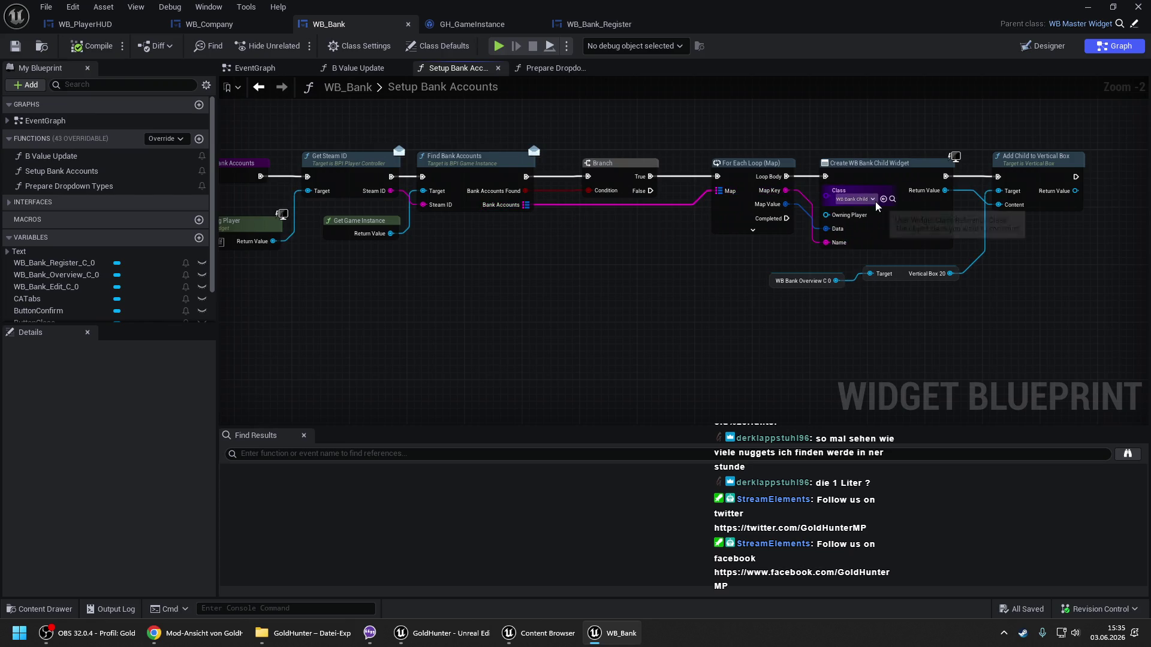
# Open WB_BankChild from the Create Widget Class pin and show its Setup Bank Account graph.
pyautogui.click(893, 200)
pyautogui.doubleClick(595, 217)
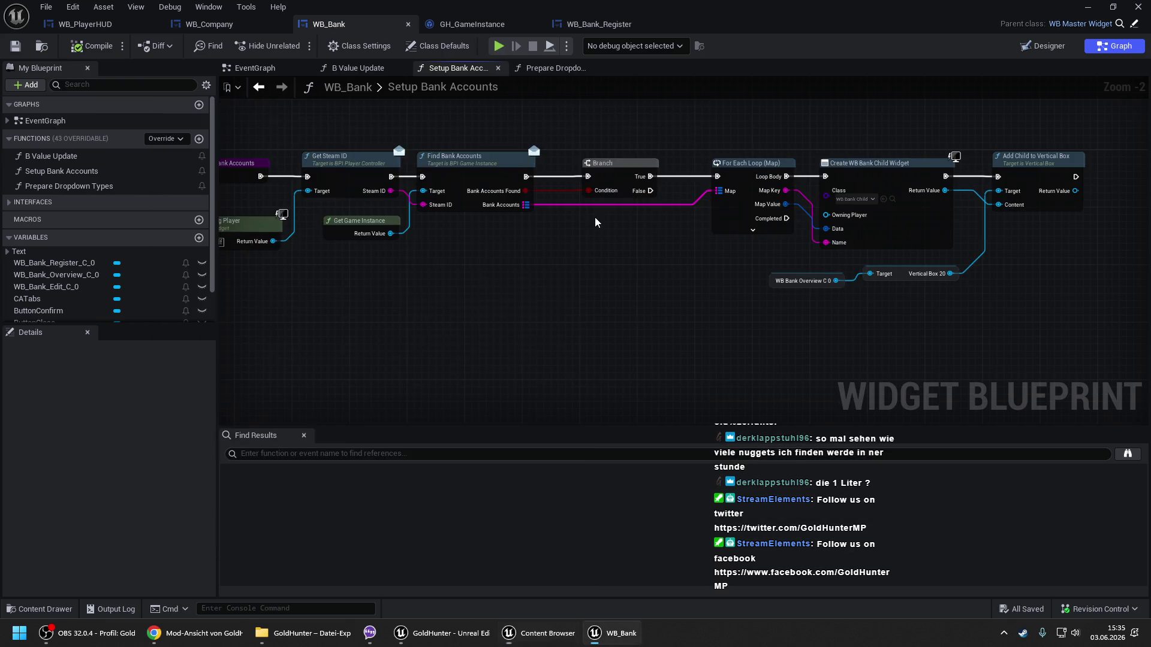
pyautogui.click(1113, 45)
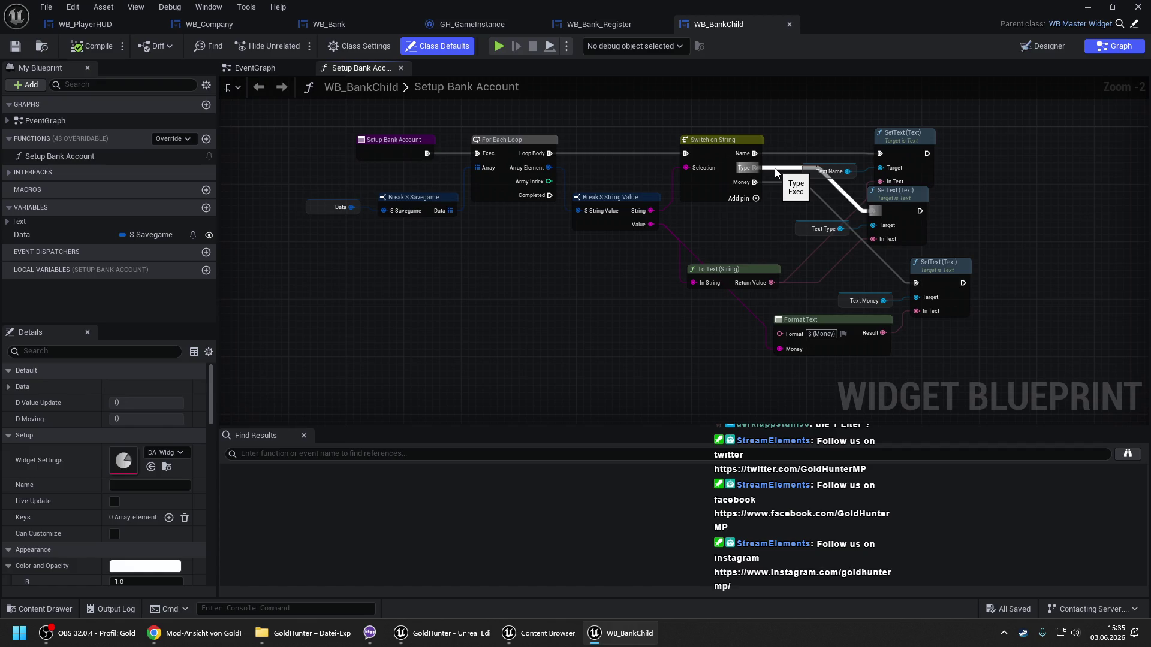
# Connect WB_BankChild's Type case to the second SetText, then go back to WB_Bank's B Value Update.
pyautogui.moveTo(776, 173); pyautogui.dragTo(776, 173)
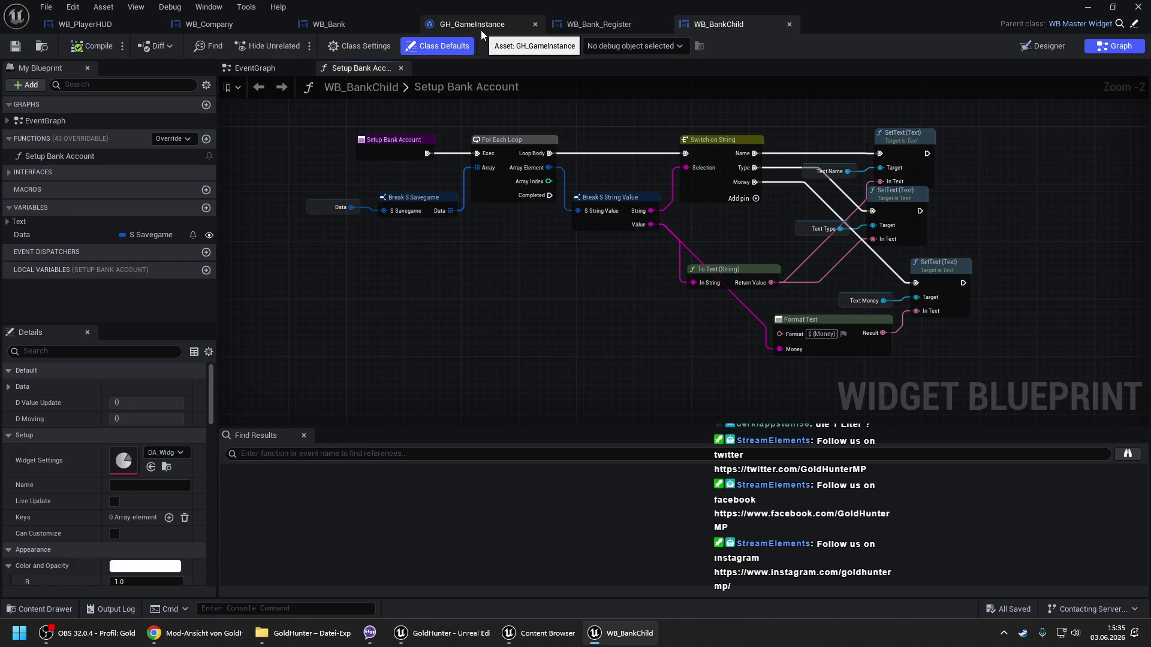
pyautogui.click(376, 24)
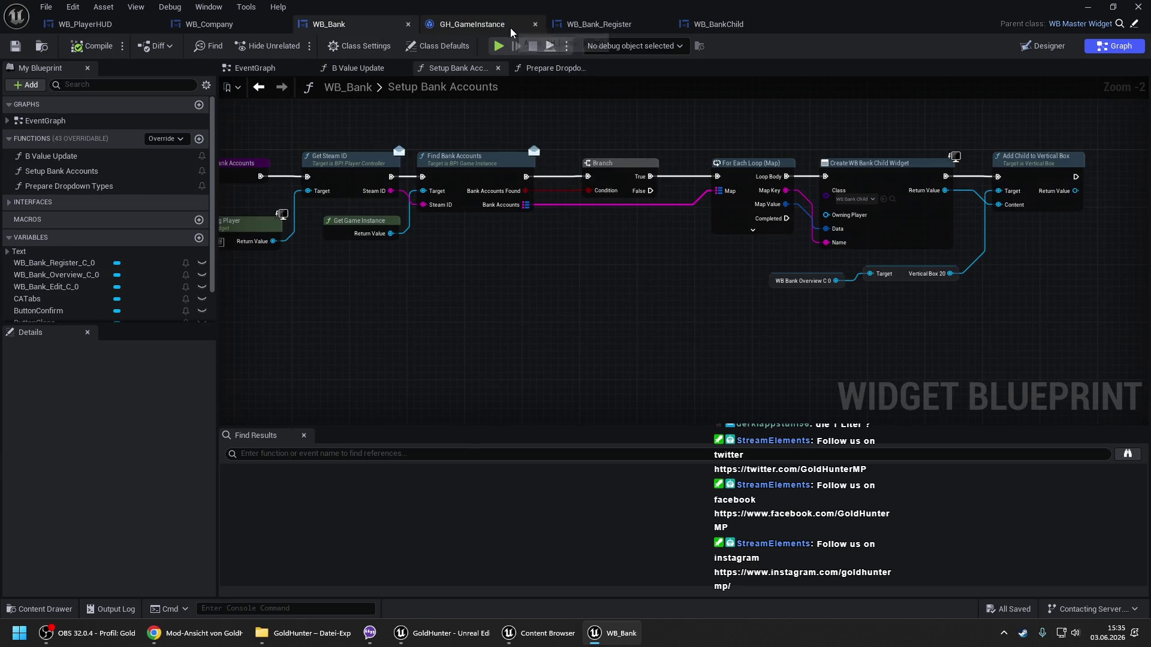
pyautogui.moveTo(349, 126); pyautogui.dragTo(461, 184)
pyautogui.moveTo(646, 244); pyautogui.dragTo(1064, 324)
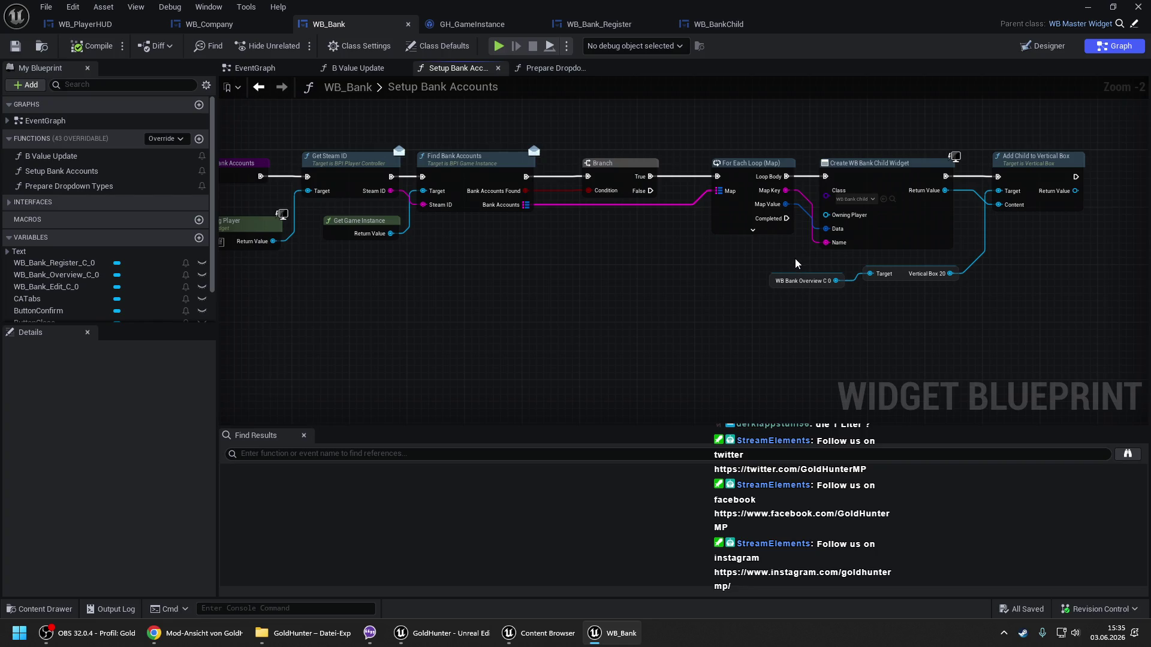
pyautogui.click(646, 18)
pyautogui.click(702, 27)
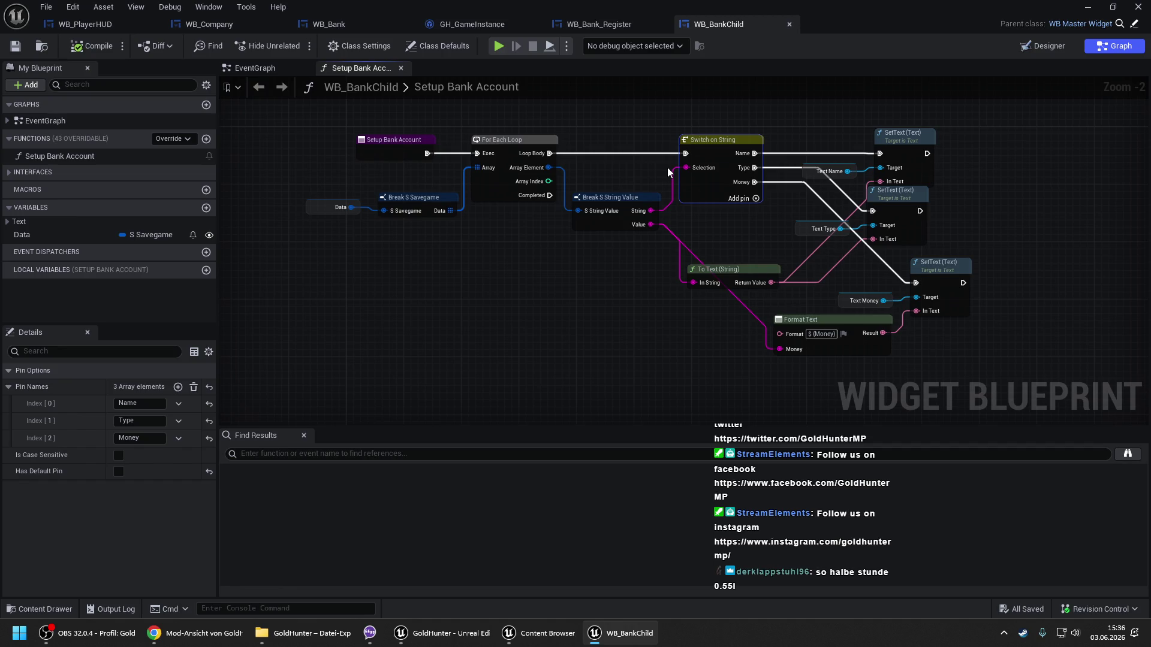
pyautogui.click(337, 24)
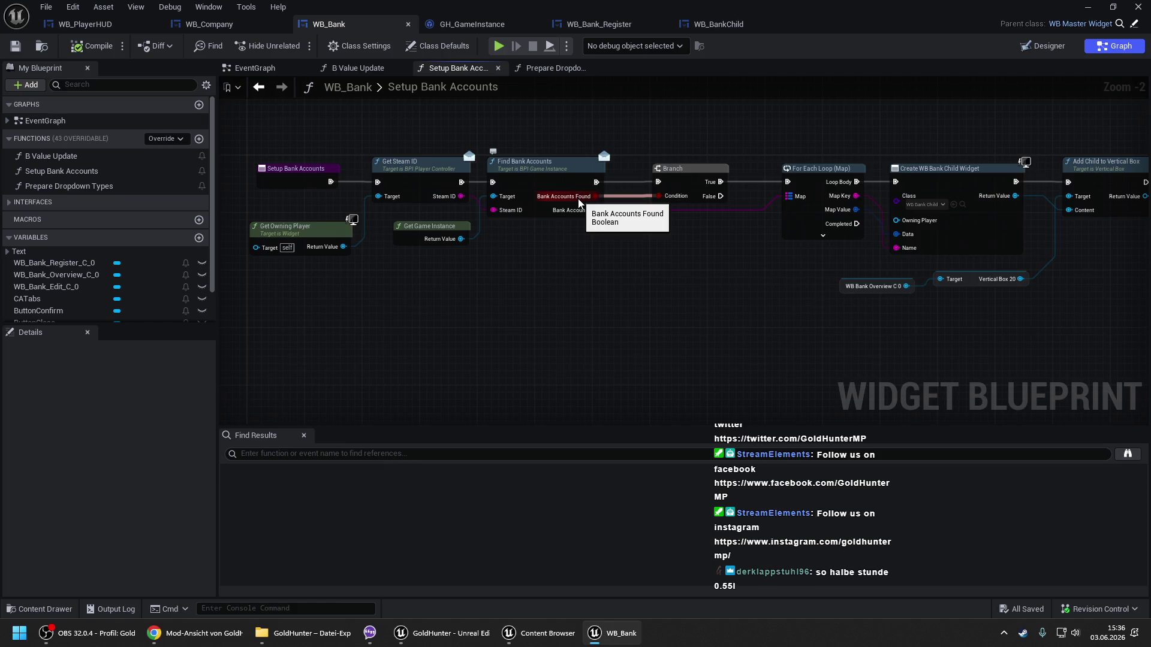
pyautogui.click(352, 66)
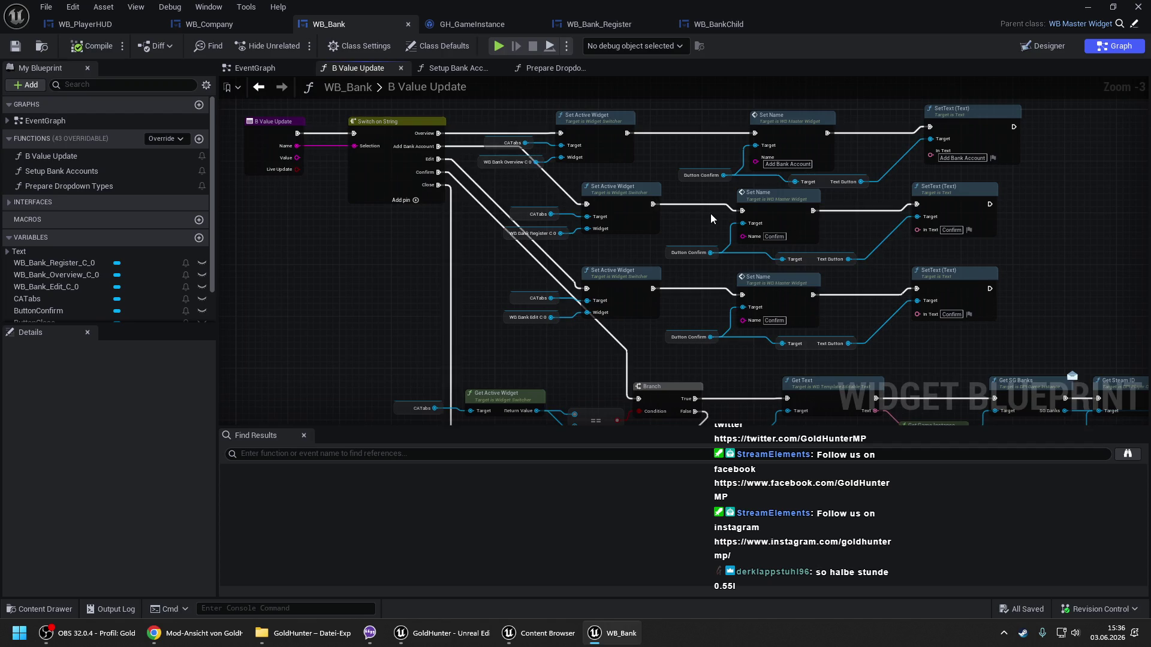
# Place a Prepare Dropdown Types call in B Value Update, undoing a stray link from the Edit case.
pyautogui.moveTo(687, 214); pyautogui.dragTo(621, 199)
pyautogui.moveTo(461, 182)
pyautogui.mouseDown()
pyautogui.moveTo(879, 256)
pyautogui.moveTo(888, 247)
pyautogui.moveTo(855, 241)
pyautogui.moveTo(1043, 241)
pyautogui.mouseUp()
pyautogui.click(87, 191)
pyautogui.moveTo(88, 191)
pyautogui.mouseDown()
pyautogui.moveTo(465, 195)
pyautogui.moveTo(372, 139)
pyautogui.mouseUp()
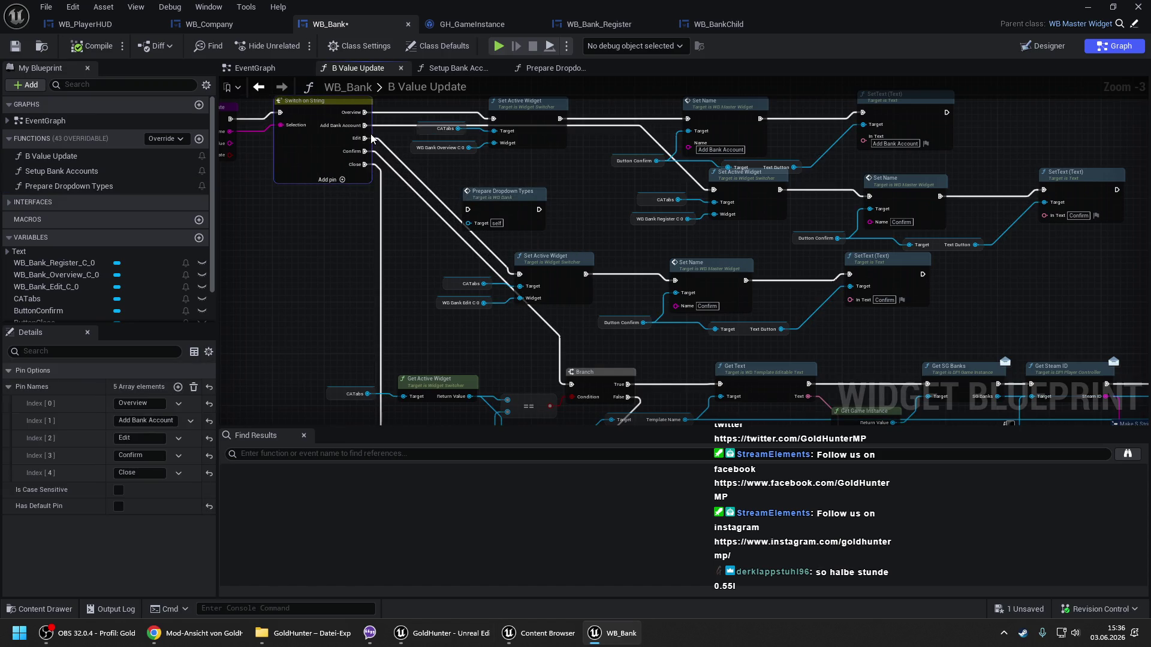
pyautogui.moveTo(303, 148); pyautogui.dragTo(468, 209)
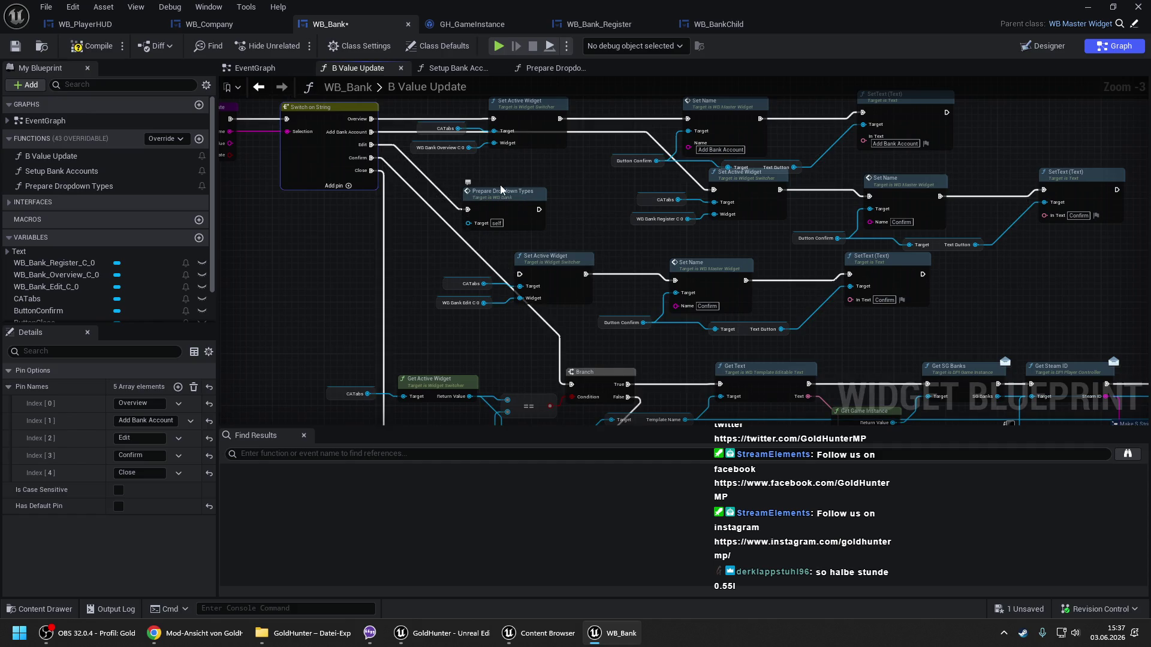
pyautogui.hotkey('ctrl', 'z')
# Wire Add Bank Account through Prepare Dropdown Types into Set Active Widget and compile.
pyautogui.moveTo(468, 209); pyautogui.dragTo(373, 132)
pyautogui.moveTo(539, 209)
pyautogui.mouseDown()
pyautogui.moveTo(665, 210)
pyautogui.moveTo(740, 192)
pyautogui.mouseUp()
pyautogui.moveTo(695, 233)
pyautogui.mouseDown()
pyautogui.moveTo(629, 193)
pyautogui.moveTo(662, 213)
pyautogui.mouseUp()
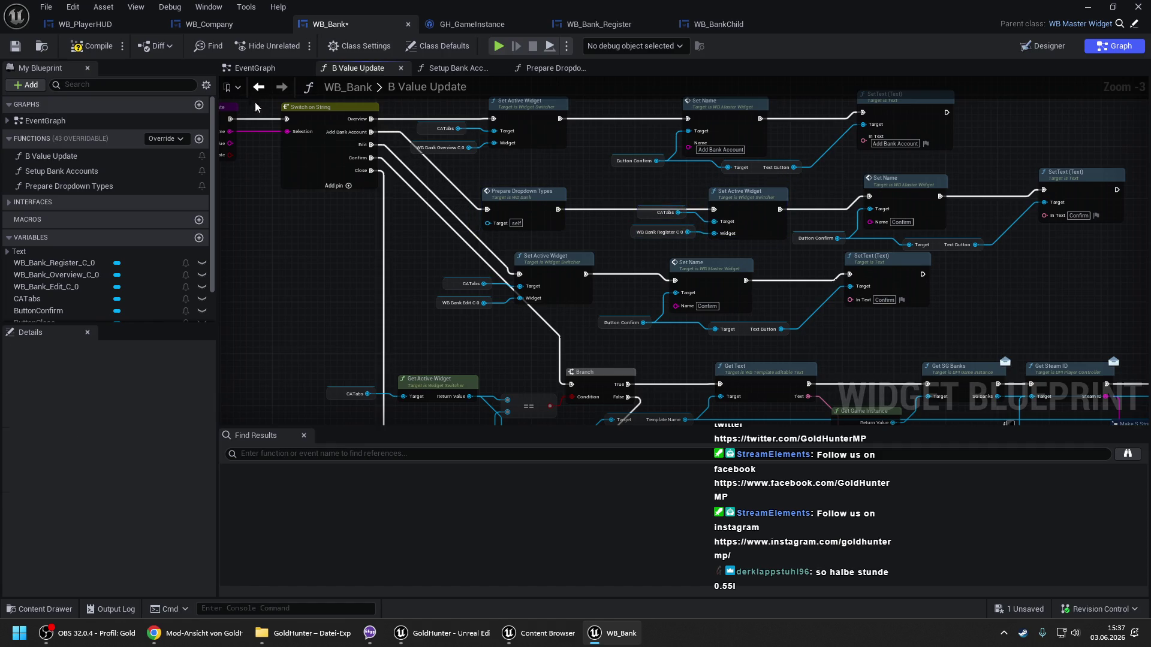
pyautogui.click(90, 47)
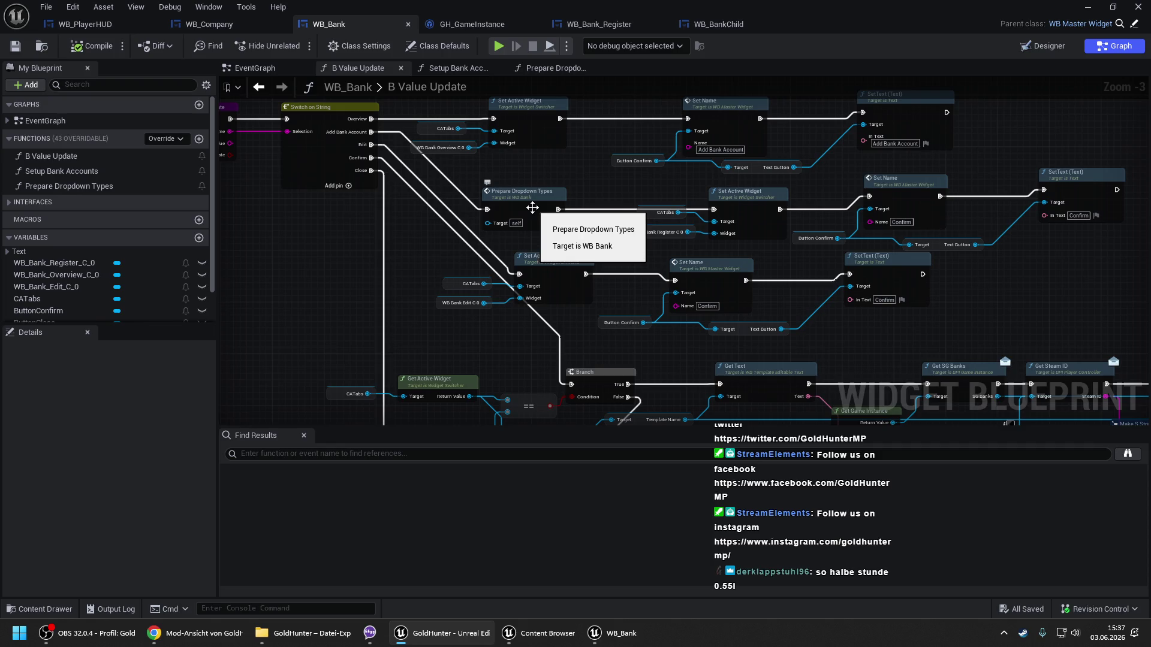
pyautogui.doubleClick(532, 207)
# Connect the Prepare Dropdown Types function entry to Get Steam ID.
pyautogui.scroll(-2, 341, 143)
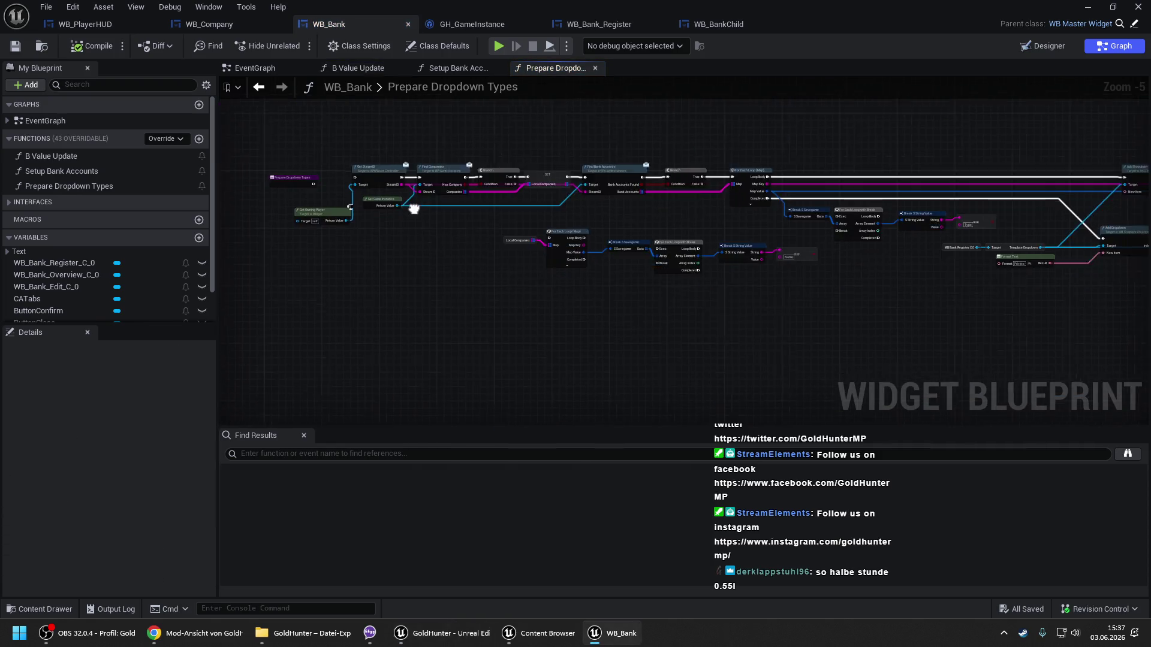
pyautogui.moveTo(331, 137); pyautogui.dragTo(1049, 277)
pyautogui.scroll(5, 535, 188)
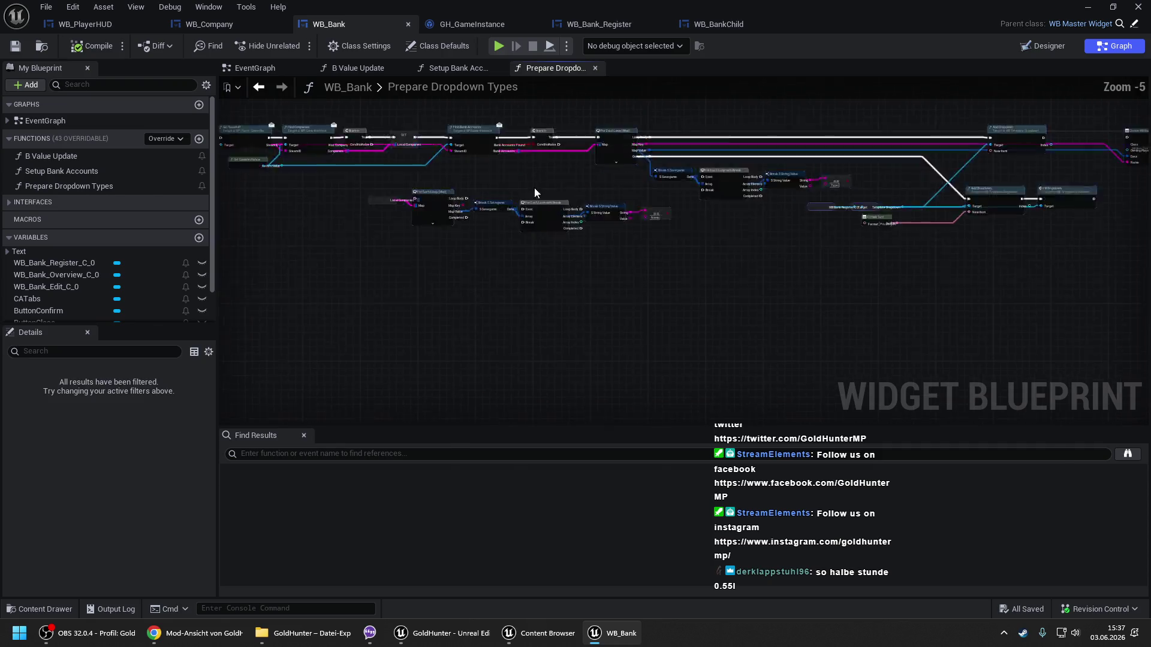
pyautogui.moveTo(486, 167); pyautogui.dragTo(400, 166)
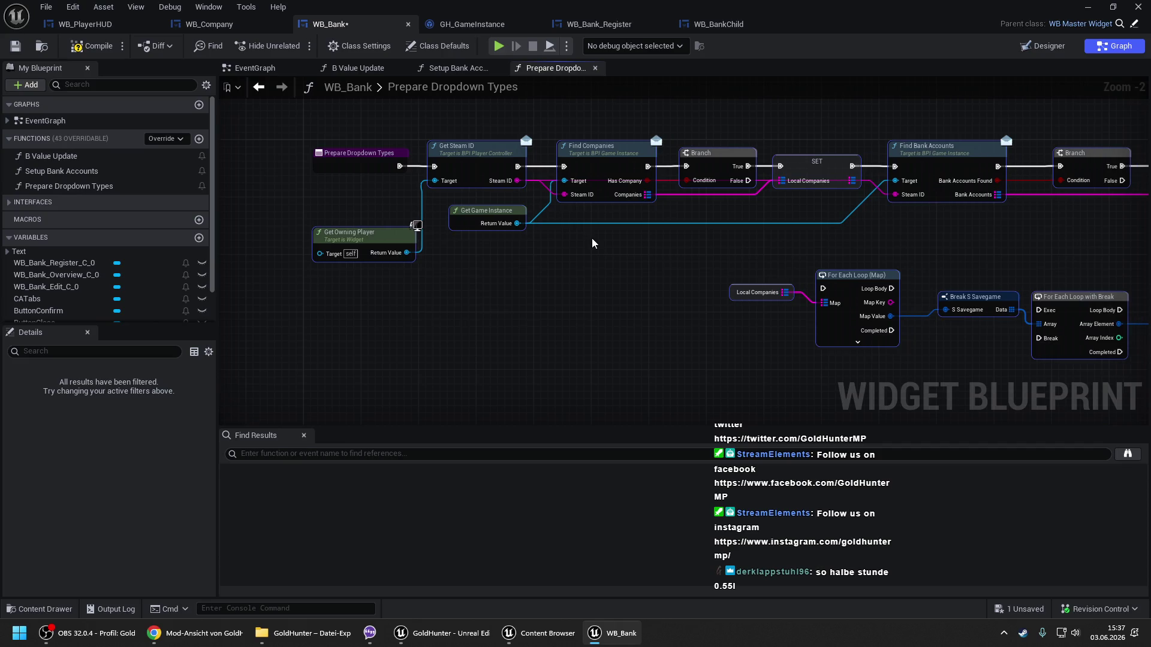
pyautogui.click(707, 268)
# Promote the SET node's companies value to a new local variable, Local Companies.
pyautogui.scroll(-3, 411, 200)
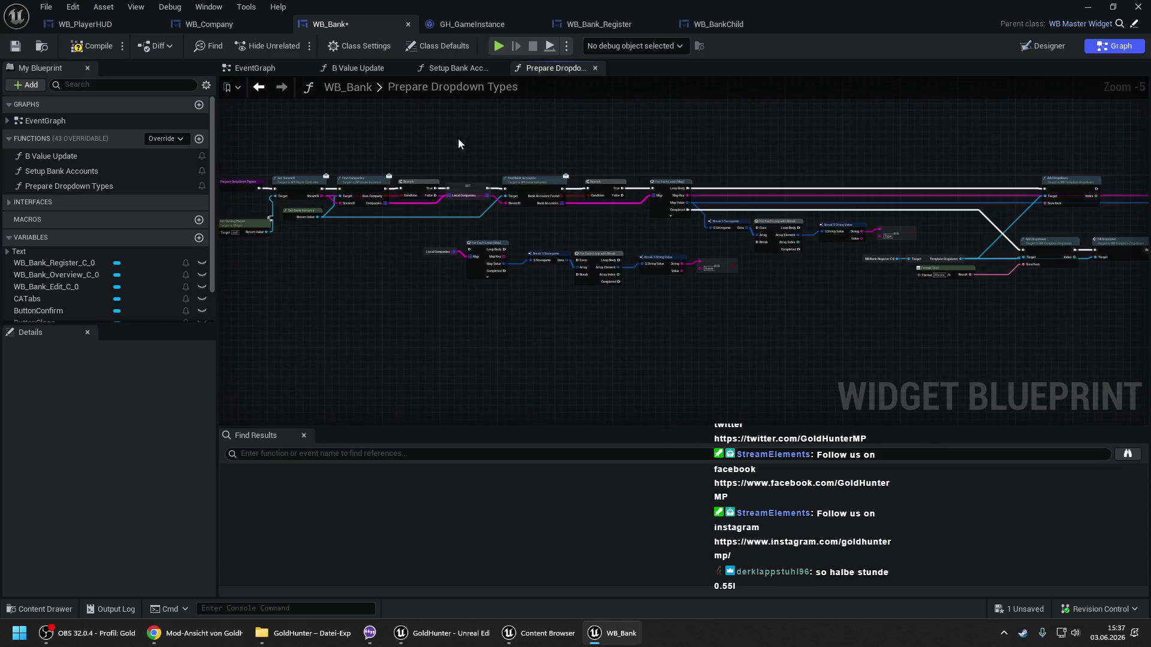
pyautogui.scroll(4, 449, 192)
pyautogui.rightClick(482, 194)
pyautogui.click(513, 227)
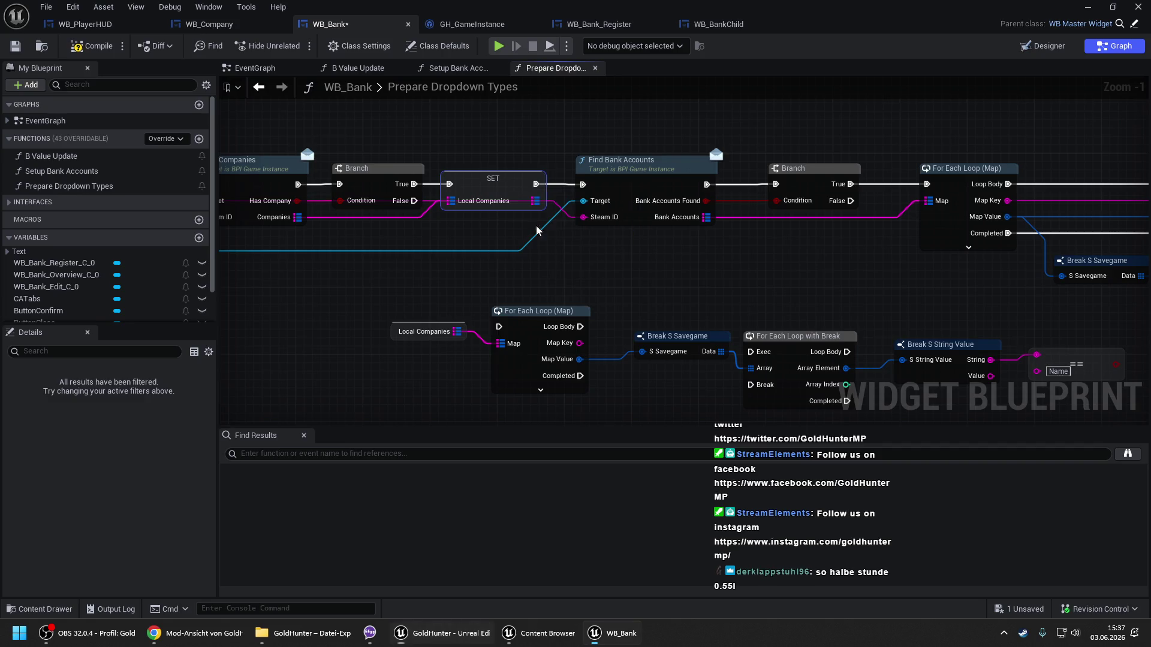
# Move the Local Companies loop nodes right and down, then save and compile WB_Bank.
pyautogui.scroll(-4, 434, 150)
pyautogui.moveTo(430, 146); pyautogui.dragTo(208, 108)
pyautogui.moveTo(1044, 223)
pyautogui.mouseDown()
pyautogui.moveTo(971, 236)
pyautogui.moveTo(837, 192)
pyautogui.mouseUp()
pyautogui.moveTo(828, 150); pyautogui.dragTo(984, 275)
pyautogui.scroll(2, 621, 239)
pyautogui.moveTo(579, 245); pyautogui.dragTo(745, 242)
pyautogui.moveTo(389, 223)
pyautogui.mouseDown()
pyautogui.moveTo(527, 311)
pyautogui.moveTo(662, 327)
pyautogui.mouseUp()
pyautogui.click(651, 255)
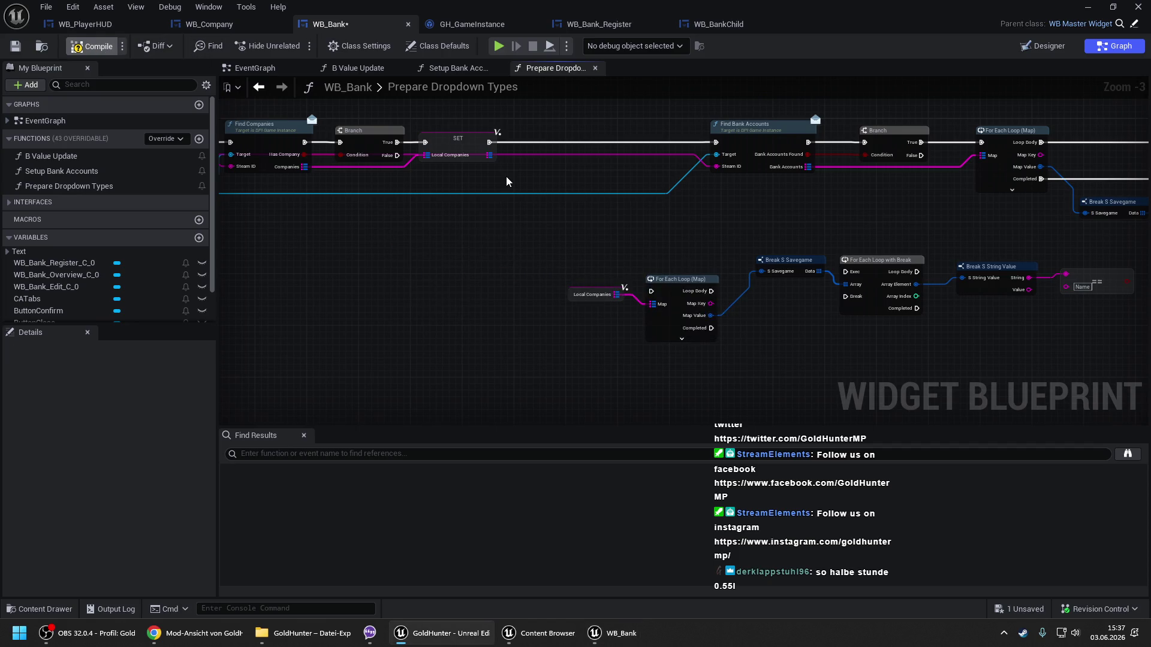
pyautogui.hotkey('ctrl', 's')
# Add two reroute points that route the magenta wire below SET, and save.
pyautogui.moveTo(506, 182)
pyautogui.mouseDown()
pyautogui.moveTo(794, 195)
pyautogui.moveTo(720, 181)
pyautogui.mouseUp()
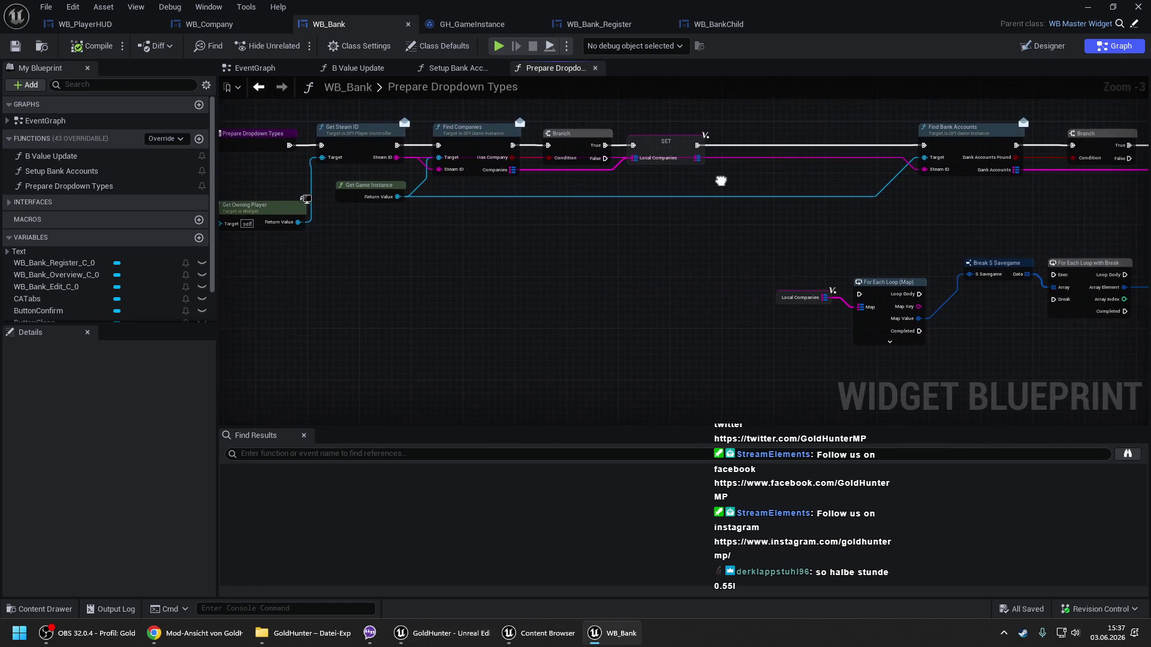
pyautogui.doubleClick(825, 161)
pyautogui.moveTo(822, 162); pyautogui.dragTo(821, 190)
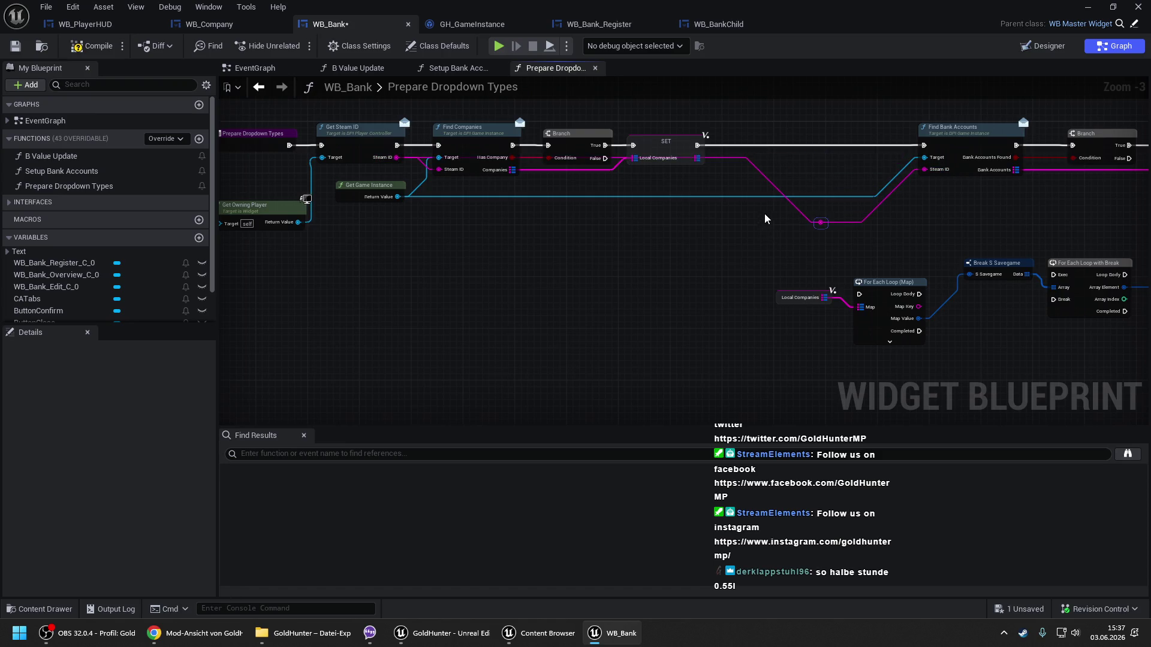
pyautogui.doubleClick(712, 165)
pyautogui.moveTo(713, 165)
pyautogui.mouseDown()
pyautogui.moveTo(740, 183)
pyautogui.moveTo(713, 194)
pyautogui.mouseUp()
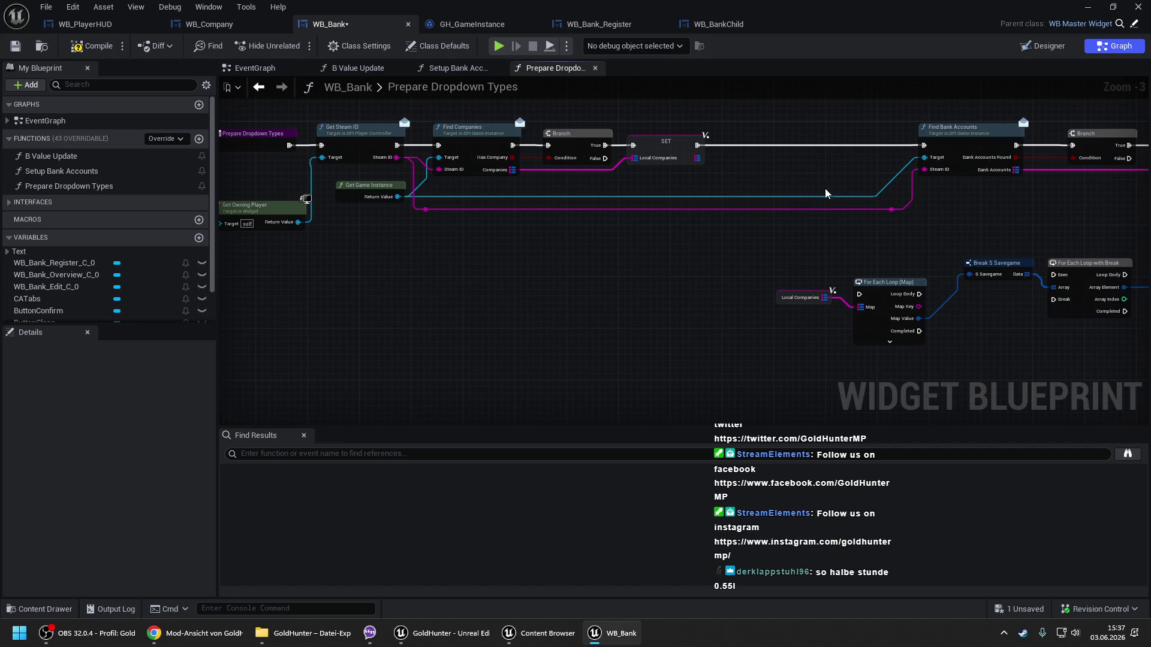
pyautogui.moveTo(823, 198); pyautogui.dragTo(565, 194)
pyautogui.hotkey('ctrl', 's')
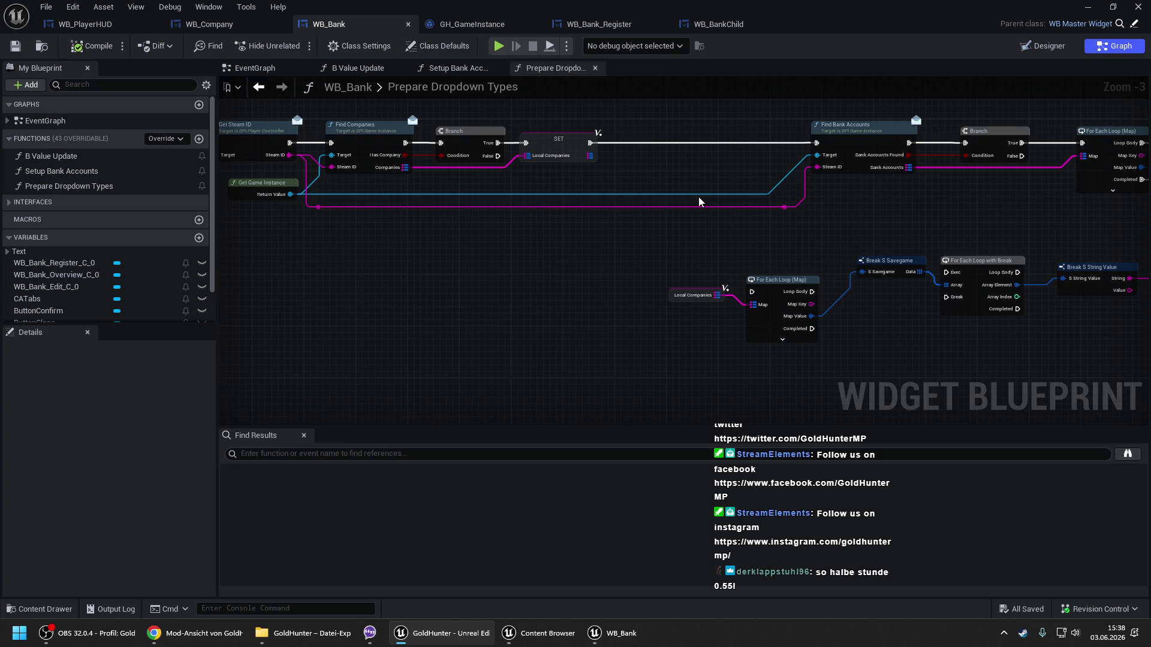
# Drag Find Bank Accounts, its Branch and For Each Loop (Map) left beside SET, then save.
pyautogui.moveTo(699, 201)
pyautogui.mouseDown()
pyautogui.moveTo(611, 195)
pyautogui.moveTo(606, 180)
pyautogui.moveTo(721, 186)
pyautogui.mouseUp()
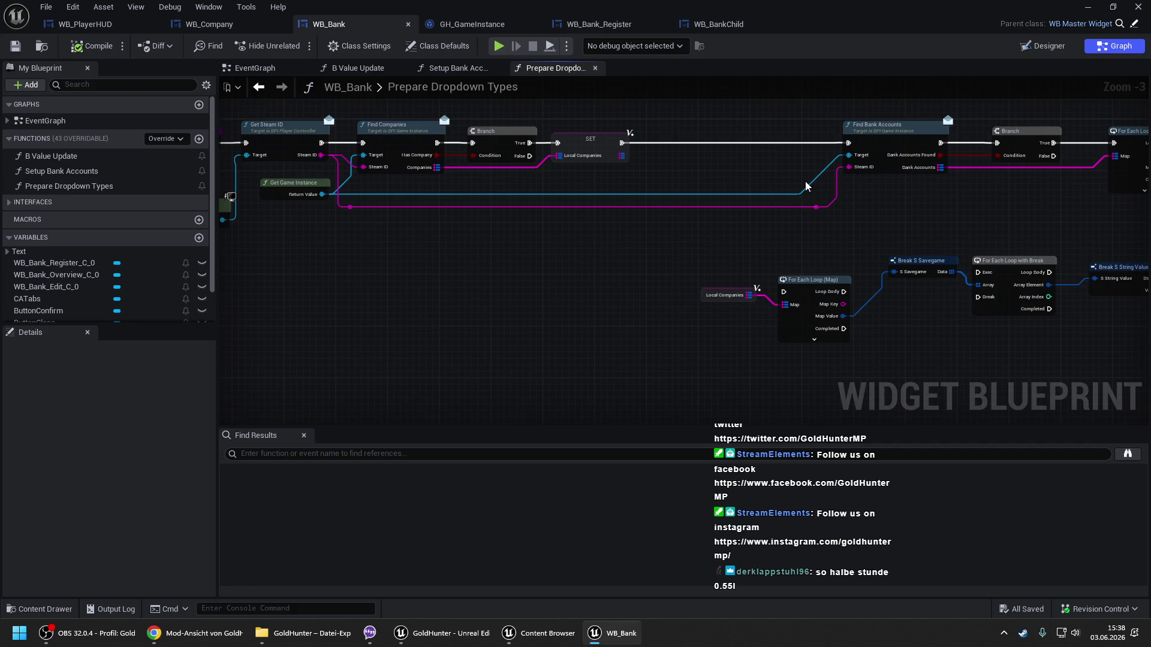
pyautogui.moveTo(895, 229); pyautogui.dragTo(595, 235)
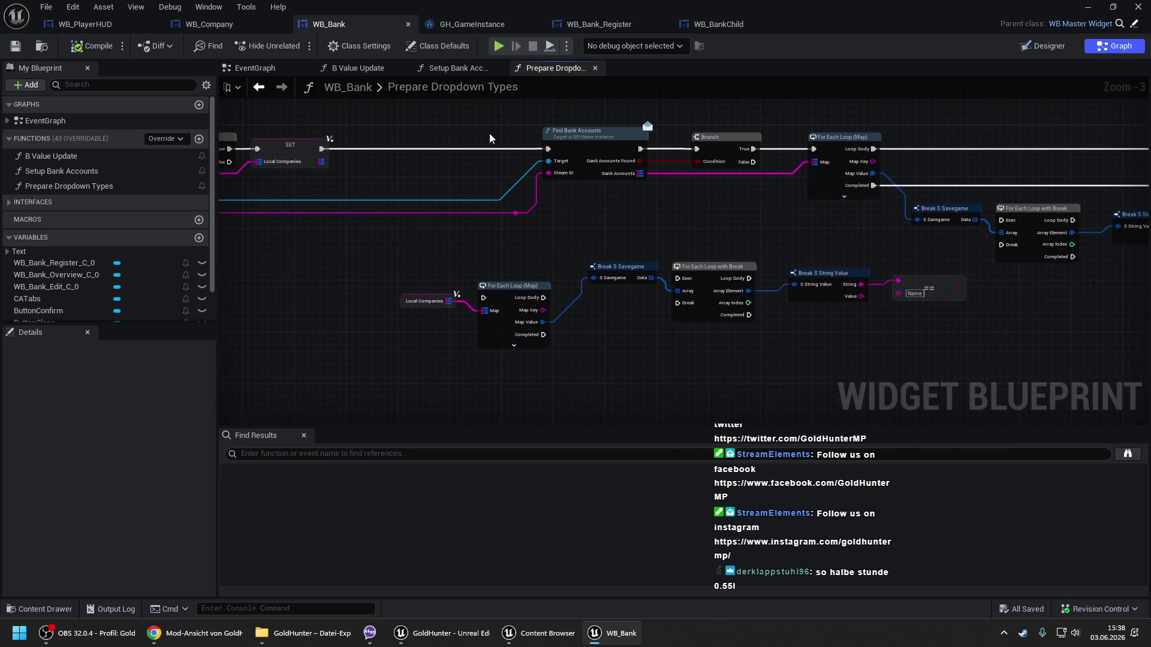
pyautogui.moveTo(487, 114); pyautogui.dragTo(824, 223)
pyautogui.moveTo(597, 206); pyautogui.dragTo(699, 220)
pyautogui.moveTo(686, 166); pyautogui.dragTo(498, 165)
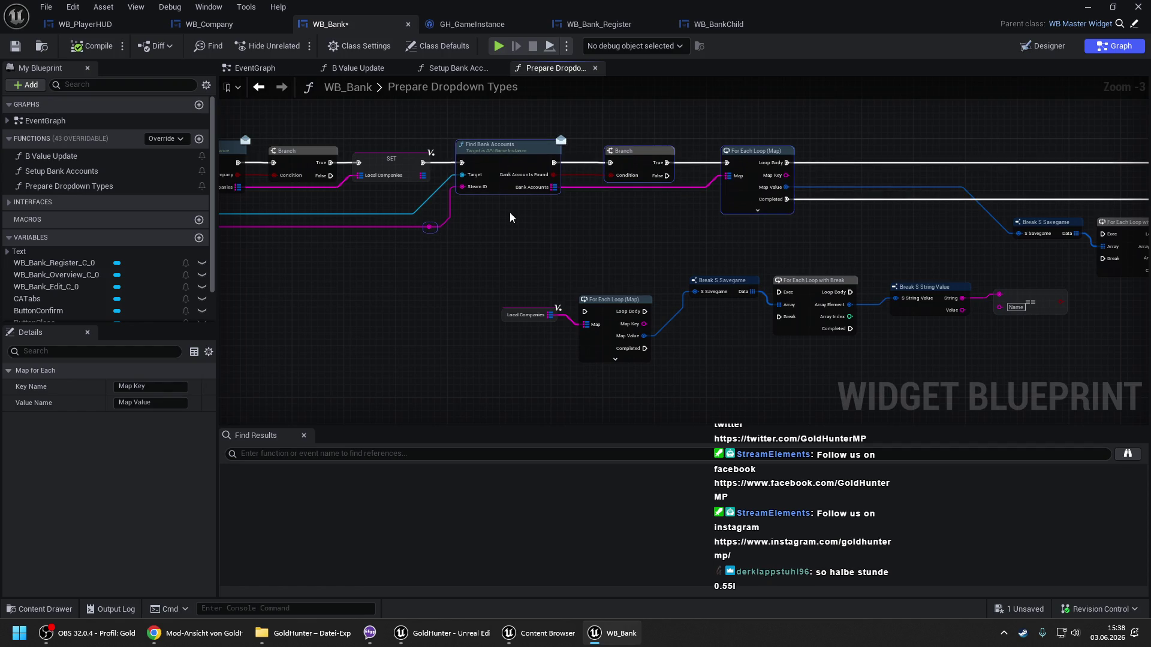
pyautogui.click(484, 236)
pyautogui.moveTo(437, 243); pyautogui.dragTo(415, 226)
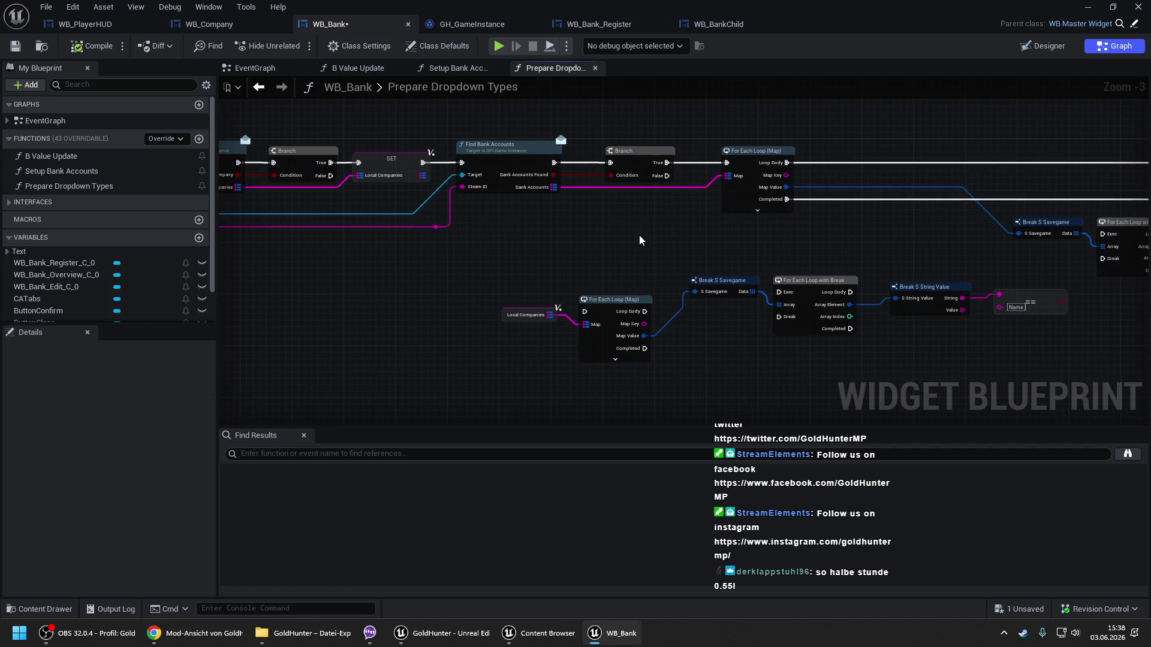
pyautogui.moveTo(642, 239); pyautogui.dragTo(567, 223)
pyautogui.click(91, 47)
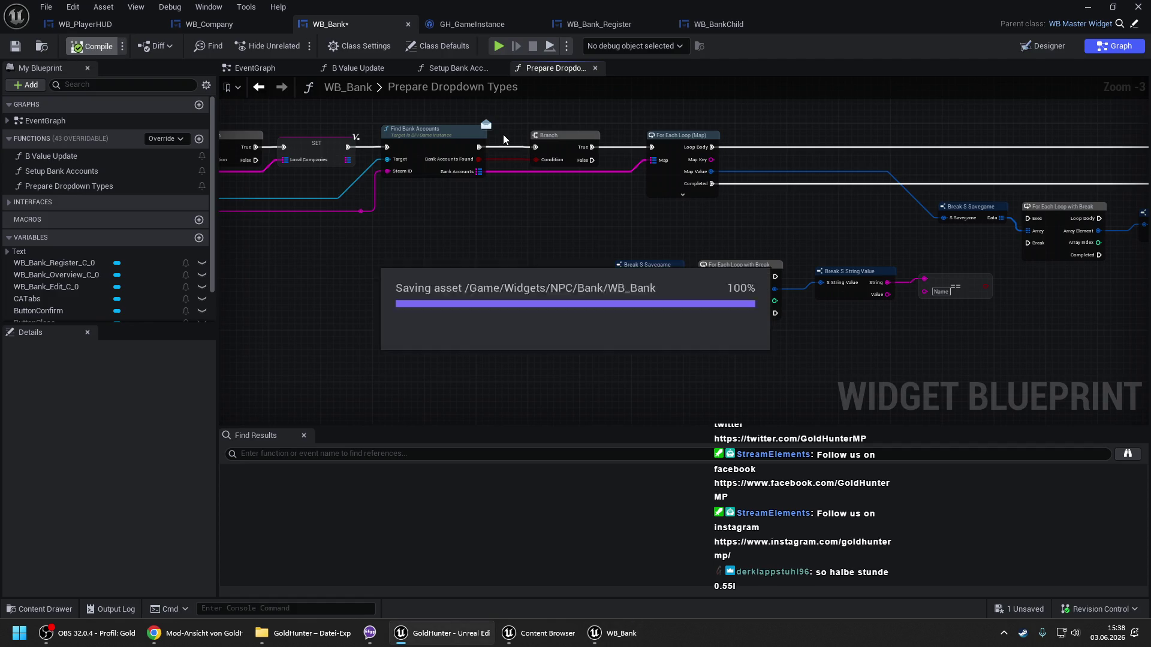
pyautogui.moveTo(456, 210); pyautogui.dragTo(675, 206)
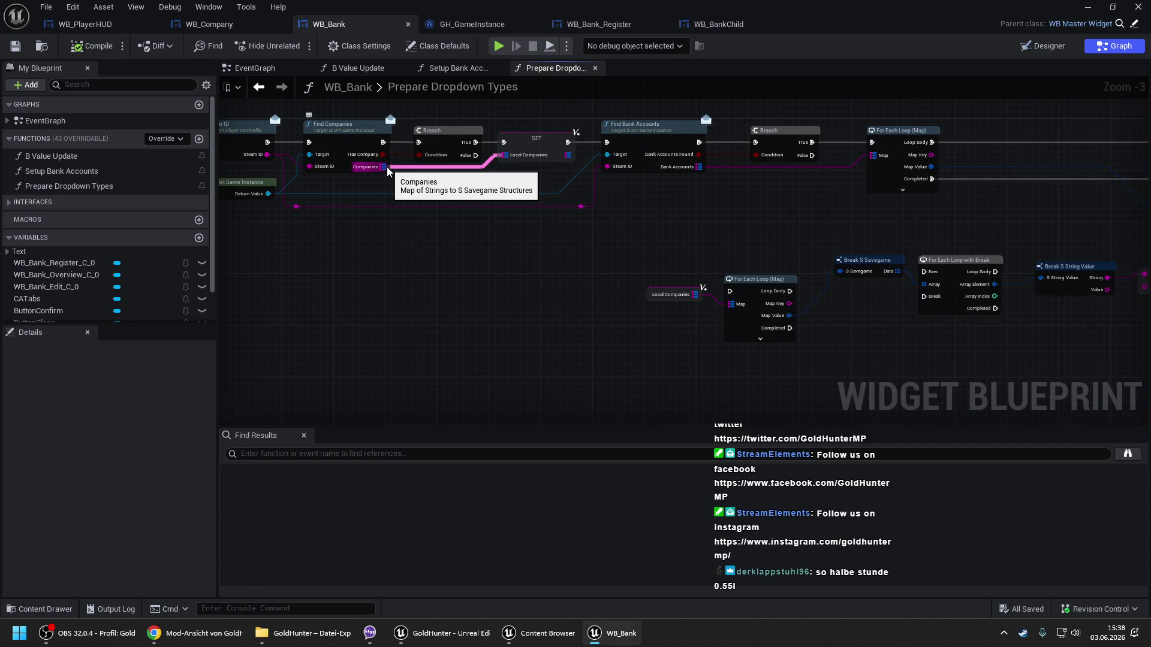
# Move the lower Local Companies loop chain down-left and nudge the Local Companies getter down.
pyautogui.moveTo(945, 216); pyautogui.dragTo(538, 211)
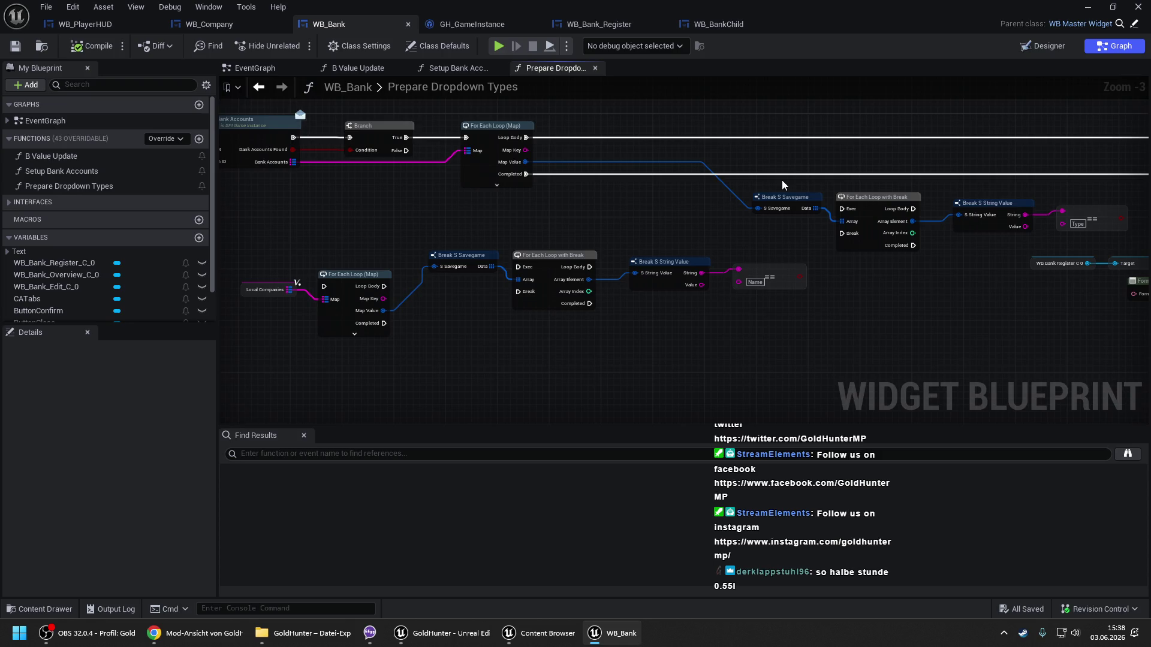
pyautogui.moveTo(781, 180)
pyautogui.mouseDown()
pyautogui.moveTo(936, 227)
pyautogui.moveTo(1087, 235)
pyautogui.mouseUp()
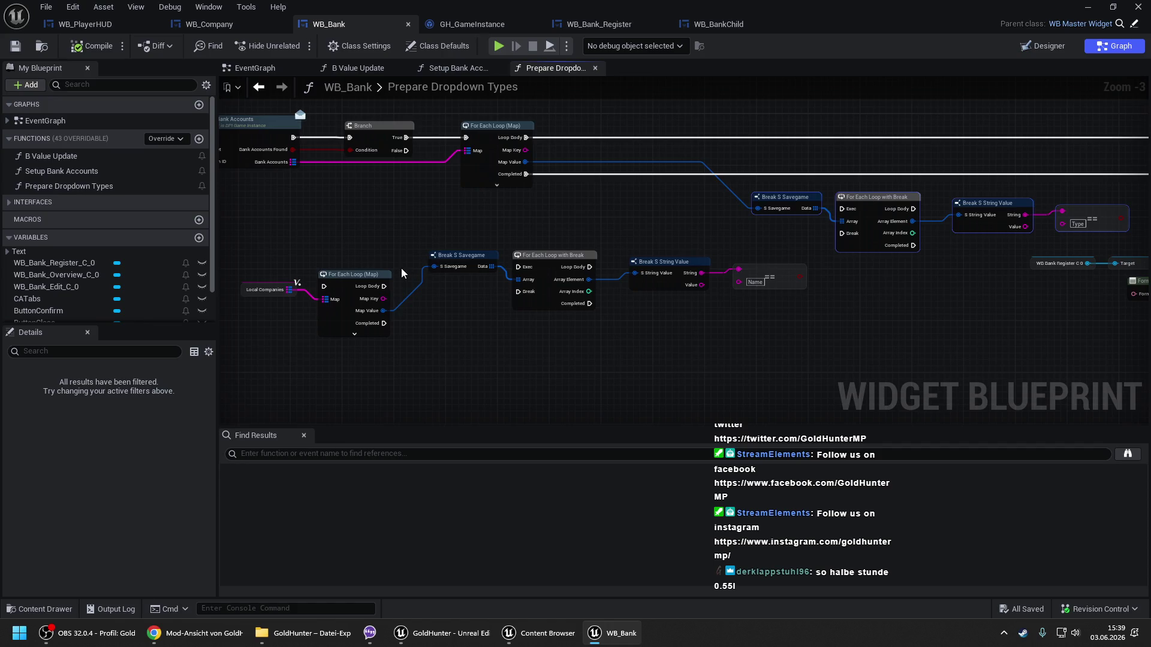
pyautogui.moveTo(451, 215)
pyautogui.mouseDown()
pyautogui.moveTo(776, 335)
pyautogui.moveTo(491, 247)
pyautogui.moveTo(460, 307)
pyautogui.mouseUp()
pyautogui.moveTo(336, 262); pyautogui.dragTo(567, 268)
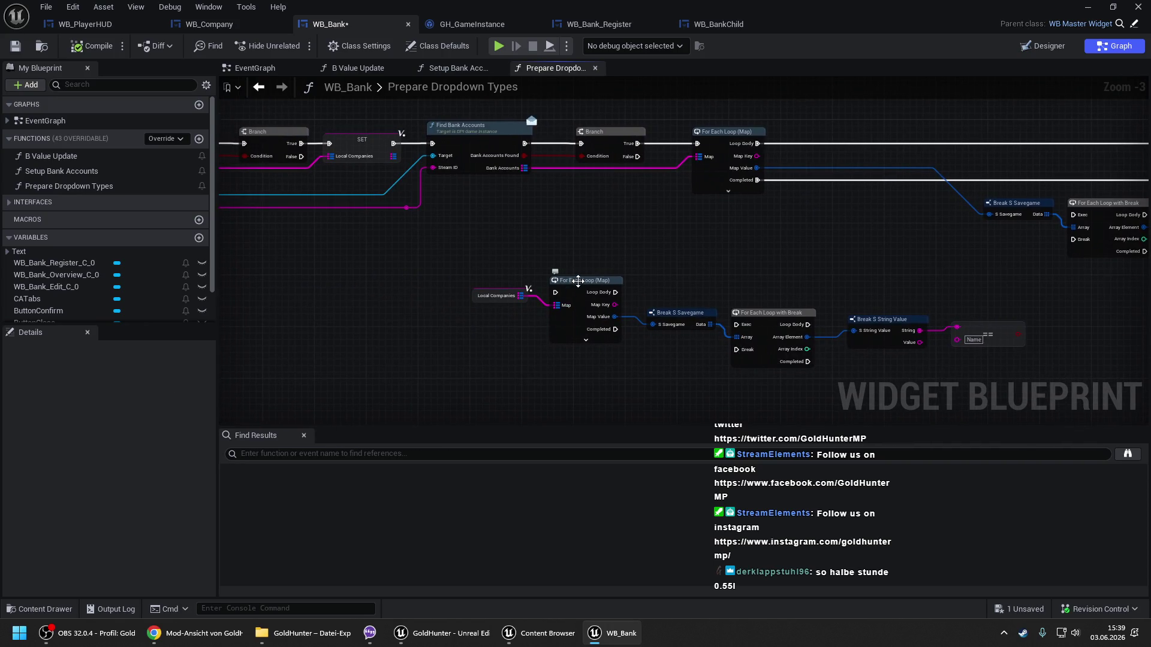
pyautogui.moveTo(649, 248); pyautogui.dragTo(649, 198)
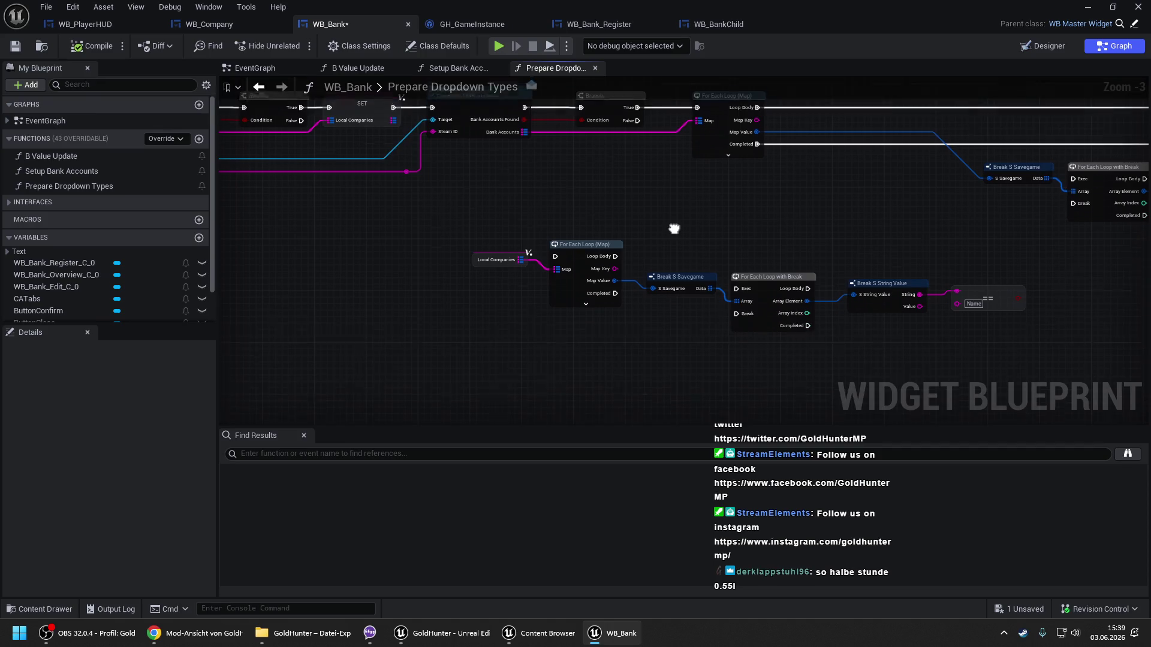
pyautogui.moveTo(470, 244); pyautogui.dragTo(474, 256)
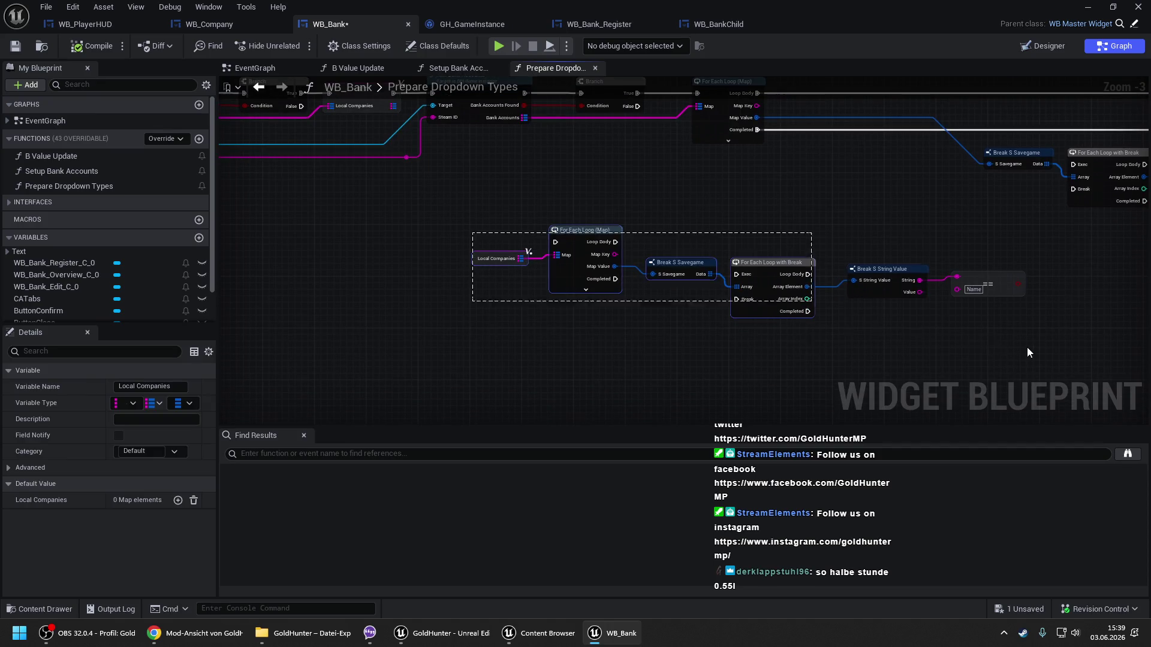
pyautogui.click(830, 204)
pyautogui.moveTo(654, 174)
pyautogui.mouseDown()
pyautogui.moveTo(601, 186)
pyautogui.moveTo(600, 221)
pyautogui.mouseUp()
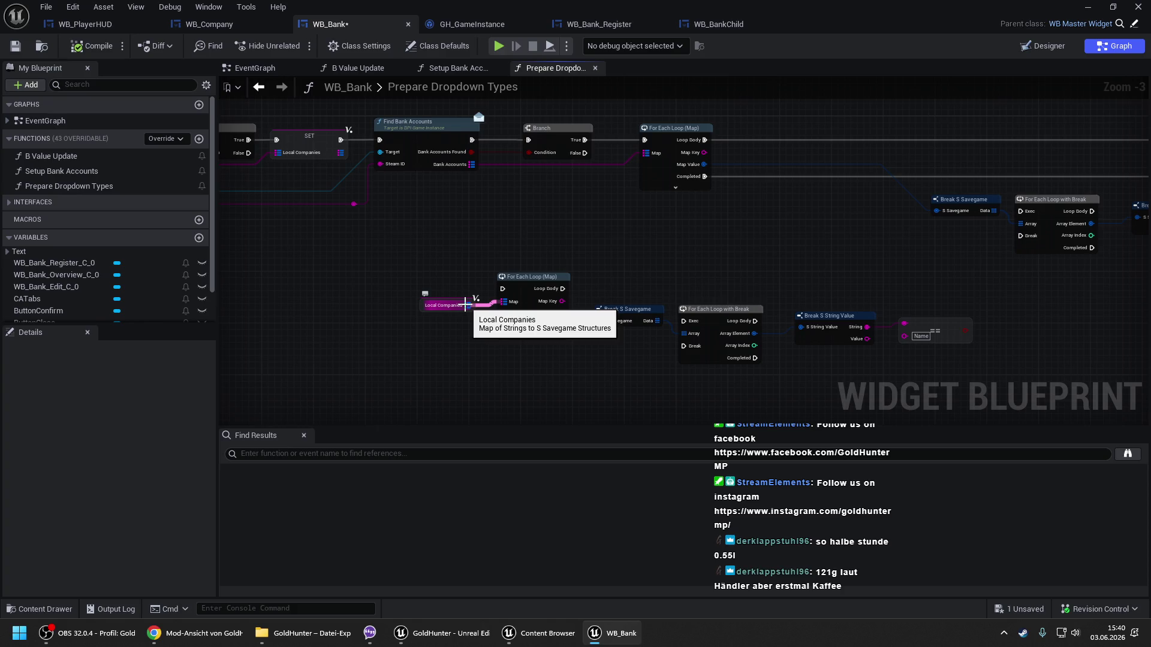
# Undo to restore Bank Accounts feeding the upper For Each Loop (Map), and shift Branch and loop left.
pyautogui.moveTo(603, 240); pyautogui.dragTo(810, 231)
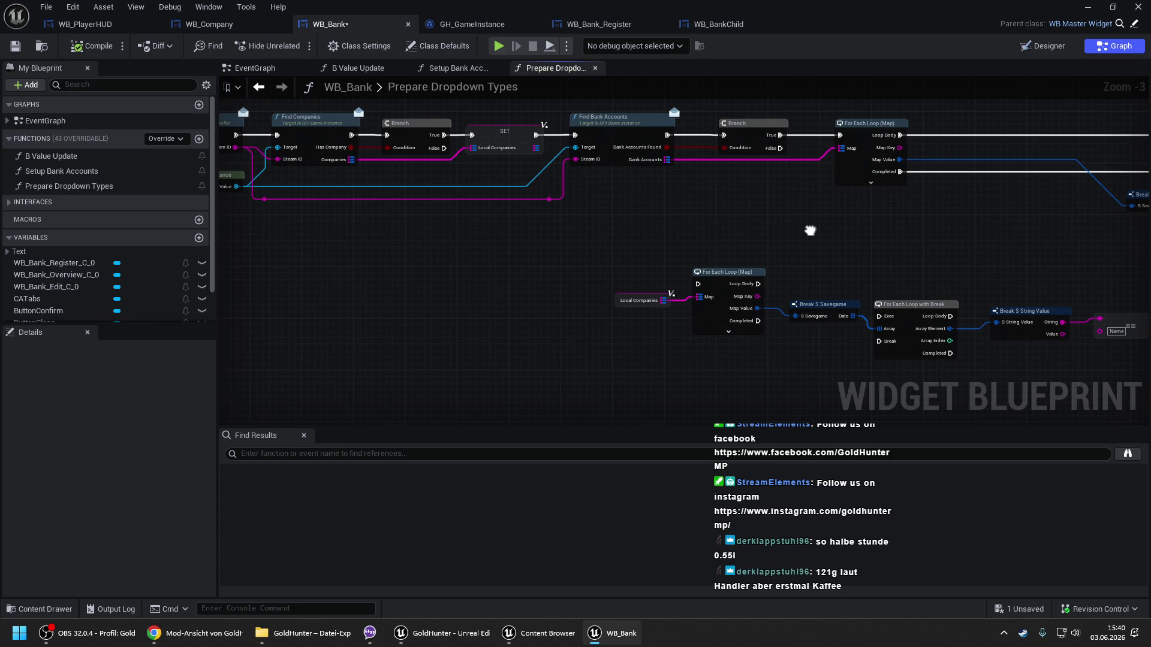
pyautogui.moveTo(810, 231); pyautogui.dragTo(572, 235)
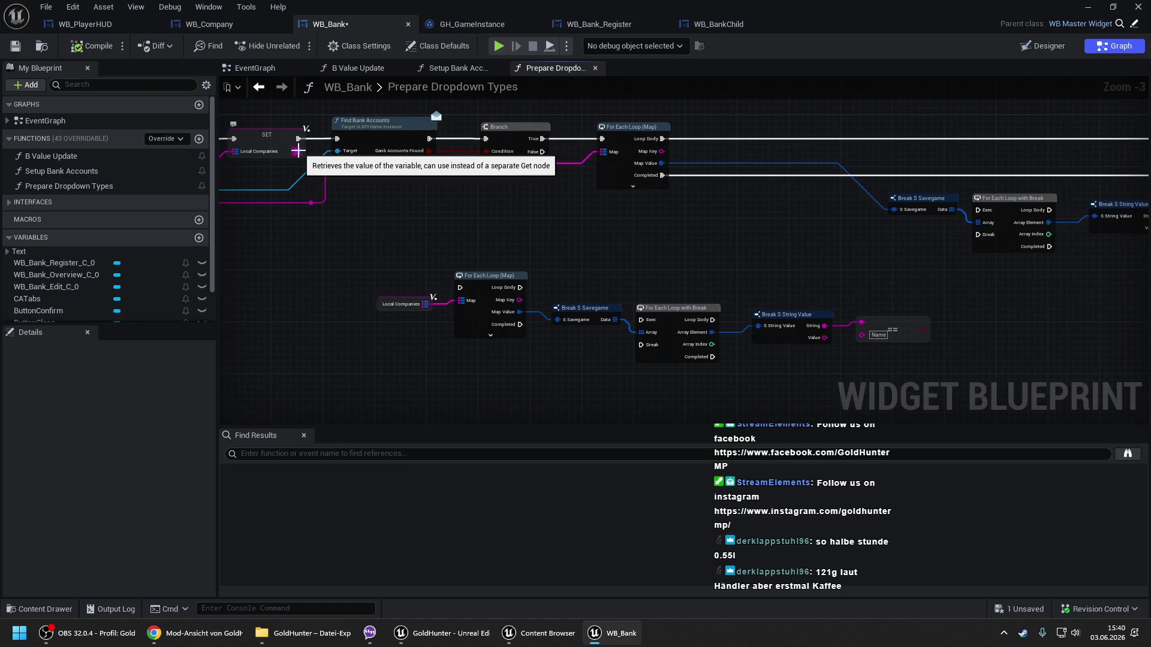
pyautogui.hotkey('ctrl', 'z')
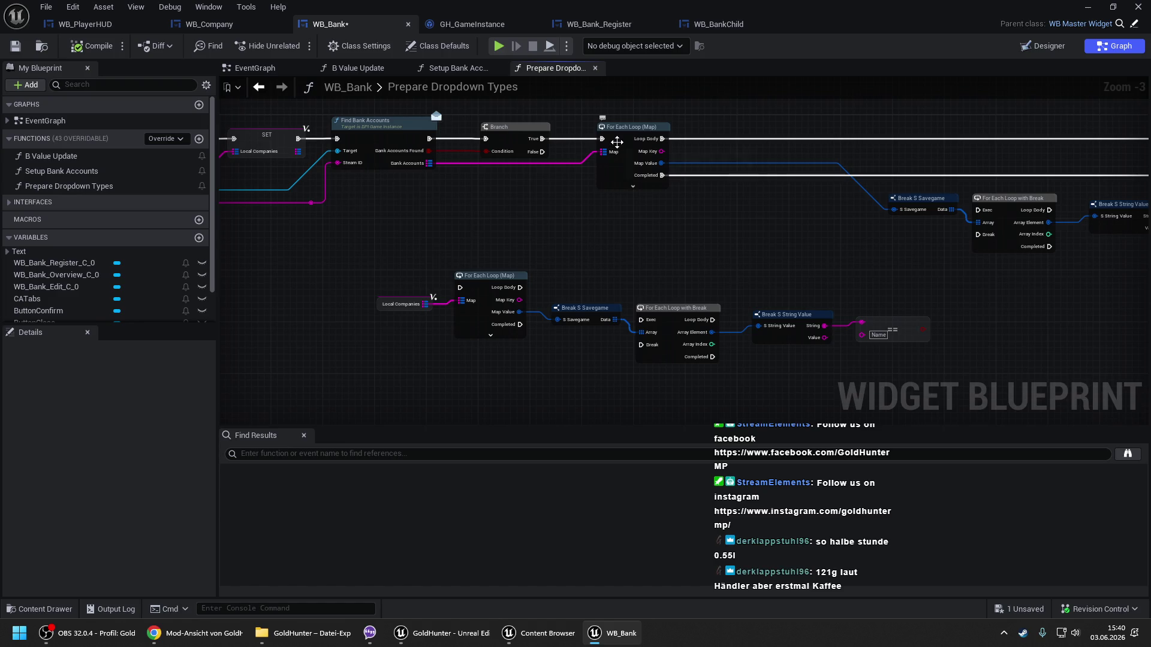
pyautogui.moveTo(528, 134); pyautogui.dragTo(501, 135)
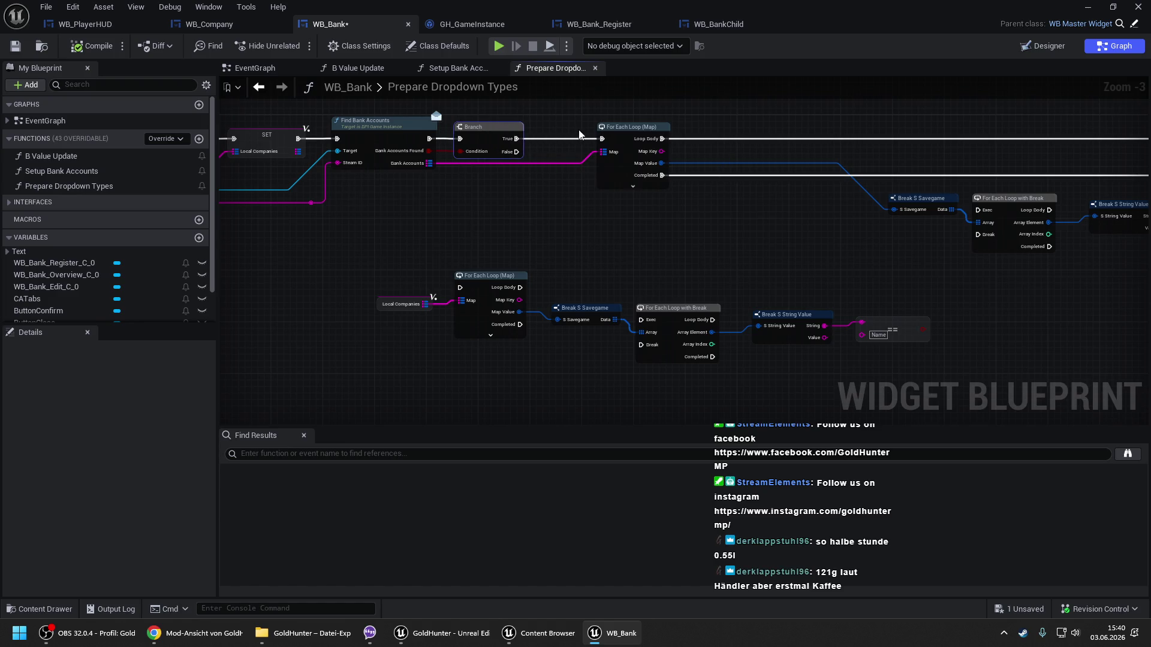
pyautogui.moveTo(617, 133); pyautogui.dragTo(565, 132)
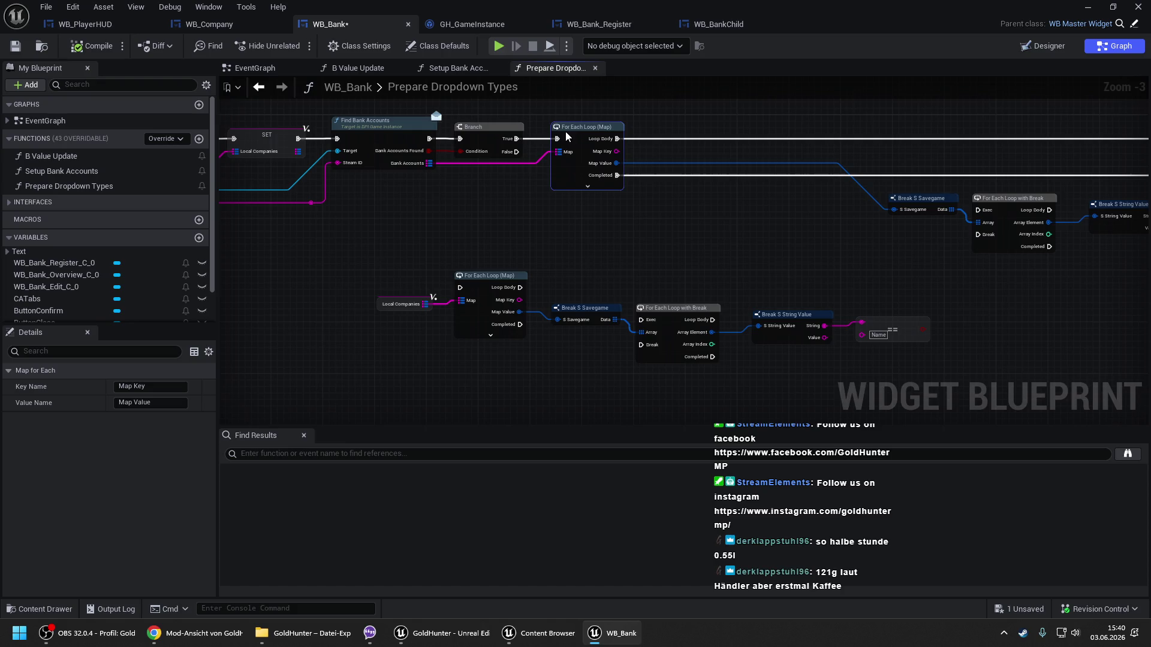
pyautogui.click(602, 186)
pyautogui.moveTo(598, 178); pyautogui.dragTo(496, 173)
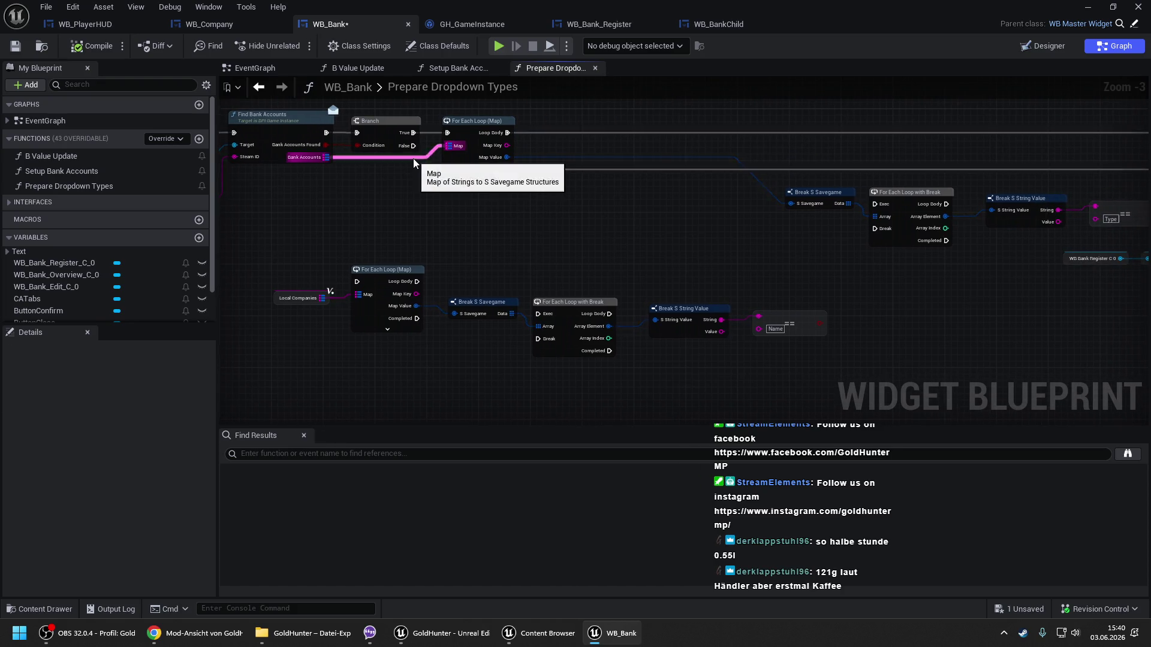
pyautogui.moveTo(817, 162)
pyautogui.mouseDown()
pyautogui.moveTo(680, 177)
pyautogui.moveTo(821, 252)
pyautogui.moveTo(966, 239)
pyautogui.moveTo(801, 214)
pyautogui.moveTo(749, 175)
pyautogui.mouseUp()
pyautogui.click(732, 132)
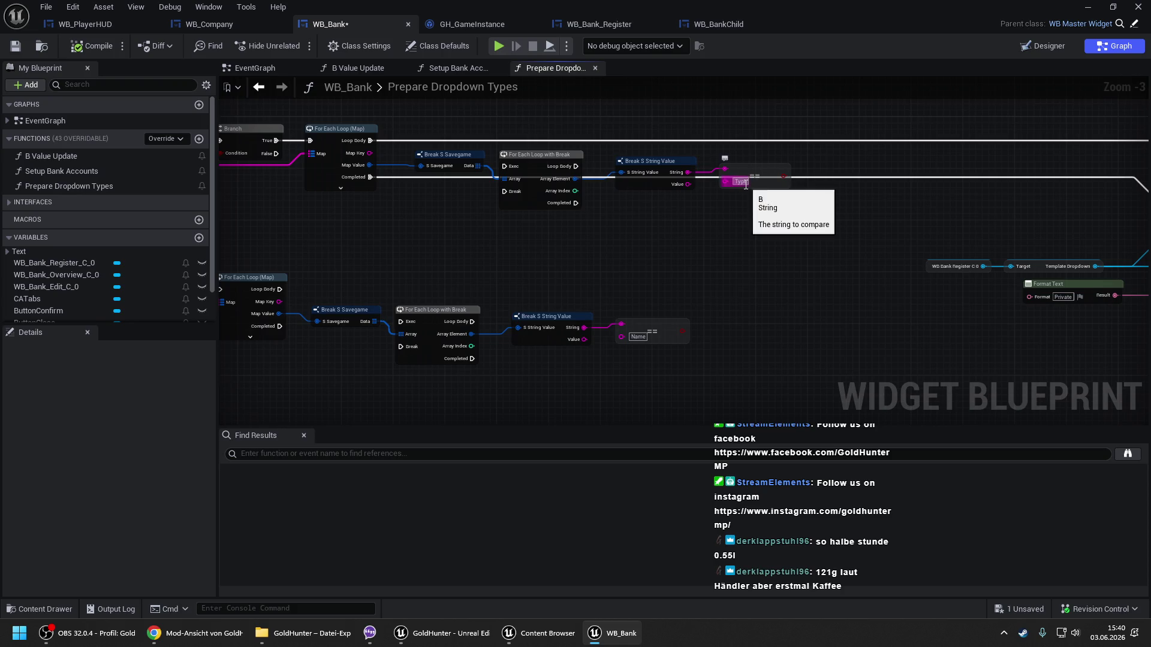
pyautogui.moveTo(714, 200); pyautogui.dragTo(796, 208)
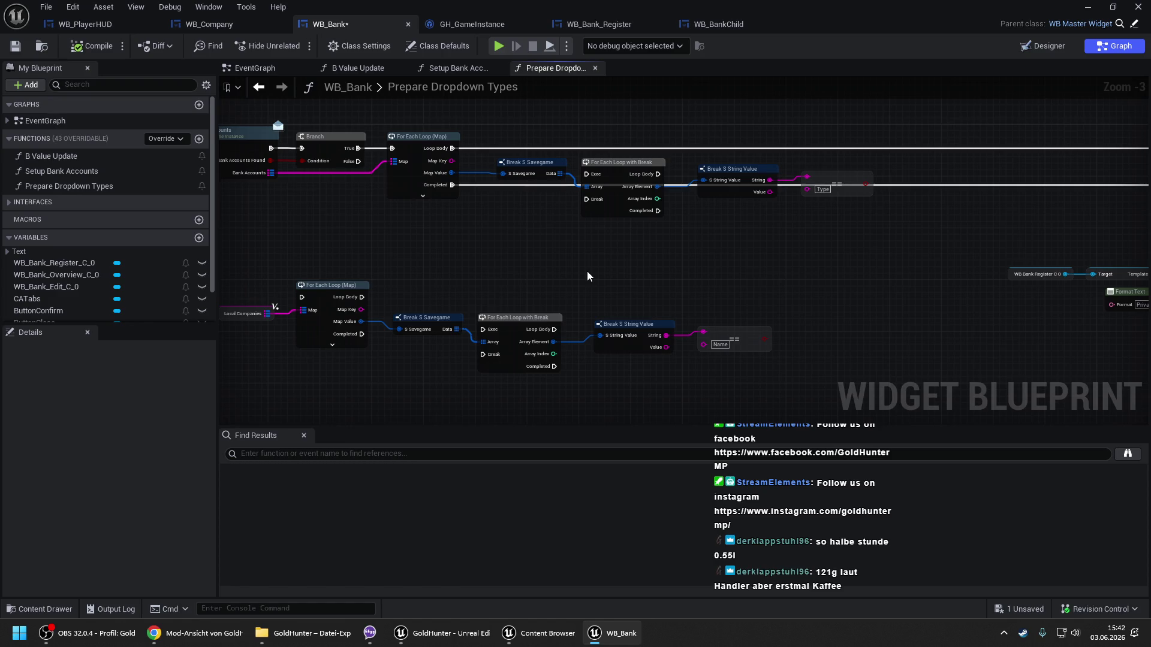
pyautogui.moveTo(476, 239)
pyautogui.mouseDown()
pyautogui.moveTo(609, 232)
pyautogui.moveTo(719, 251)
pyautogui.moveTo(684, 230)
pyautogui.moveTo(403, 234)
pyautogui.mouseUp()
pyautogui.scroll(-1, 650, 234)
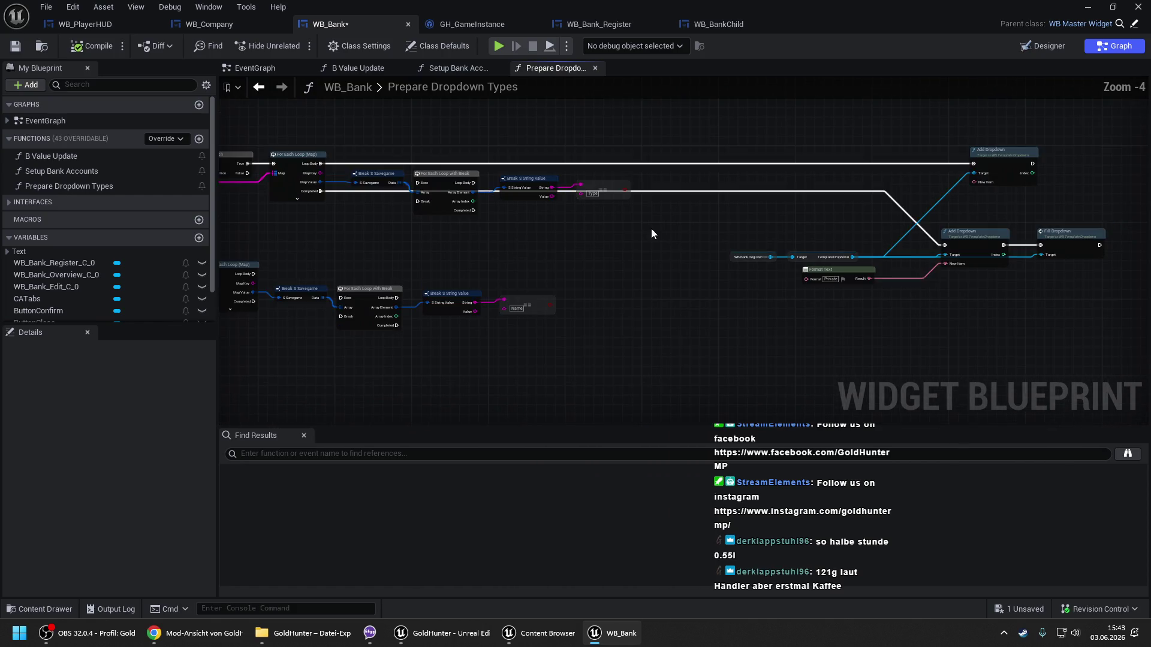
pyautogui.moveTo(650, 234); pyautogui.dragTo(516, 235)
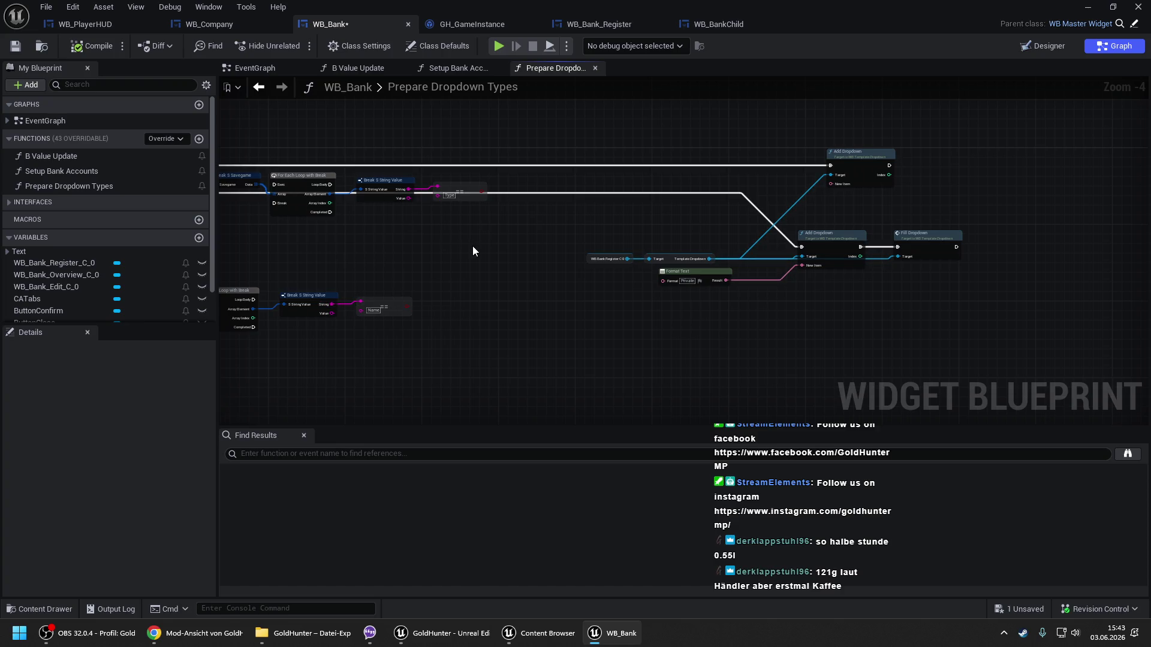
pyautogui.moveTo(472, 246); pyautogui.dragTo(600, 247)
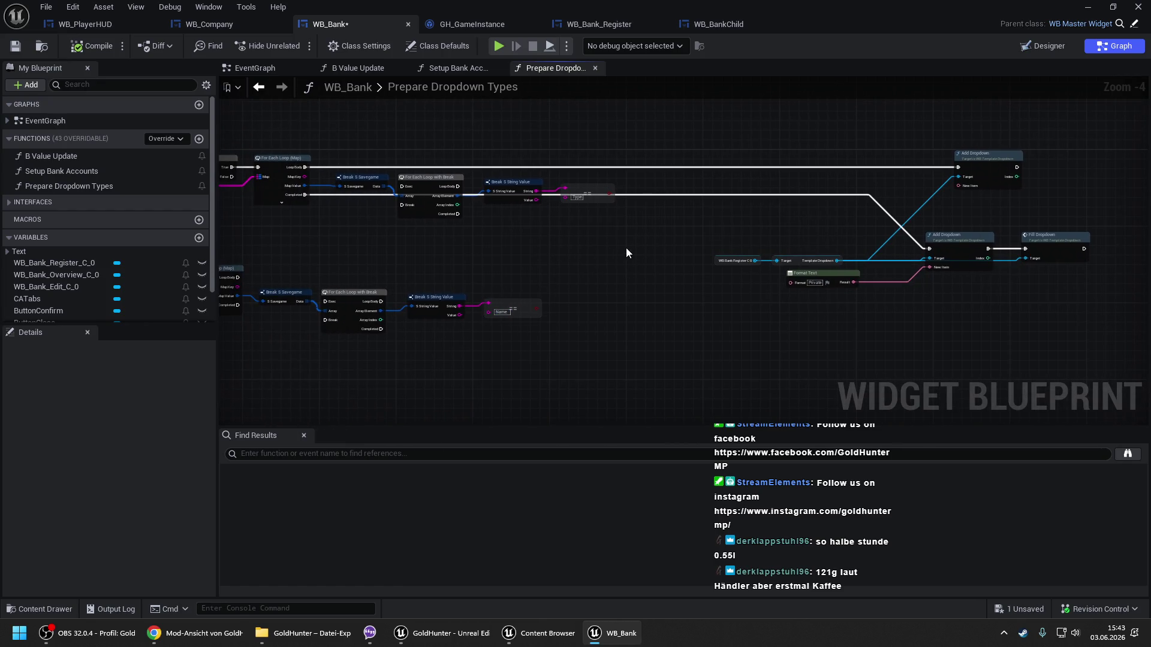
# Compile WB_Bank with F7 and save it with Ctrl+S.
pyautogui.scroll(1, 768, 237)
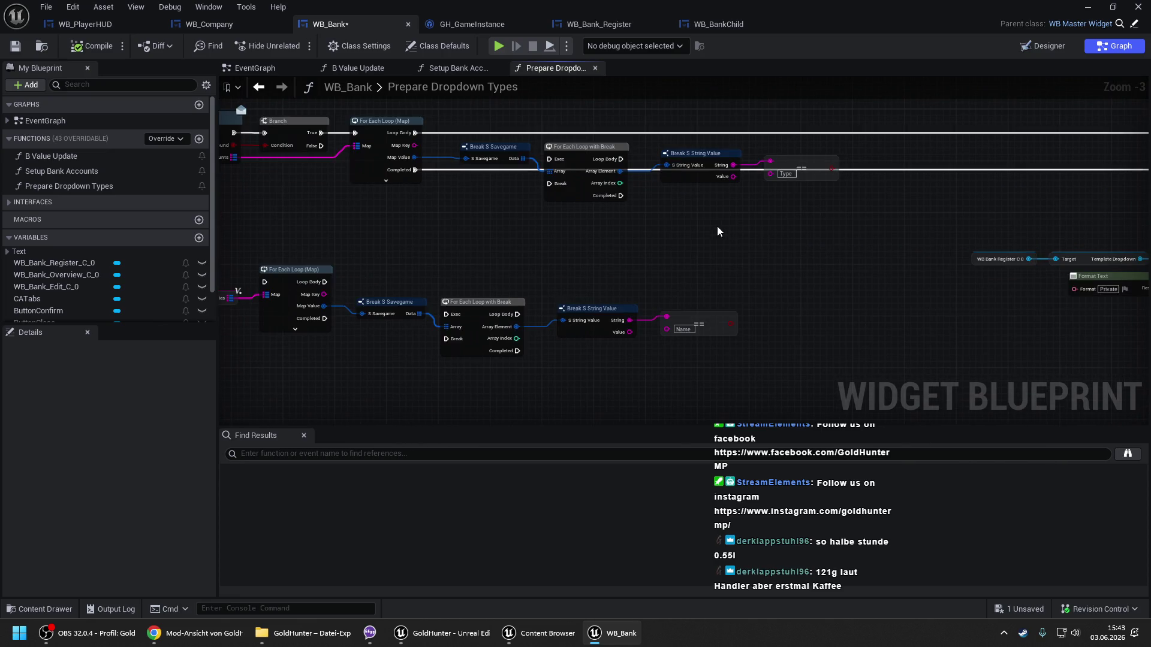
pyautogui.press('F7')
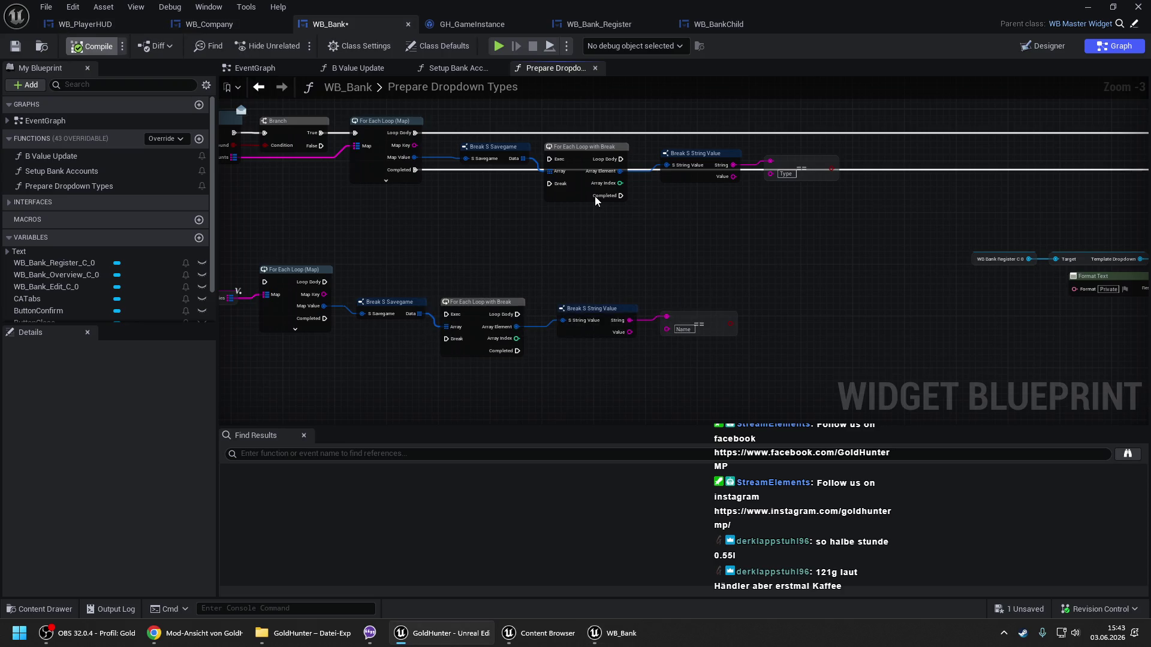
pyautogui.hotkey('ctrl', 's')
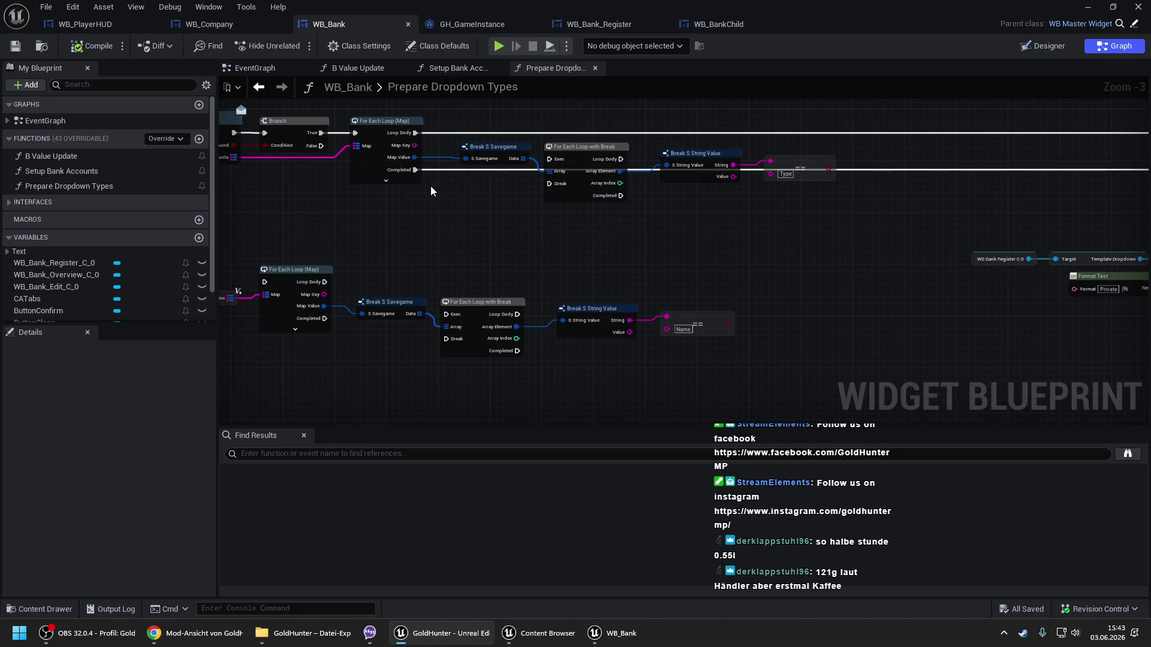
pyautogui.moveTo(431, 186); pyautogui.dragTo(497, 194)
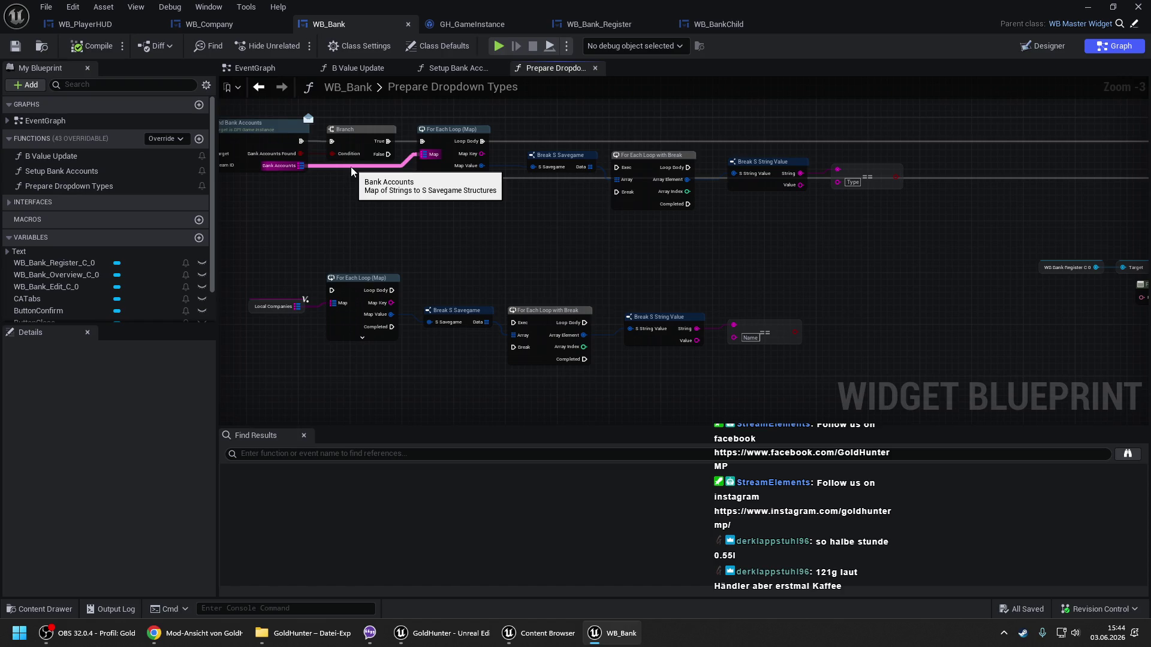
# Place a new Branch after the Type == check and move Break S Savegame lower.
pyautogui.moveTo(411, 215); pyautogui.dragTo(501, 231)
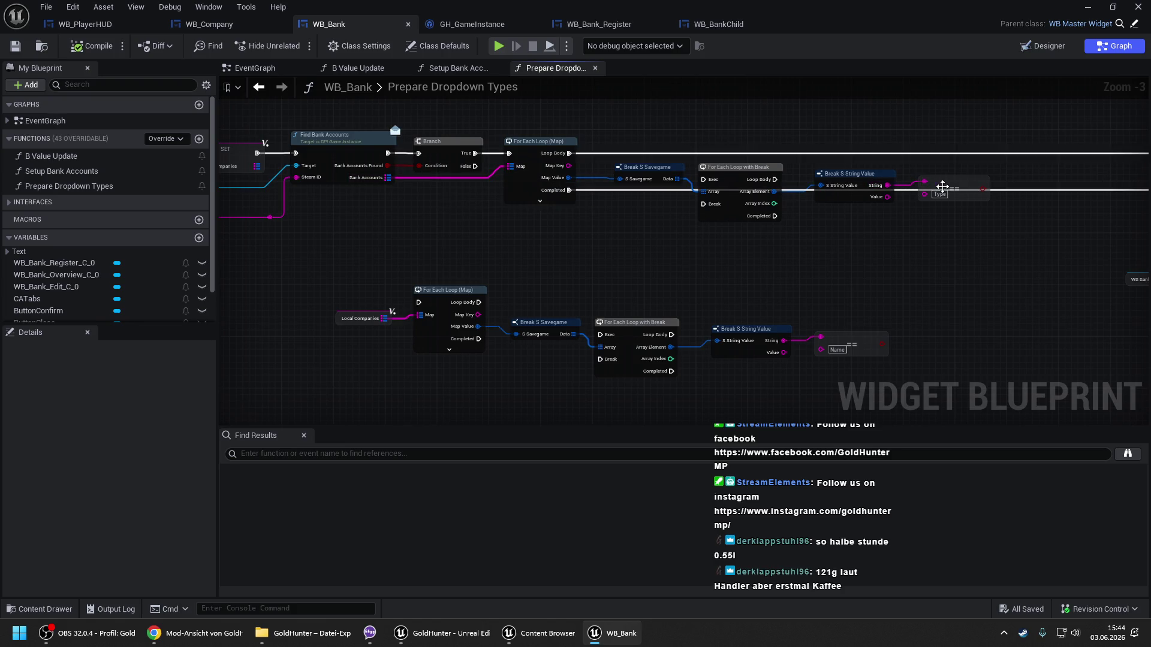
pyautogui.moveTo(1002, 173); pyautogui.dragTo(849, 161)
pyautogui.click(878, 137)
pyautogui.moveTo(794, 120); pyautogui.dragTo(837, 135)
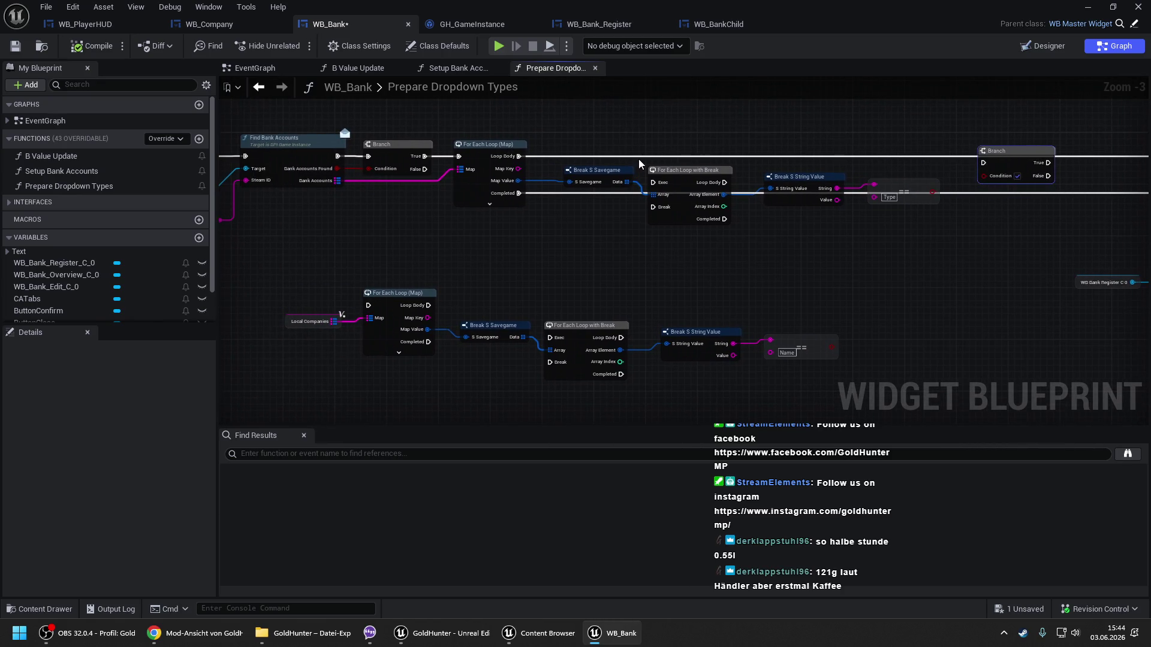
pyautogui.moveTo(613, 177); pyautogui.dragTo(595, 204)
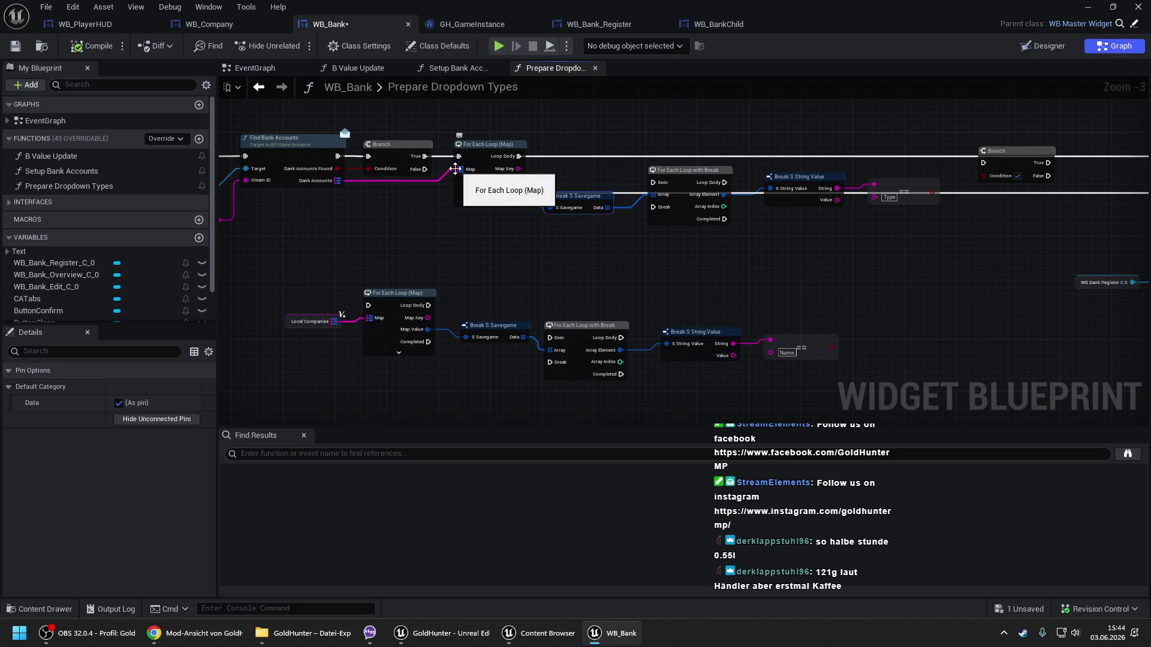
pyautogui.moveTo(604, 175)
pyautogui.mouseDown()
pyautogui.moveTo(488, 175)
pyautogui.moveTo(403, 156)
pyautogui.mouseUp()
pyautogui.click(564, 147)
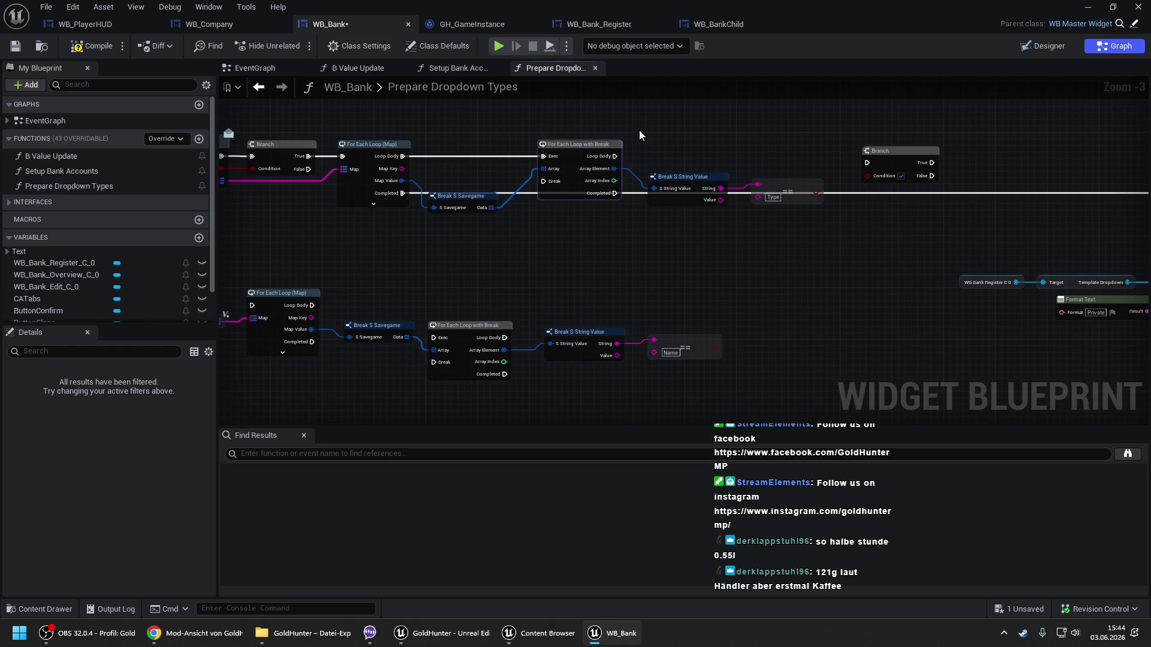
pyautogui.moveTo(530, 260); pyautogui.dragTo(642, 228)
# Wire the Type == result into the new Branch's Condition pin.
pyautogui.moveTo(883, 196); pyautogui.dragTo(782, 210)
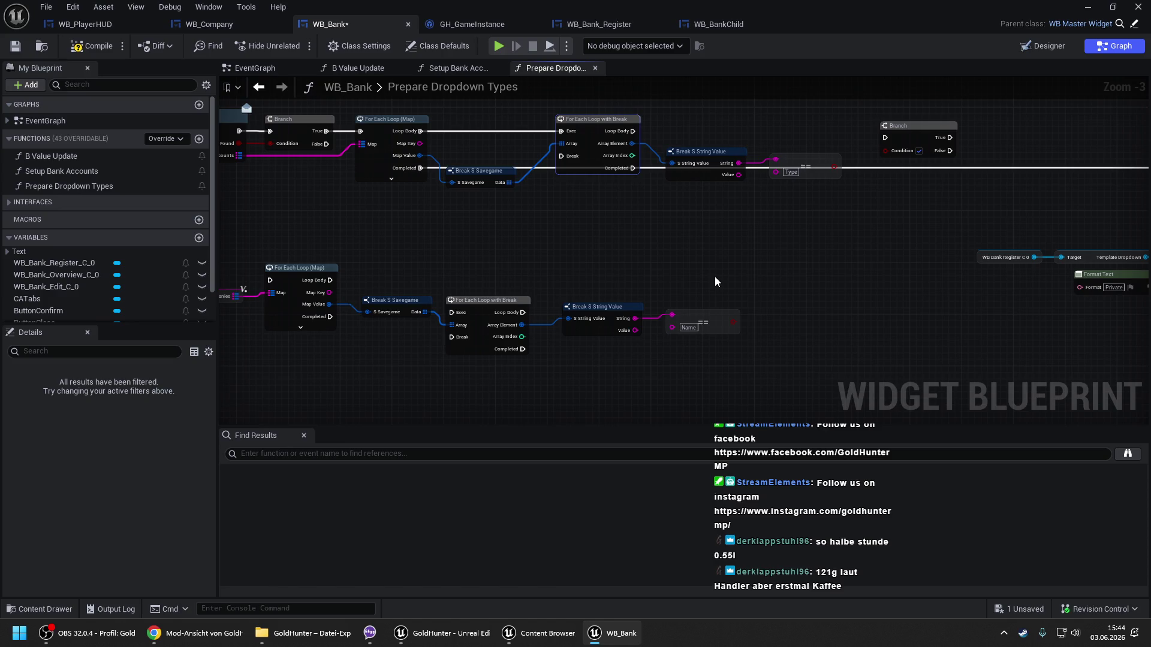
pyautogui.moveTo(769, 225)
pyautogui.mouseDown()
pyautogui.moveTo(599, 249)
pyautogui.moveTo(654, 175)
pyautogui.moveTo(397, 170)
pyautogui.mouseUp()
pyautogui.moveTo(597, 203)
pyautogui.mouseDown()
pyautogui.moveTo(652, 188)
pyautogui.moveTo(652, 156)
pyautogui.mouseUp()
# Move the Add Dropdown node group aside and disconnect its incoming execution wire.
pyautogui.scroll(-2, 945, 182)
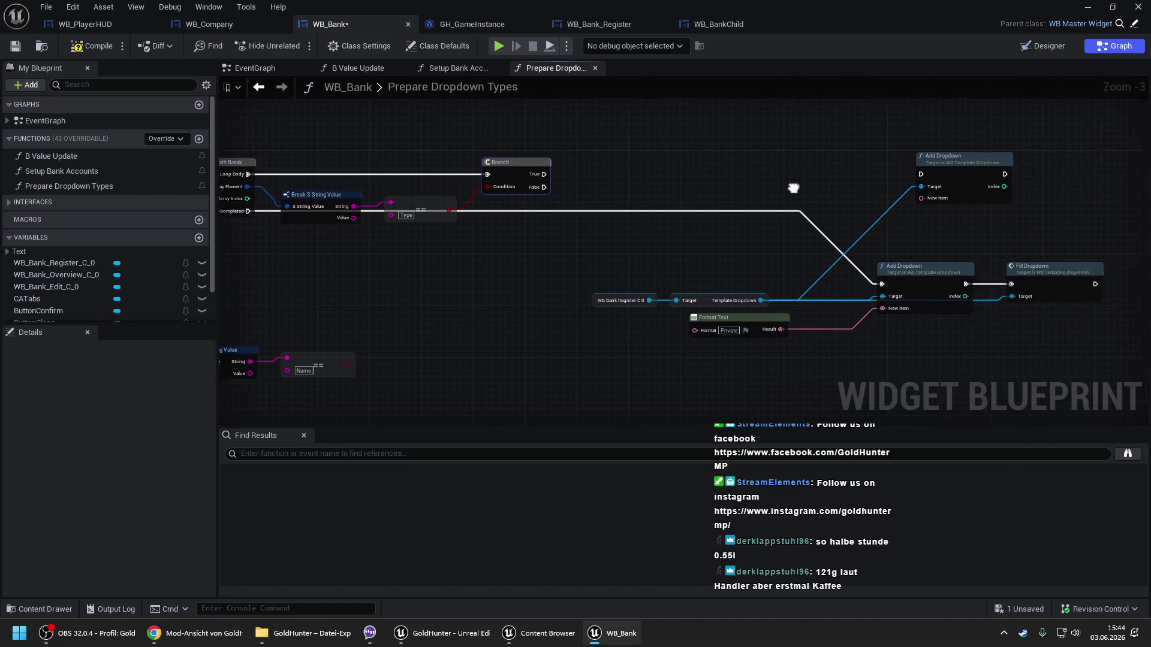
pyautogui.moveTo(881, 257)
pyautogui.mouseDown()
pyautogui.moveTo(1060, 238)
pyautogui.moveTo(673, 376)
pyautogui.moveTo(478, 419)
pyautogui.mouseUp()
pyautogui.keyDown('alt'); pyautogui.click(1073, 228); pyautogui.keyUp('alt')
pyautogui.moveTo(545, 234)
pyautogui.mouseDown()
pyautogui.moveTo(661, 227)
pyautogui.moveTo(596, 239)
pyautogui.mouseUp()
pyautogui.scroll(1, 661, 231)
# Raise the Local Companies loop row to sit right of the new Branch.
pyautogui.moveTo(289, 258)
pyautogui.mouseDown()
pyautogui.moveTo(677, 326)
pyautogui.moveTo(1148, 208)
pyautogui.mouseUp()
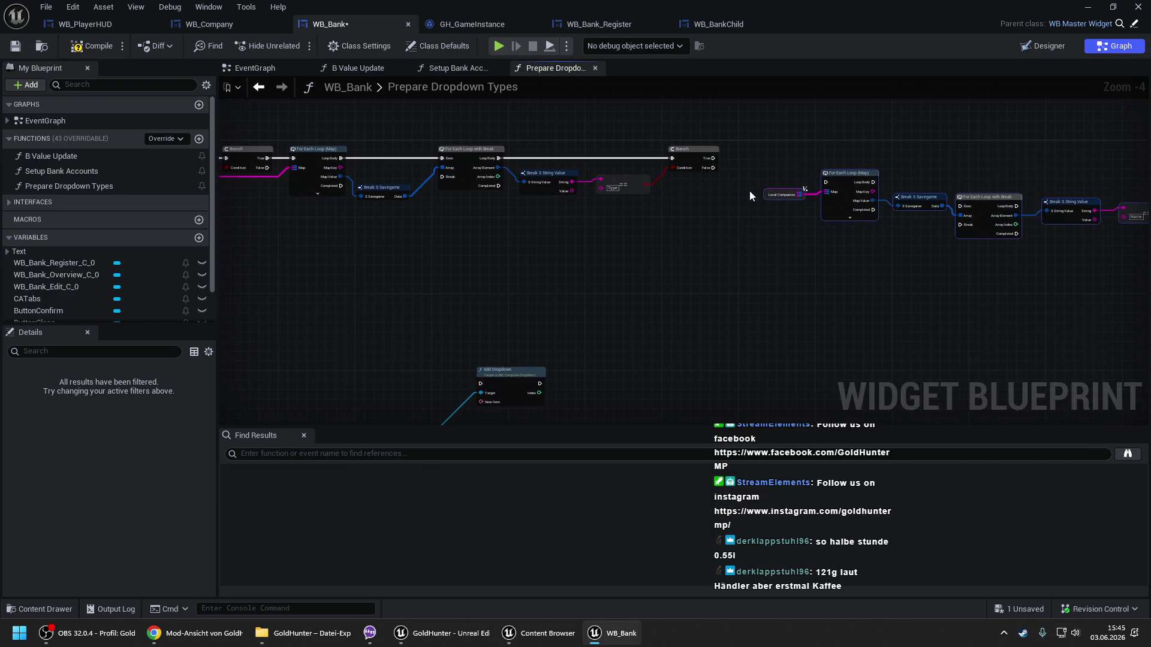
pyautogui.scroll(1, 752, 191)
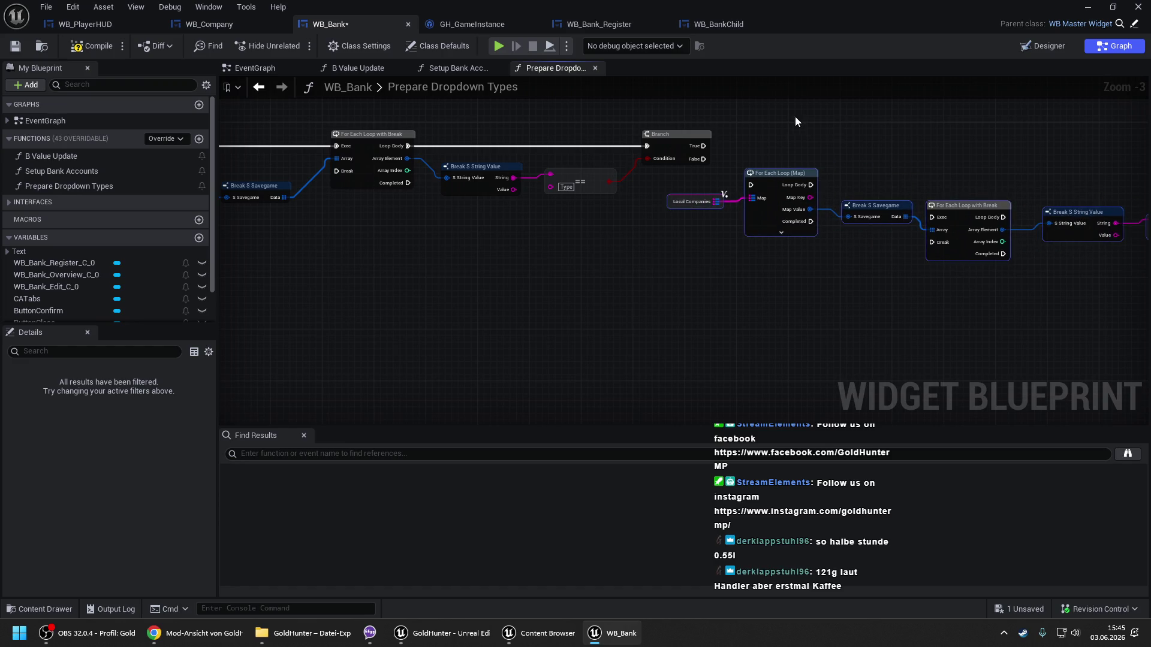
pyautogui.moveTo(774, 175); pyautogui.dragTo(774, 136)
pyautogui.moveTo(604, 204); pyautogui.dragTo(721, 200)
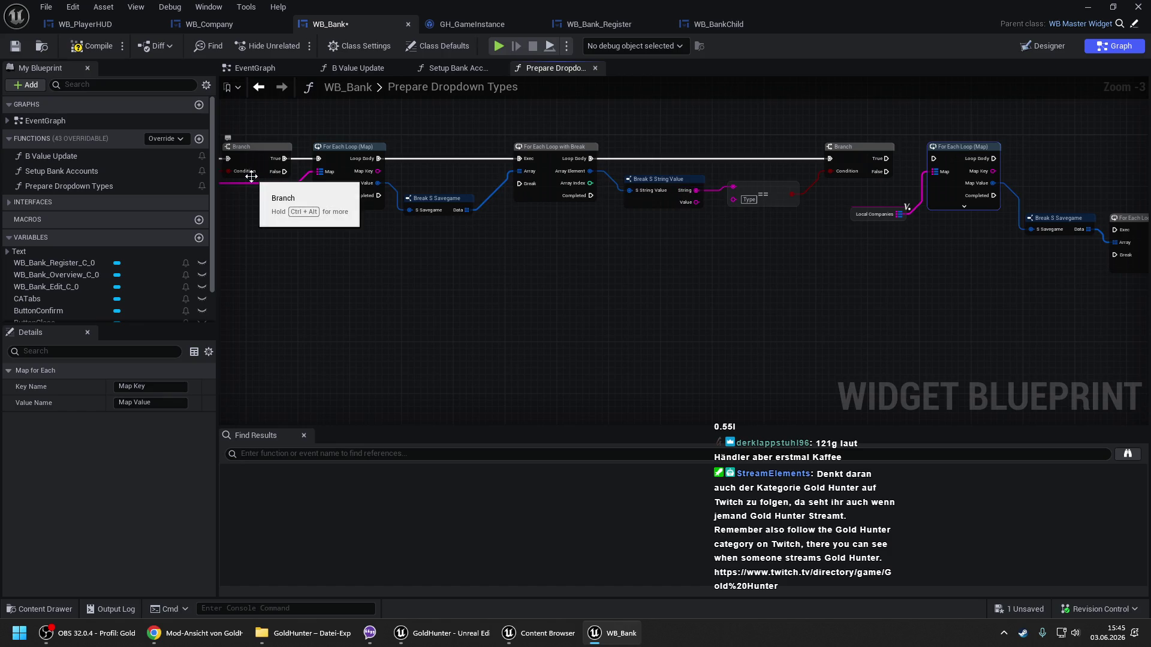
pyautogui.moveTo(839, 189); pyautogui.dragTo(521, 195)
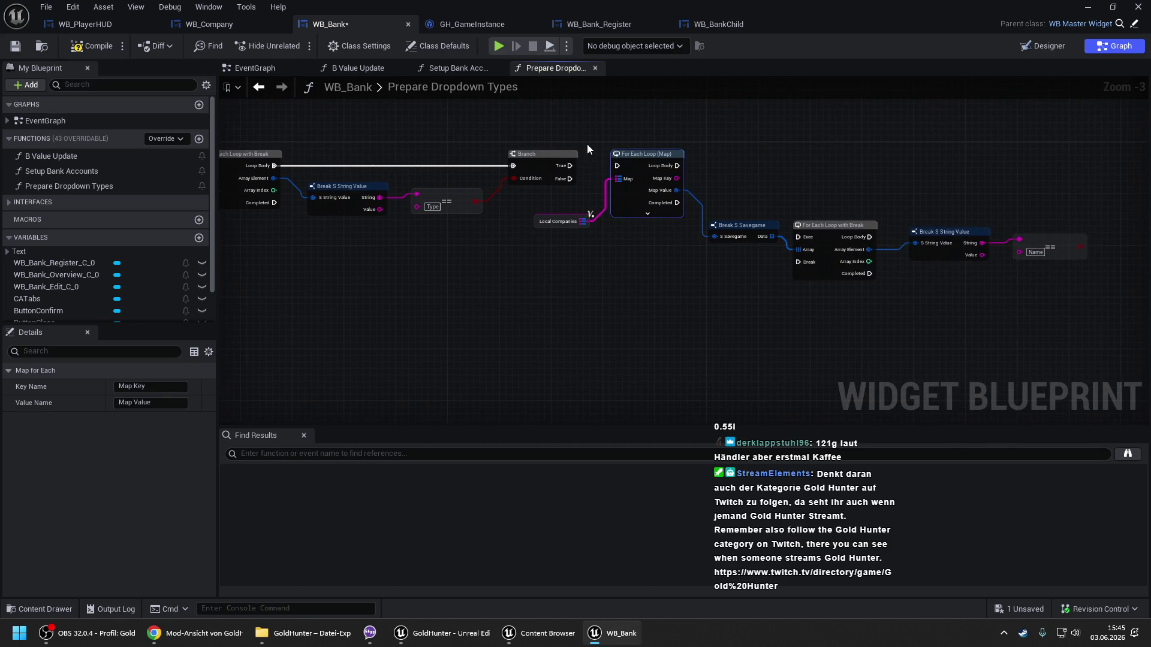
# Shift the Local Companies loop chain right and add an == comparison on the string Value.
pyautogui.moveTo(581, 146)
pyautogui.mouseDown()
pyautogui.moveTo(1004, 333)
pyautogui.moveTo(1074, 343)
pyautogui.mouseUp()
pyautogui.moveTo(587, 220); pyautogui.dragTo(697, 220)
pyautogui.moveTo(379, 209); pyautogui.dragTo(577, 197)
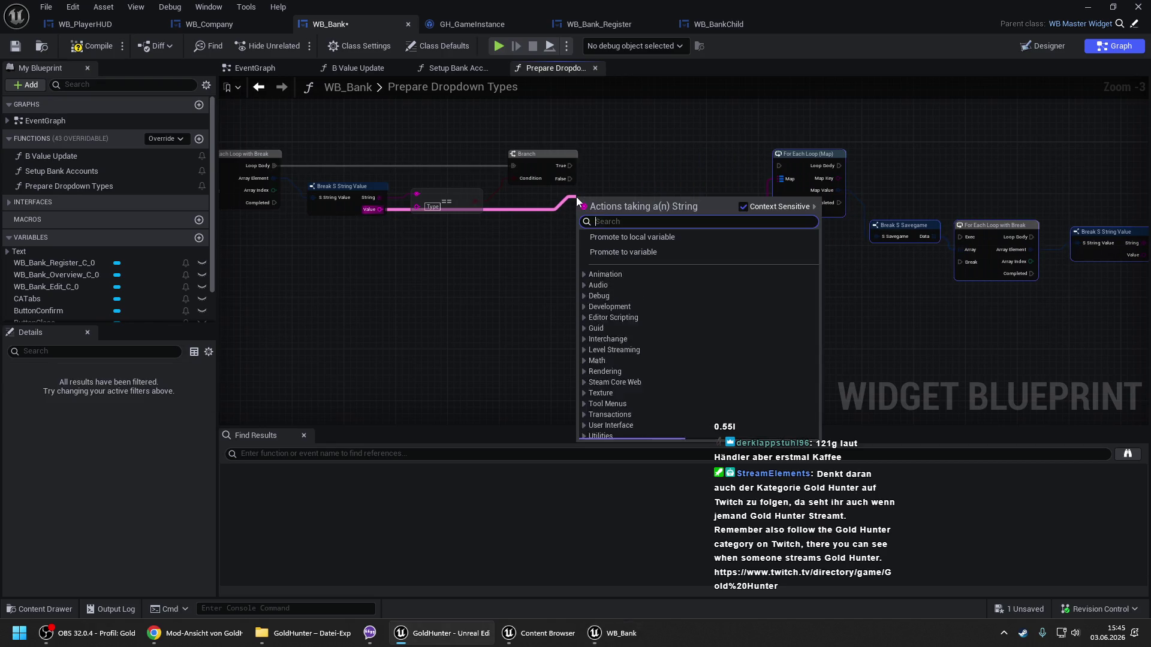
pyautogui.write('==')
pyautogui.click(664, 299)
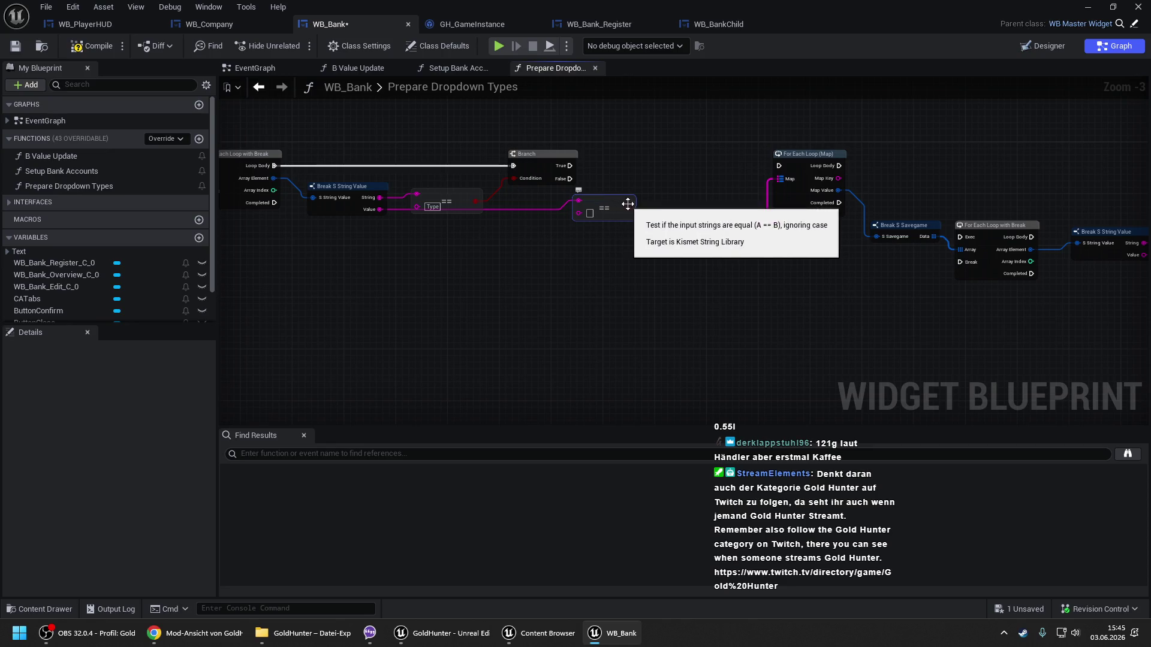
# Add a second Branch on the first Branch's True, driven by the new == comparison.
pyautogui.click(679, 150)
pyautogui.moveTo(686, 164); pyautogui.dragTo(570, 166)
pyautogui.moveTo(628, 208); pyautogui.dragTo(687, 177)
pyautogui.moveTo(597, 213); pyautogui.dragTo(531, 231)
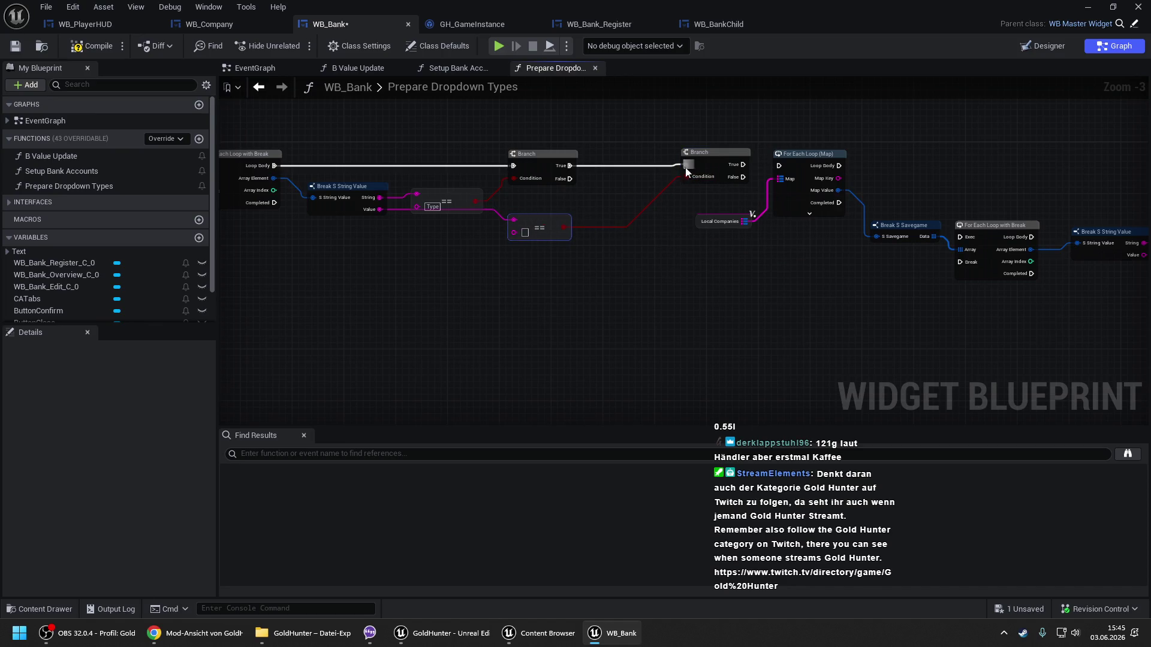
pyautogui.moveTo(714, 166); pyautogui.dragTo(690, 169)
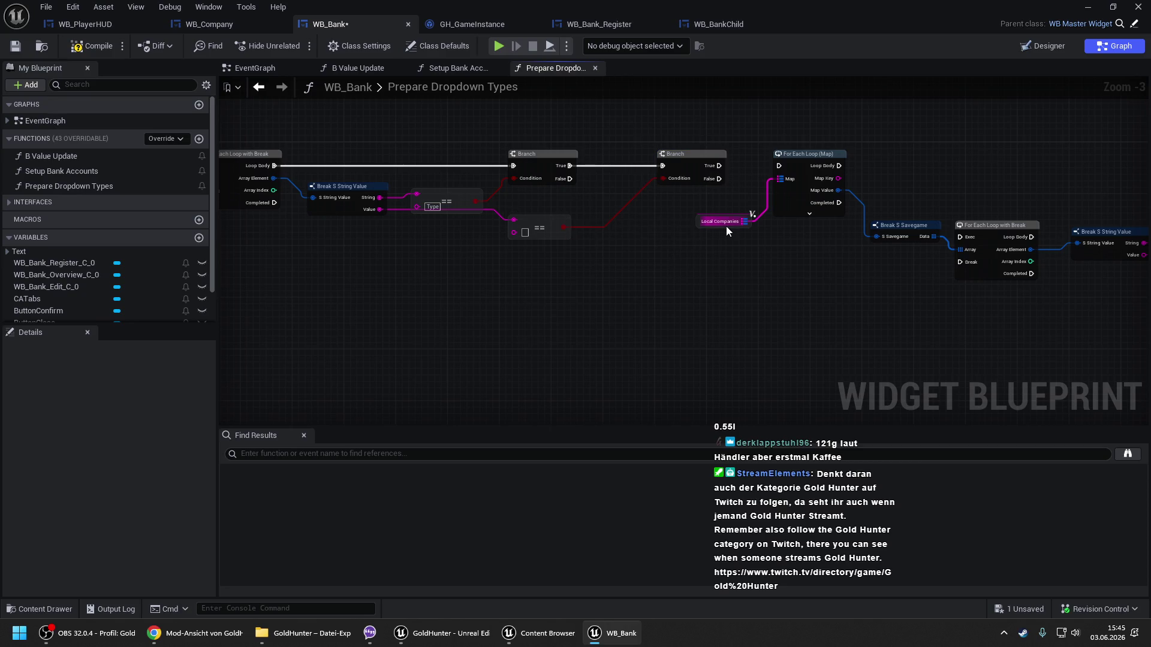
pyautogui.moveTo(1064, 203); pyautogui.dragTo(868, 193)
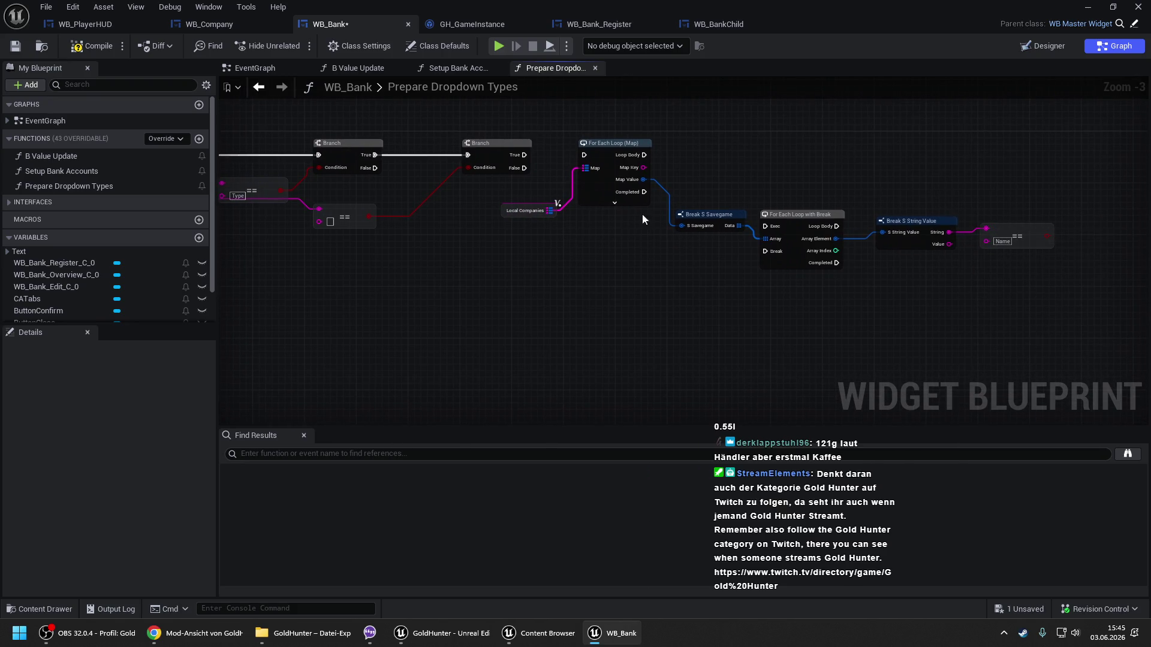
# Move the Local Companies loop chain down and left.
pyautogui.moveTo(541, 167); pyautogui.dragTo(1001, 274)
pyautogui.moveTo(596, 300); pyautogui.dragTo(703, 293)
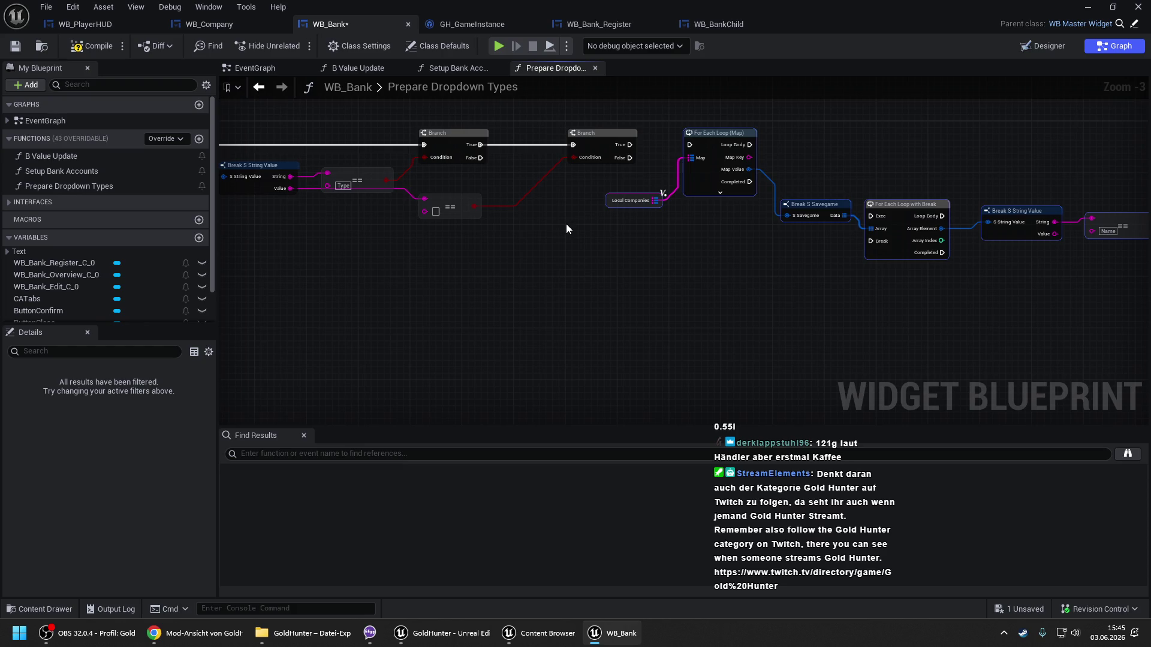
pyautogui.moveTo(699, 179)
pyautogui.mouseDown()
pyautogui.moveTo(381, 297)
pyautogui.moveTo(292, 303)
pyautogui.mouseUp()
pyautogui.moveTo(434, 254)
pyautogui.mouseDown()
pyautogui.moveTo(655, 236)
pyautogui.moveTo(701, 259)
pyautogui.mouseUp()
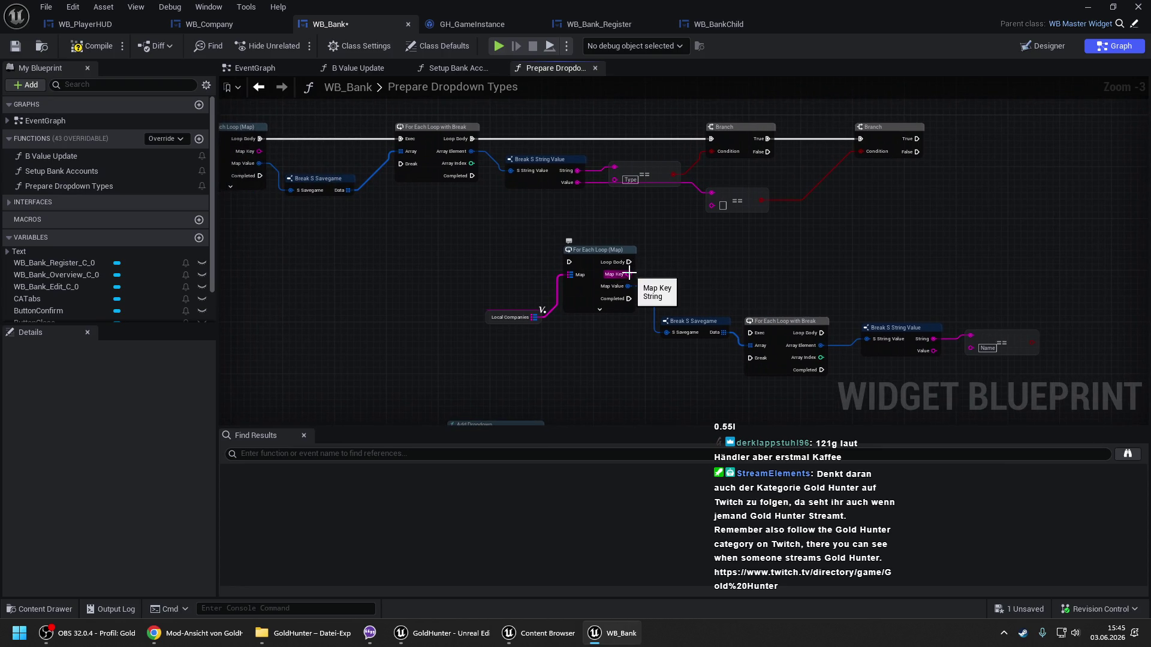
pyautogui.moveTo(750, 303); pyautogui.dragTo(708, 260)
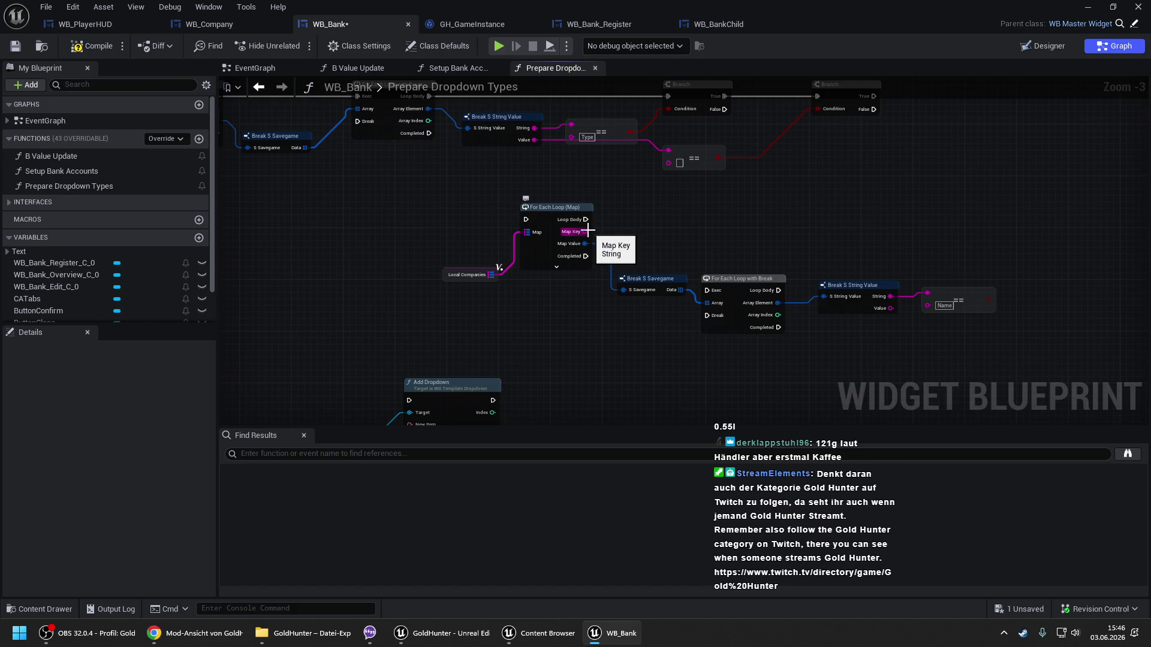
pyautogui.moveTo(489, 197); pyautogui.dragTo(440, 250)
pyautogui.moveTo(584, 164); pyautogui.dragTo(581, 149)
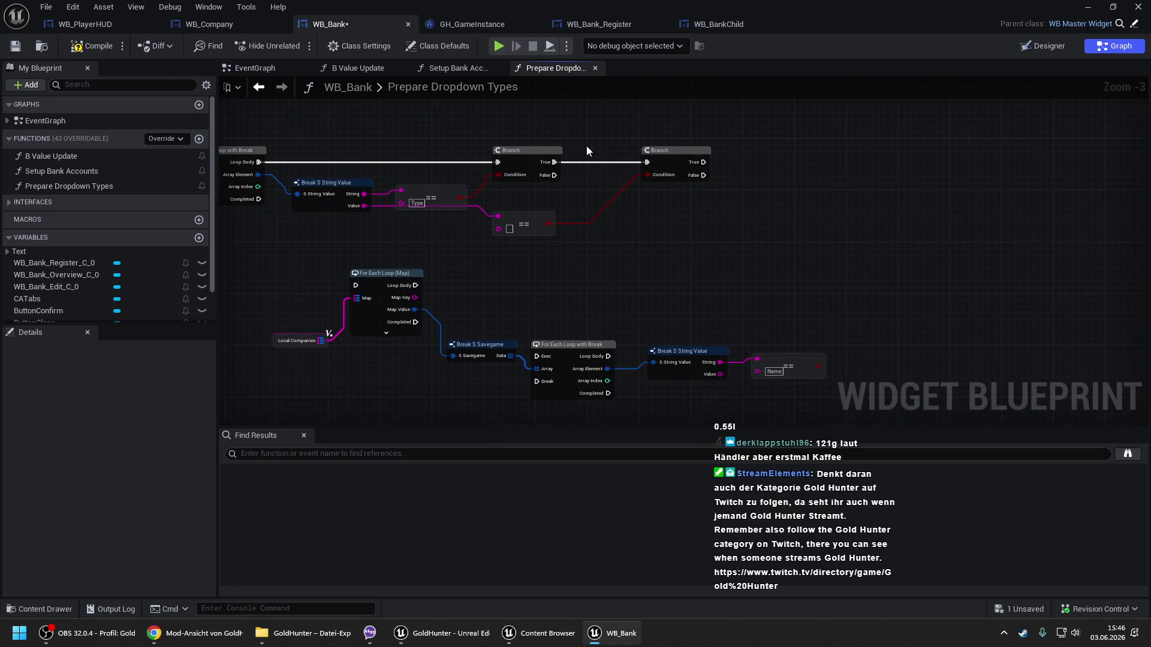
# Shift the second Branch and its == node right, and route the first Branch's True into the Local Companies loop.
pyautogui.moveTo(659, 159); pyautogui.dragTo(1006, 161)
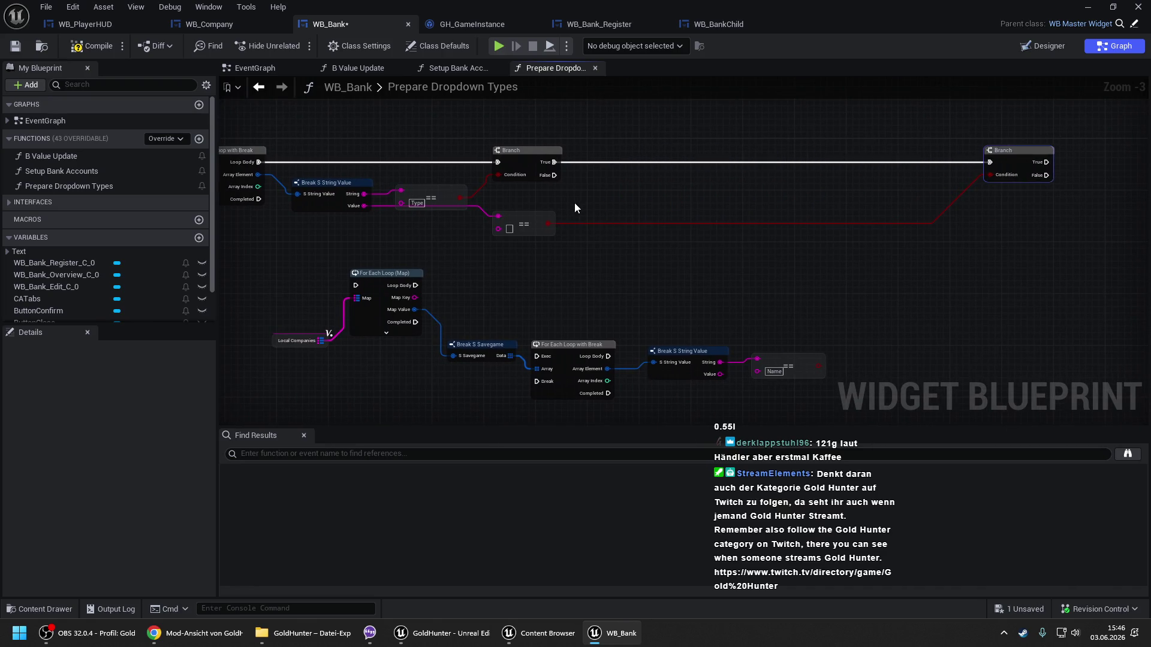
pyautogui.moveTo(526, 223); pyautogui.dragTo(888, 223)
pyautogui.moveTo(333, 289)
pyautogui.mouseDown()
pyautogui.moveTo(408, 247)
pyautogui.moveTo(416, 298)
pyautogui.moveTo(427, 298)
pyautogui.moveTo(684, 152)
pyautogui.mouseUp()
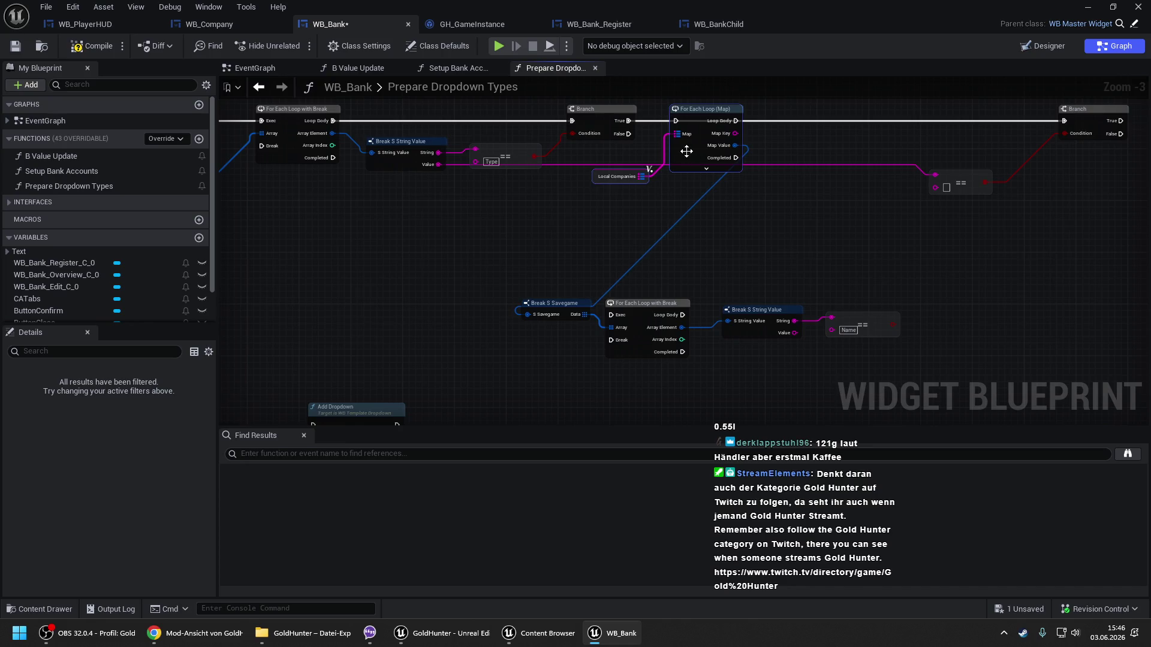
pyautogui.click(676, 121)
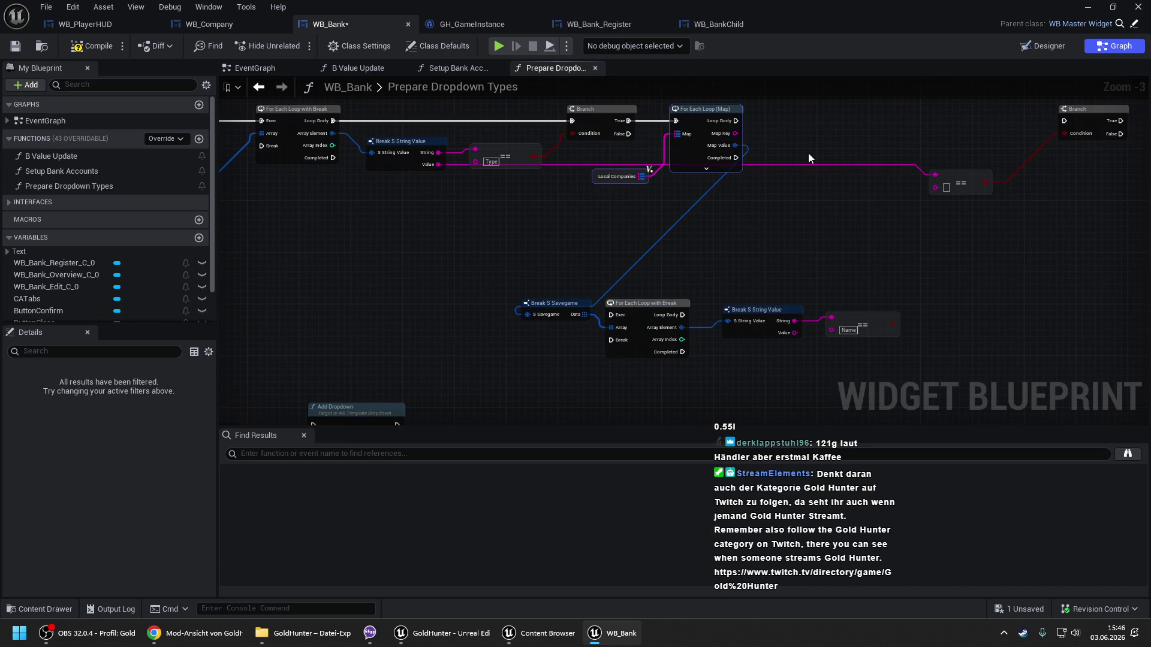
# Align the inner For Each Loop with Break beside the outer loop and run it from Loop Body.
pyautogui.moveTo(801, 221); pyautogui.dragTo(599, 248)
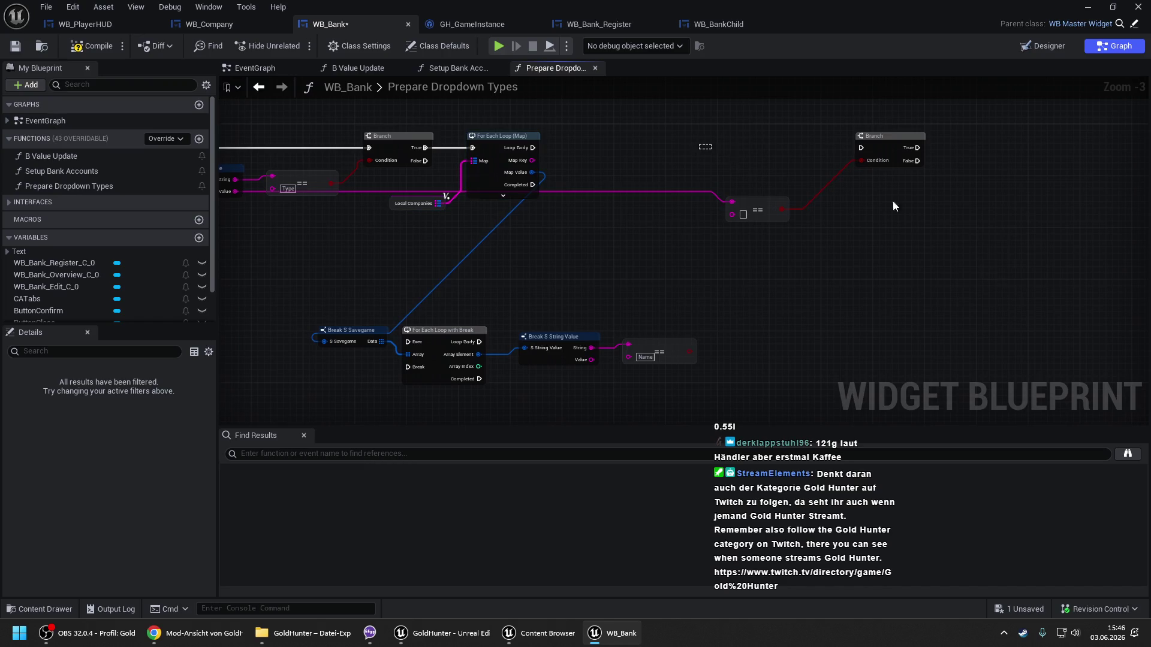
pyautogui.moveTo(702, 308); pyautogui.dragTo(354, 398)
pyautogui.moveTo(423, 340)
pyautogui.mouseDown()
pyautogui.moveTo(527, 311)
pyautogui.moveTo(528, 283)
pyautogui.moveTo(628, 251)
pyautogui.moveTo(667, 222)
pyautogui.moveTo(655, 203)
pyautogui.moveTo(874, 273)
pyautogui.mouseUp()
pyautogui.press('Escape')
pyautogui.moveTo(665, 220); pyautogui.dragTo(672, 207)
pyautogui.moveTo(676, 161)
pyautogui.mouseDown()
pyautogui.moveTo(672, 135)
pyautogui.moveTo(600, 157)
pyautogui.moveTo(532, 147)
pyautogui.mouseUp()
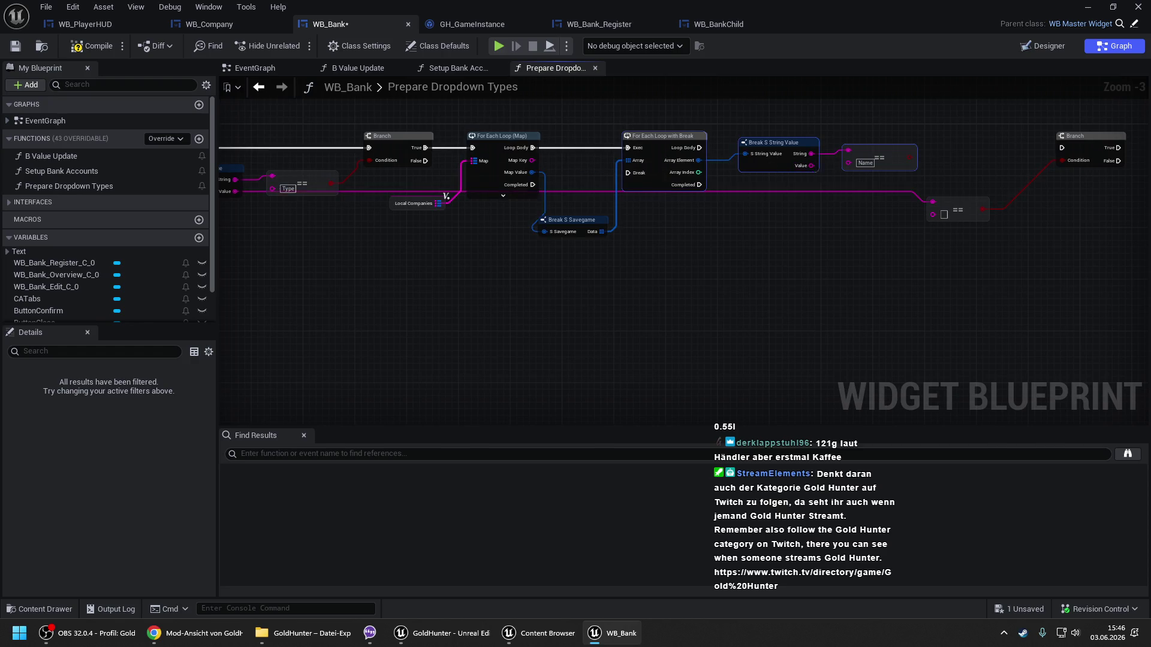
pyautogui.moveTo(817, 171); pyautogui.dragTo(722, 193)
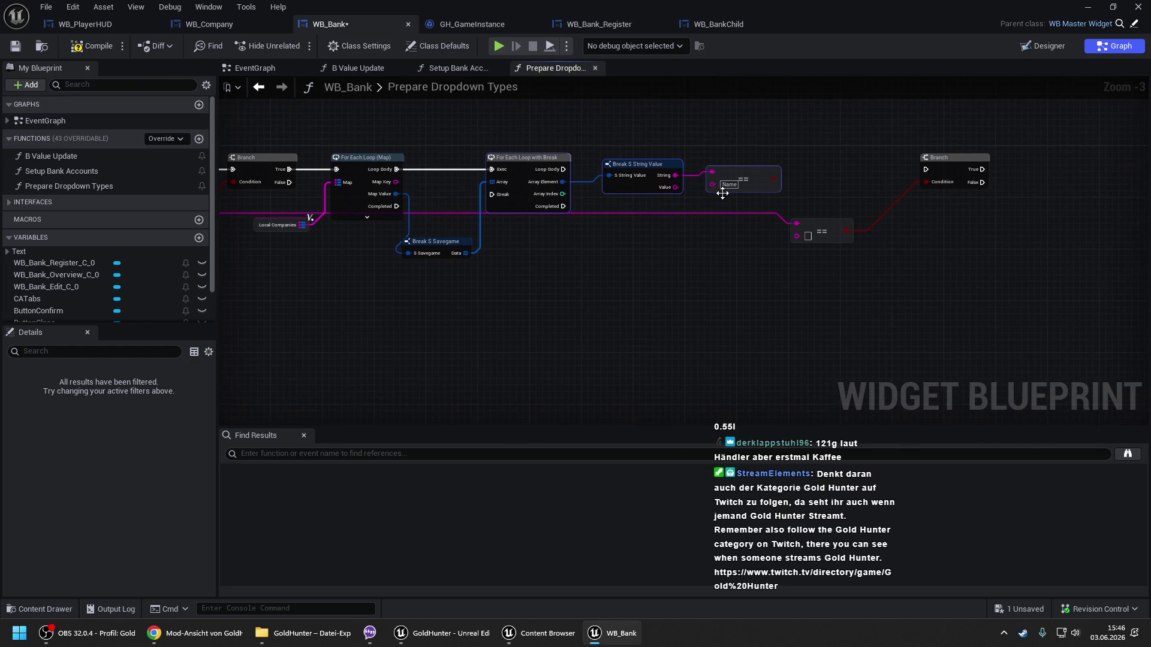
# Add another Branch whose condition comes from the Name comparison.
pyautogui.press('b')
pyautogui.click(802, 154)
pyautogui.moveTo(810, 184)
pyautogui.mouseDown()
pyautogui.moveTo(771, 171)
pyautogui.moveTo(563, 170)
pyautogui.mouseUp()
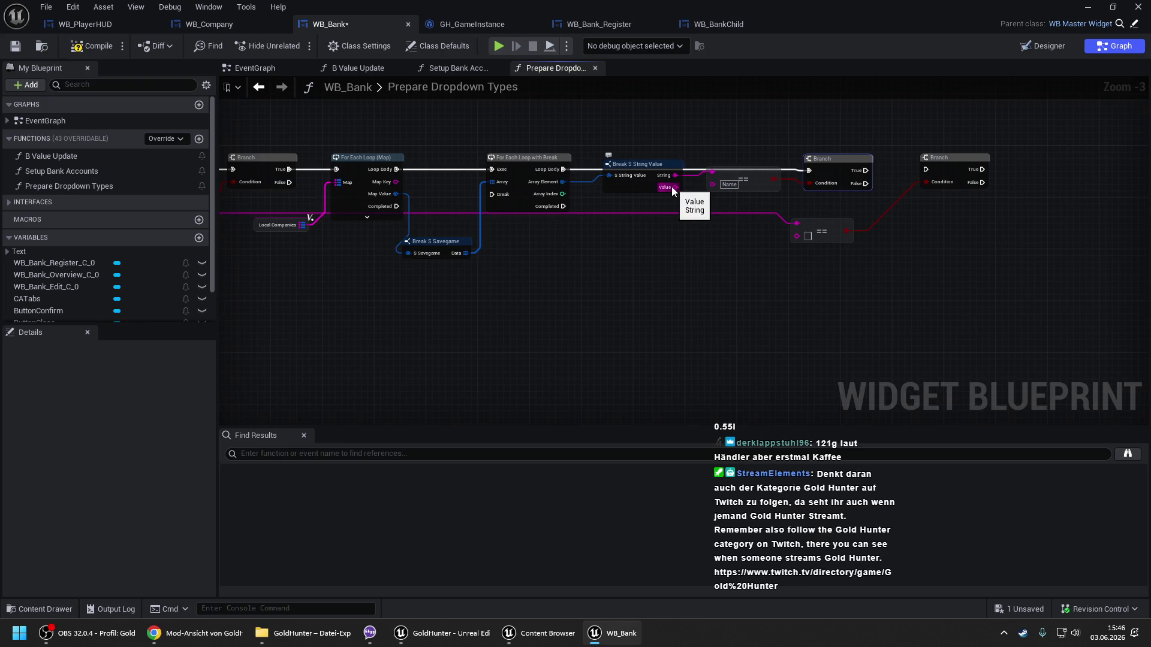
# Reposition Break S String Value and chain the first Branch's True into the second Branch.
pyautogui.moveTo(638, 176); pyautogui.dragTo(632, 195)
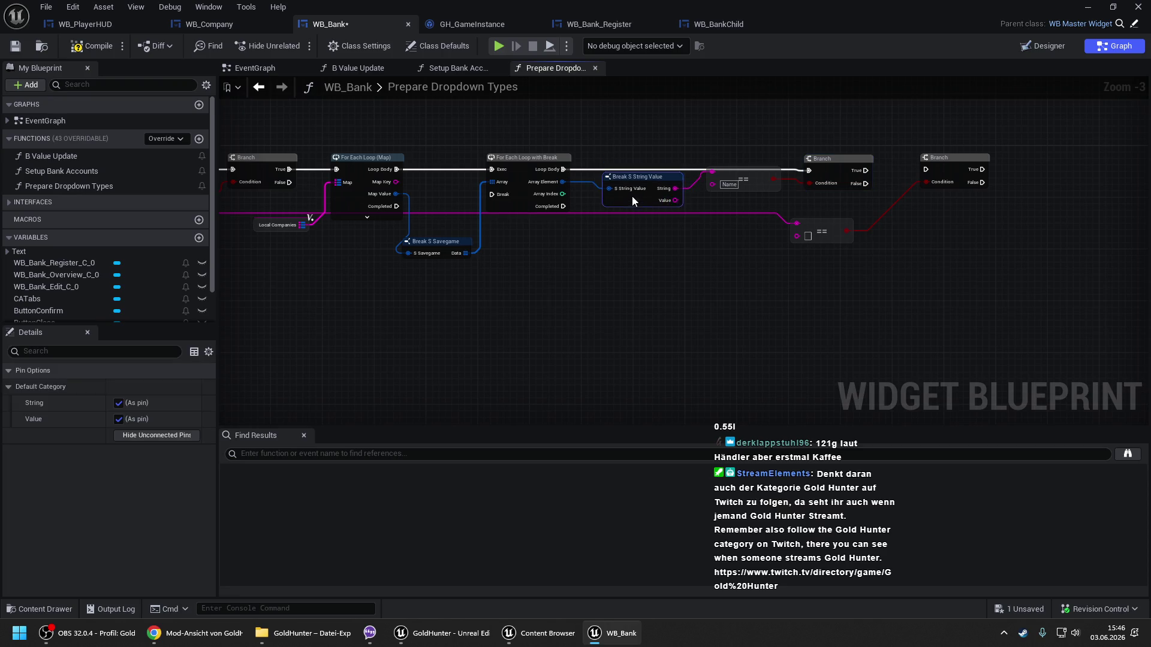
pyautogui.click(717, 185)
pyautogui.moveTo(750, 183); pyautogui.dragTo(677, 203)
pyautogui.rightClick(480, 228)
pyautogui.moveTo(894, 234); pyautogui.dragTo(731, 224)
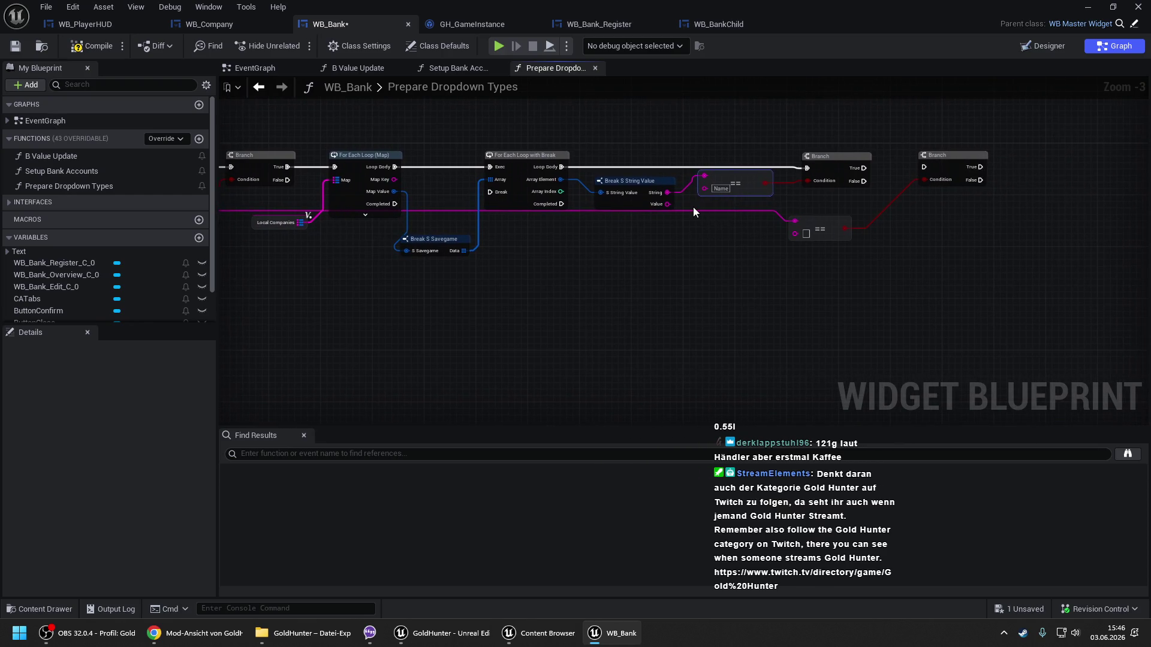
pyautogui.moveTo(747, 152); pyautogui.dragTo(536, 159)
pyautogui.moveTo(717, 172); pyautogui.dragTo(654, 174)
pyautogui.moveTo(598, 242)
pyautogui.mouseDown()
pyautogui.moveTo(733, 232)
pyautogui.moveTo(598, 197)
pyautogui.moveTo(588, 201)
pyautogui.moveTo(717, 231)
pyautogui.moveTo(465, 209)
pyautogui.moveTo(303, 210)
pyautogui.mouseUp()
pyautogui.scroll(-1, 303, 210)
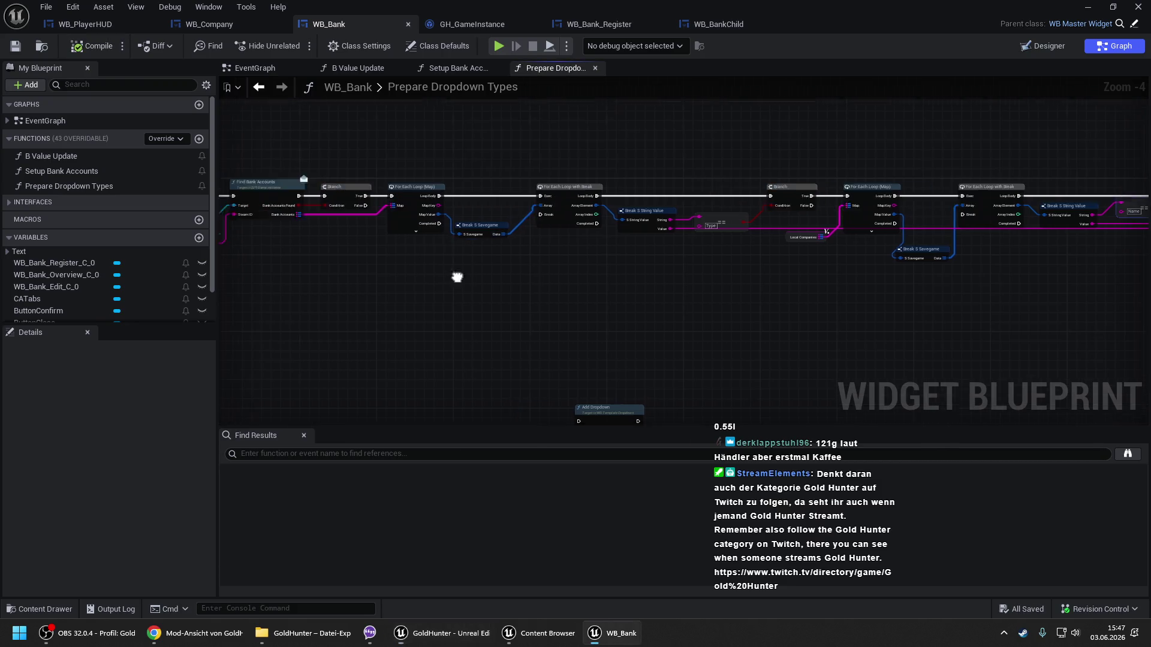
# Move the Add Dropdown, Format Text and Fill Dropdown group up beneath the two comparison Branches.
pyautogui.scroll(2, 451, 246)
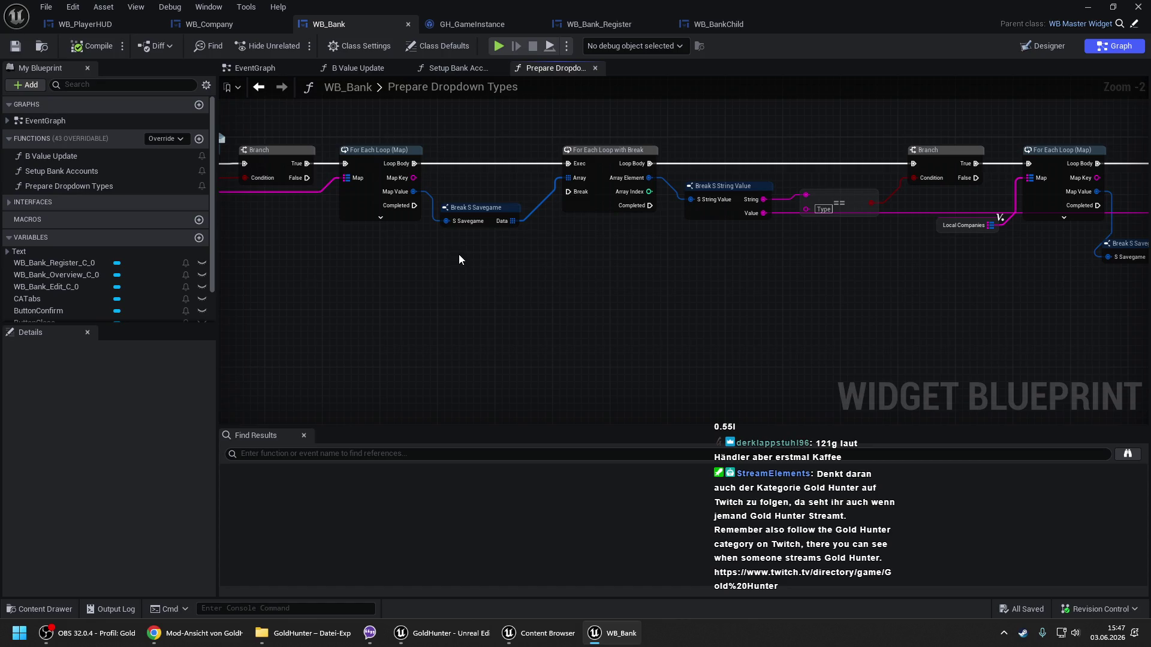
pyautogui.moveTo(753, 243); pyautogui.dragTo(909, 260)
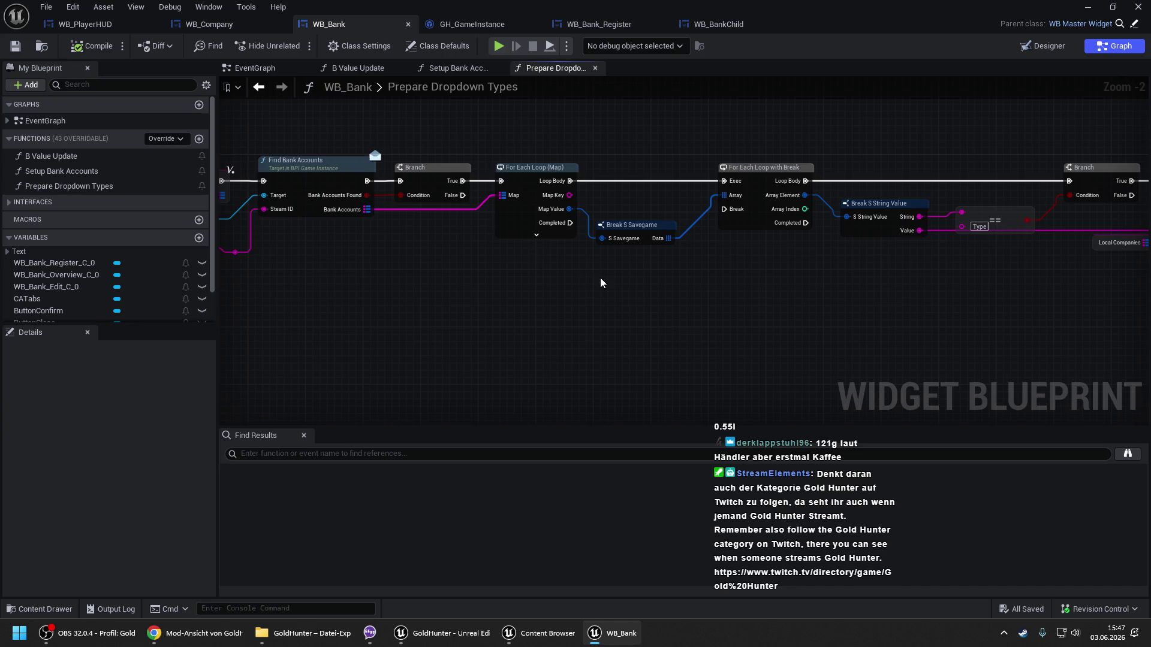
pyautogui.scroll(1, 475, 270)
pyautogui.scroll(-1, 442, 211)
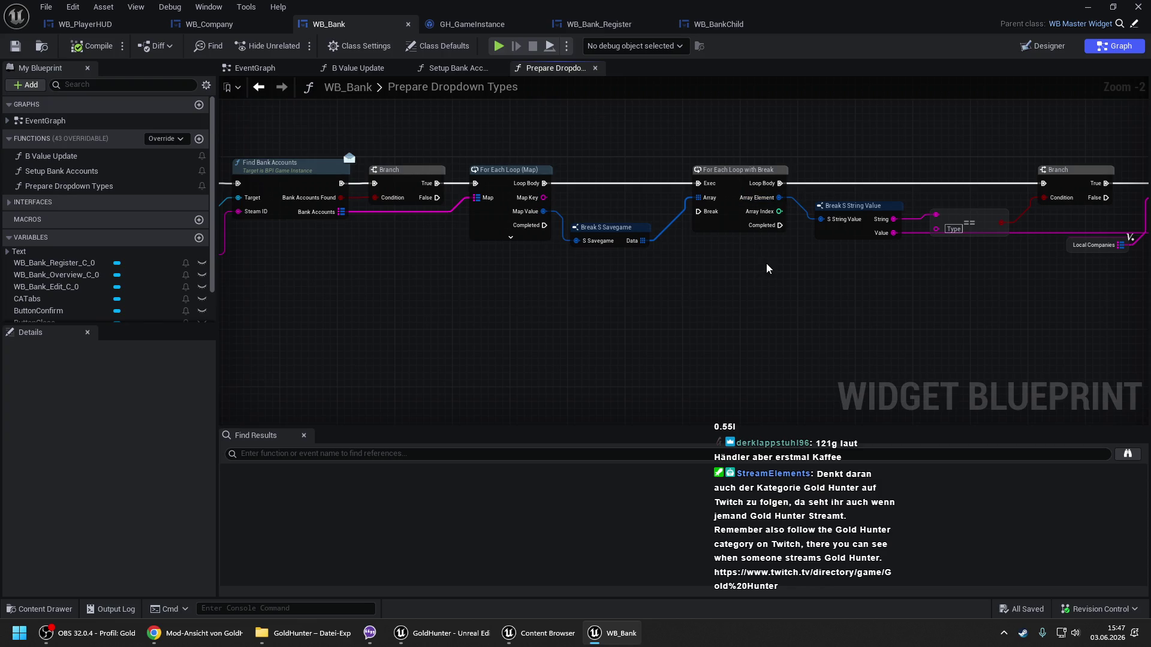
pyautogui.scroll(-2, 551, 244)
pyautogui.moveTo(751, 255); pyautogui.dragTo(687, 243)
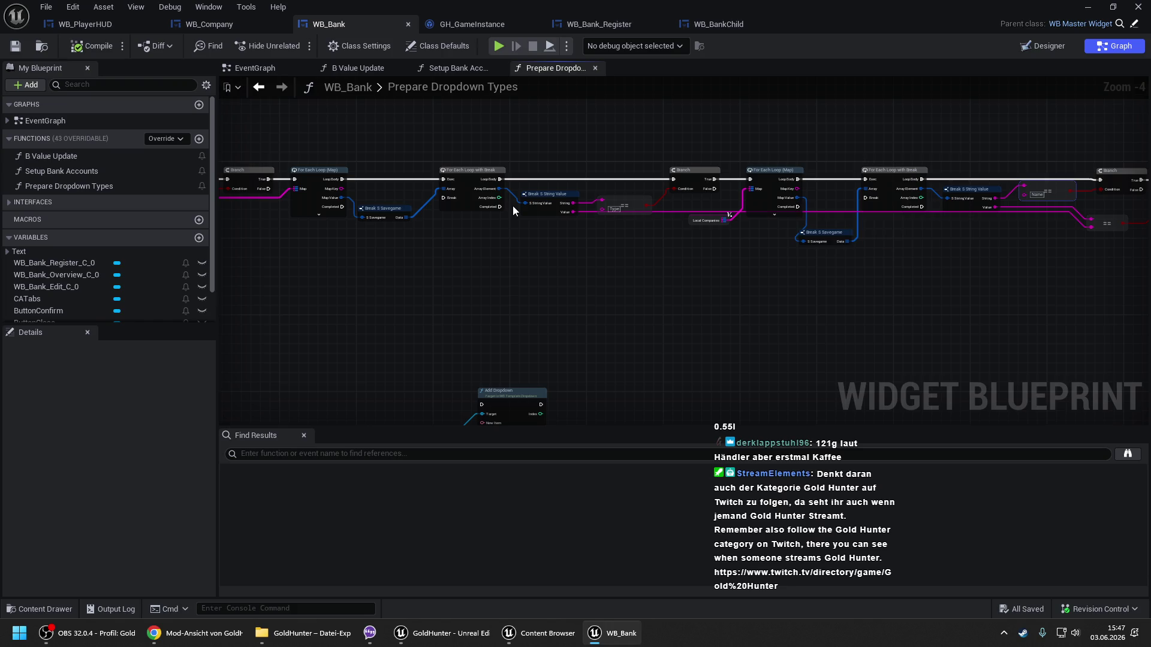
pyautogui.moveTo(722, 228)
pyautogui.mouseDown()
pyautogui.moveTo(618, 180)
pyautogui.moveTo(530, 193)
pyautogui.moveTo(532, 209)
pyautogui.mouseUp()
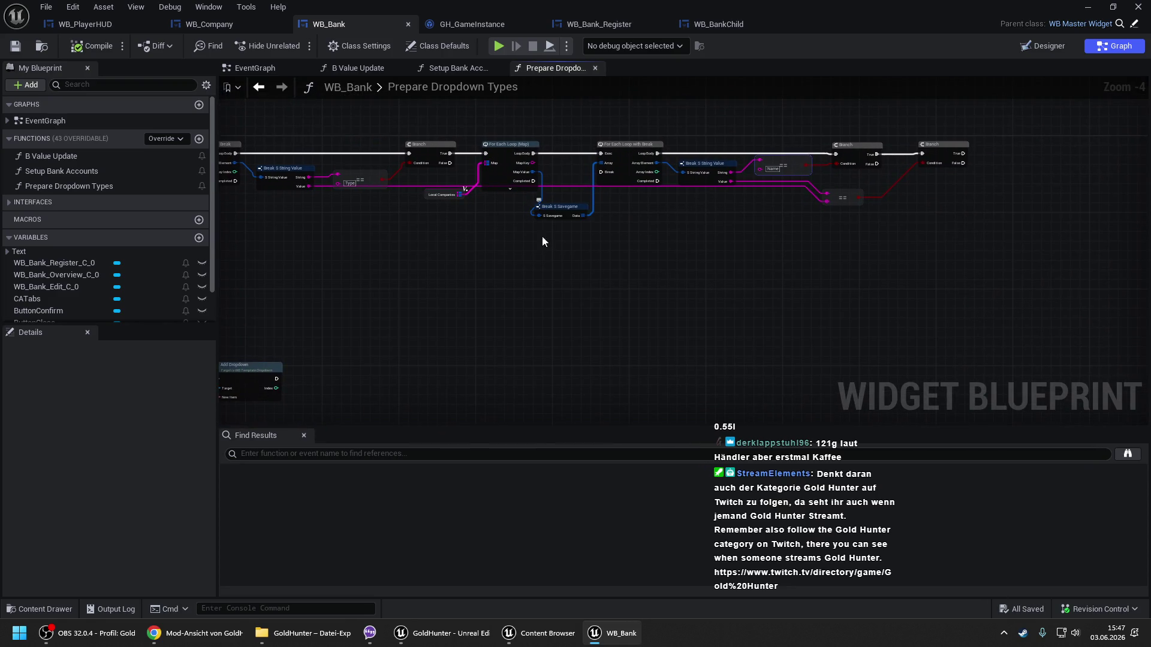
pyautogui.moveTo(680, 214); pyautogui.dragTo(717, 228)
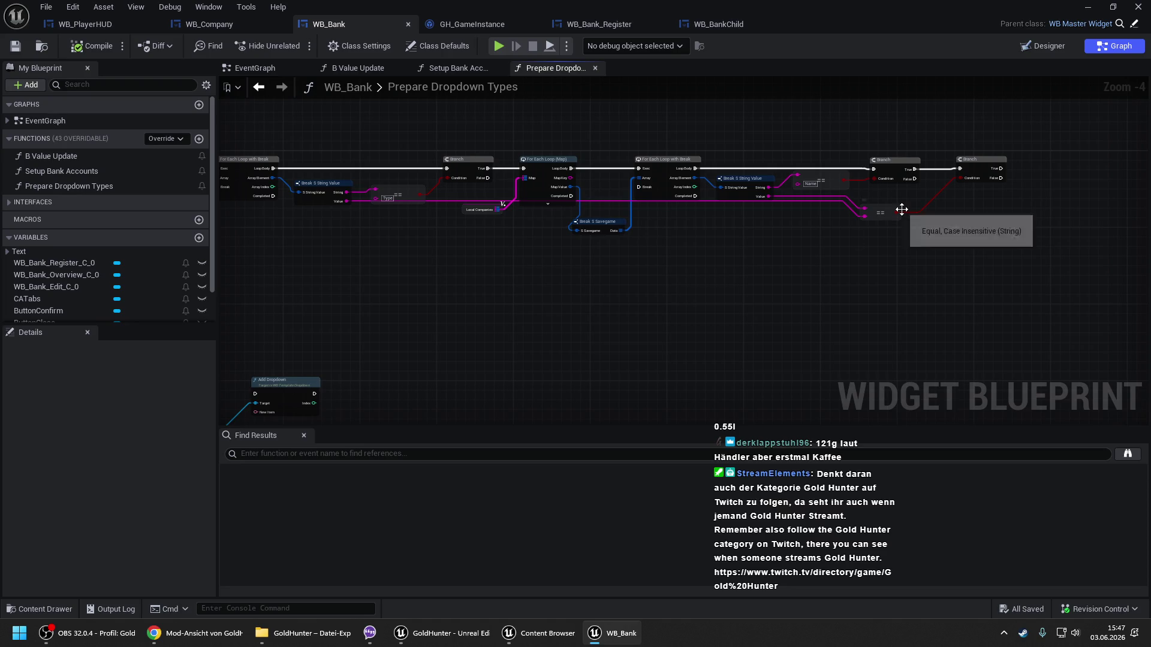
pyautogui.moveTo(992, 180)
pyautogui.mouseDown()
pyautogui.moveTo(820, 164)
pyautogui.moveTo(356, 246)
pyautogui.moveTo(579, 360)
pyautogui.mouseUp()
pyautogui.scroll(-1, 356, 245)
pyautogui.moveTo(650, 305); pyautogui.dragTo(976, 226)
pyautogui.scroll(1, 976, 226)
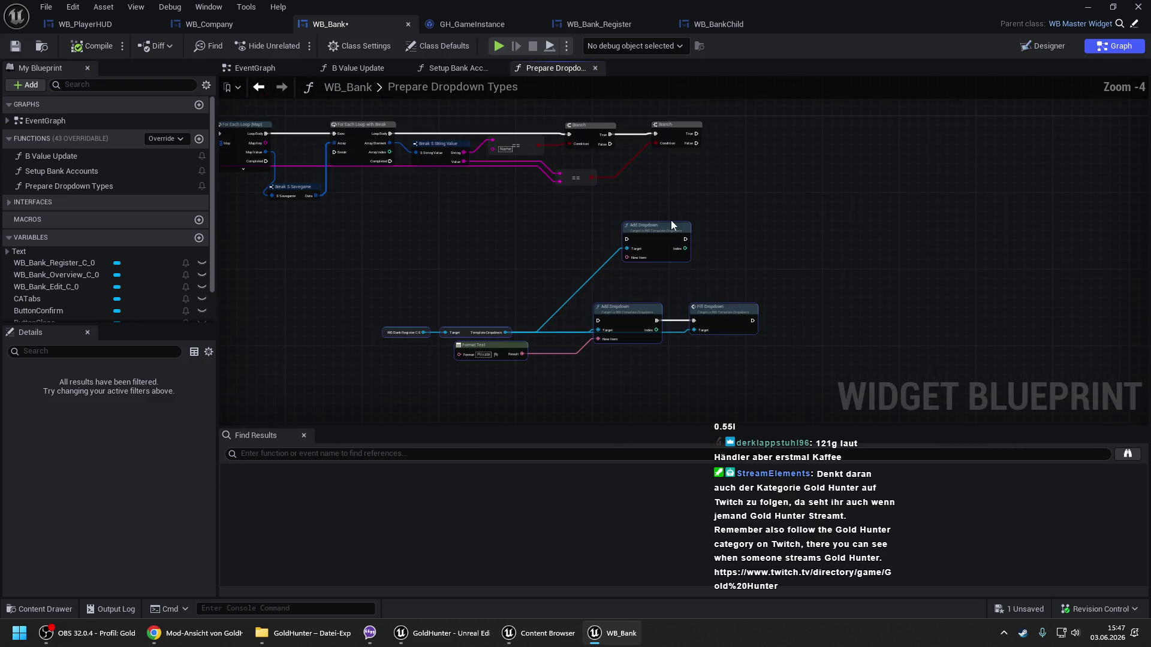
# Wire the second Branch's True to Add Dropdown, feeding Value into New Item through a To Text node.
pyautogui.moveTo(787, 149)
pyautogui.mouseDown()
pyautogui.moveTo(821, 135)
pyautogui.moveTo(772, 151)
pyautogui.moveTo(674, 139)
pyautogui.moveTo(670, 128)
pyautogui.mouseUp()
pyautogui.click(781, 126)
pyautogui.scroll(1, 772, 151)
pyautogui.moveTo(825, 142); pyautogui.dragTo(778, 122)
pyautogui.click(679, 183)
pyautogui.moveTo(679, 184); pyautogui.dragTo(930, 168)
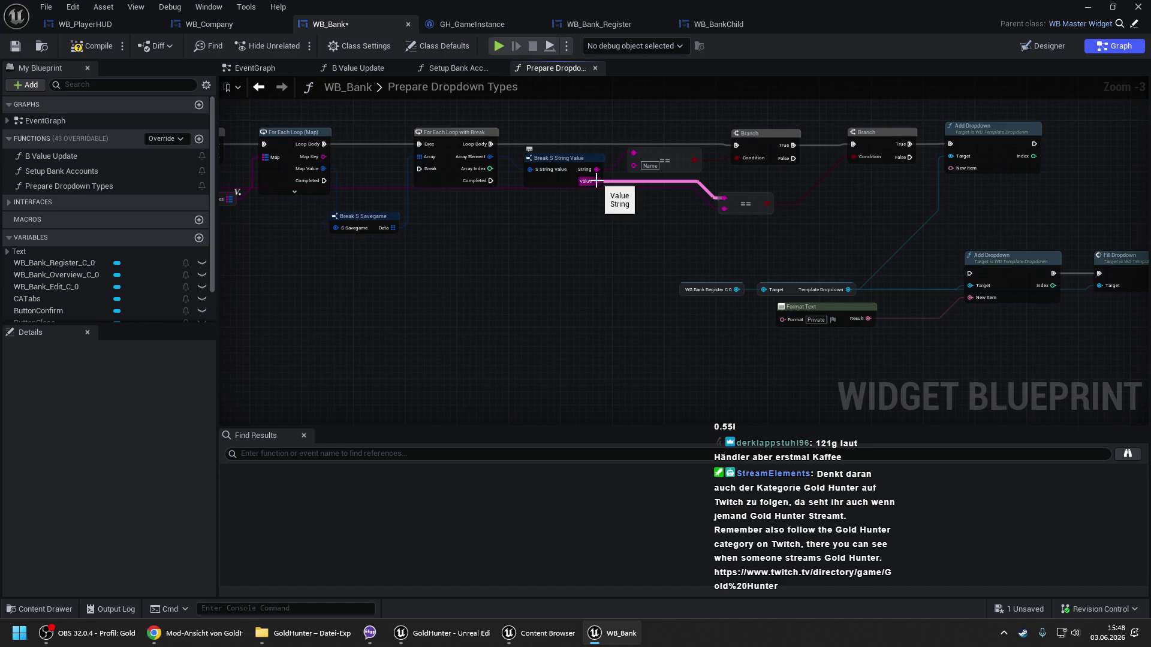
pyautogui.moveTo(597, 181)
pyautogui.mouseDown()
pyautogui.moveTo(962, 174)
pyautogui.moveTo(951, 168)
pyautogui.mouseUp()
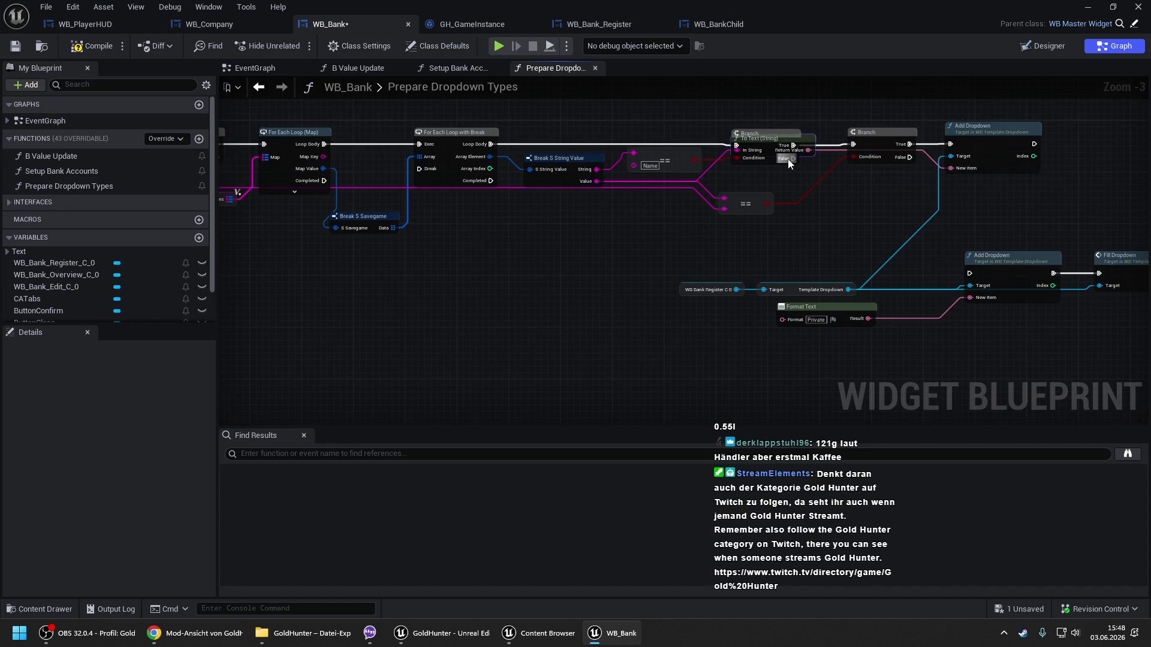
pyautogui.moveTo(812, 143); pyautogui.dragTo(894, 194)
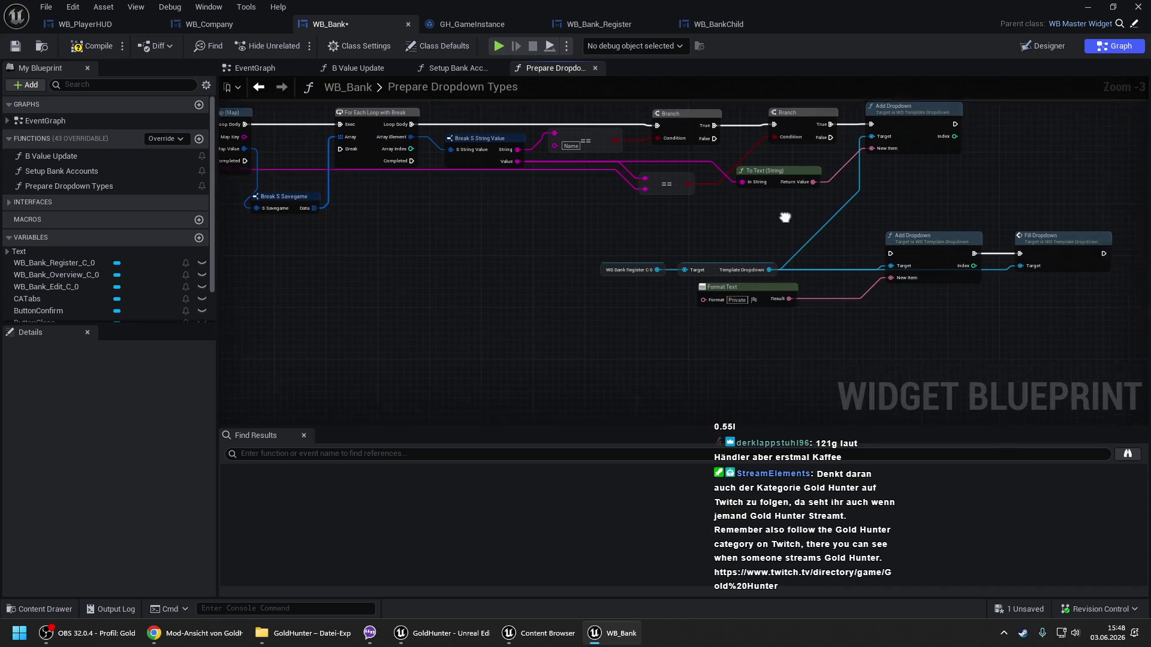
# Duplicate the Add/Fill Dropdown group with Ctrl+C/Ctrl+V, delete the originals, and select the copy.
pyautogui.moveTo(556, 247); pyautogui.dragTo(1005, 314)
pyautogui.hotkey('ctrl', 'c')
pyautogui.hotkey('ctrl', 'v')
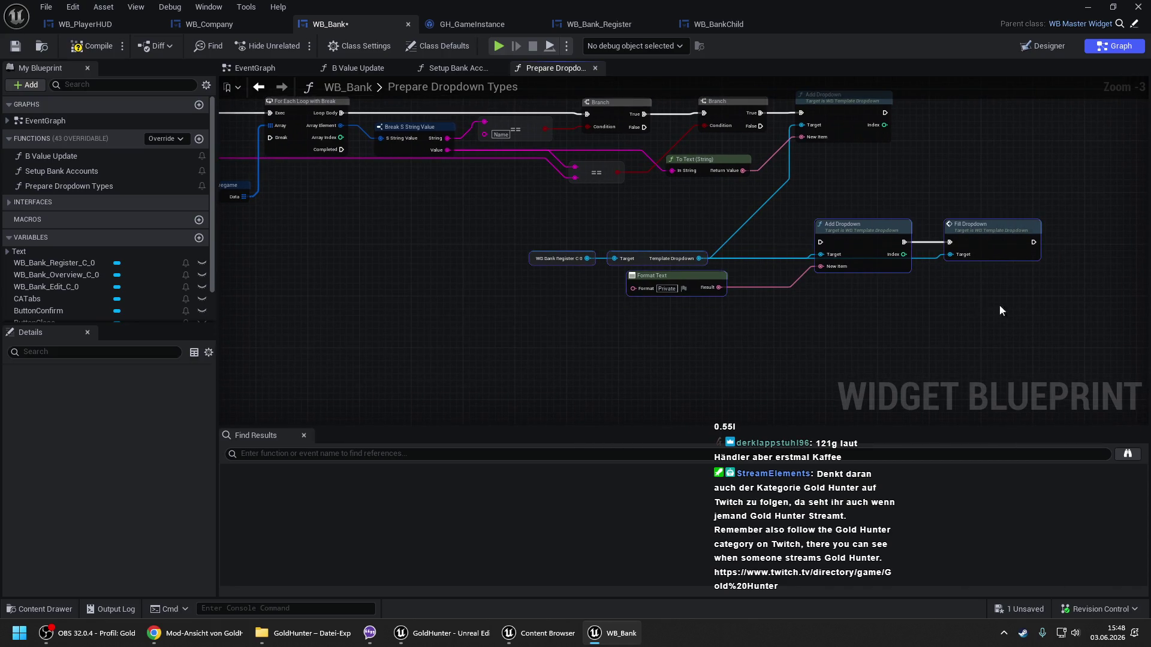
pyautogui.click(973, 277)
pyautogui.press('Delete')
pyautogui.click(677, 277)
pyautogui.press('Delete')
pyautogui.scroll(-2, 524, 346)
pyautogui.moveTo(524, 331); pyautogui.dragTo(848, 391)
# Place the copied dropdown group under the first For Each Loop (Map) and run Add Dropdown from Completed.
pyautogui.moveTo(774, 337)
pyautogui.mouseDown()
pyautogui.moveTo(203, 339)
pyautogui.moveTo(451, 317)
pyautogui.moveTo(59, 331)
pyautogui.moveTo(573, 315)
pyautogui.mouseUp()
pyautogui.scroll(2, 503, 240)
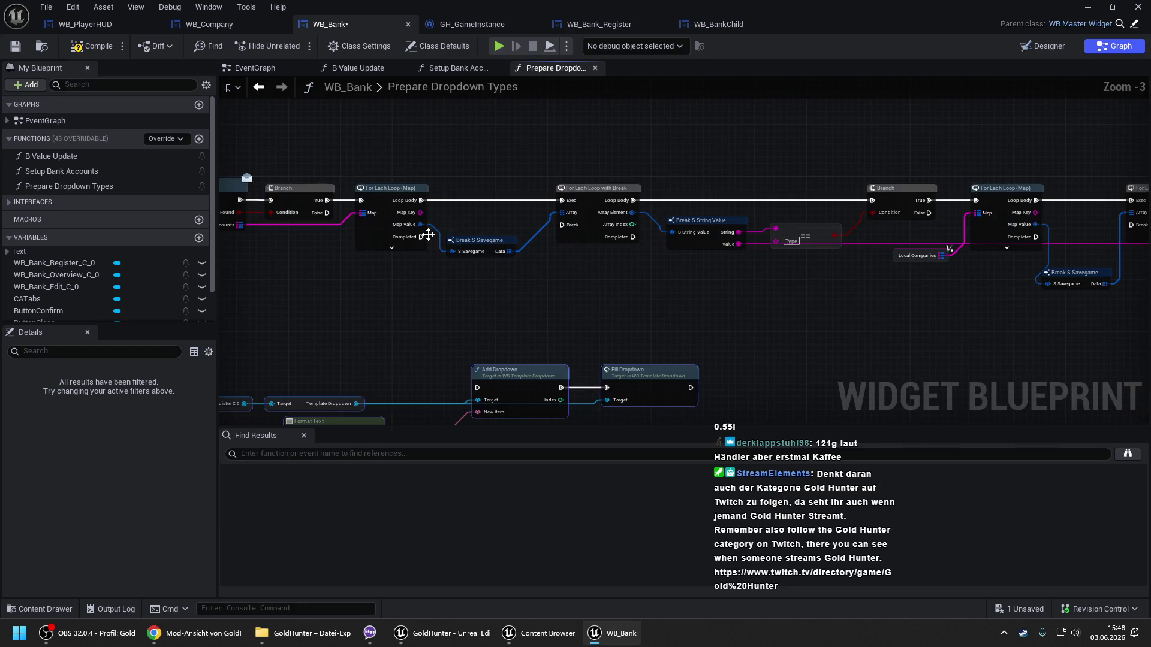
pyautogui.moveTo(421, 237); pyautogui.dragTo(477, 388)
pyautogui.moveTo(288, 230); pyautogui.dragTo(608, 167)
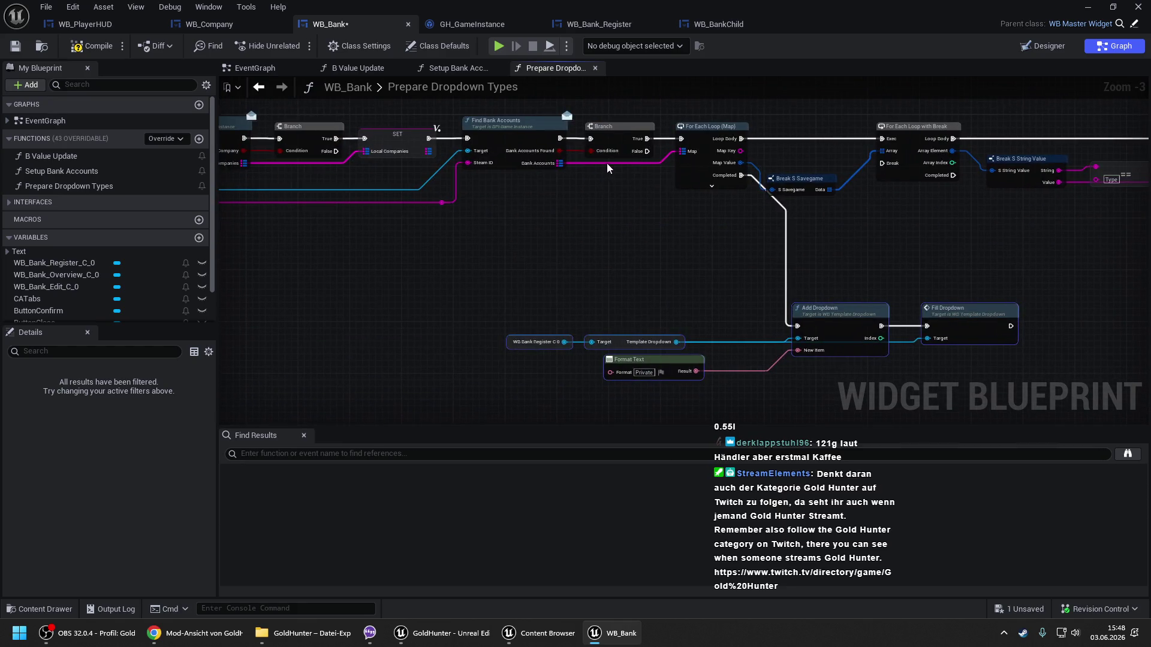
pyautogui.moveTo(829, 309)
pyautogui.mouseDown()
pyautogui.moveTo(649, 295)
pyautogui.moveTo(624, 269)
pyautogui.mouseUp()
pyautogui.click(619, 252)
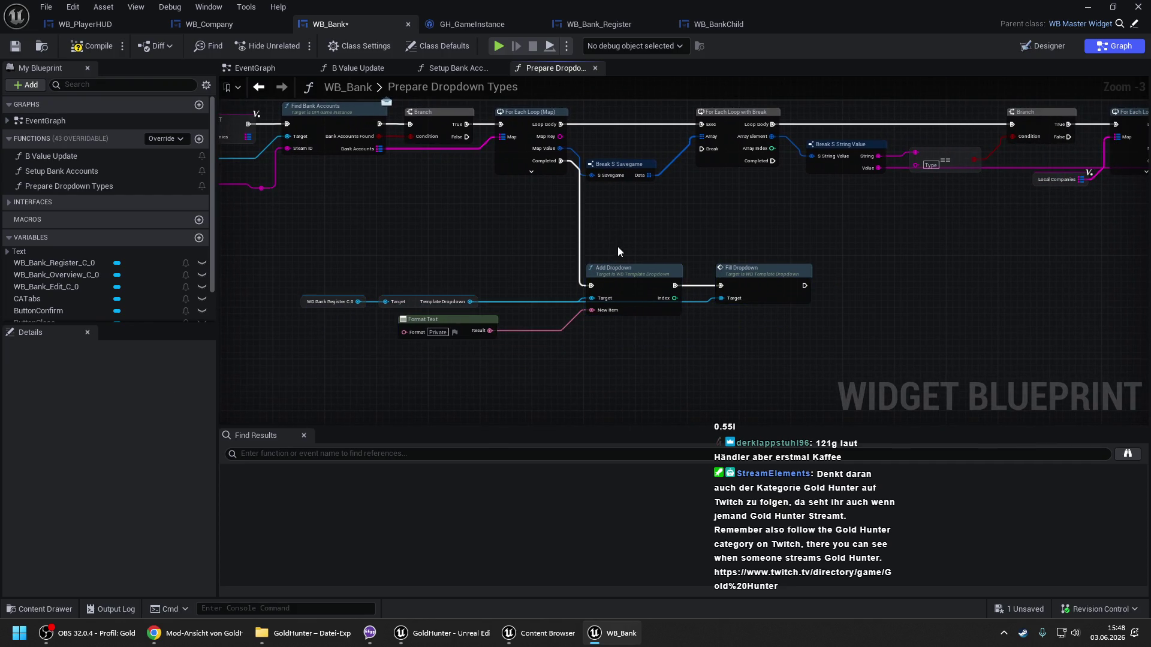
pyautogui.moveTo(664, 252); pyautogui.dragTo(420, 258)
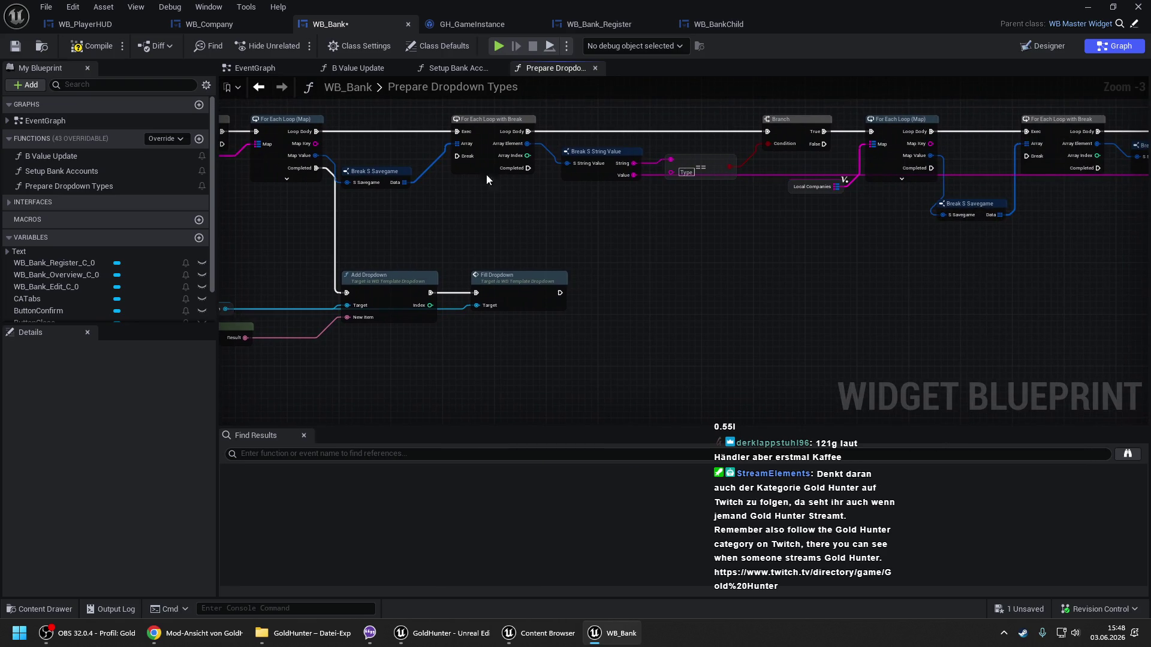
# Compile the blueprint and review the finished Prepare Dropdown Types graph.
pyautogui.click(90, 46)
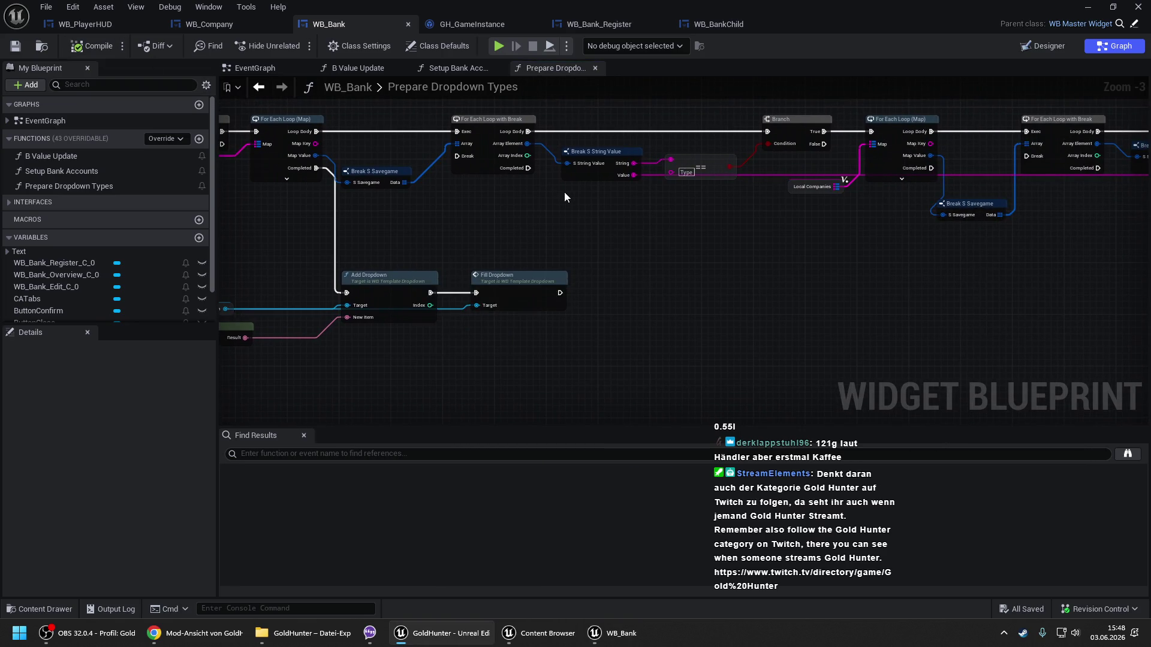
pyautogui.scroll(-1, 563, 192)
pyautogui.moveTo(613, 195); pyautogui.dragTo(528, 202)
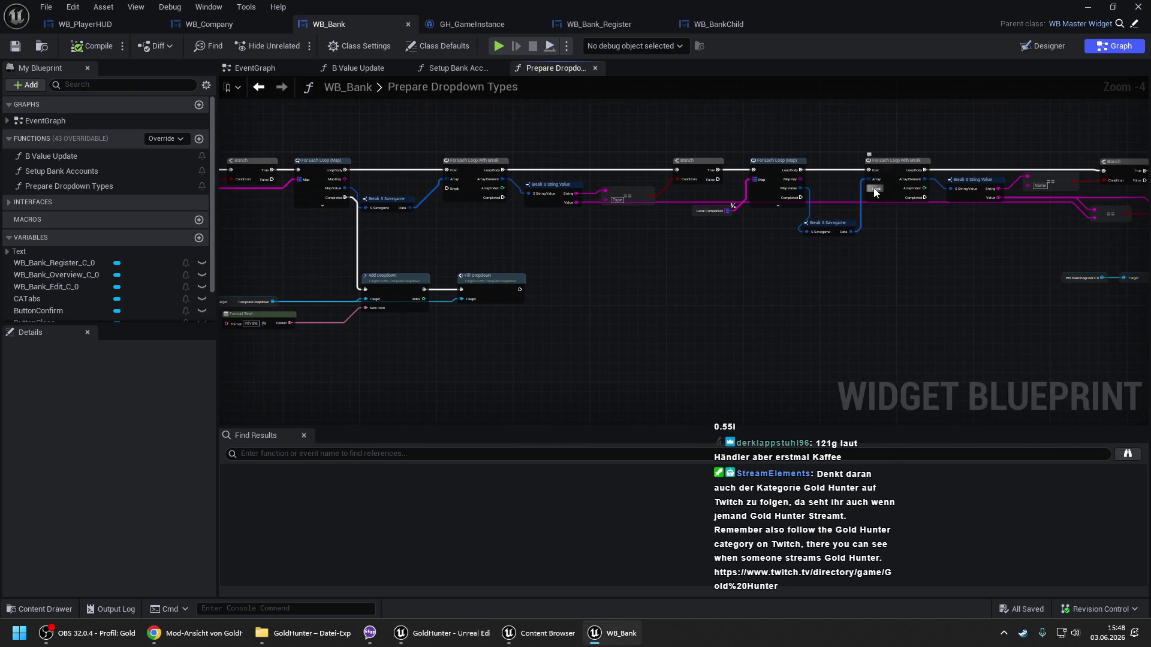
pyautogui.moveTo(901, 247)
pyautogui.mouseDown()
pyautogui.moveTo(786, 237)
pyautogui.moveTo(948, 239)
pyautogui.mouseUp()
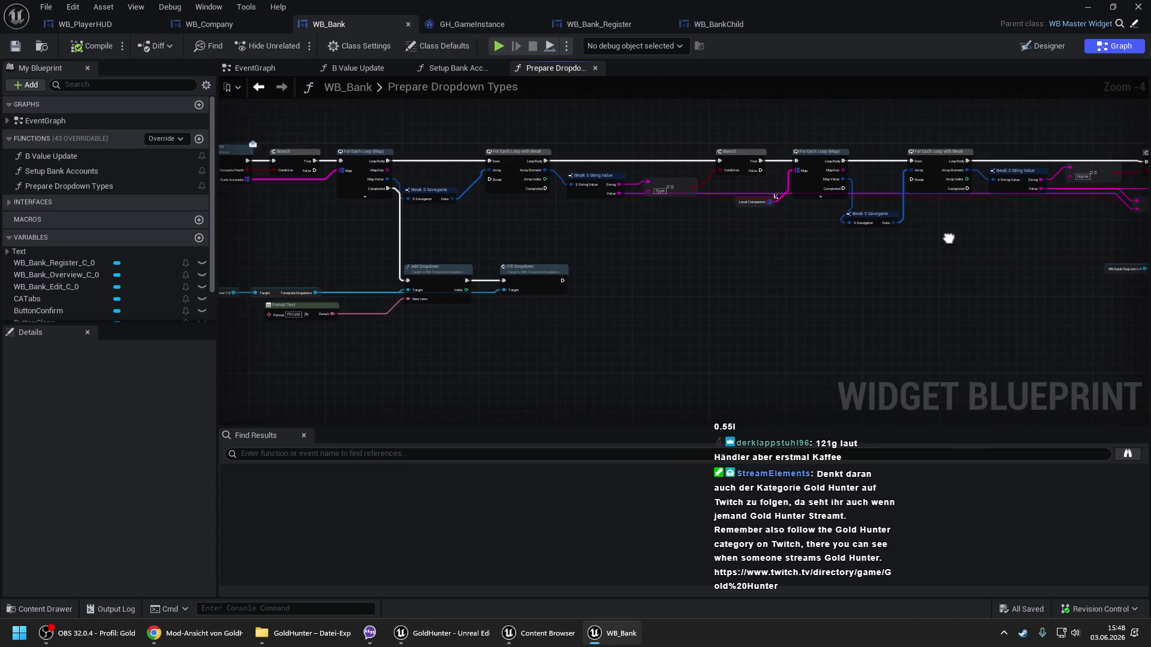
pyautogui.moveTo(271, 188); pyautogui.dragTo(410, 188)
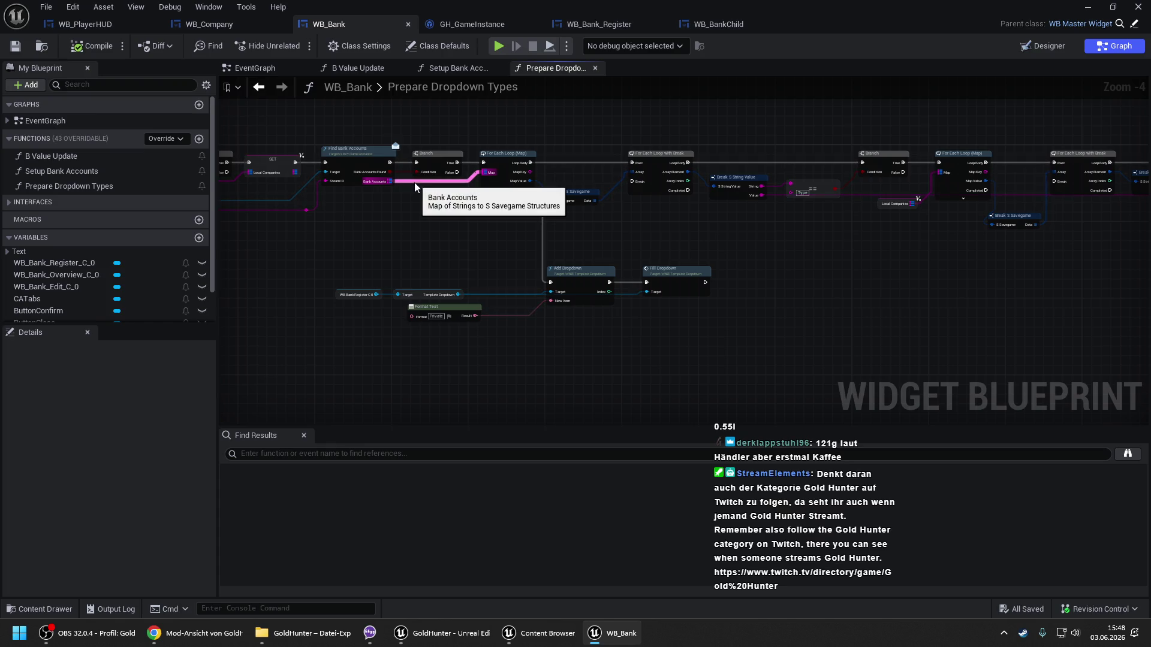
pyautogui.moveTo(604, 169); pyautogui.dragTo(471, 161)
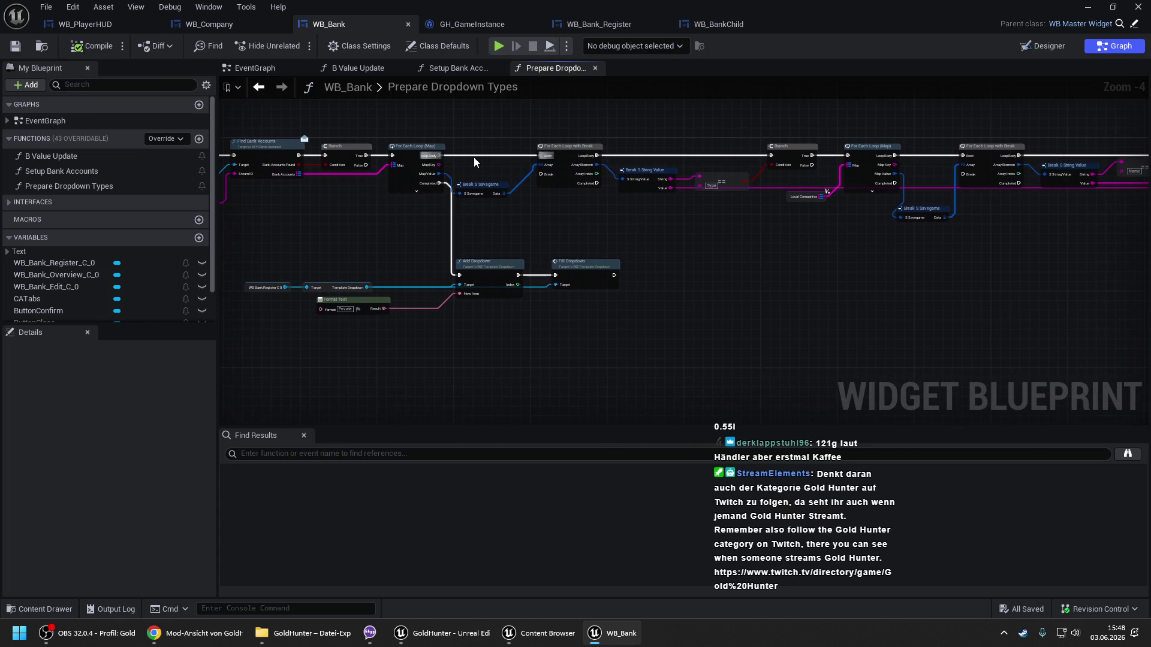
pyautogui.moveTo(658, 188); pyautogui.dragTo(519, 187)
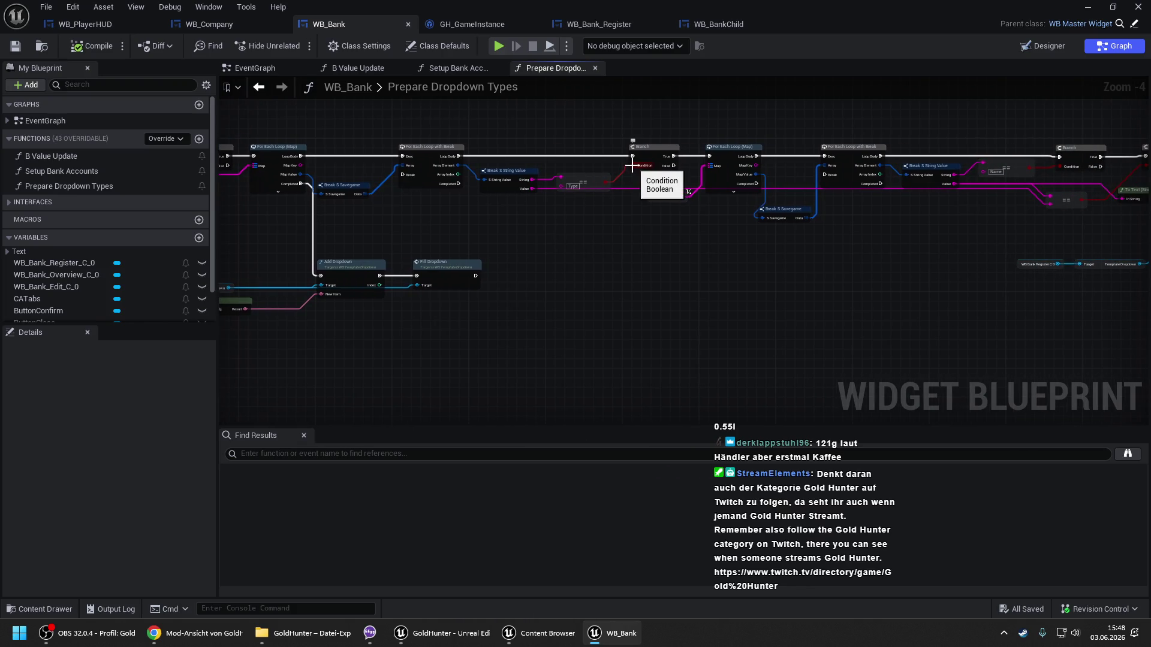
pyautogui.moveTo(624, 171); pyautogui.dragTo(526, 172)
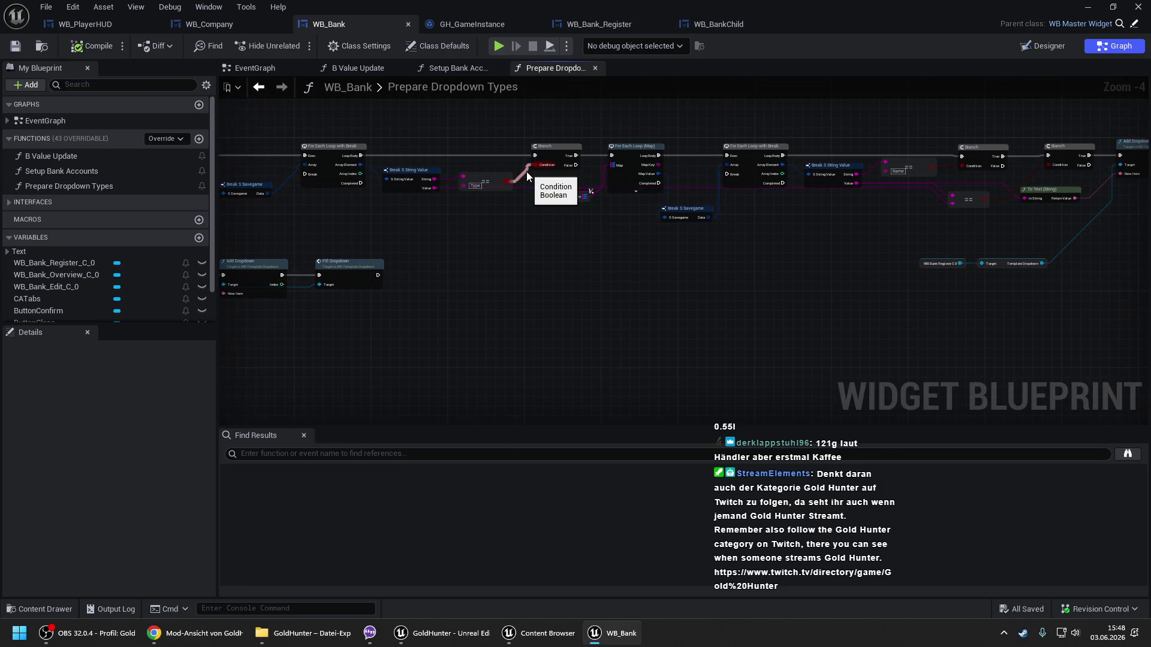
# Connect Add Dropdown's output to Break on the Name check's For Each Loop with Break.
pyautogui.scroll(1, 526, 171)
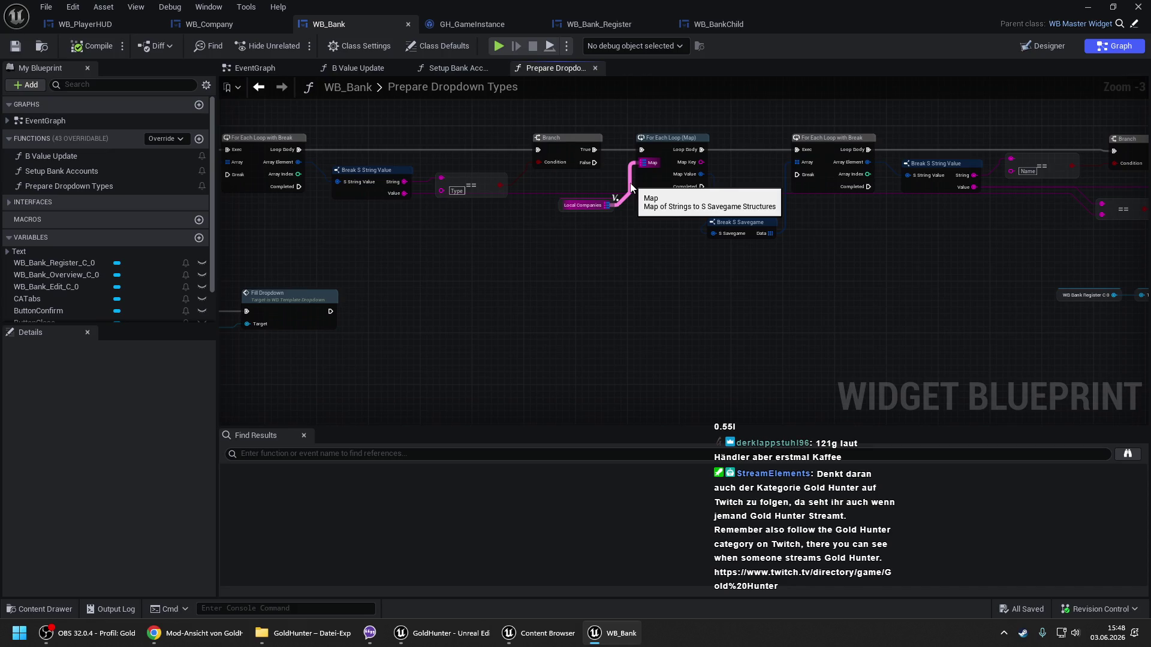
pyautogui.moveTo(631, 187); pyautogui.dragTo(379, 188)
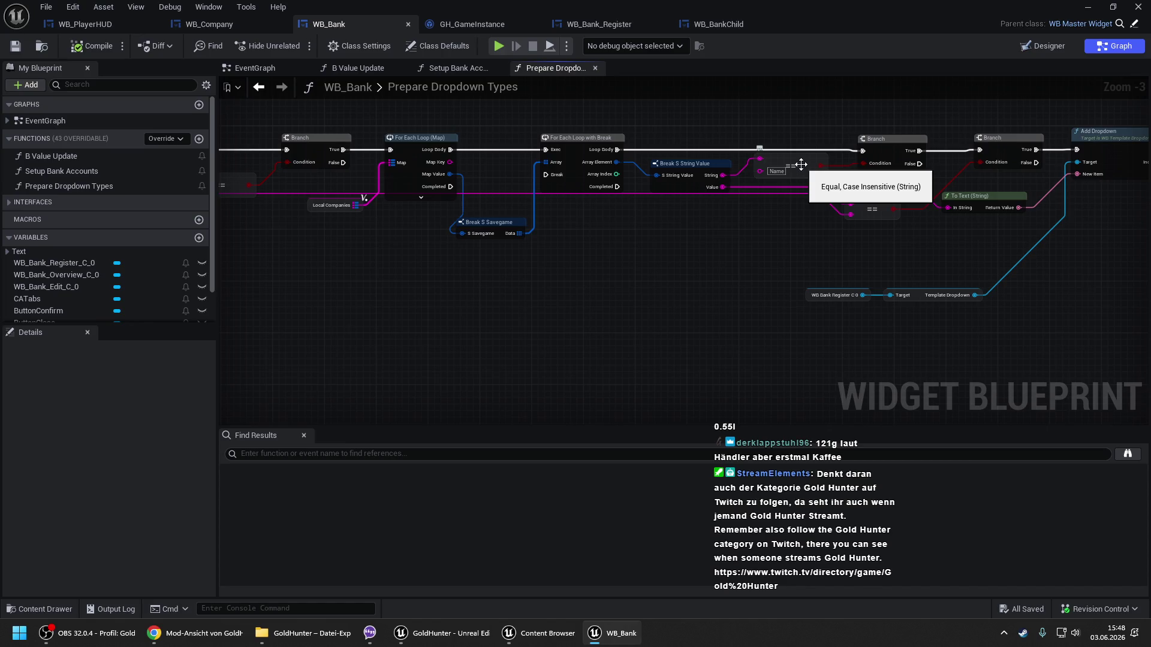
pyautogui.moveTo(799, 153); pyautogui.dragTo(628, 162)
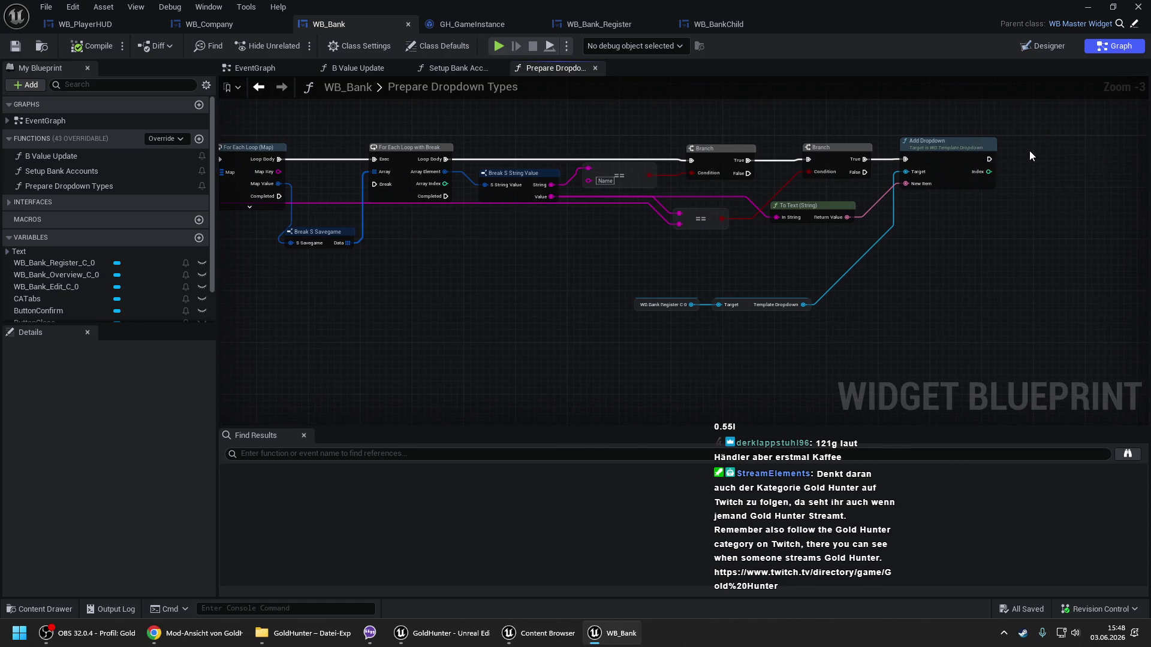
pyautogui.moveTo(989, 158)
pyautogui.mouseDown()
pyautogui.moveTo(1019, 180)
pyautogui.moveTo(423, 172)
pyautogui.moveTo(377, 227)
pyautogui.mouseUp()
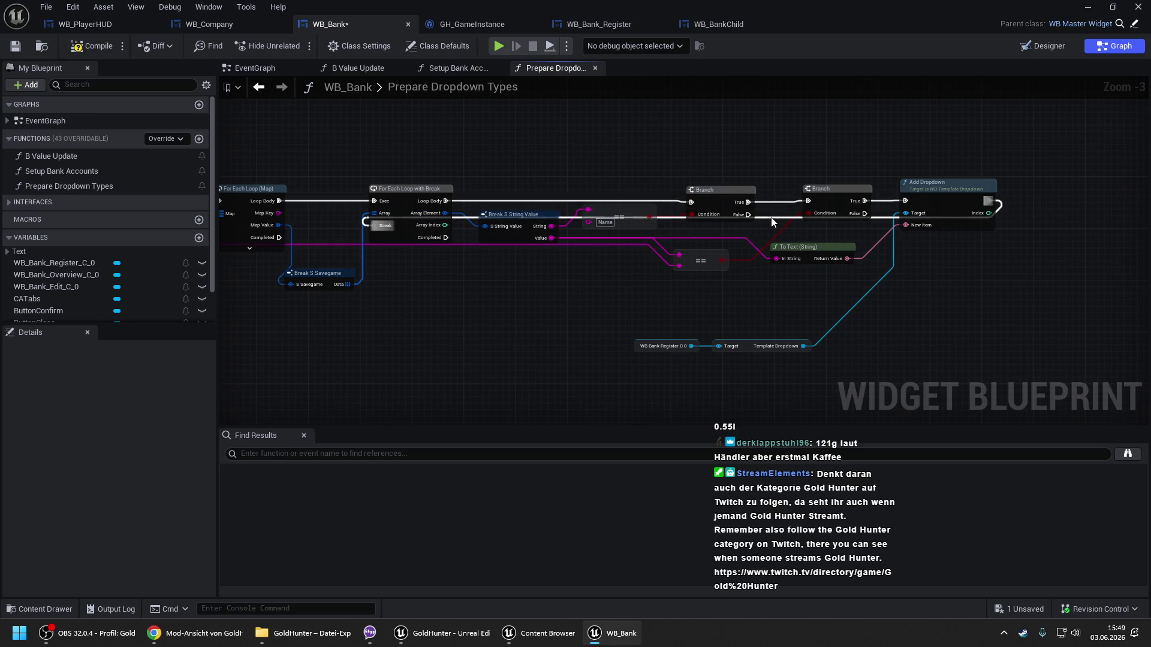
# Route the loop-back Break wire straight through aligned reroute nodes, then compile and save WB_Bank.
pyautogui.moveTo(770, 217); pyautogui.dragTo(769, 168)
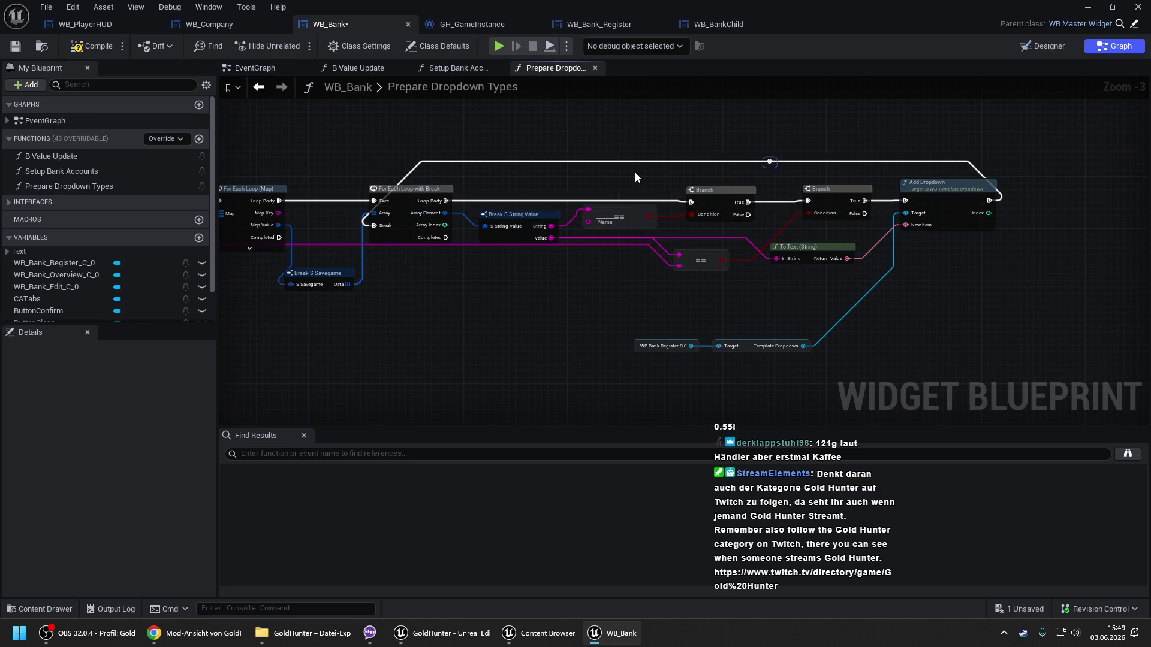
pyautogui.press('Right')
pyautogui.press('Right')
pyautogui.press('Right')
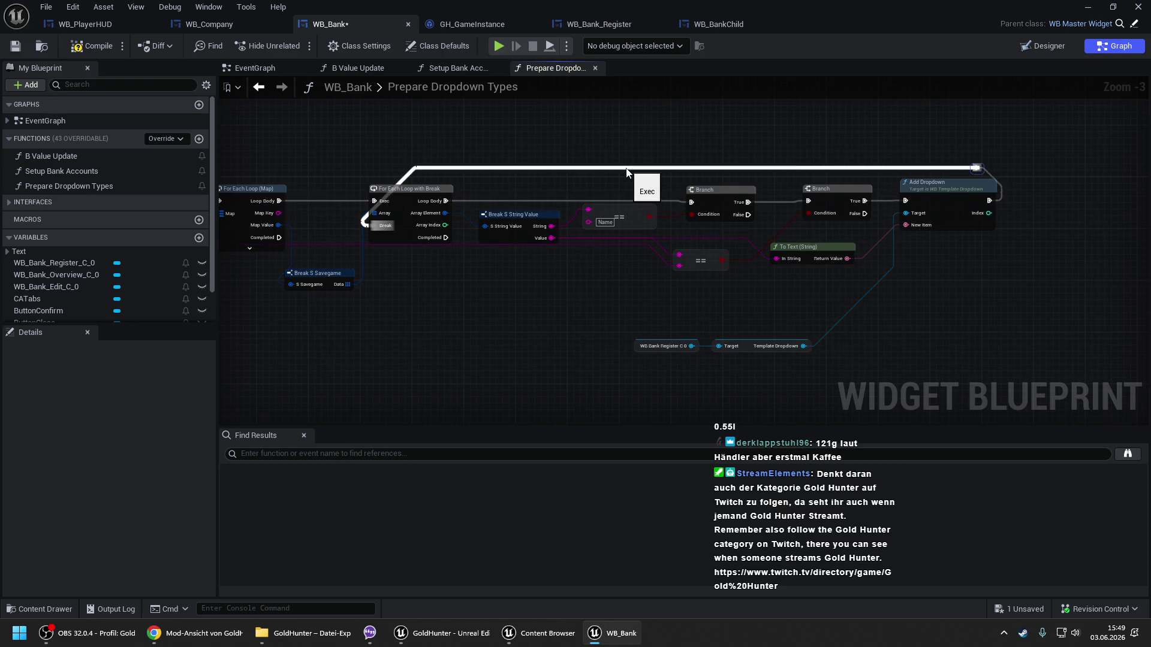
pyautogui.doubleClick(608, 168)
pyautogui.press('Left')
pyautogui.press('Left')
pyautogui.press('Left')
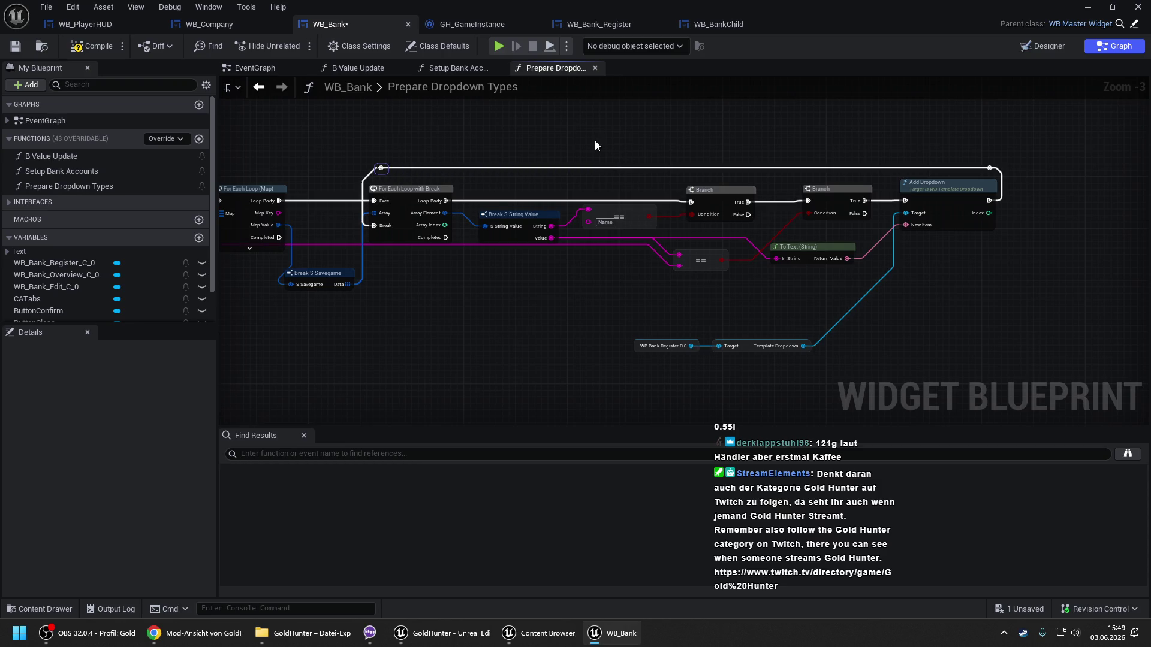
pyautogui.press('Left')
pyautogui.click(91, 46)
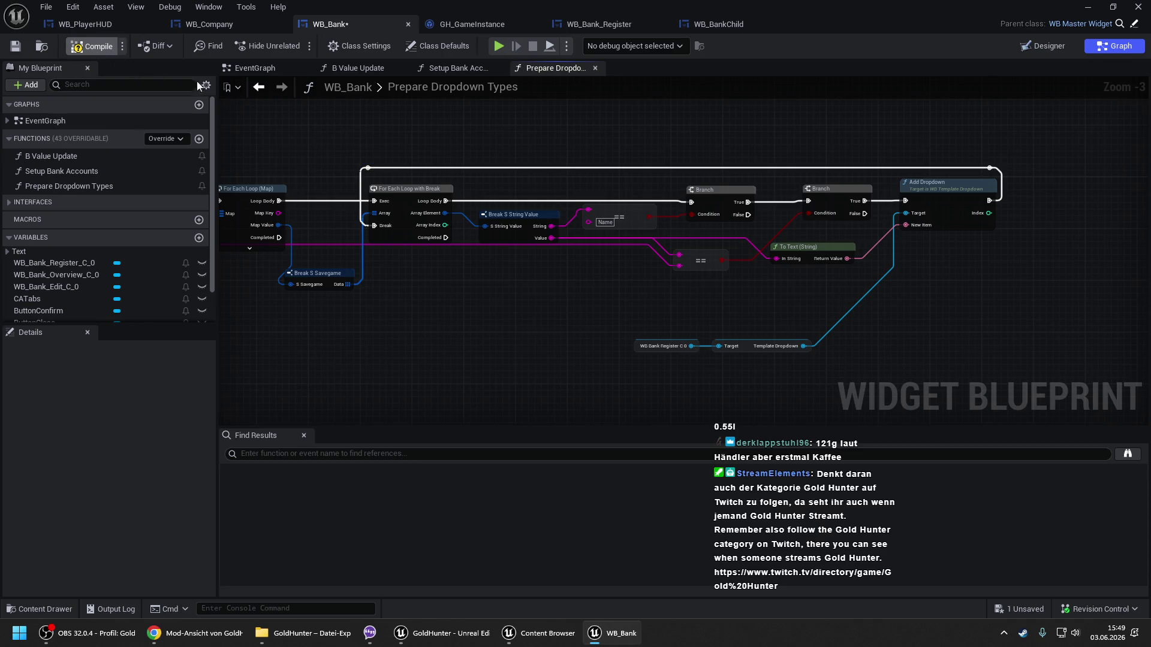
pyautogui.moveTo(431, 285); pyautogui.dragTo(658, 276)
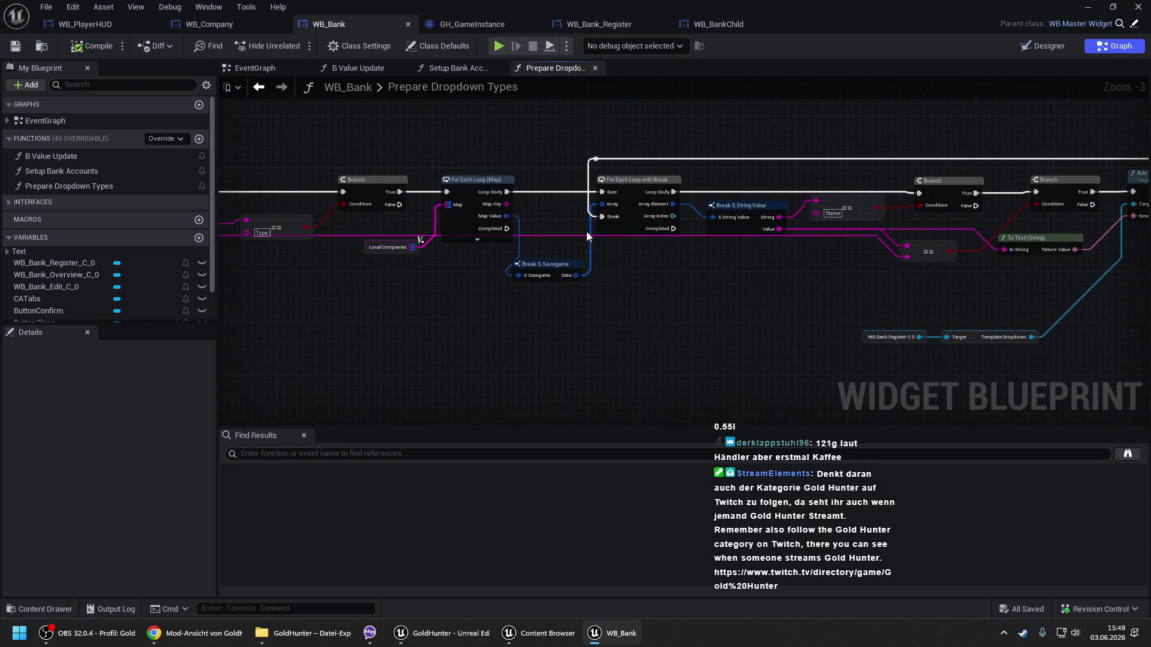
pyautogui.moveTo(586, 237)
pyautogui.mouseDown()
pyautogui.moveTo(708, 224)
pyautogui.moveTo(658, 218)
pyautogui.mouseUp()
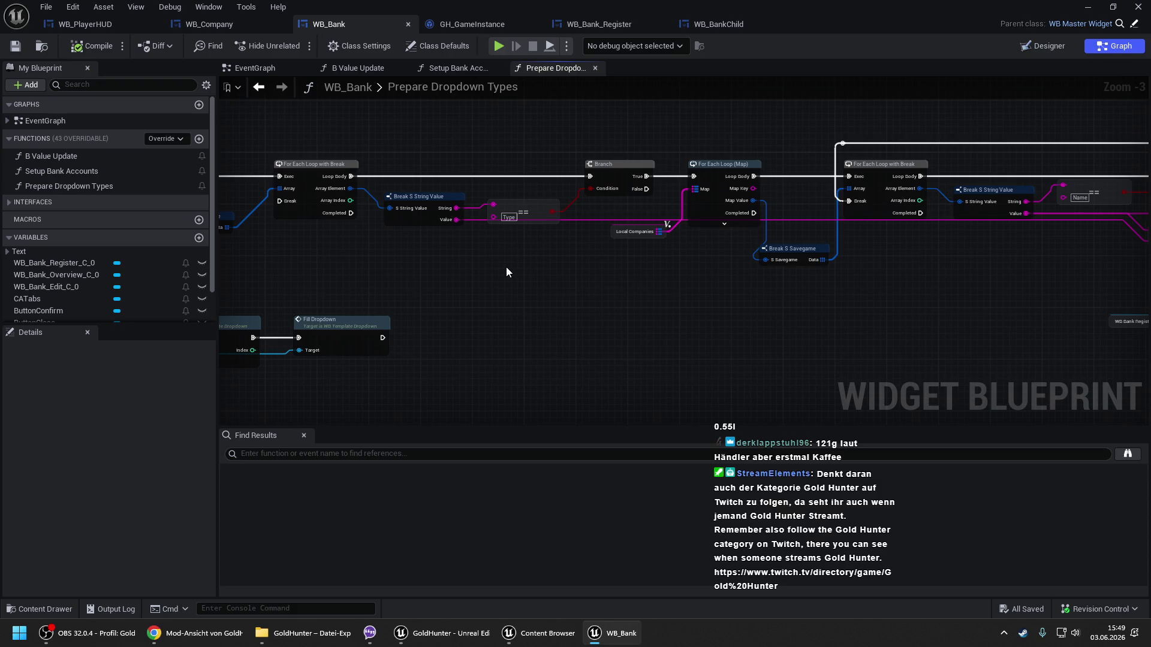
pyautogui.moveTo(496, 261); pyautogui.dragTo(723, 264)
pyautogui.moveTo(399, 183); pyautogui.dragTo(615, 181)
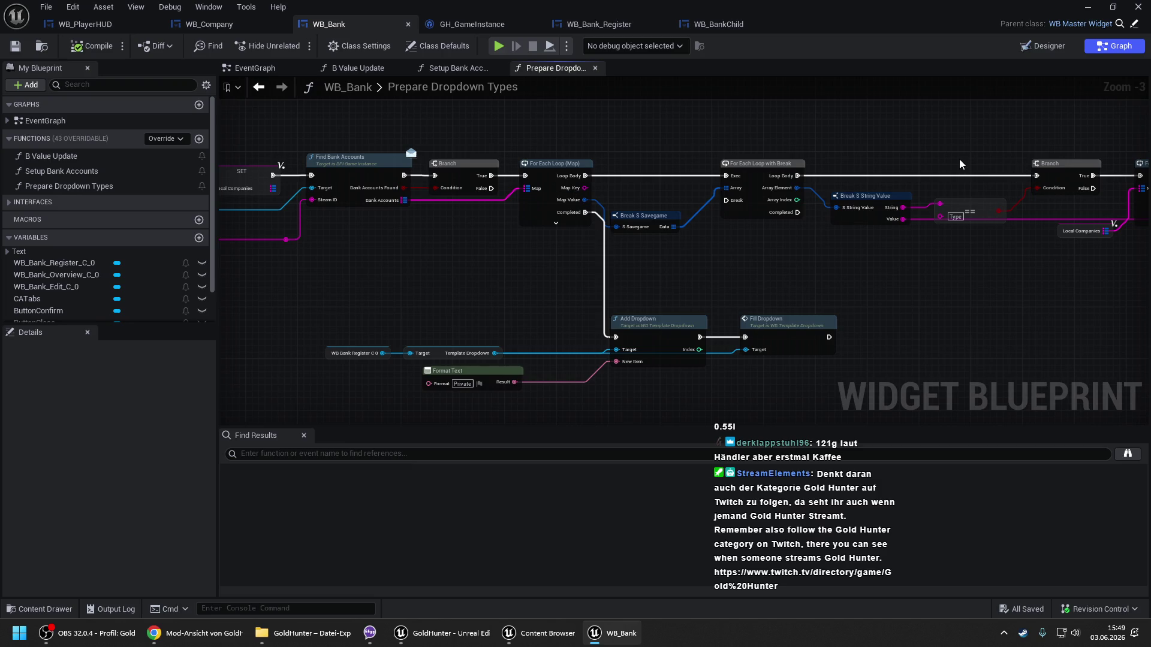
pyautogui.moveTo(960, 159)
pyautogui.mouseDown()
pyautogui.moveTo(778, 197)
pyautogui.moveTo(444, 193)
pyautogui.mouseUp()
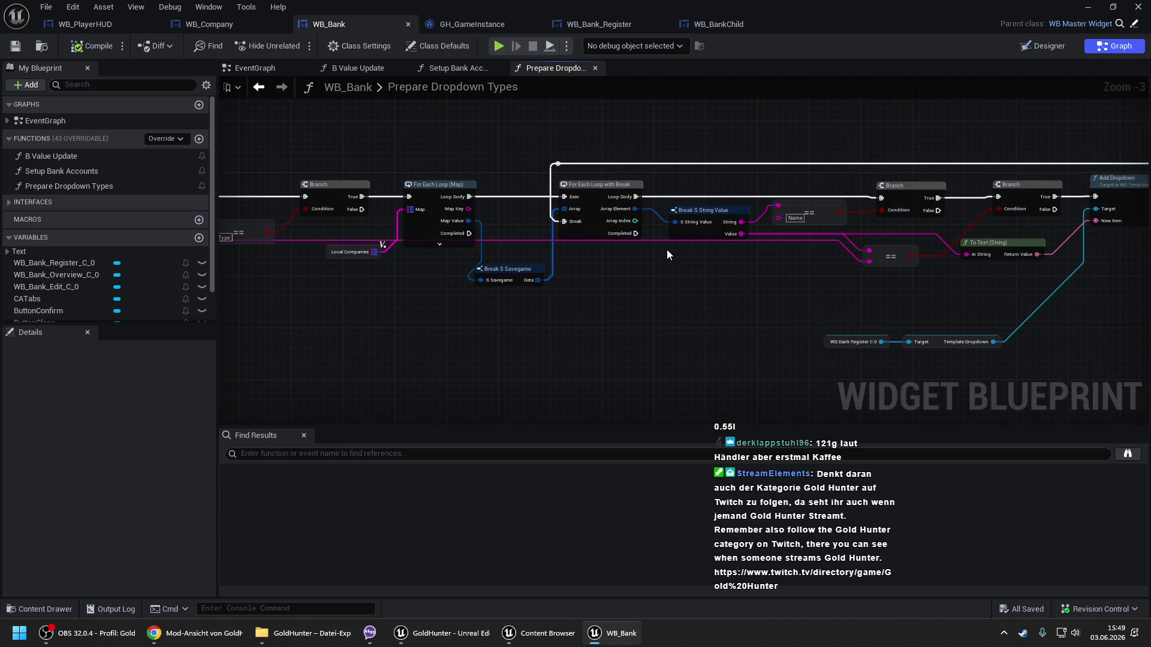
pyautogui.moveTo(566, 262); pyautogui.dragTo(834, 234)
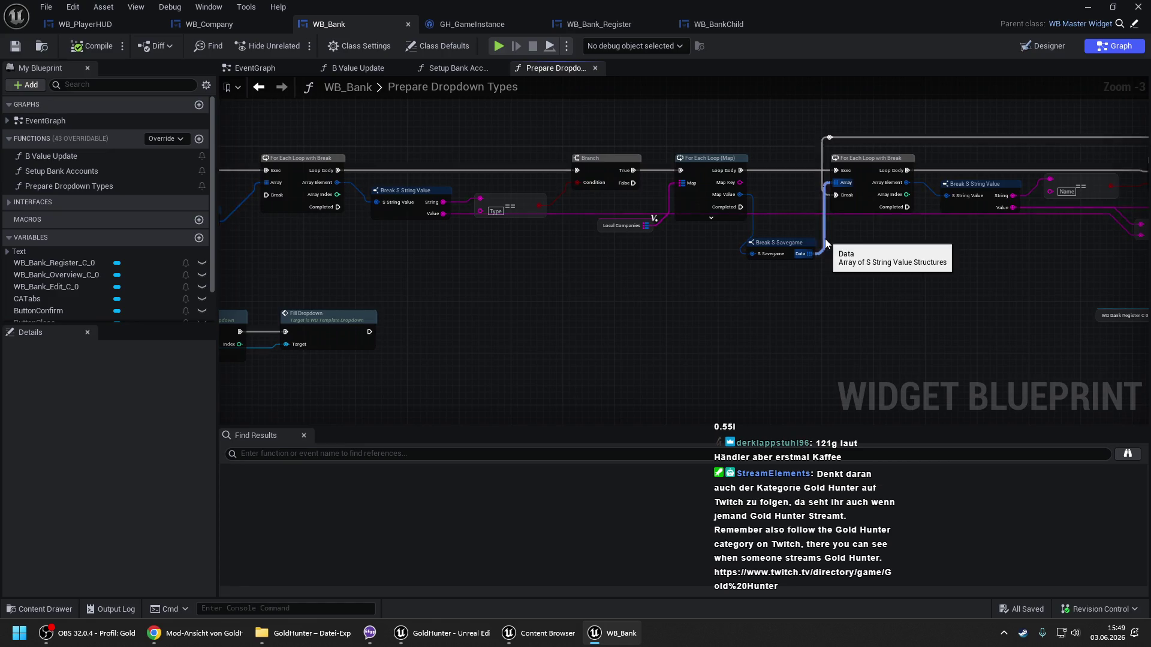
pyautogui.moveTo(878, 268); pyautogui.dragTo(697, 272)
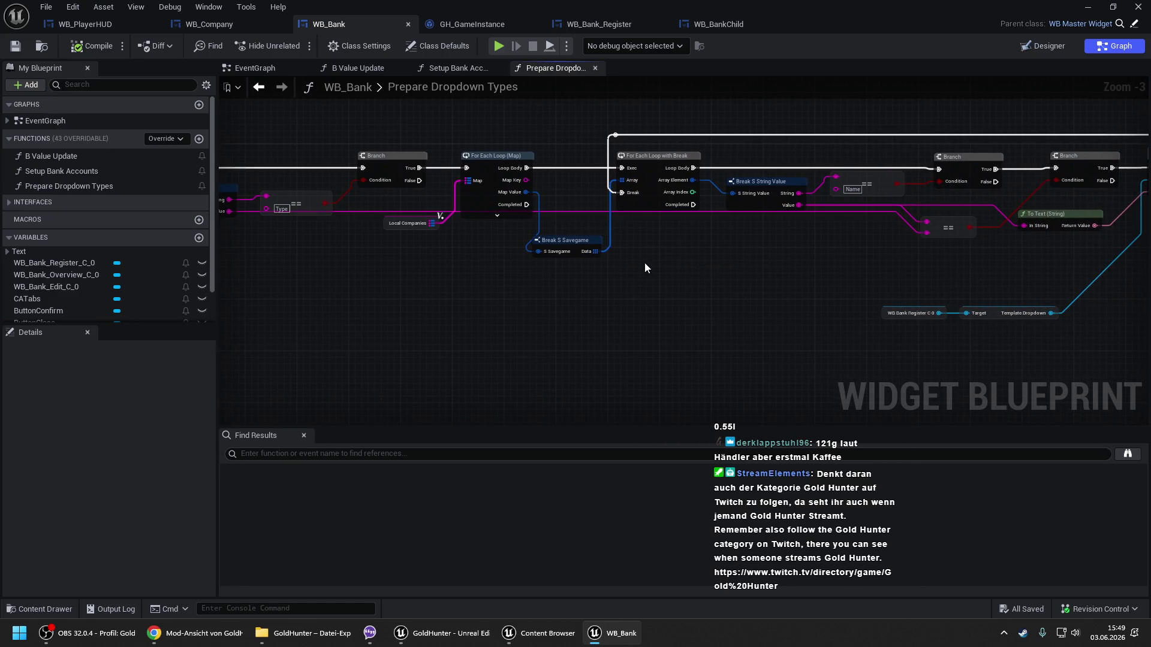
pyautogui.scroll(-2, 551, 260)
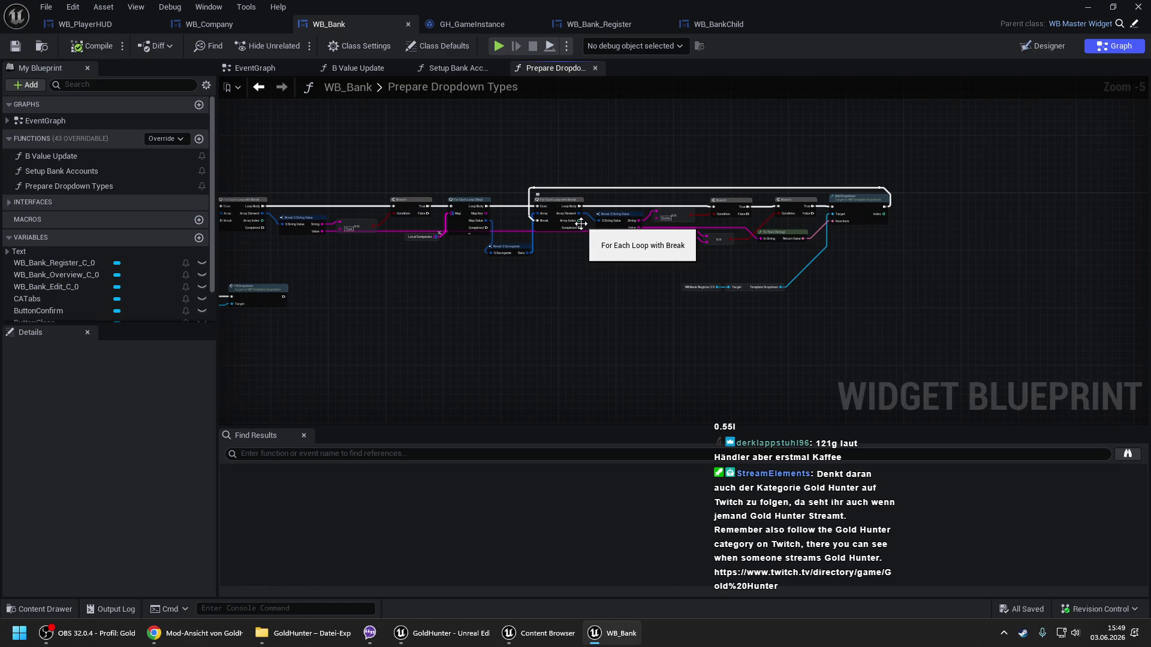
pyautogui.scroll(2, 525, 224)
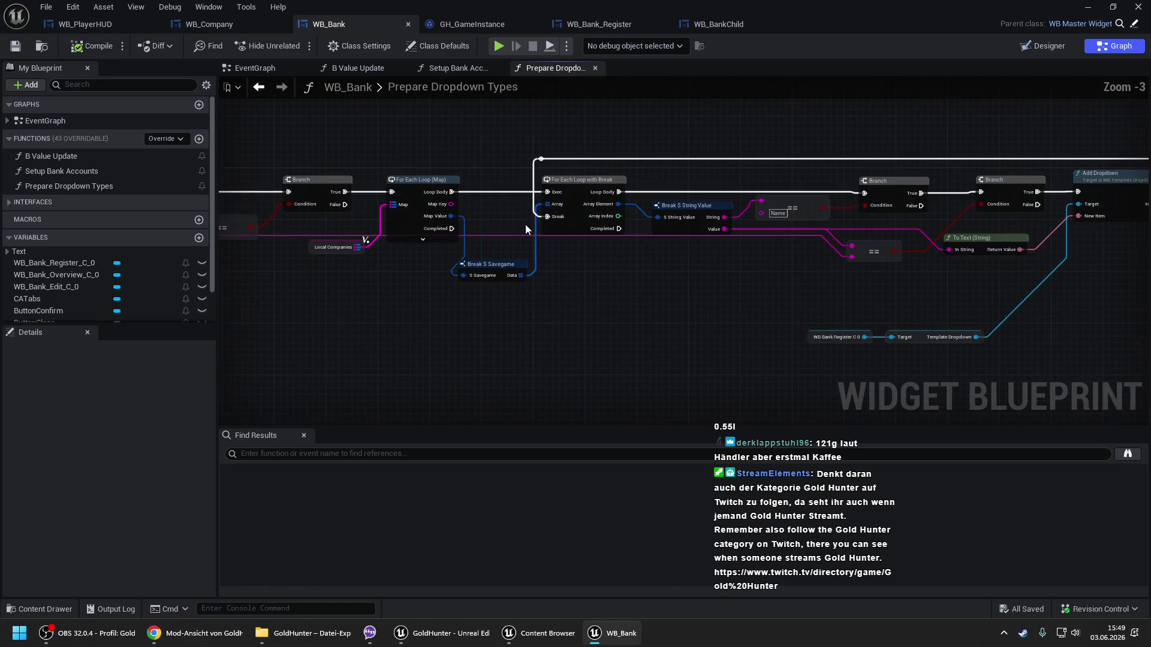
pyautogui.scroll(-1, 546, 217)
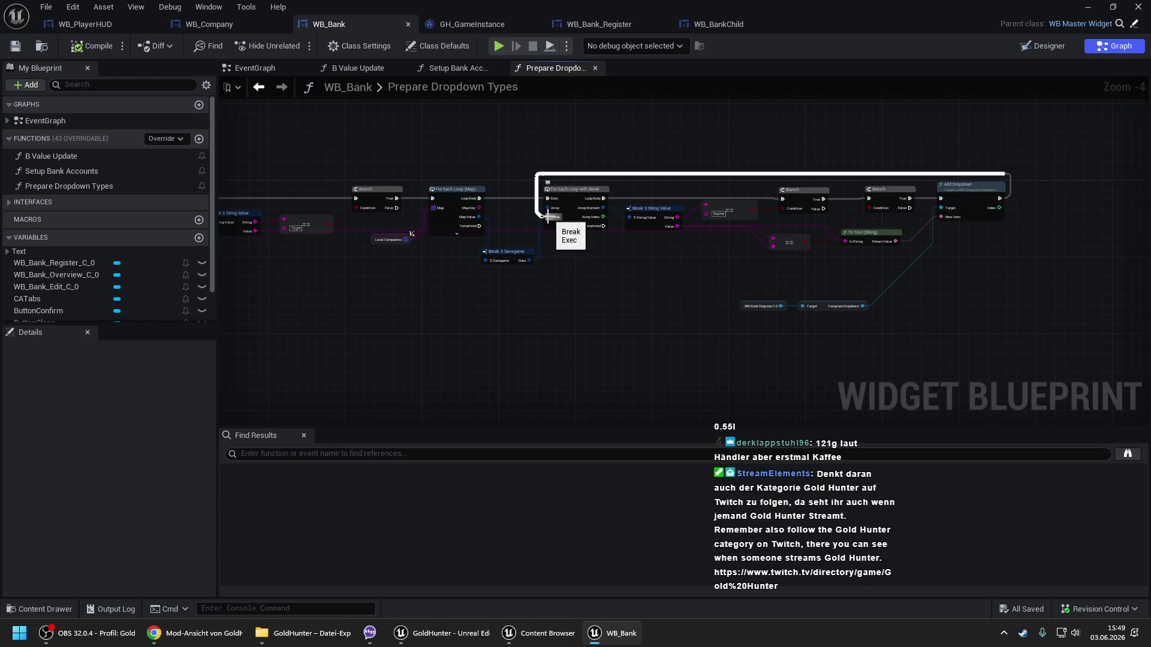
pyautogui.moveTo(512, 214); pyautogui.dragTo(772, 208)
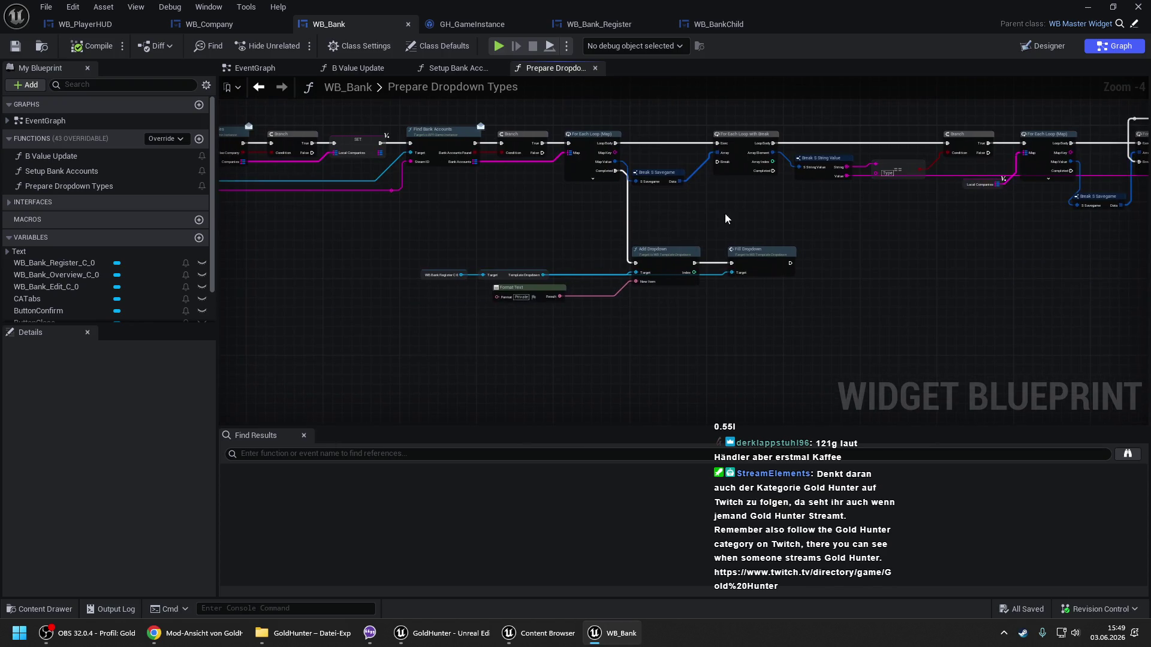
pyautogui.moveTo(426, 247); pyautogui.dragTo(662, 255)
# Hide the WB_Bank editor and Content Browser so the level viewport is visible.
pyautogui.click(1088, 7)
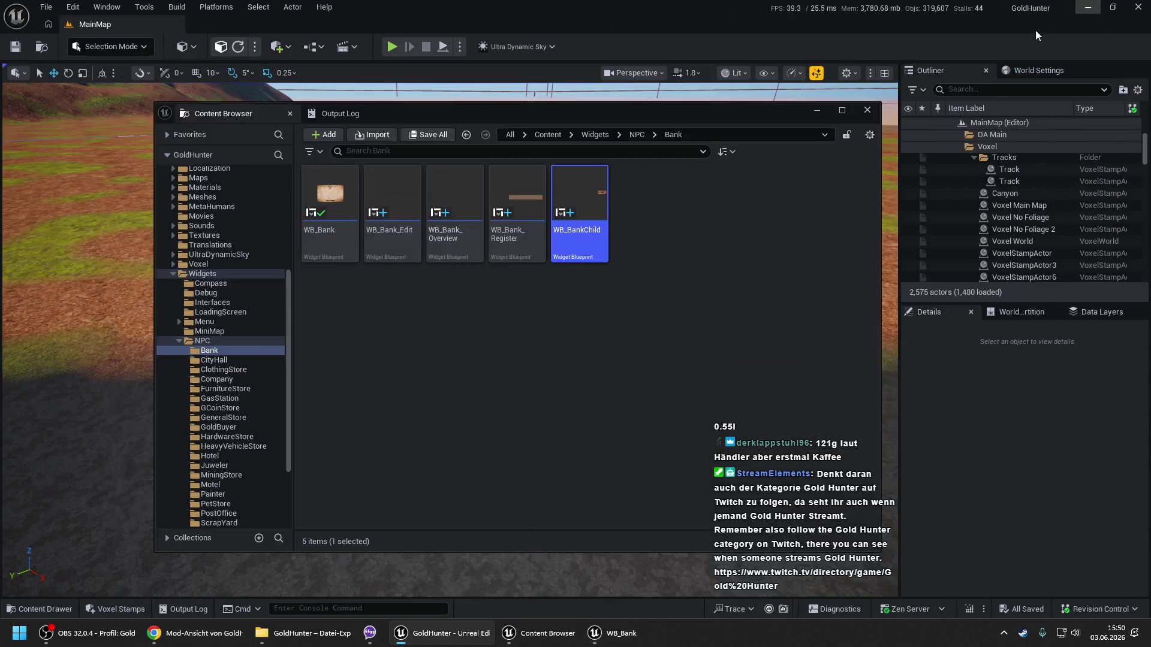
pyautogui.click(831, 113)
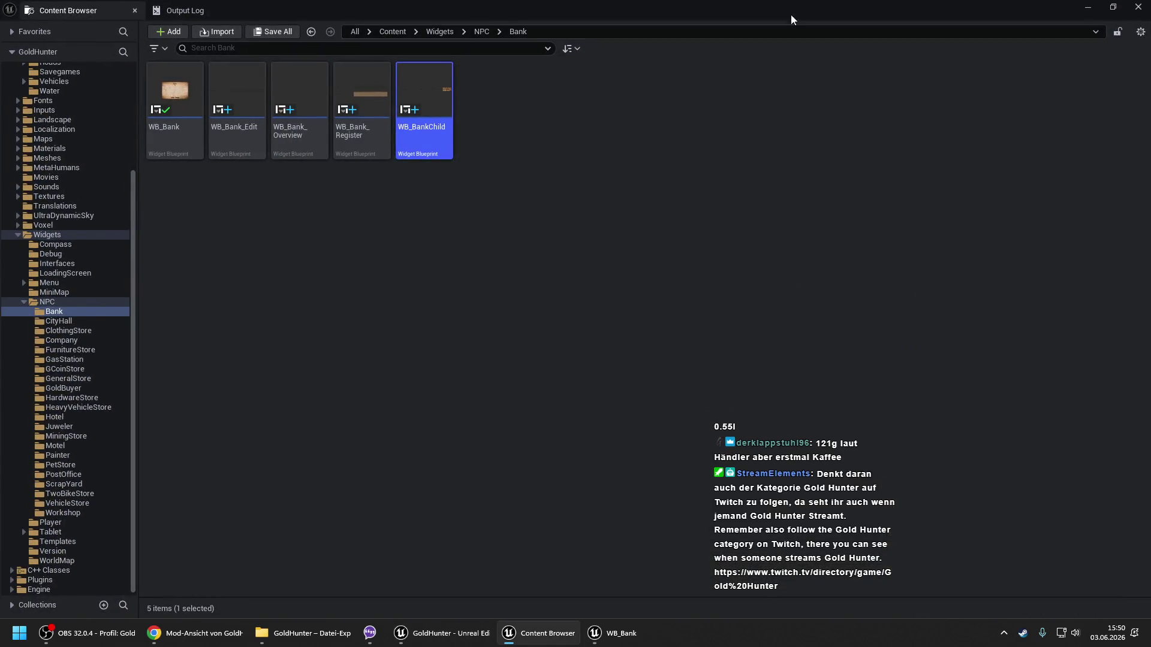
pyautogui.doubleClick(795, 5)
pyautogui.click(815, 113)
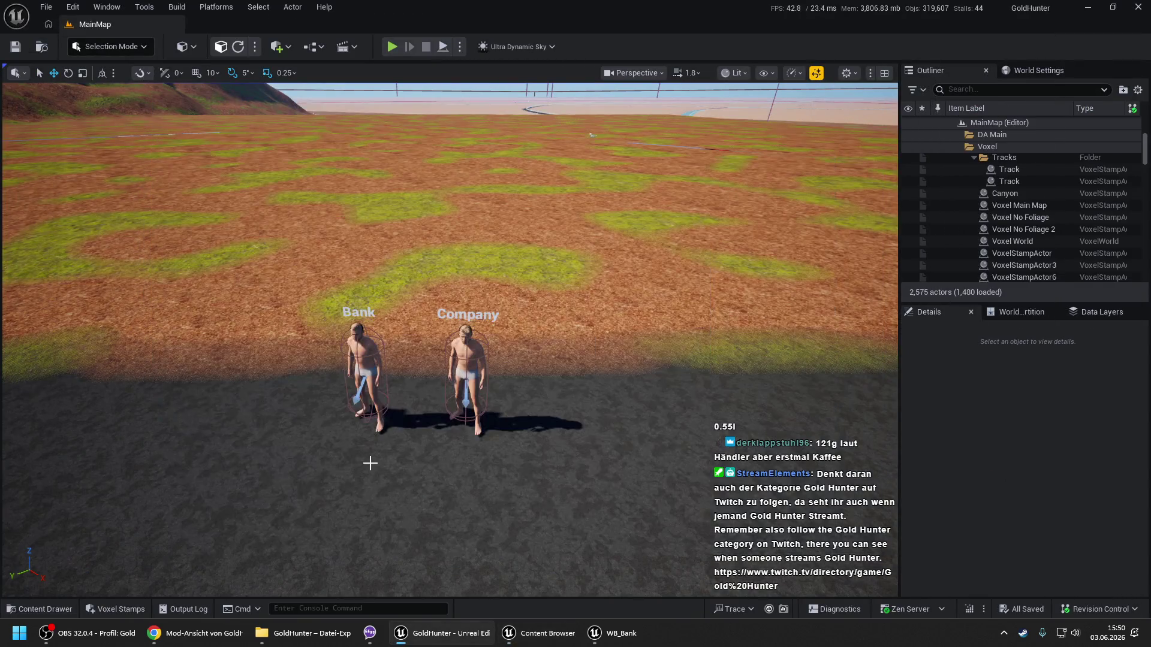
pyautogui.rightClick(208, 567)
pyautogui.press('Escape')
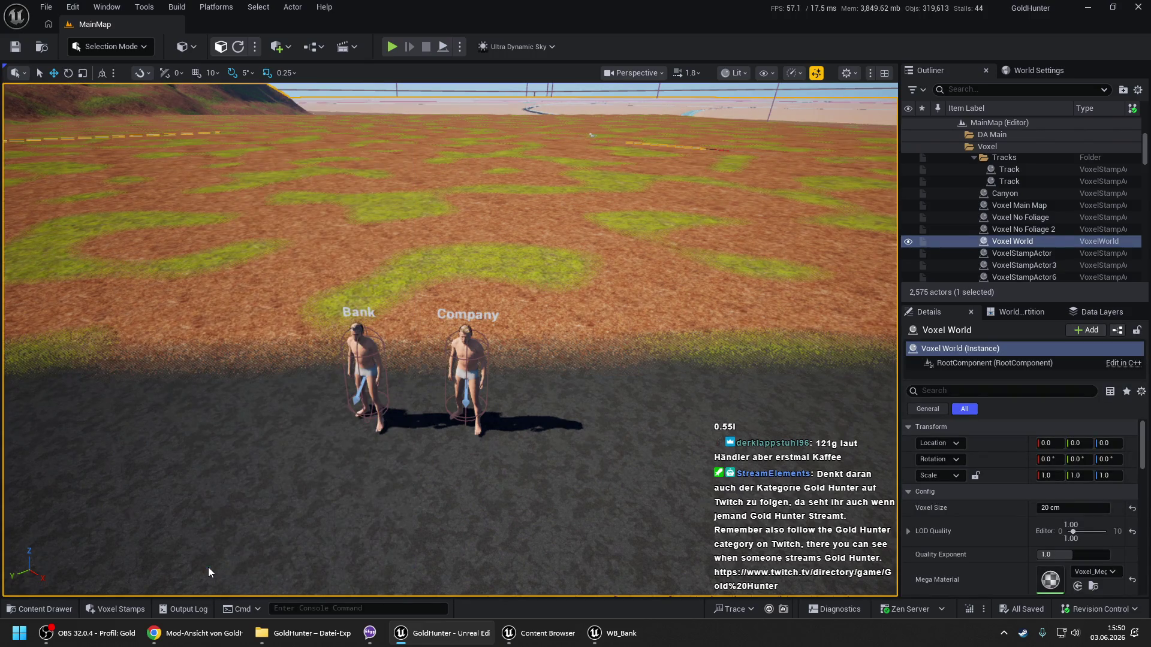
# Run a play test past the loading screen, stop it, and switch to the GoldHunter folder.
pyautogui.hotkey('alt', 'p')
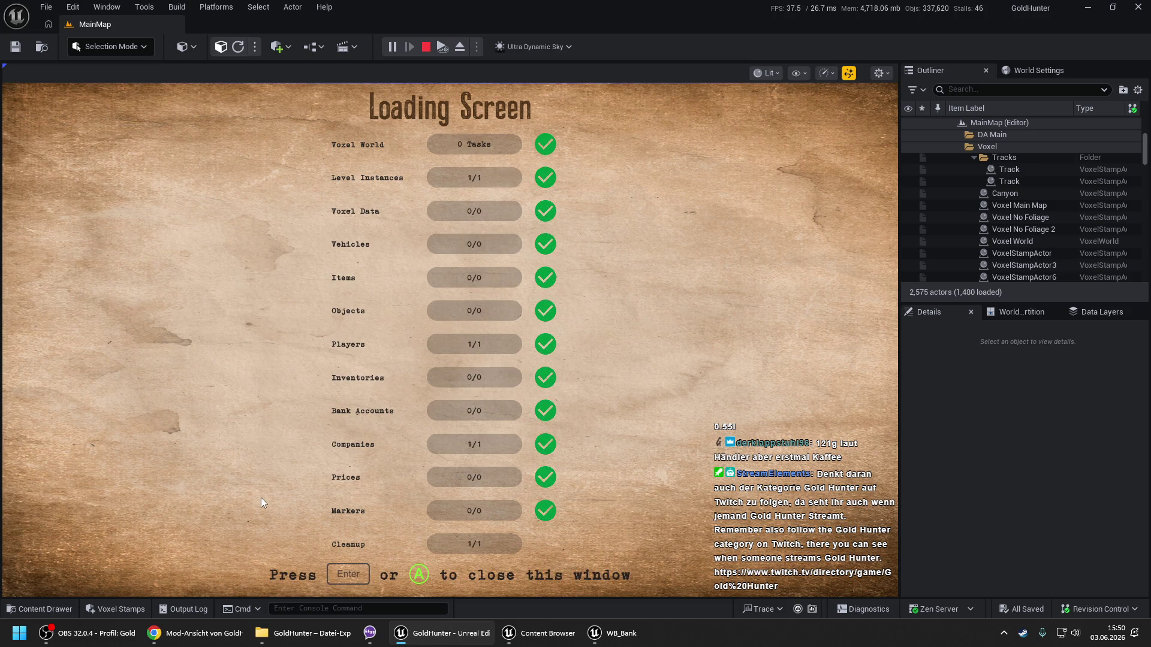
pyautogui.press('Return')
pyautogui.press('Escape')
pyautogui.hotkey('alt', 'Tab')
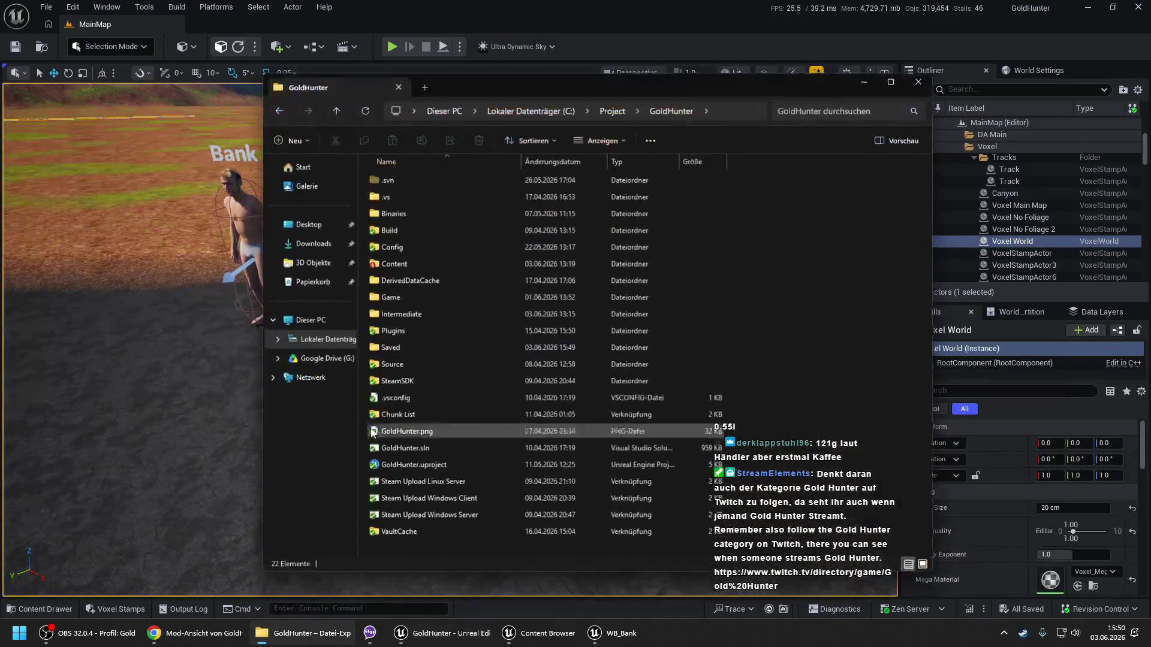
# Delete the Default save data in Saved\SaveGames and return to the GoldHunter project folder.
pyautogui.doubleClick(390, 346)
pyautogui.doubleClick(407, 314)
pyautogui.click(413, 180)
pyautogui.press('Delete')
pyautogui.click(535, 110)
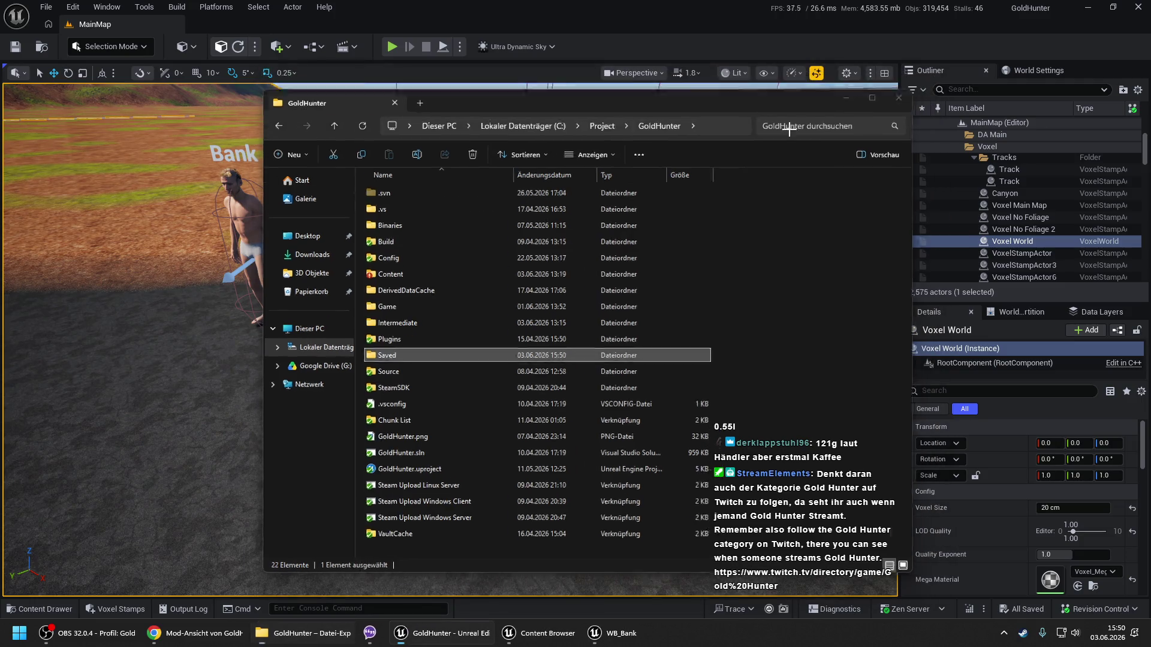
# Minimize File Explorer and bring the editor camera closer to the Bank and Company NPCs.
pyautogui.click(852, 93)
pyautogui.scroll(-5, 376, 474)
pyautogui.rightClick(376, 474)
pyautogui.scroll(3, 402, 473)
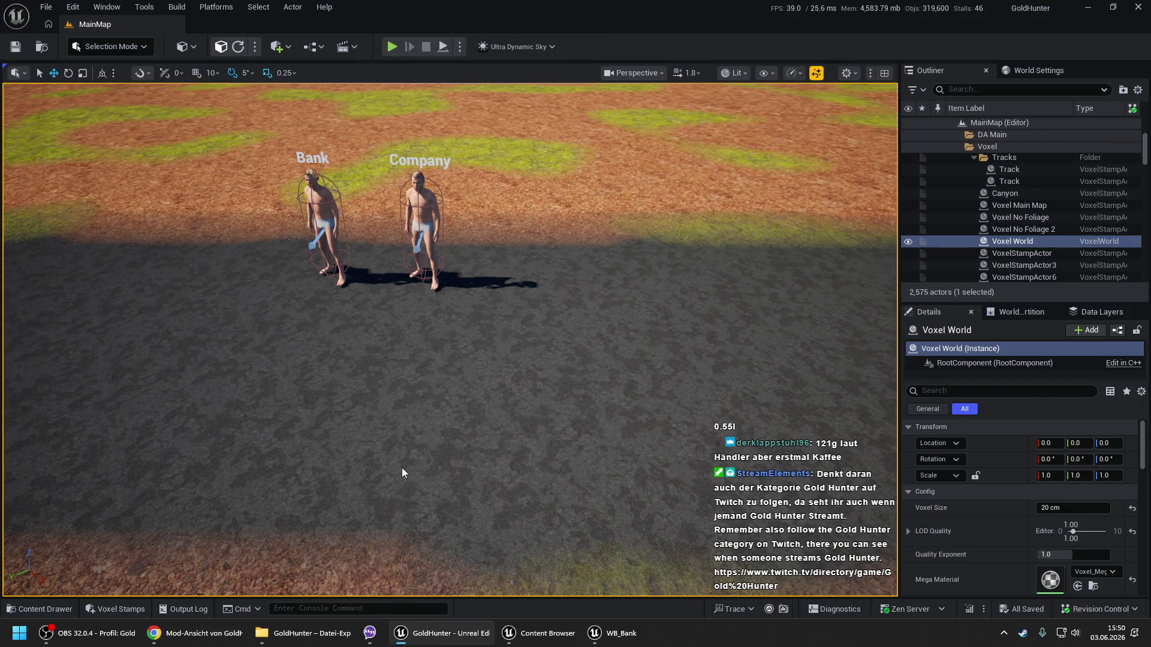
# Play-test MainMap: open the Bank NPC's dialog with E, close it, then stop PIE.
pyautogui.hotkey('alt', 'p')
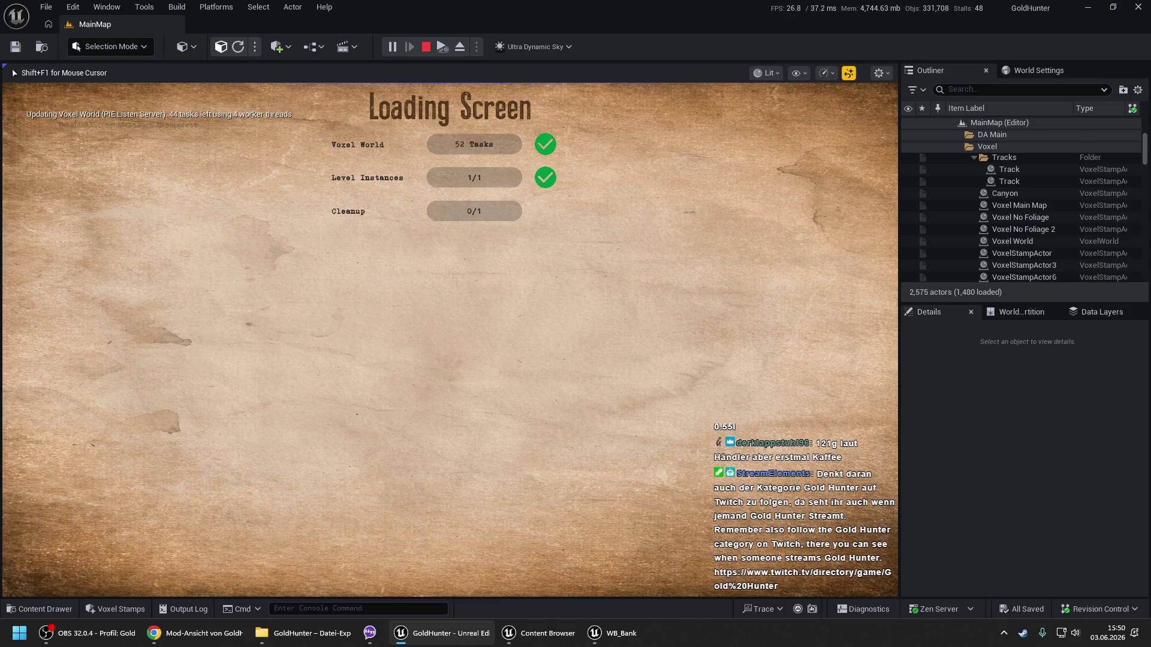
pyautogui.press('space')
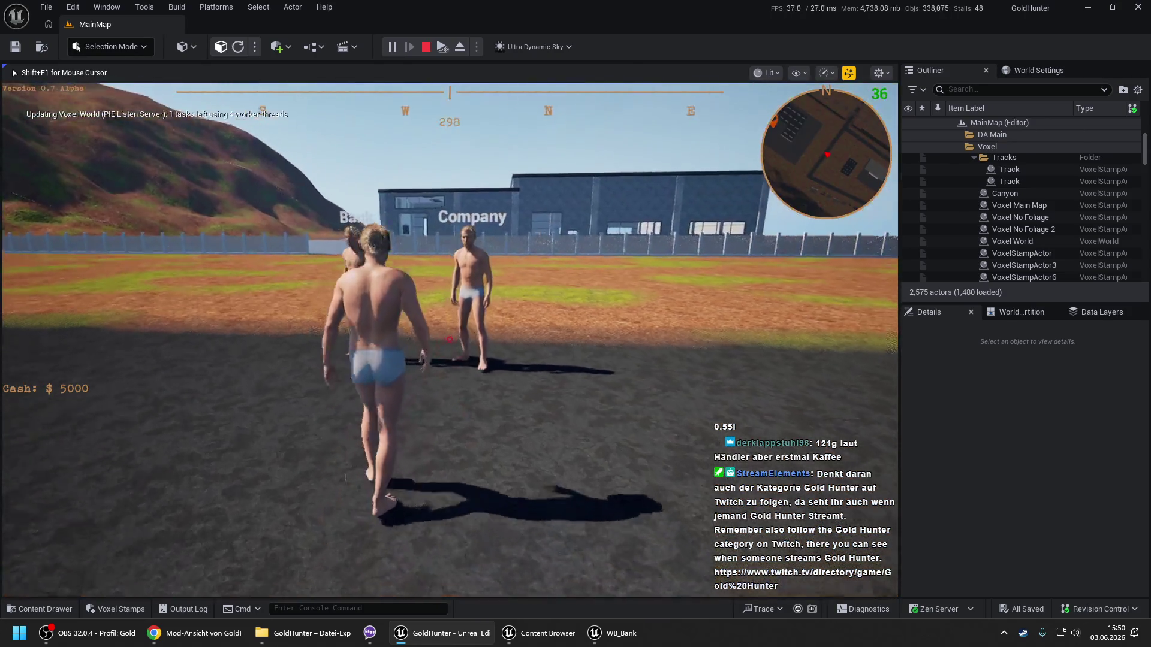
pyautogui.moveTo(450, 340)
pyautogui.press('e')
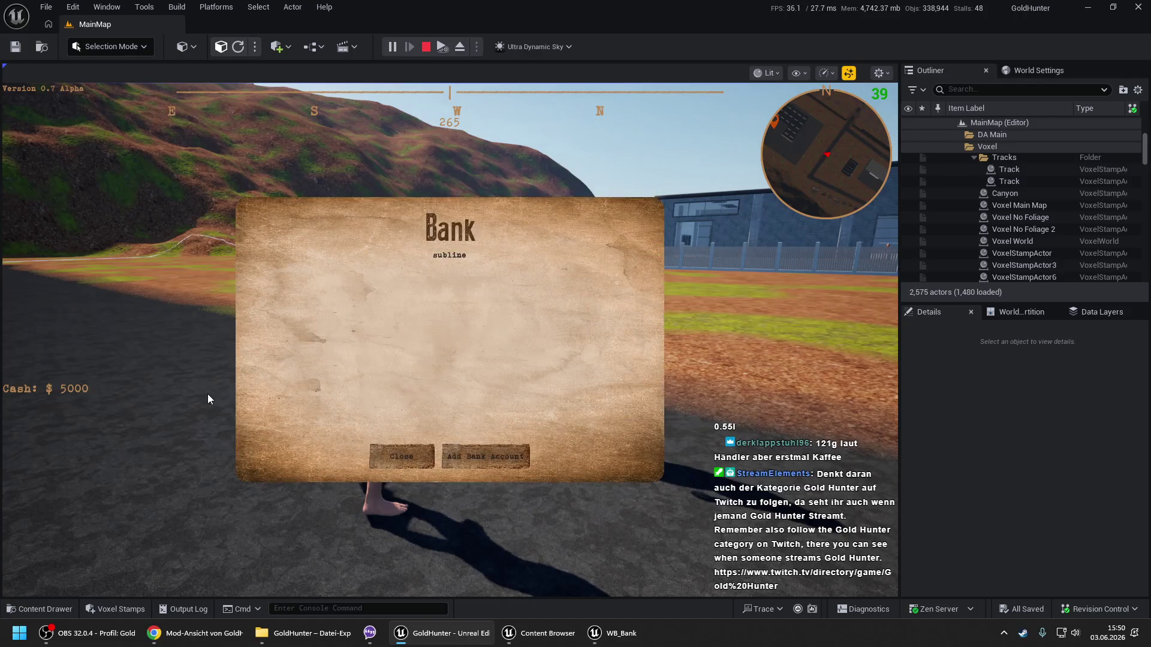
pyautogui.click(427, 461)
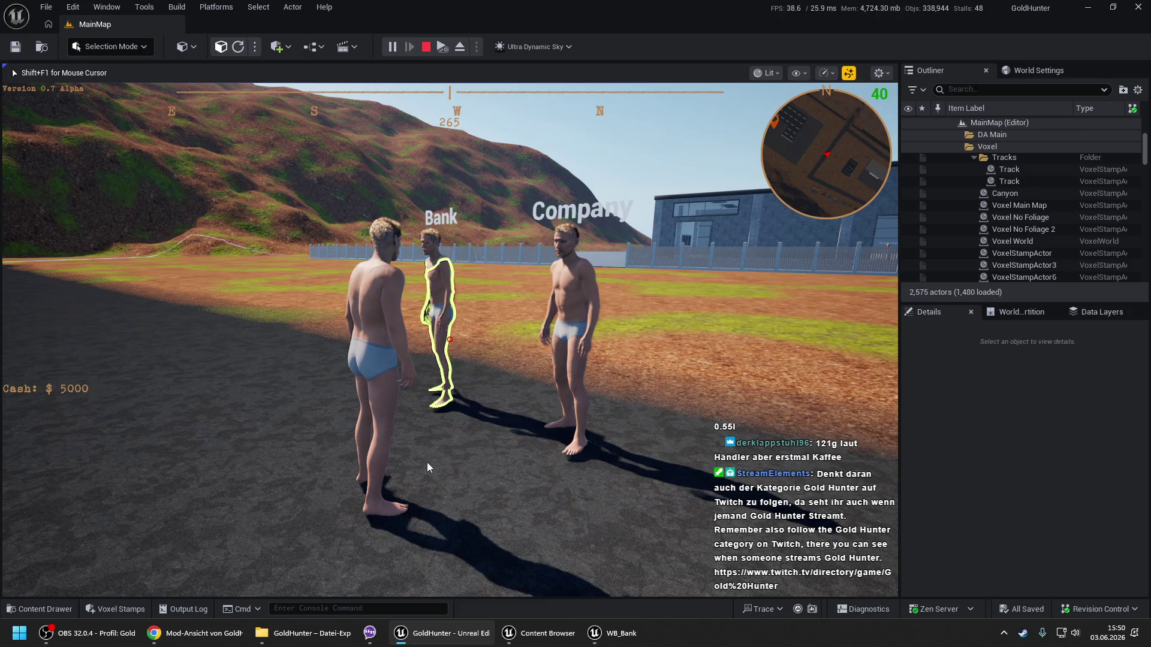
pyautogui.press('Escape')
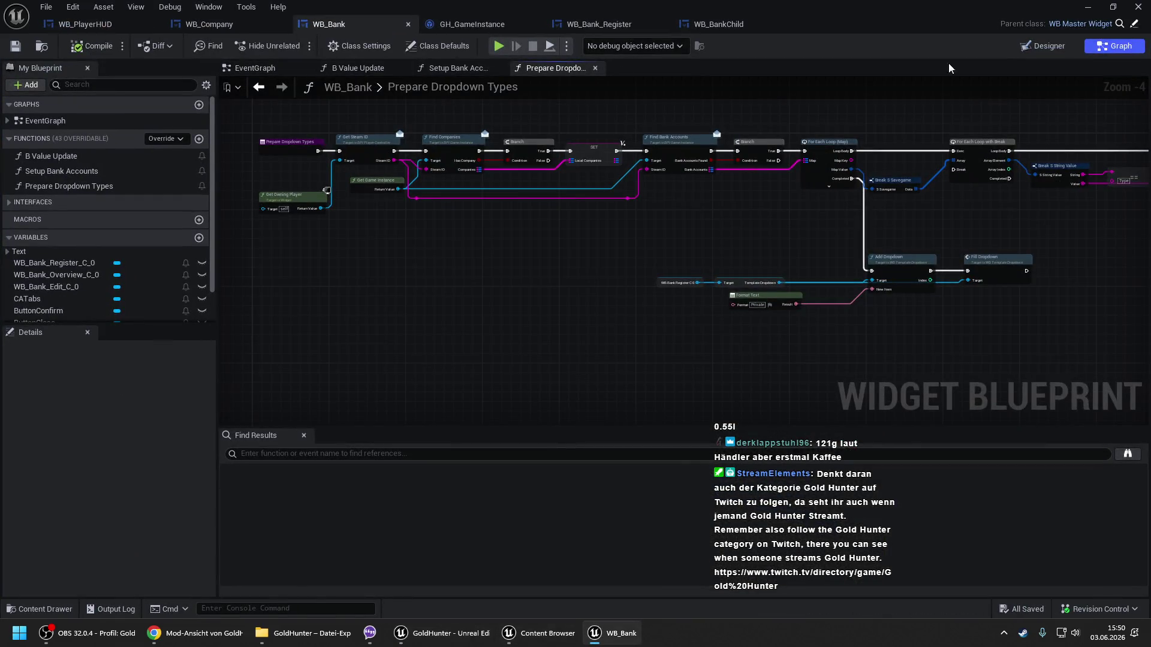
# Switch WB_Bank to Designer, minimize it, pull the camera back, and start another PIE session.
pyautogui.click(1053, 46)
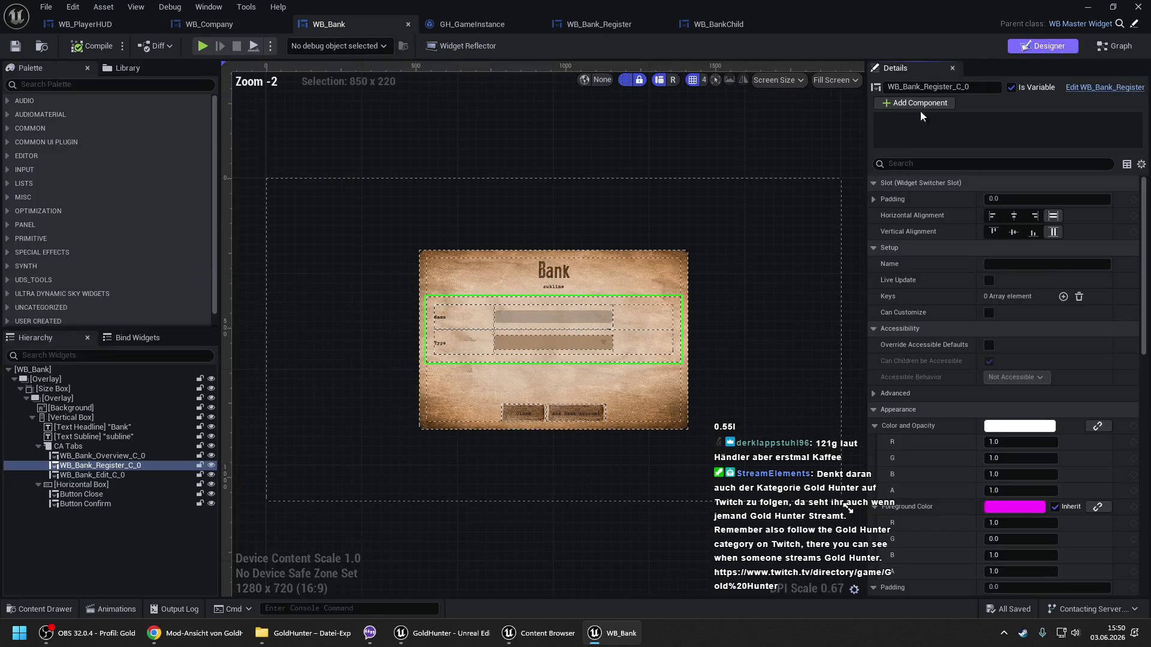
pyautogui.click(1087, 6)
pyautogui.scroll(-5, 407, 413)
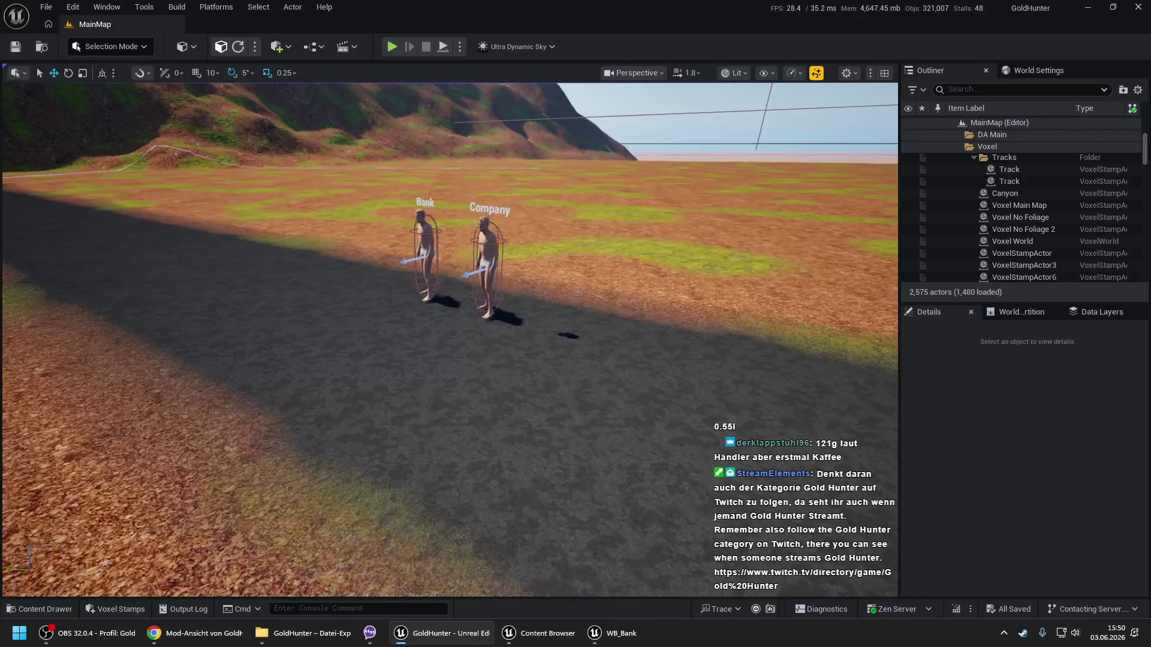
pyautogui.rightClick(383, 522)
pyautogui.click(401, 516)
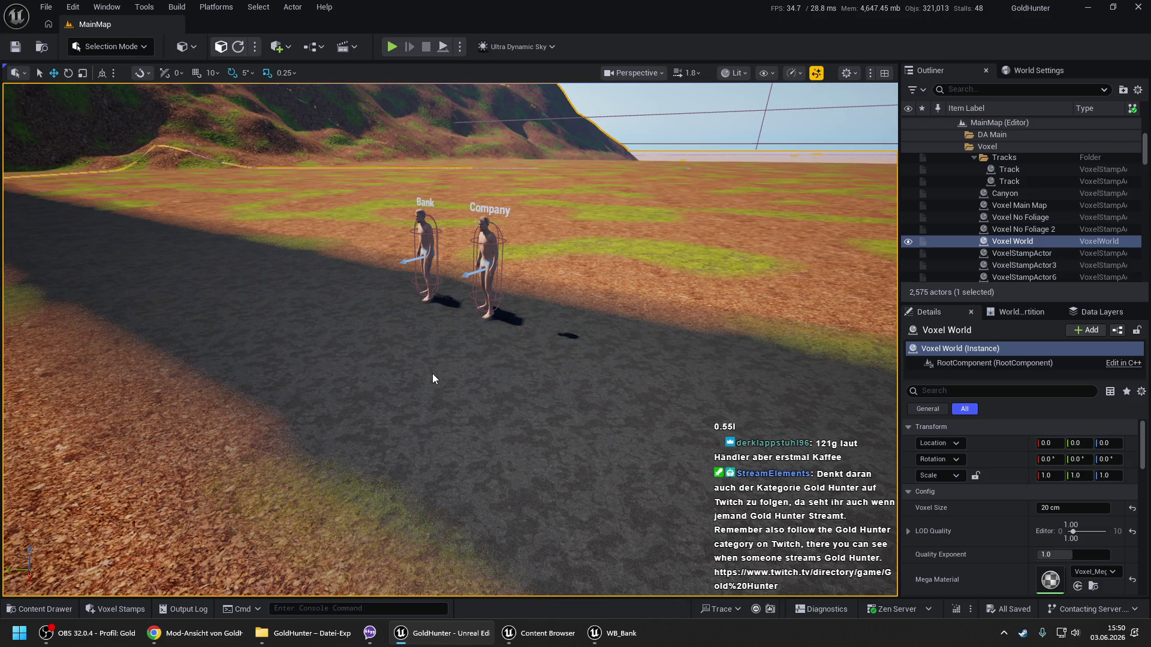
pyautogui.hotkey('alt', 'p')
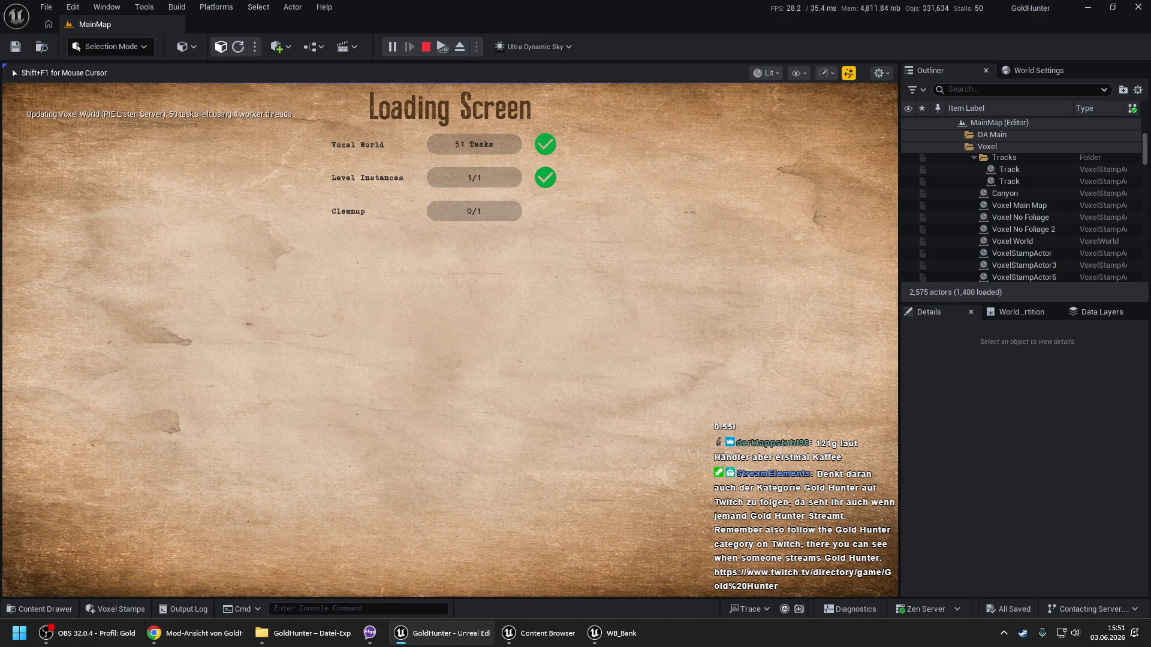
# In-game, open the Bank's new account form, check the Type dropdown keeps Private, and close it.
pyautogui.press('Return')
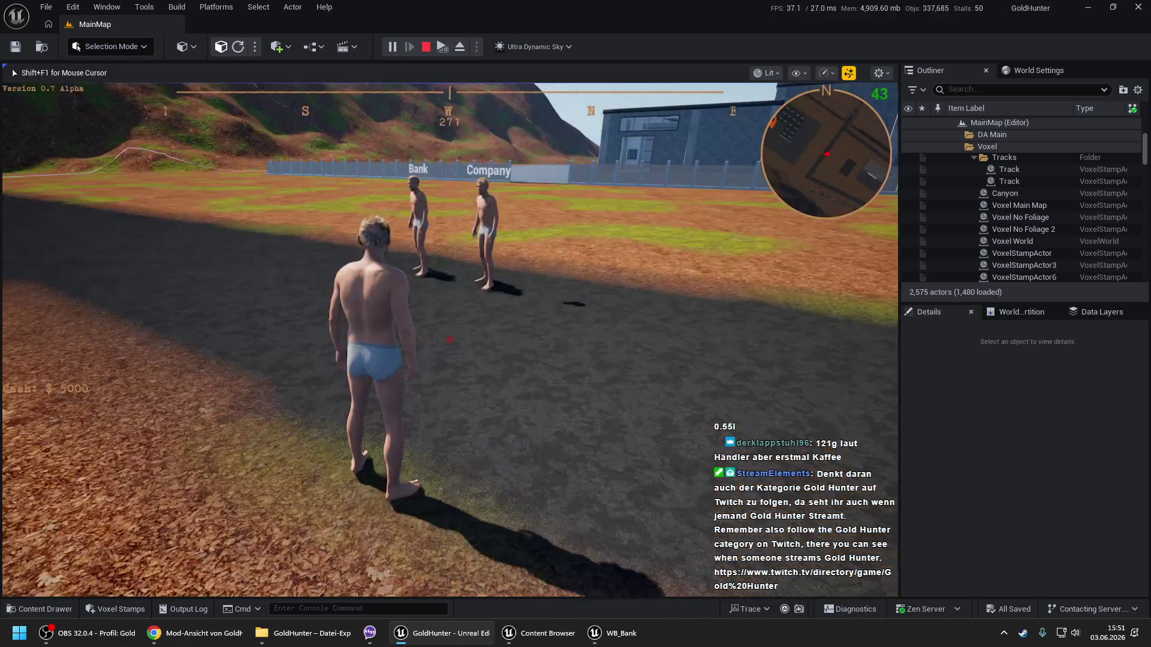
pyautogui.press('w')
pyautogui.press('e')
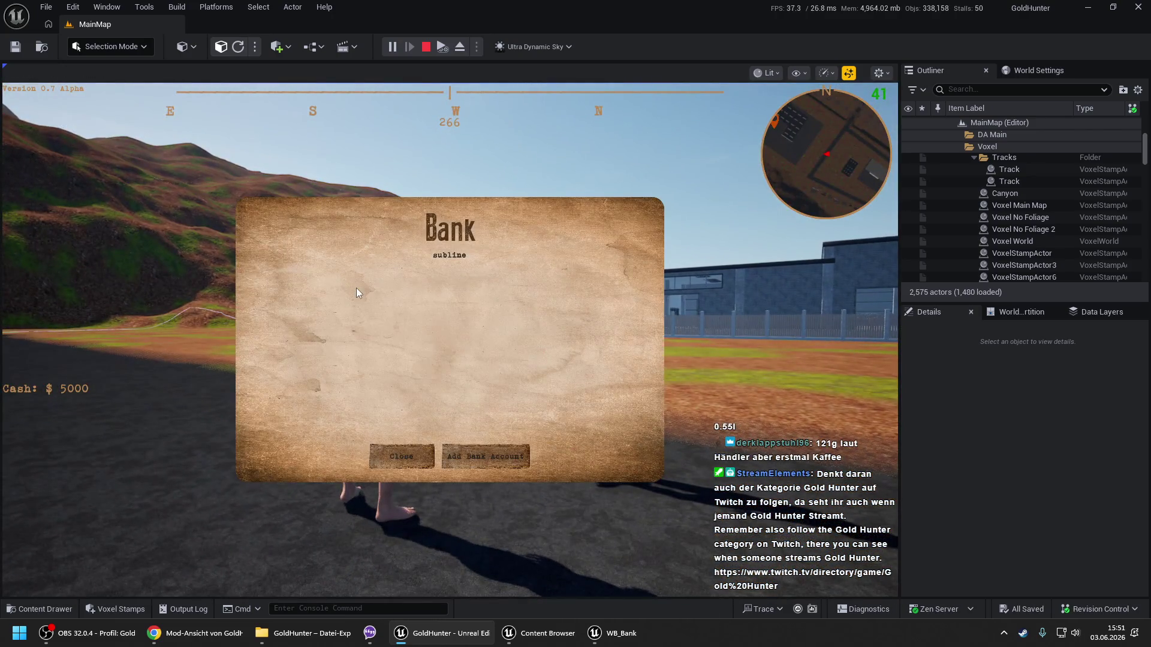
pyautogui.click(477, 458)
pyautogui.click(428, 351)
pyautogui.click(383, 373)
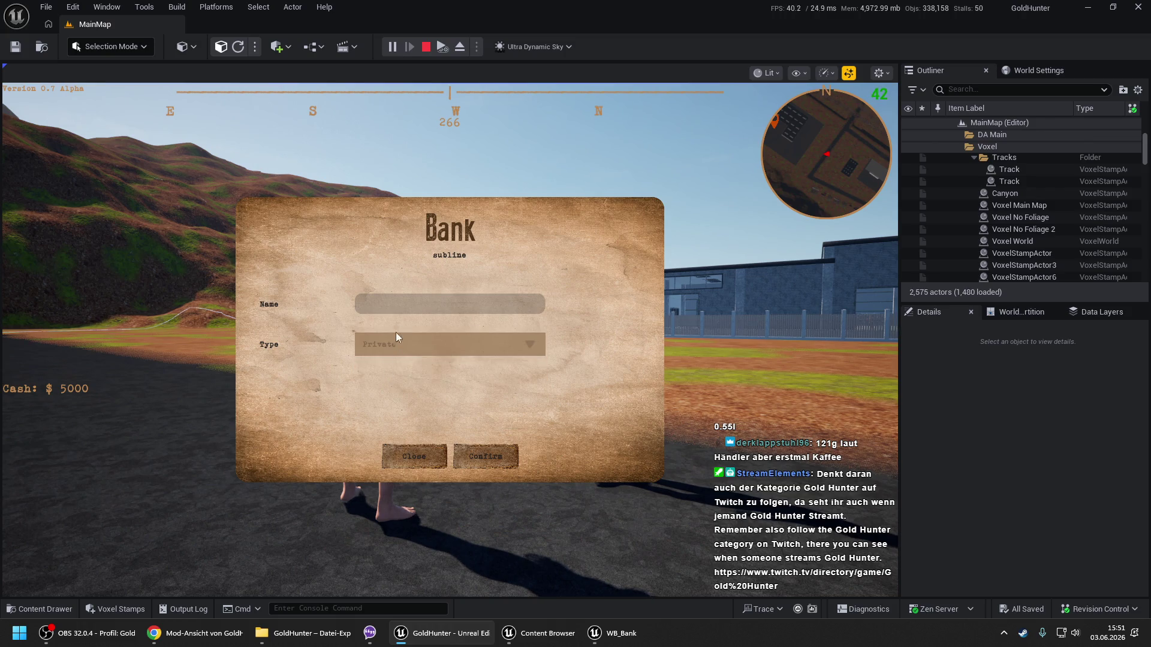
pyautogui.click(388, 355)
pyautogui.click(386, 373)
pyautogui.click(412, 460)
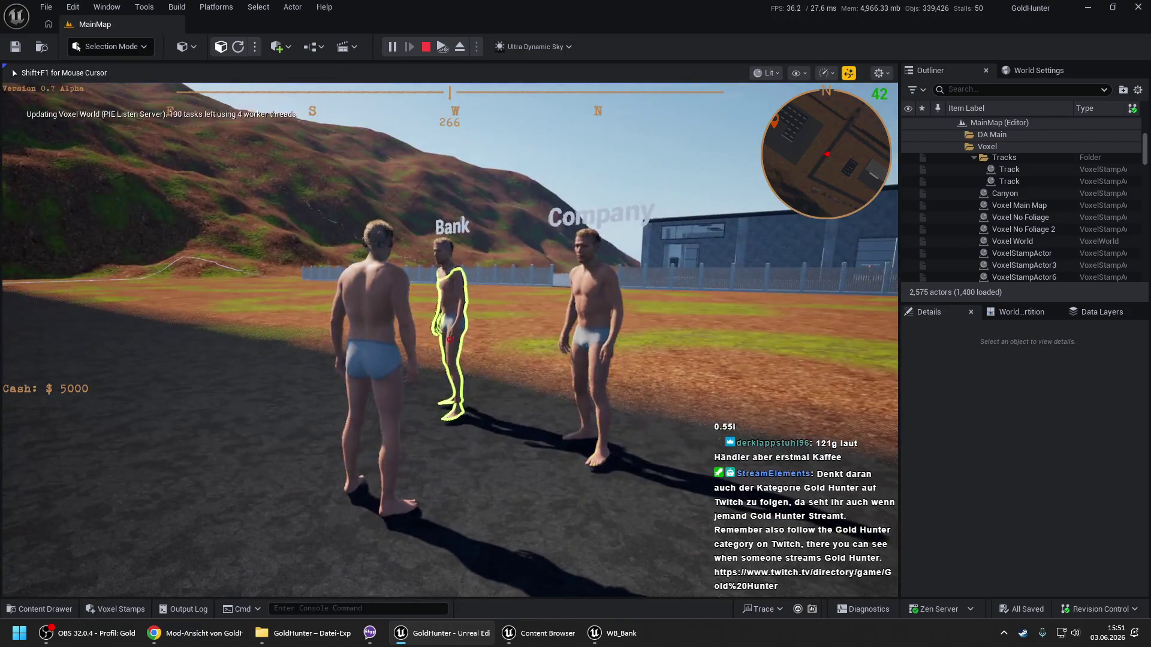
# Reopen the Add Bank Account form, close it, stop PIE, and bring up the WB_Bank editor.
pyautogui.press('e')
pyautogui.click(507, 465)
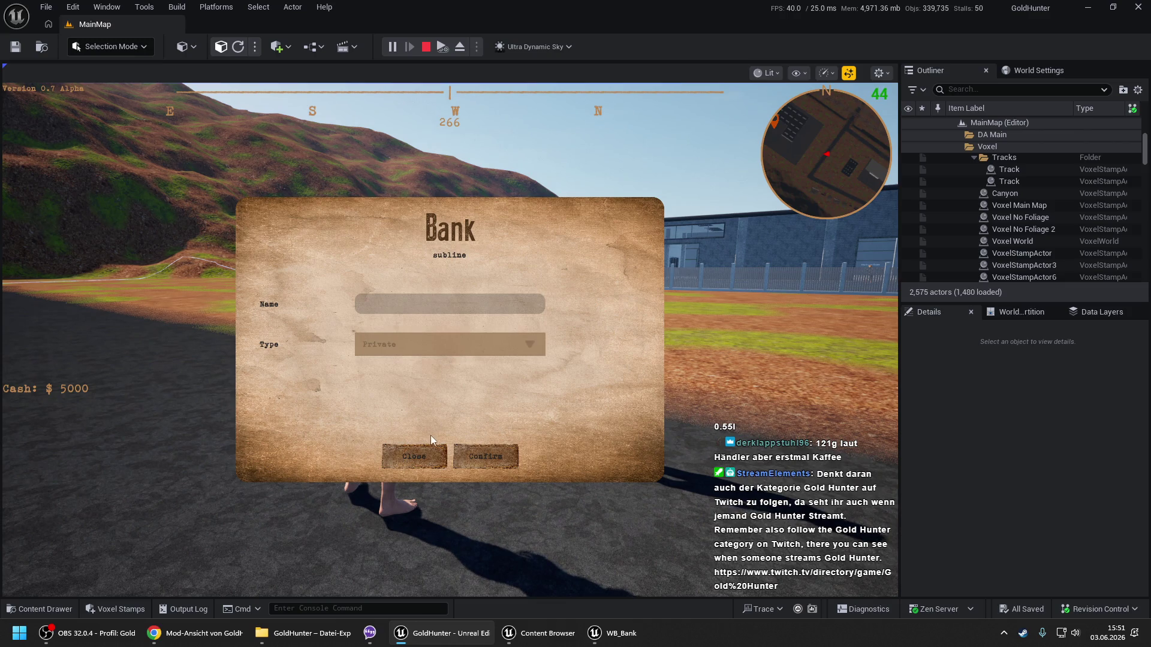
pyautogui.click(415, 467)
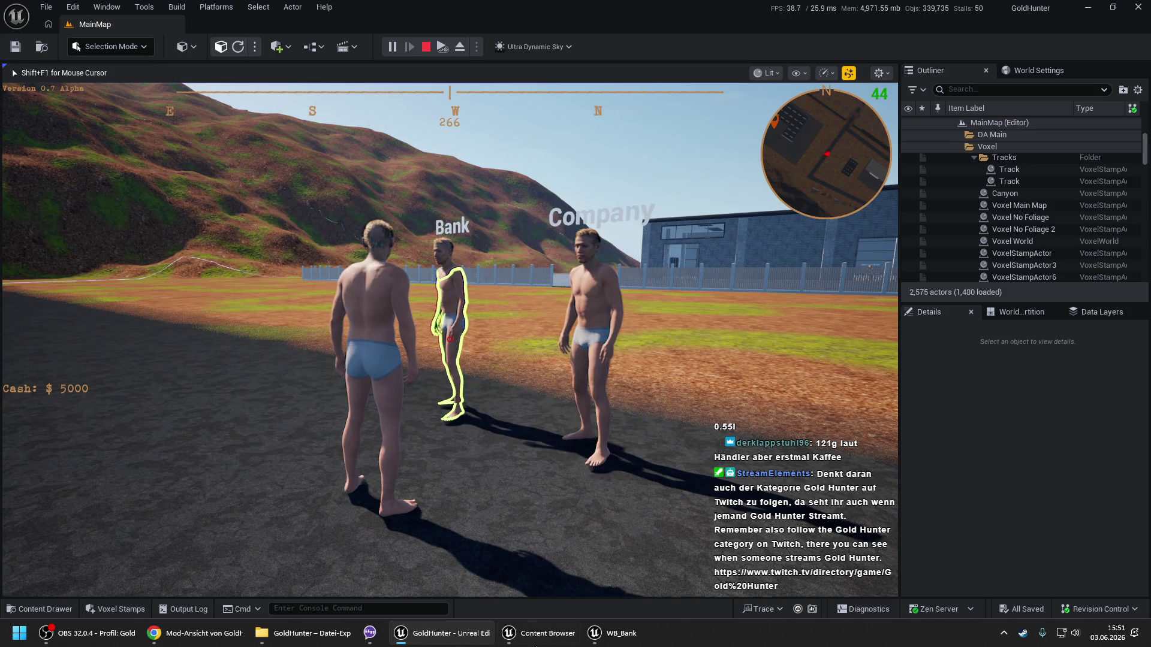
pyautogui.press('Escape')
pyautogui.click(628, 644)
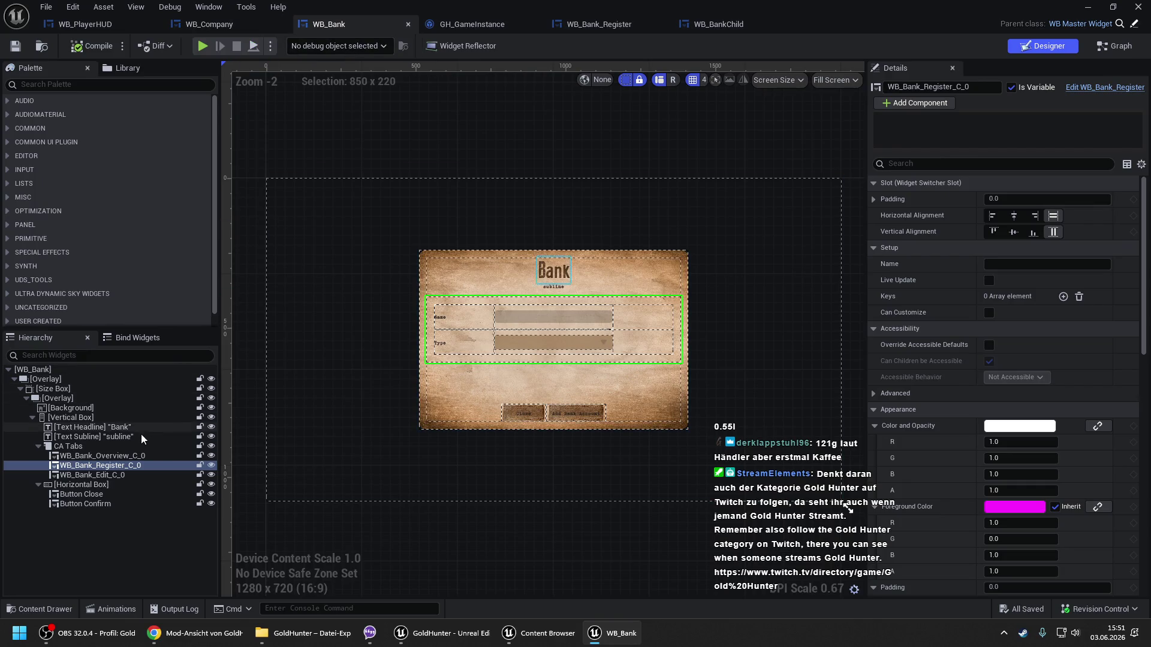
# Check the Overview and Register tab widgets, select Button Close, and open the B Value Update graph.
pyautogui.click(125, 457)
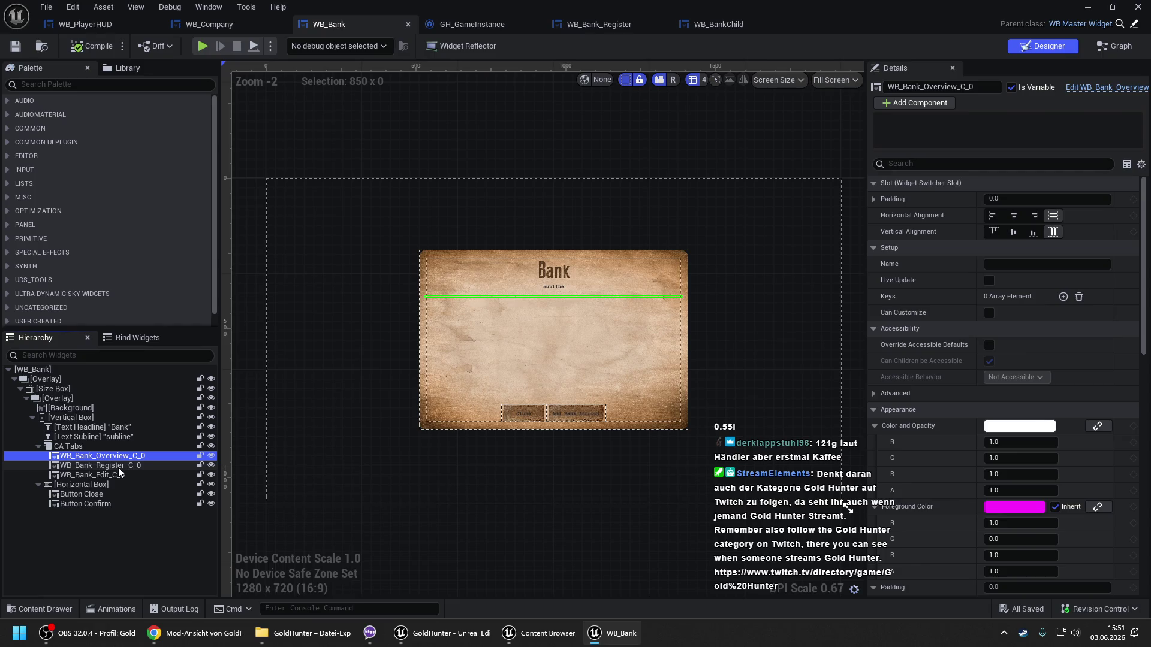
pyautogui.click(117, 467)
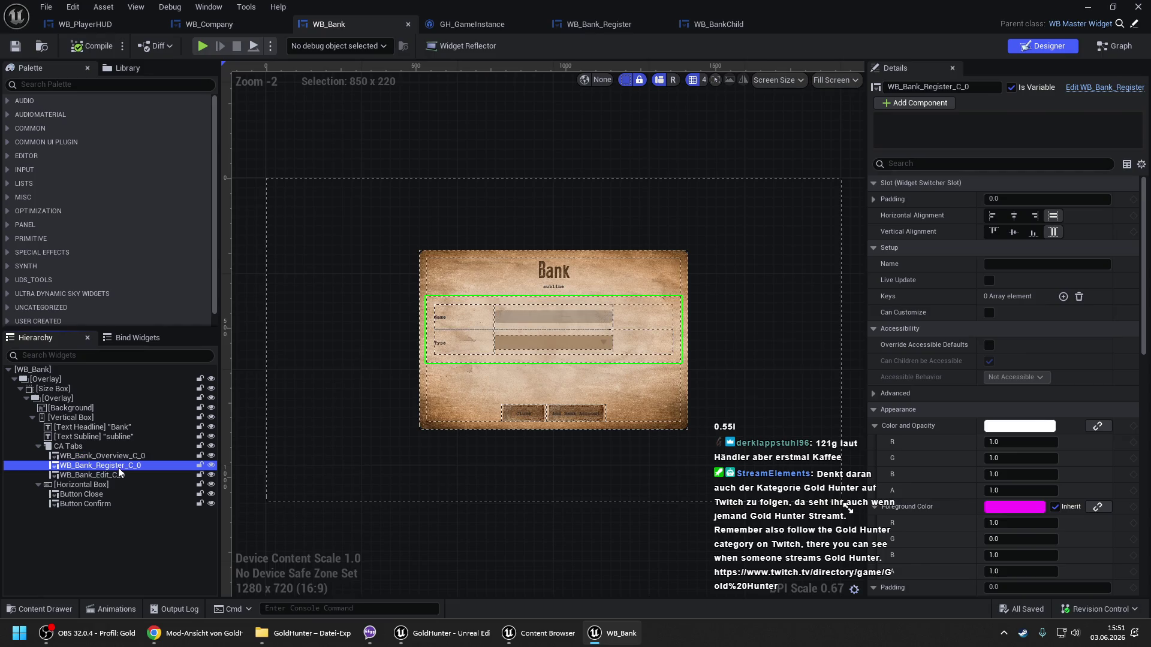
pyautogui.click(527, 415)
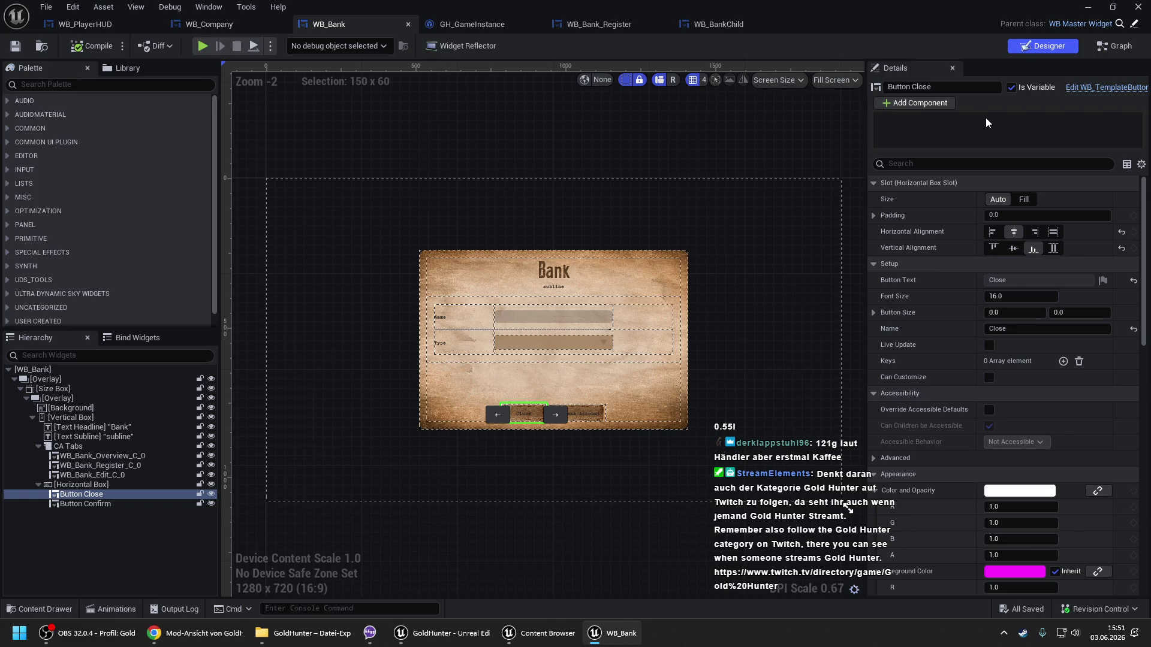
pyautogui.click(1103, 48)
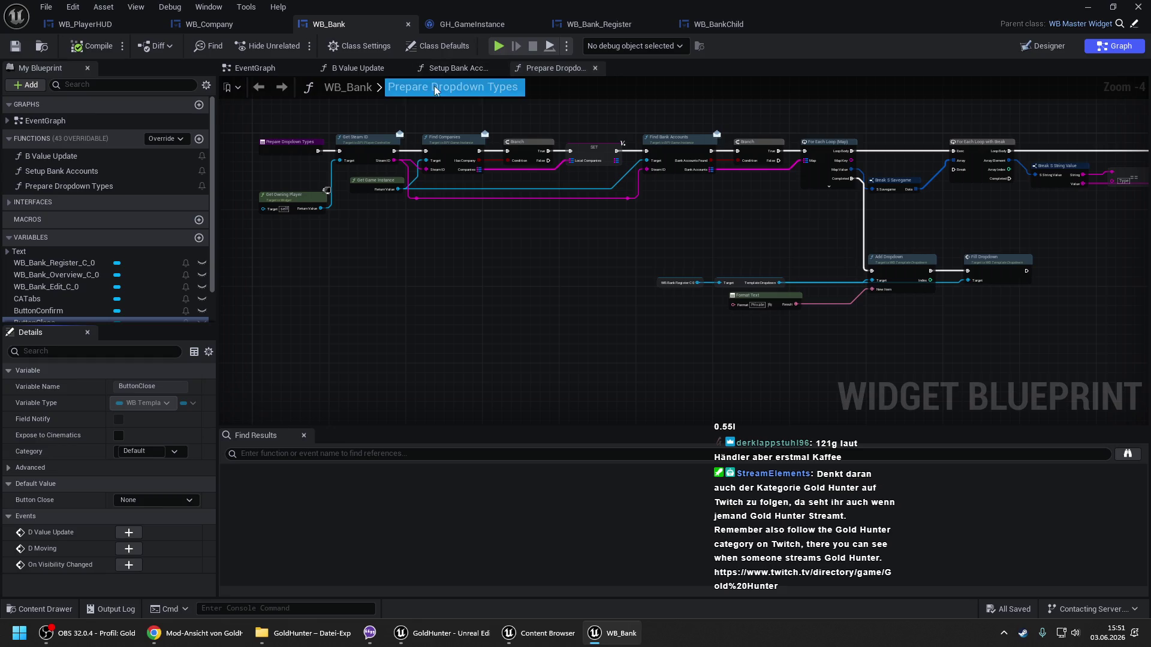
pyautogui.click(371, 70)
# Select the Add Bank Account naming nodes and reconnect that branch to Prepare Dropdown Types.
pyautogui.scroll(1, 531, 156)
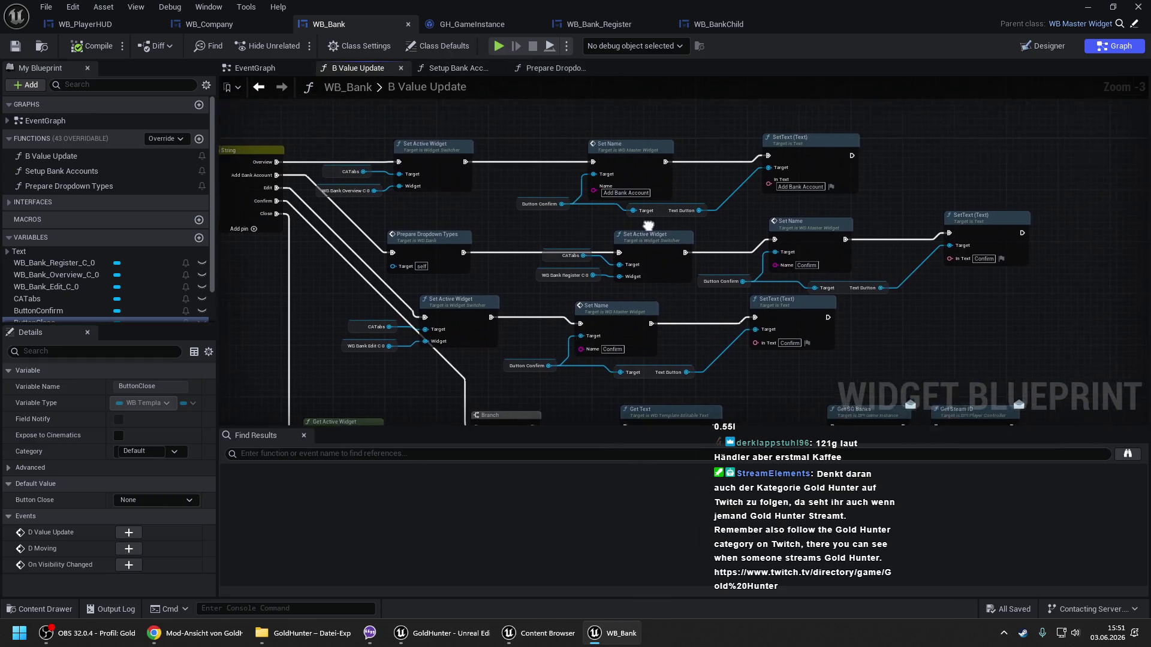
pyautogui.moveTo(621, 200); pyautogui.dragTo(714, 214)
pyautogui.keyDown('ctrl'); pyautogui.click(789, 150); pyautogui.keyUp('ctrl')
pyautogui.moveTo(364, 209); pyautogui.dragTo(553, 189)
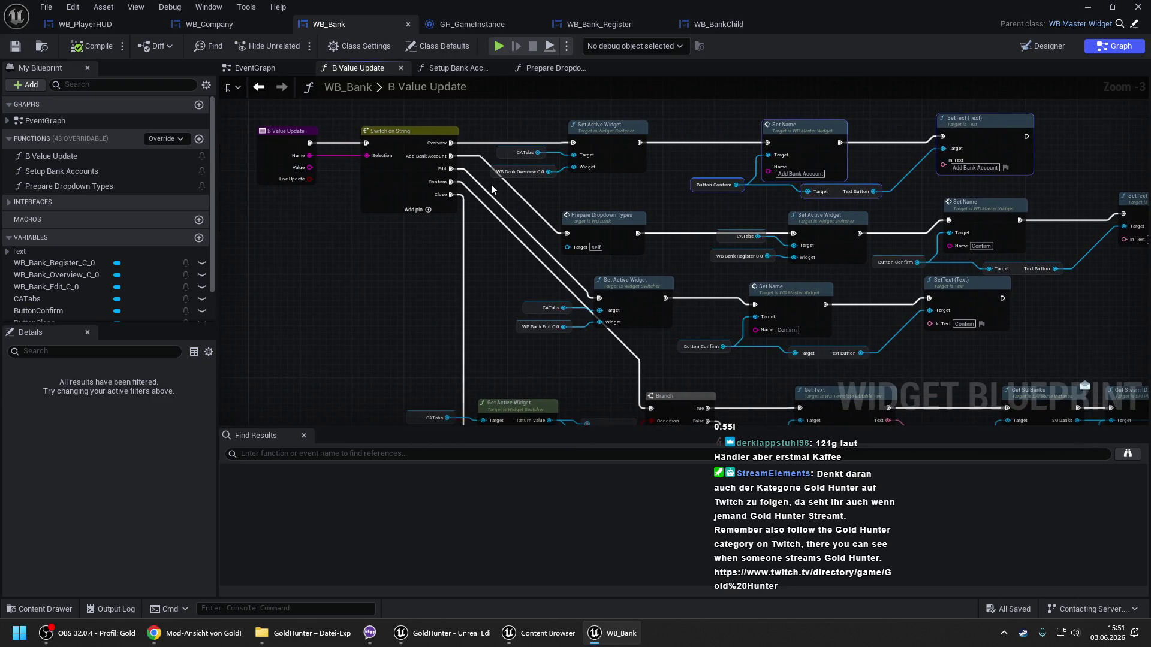
pyautogui.moveTo(451, 156); pyautogui.dragTo(568, 233)
pyautogui.moveTo(1048, 229); pyautogui.dragTo(798, 223)
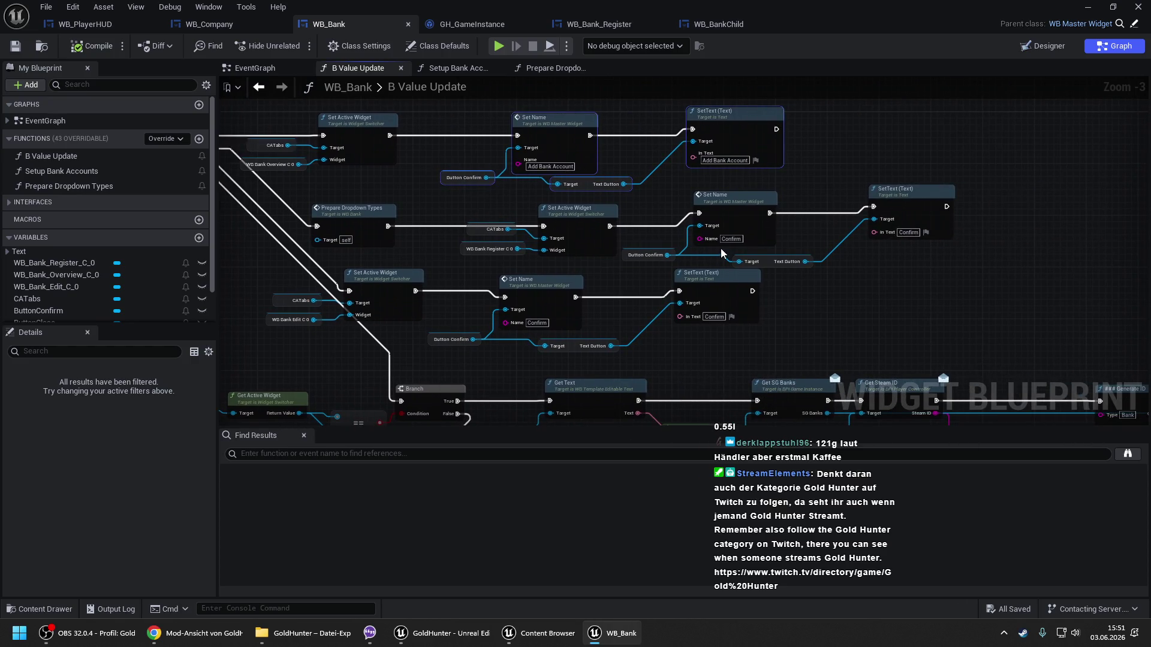
pyautogui.moveTo(968, 241)
pyautogui.mouseDown()
pyautogui.moveTo(748, 236)
pyautogui.moveTo(794, 214)
pyautogui.mouseUp()
# Paste the naming nodes, retarget them to ButtonClose, and set the button name to Overview.
pyautogui.hotkey('ctrl', 'v')
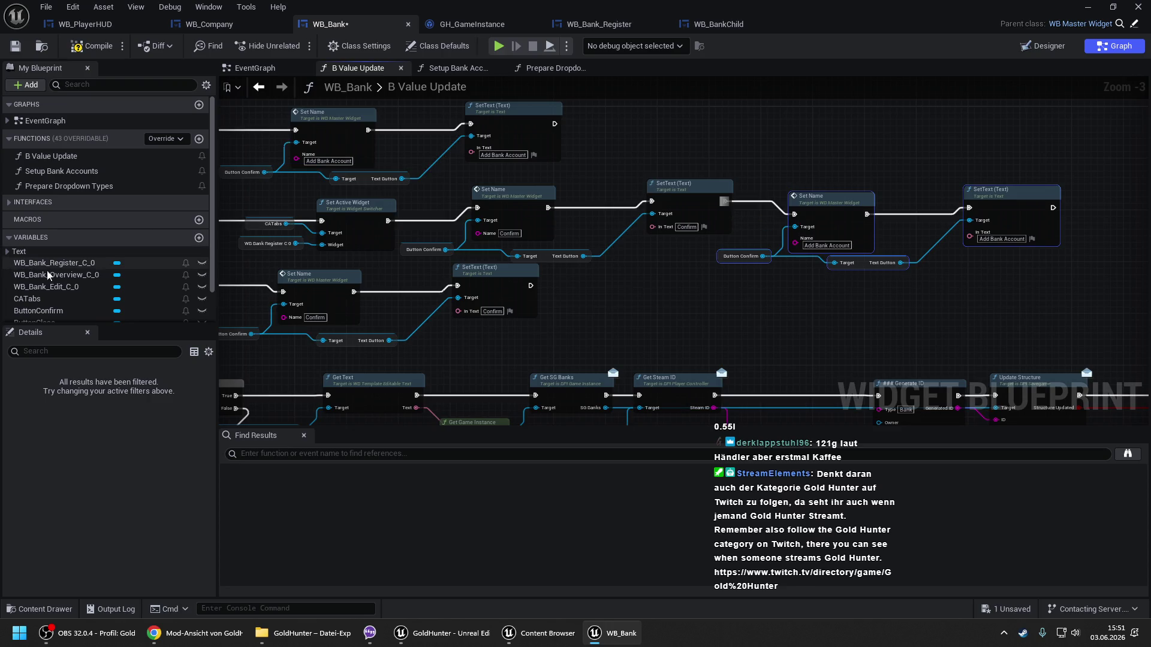
pyautogui.scroll(-2, 32, 268)
pyautogui.moveTo(34, 284)
pyautogui.mouseDown()
pyautogui.moveTo(725, 271)
pyautogui.moveTo(720, 257)
pyautogui.mouseUp()
pyautogui.click(834, 246)
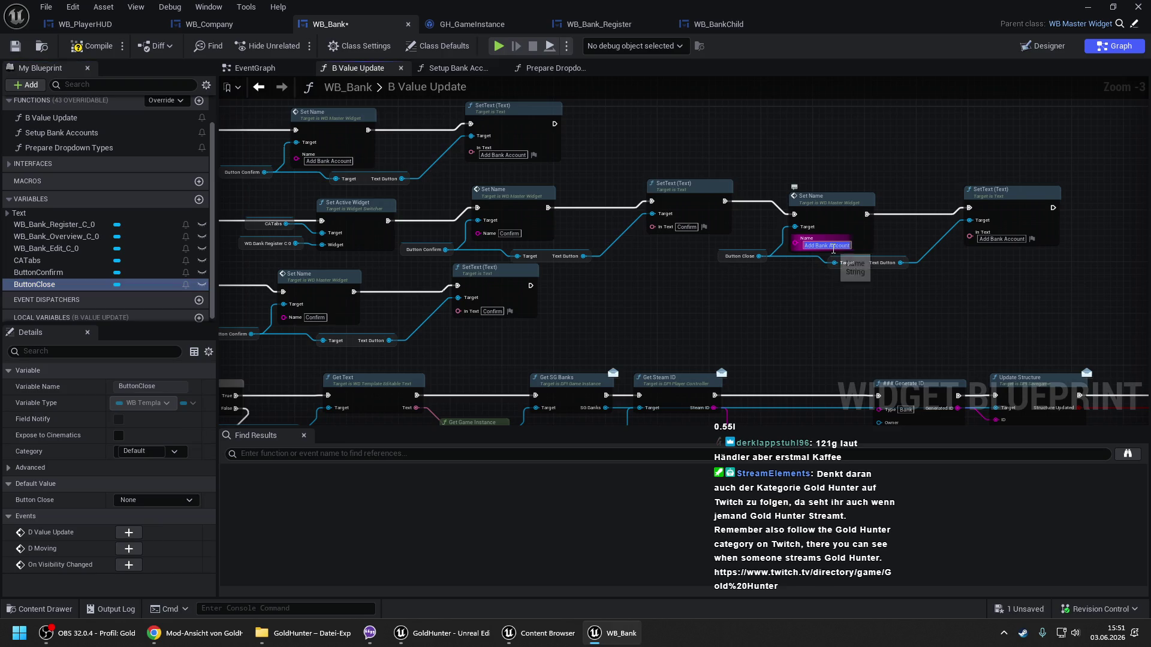
pyautogui.write('Back')
pyautogui.press('Return')
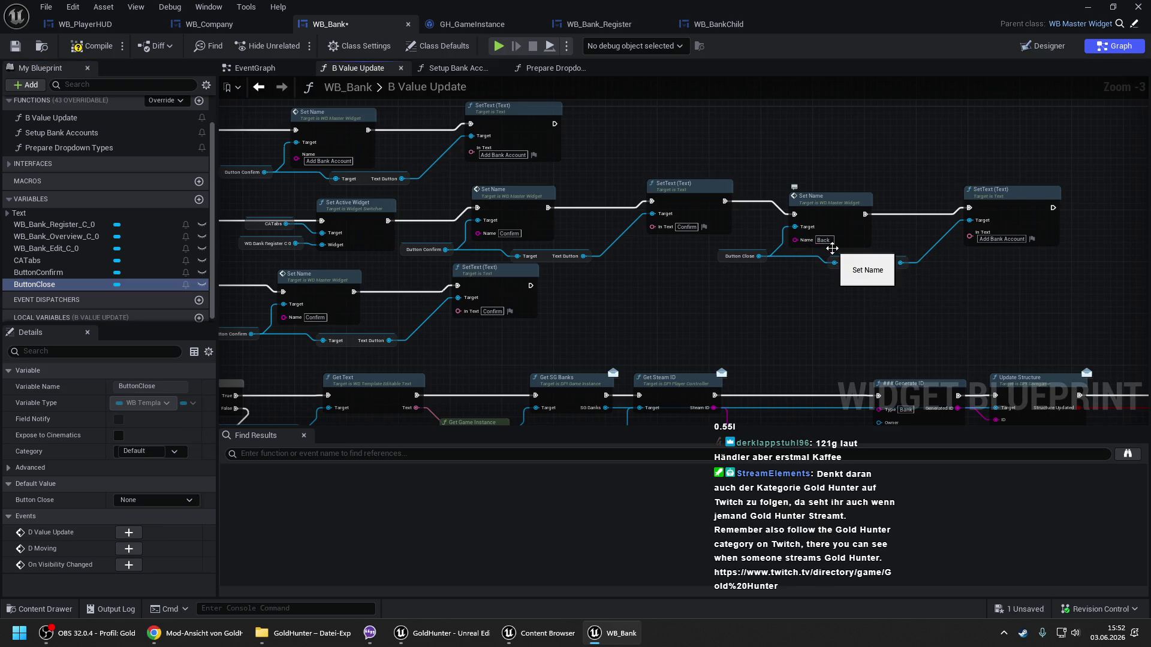
pyautogui.click(824, 240)
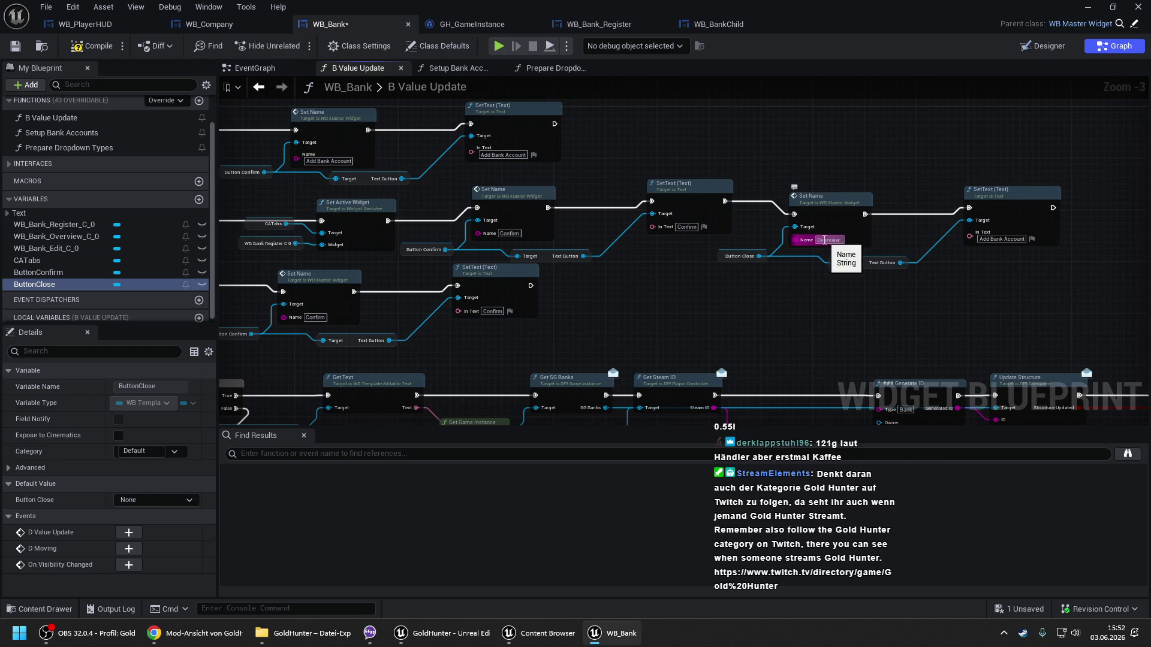
pyautogui.press('Return')
# Set the Close button text to the Back string table key and compile WB_Bank.
pyautogui.click(1032, 239)
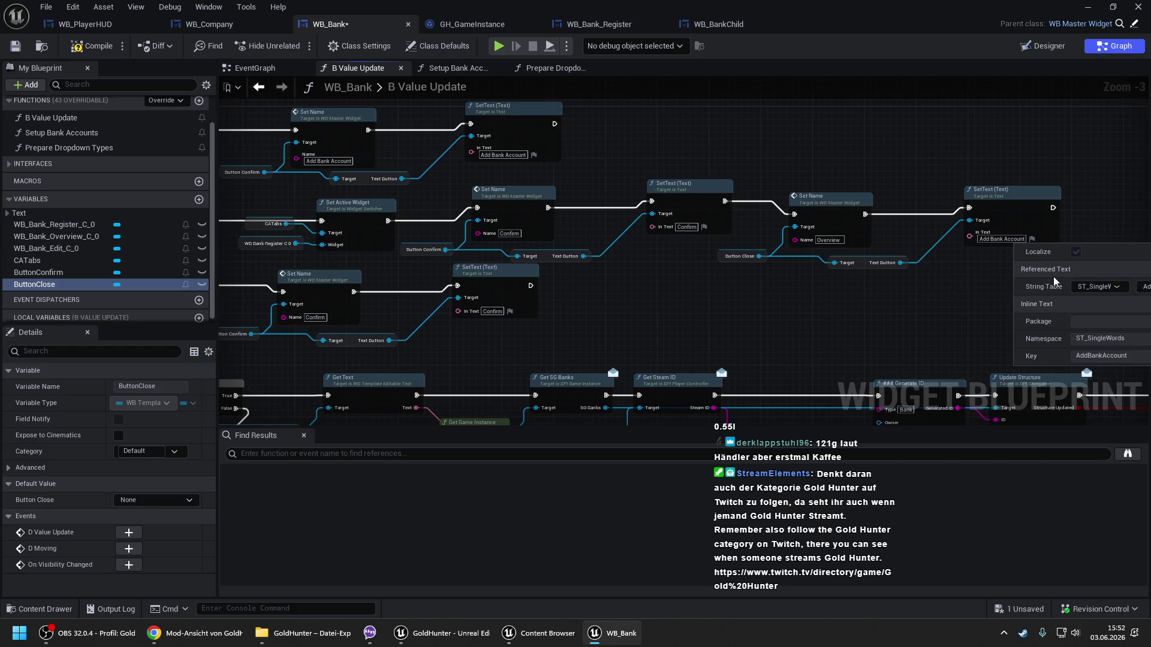
pyautogui.click(1101, 355)
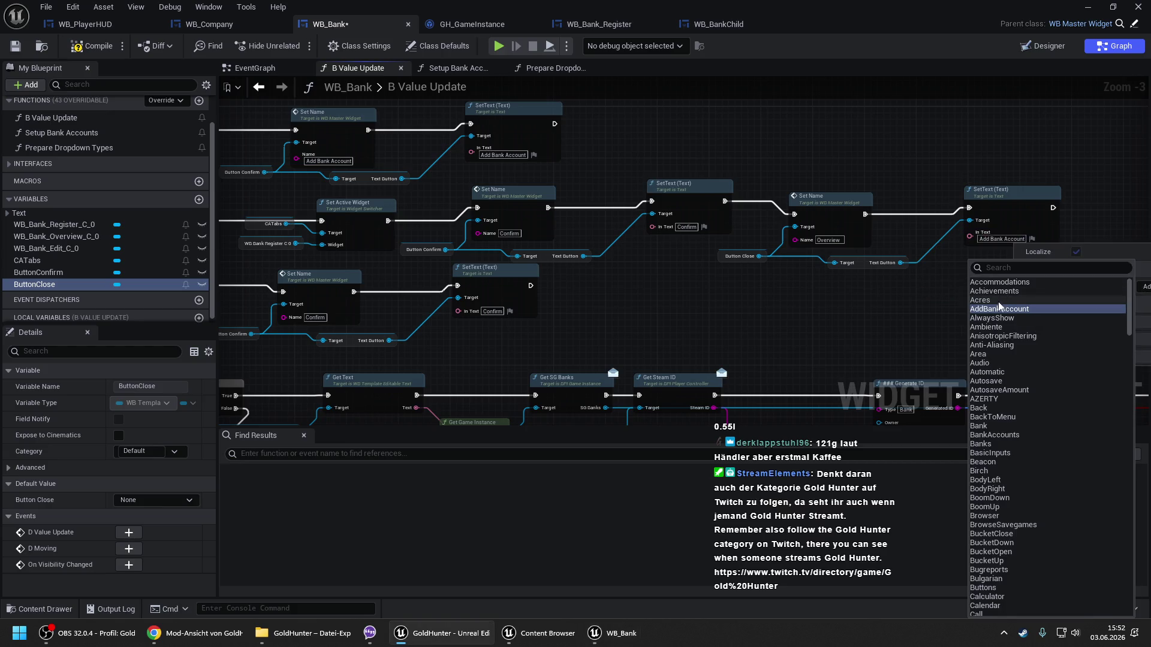
pyautogui.click(995, 410)
pyautogui.moveTo(897, 305); pyautogui.dragTo(815, 267)
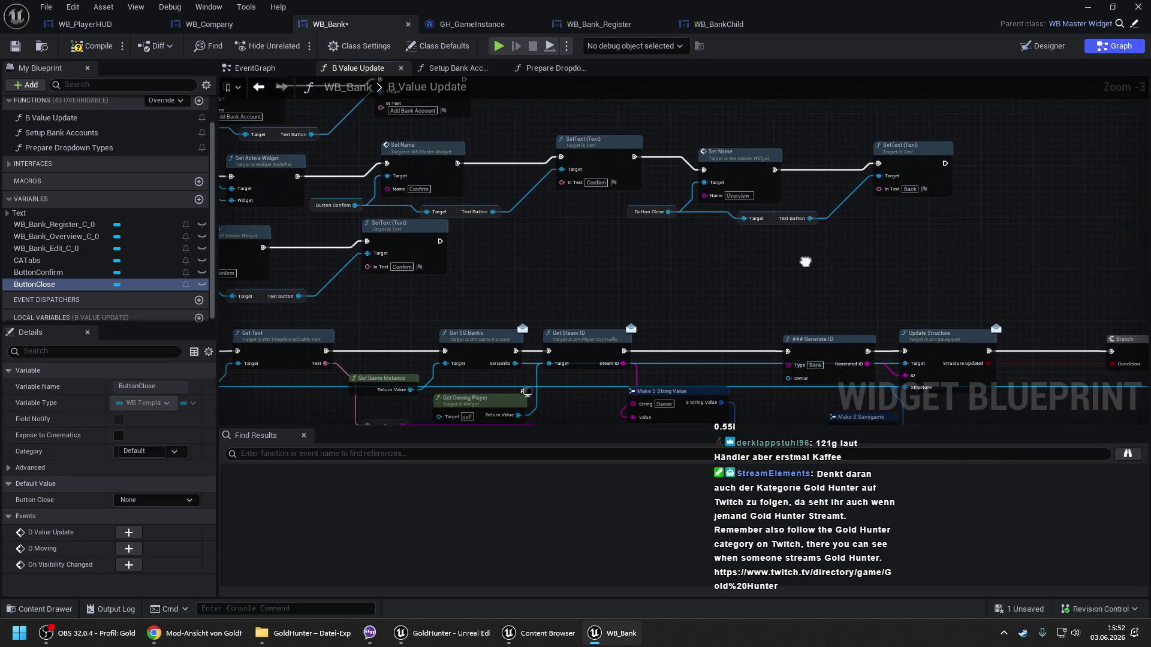
pyautogui.scroll(-1, 800, 254)
pyautogui.click(95, 48)
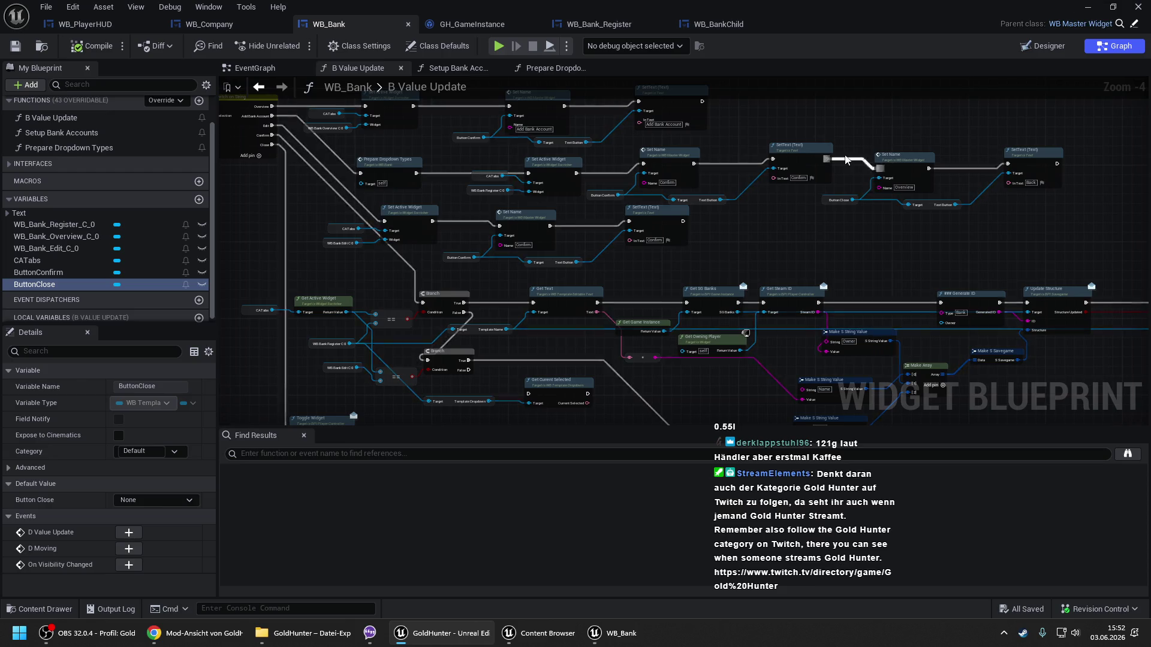
# Return to the level editor and start a play-in-editor session, entering the game.
pyautogui.click(1088, 7)
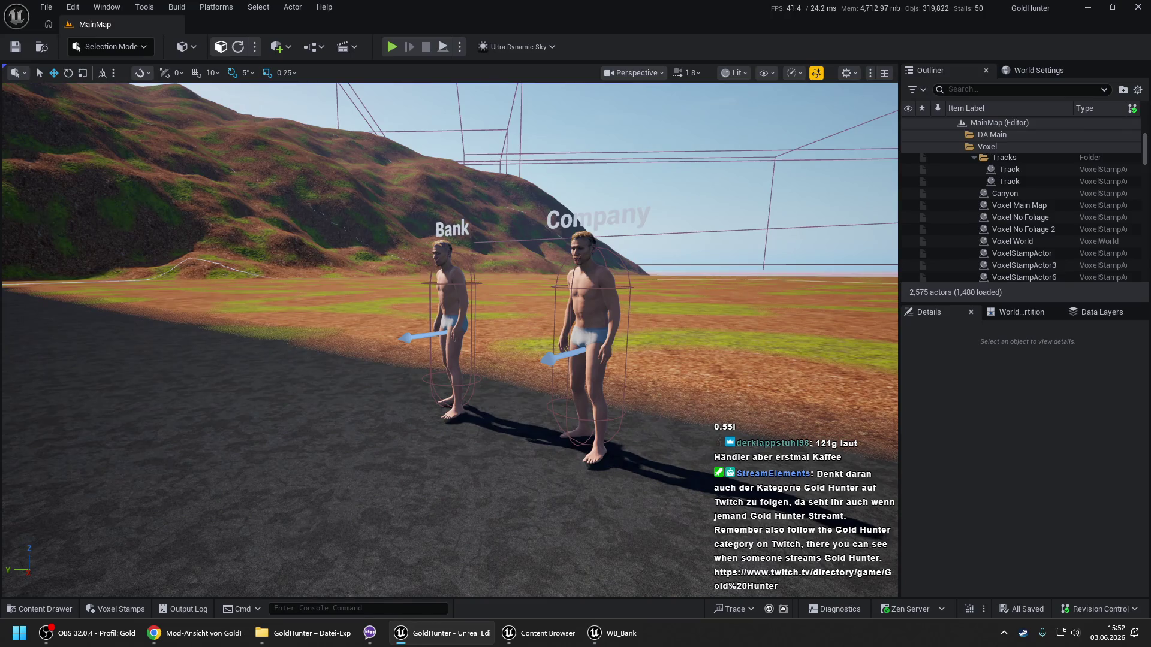
pyautogui.rightClick(304, 538)
pyautogui.press('Escape')
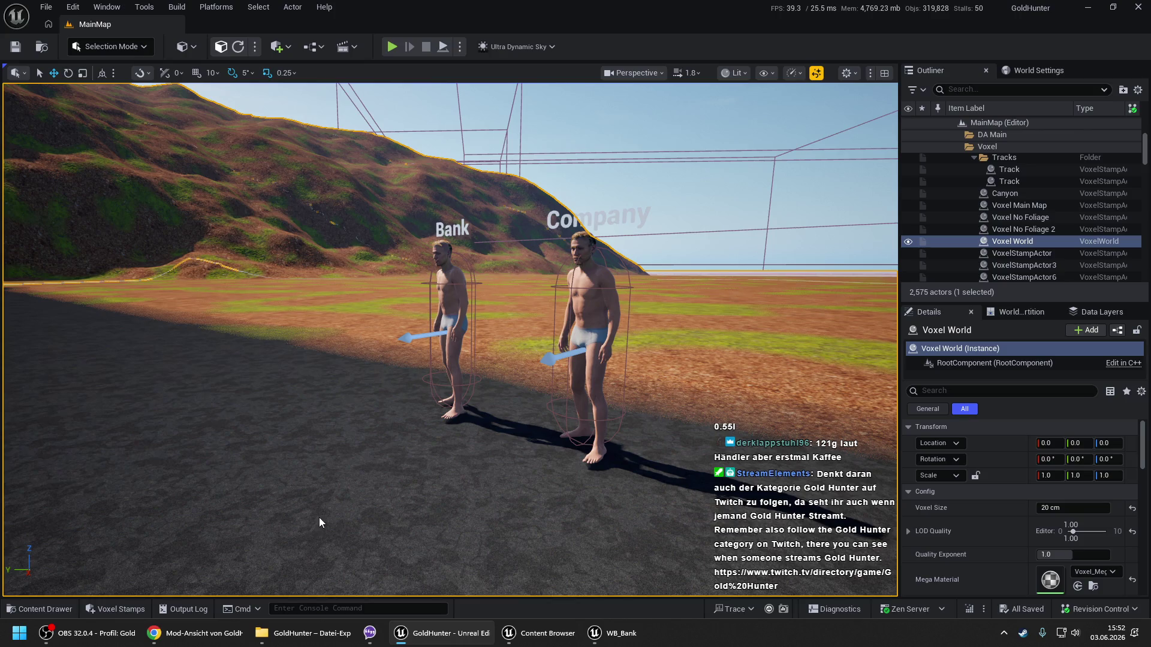
pyautogui.hotkey('alt', 'p')
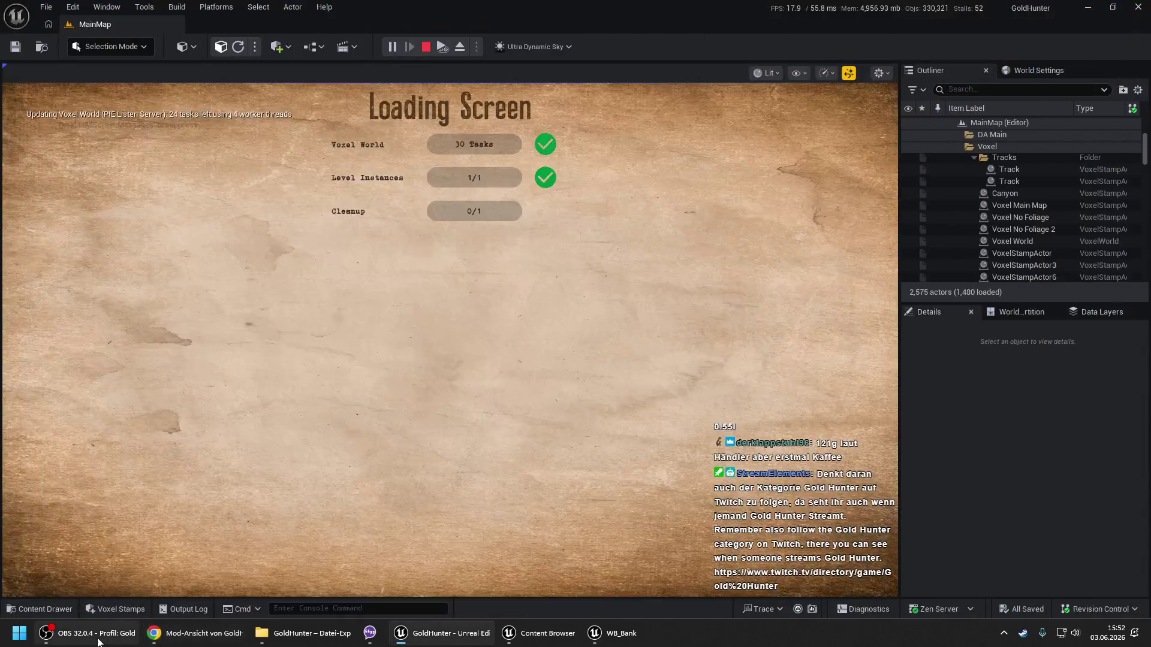
pyautogui.click(99, 633)
pyautogui.click(99, 634)
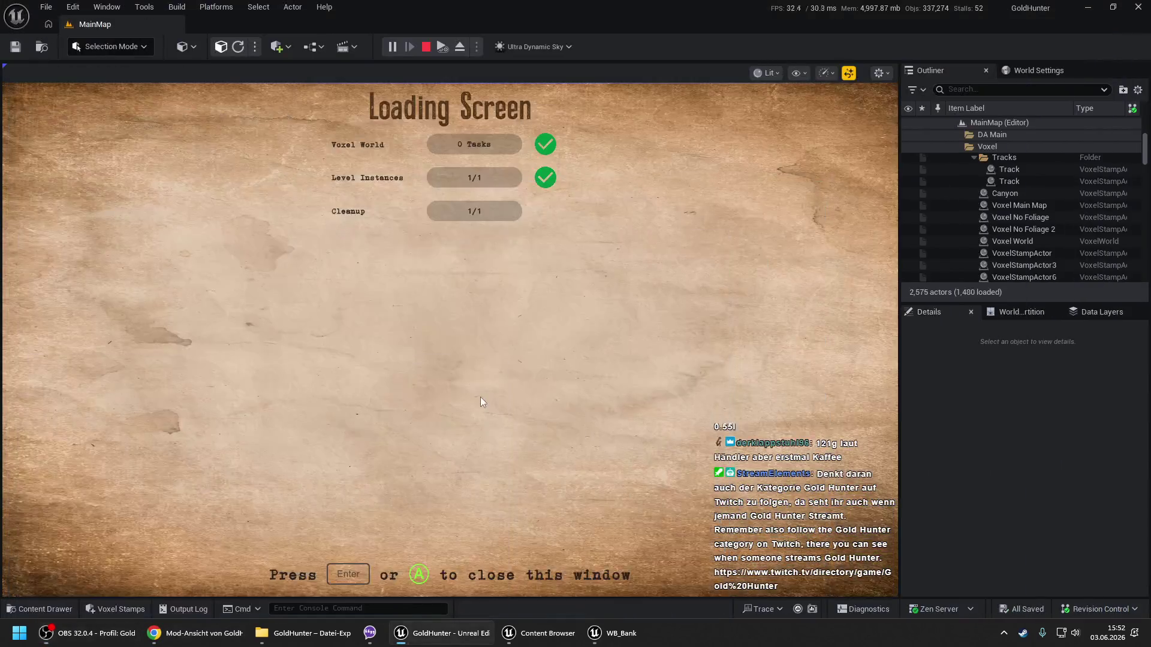
pyautogui.press('Return')
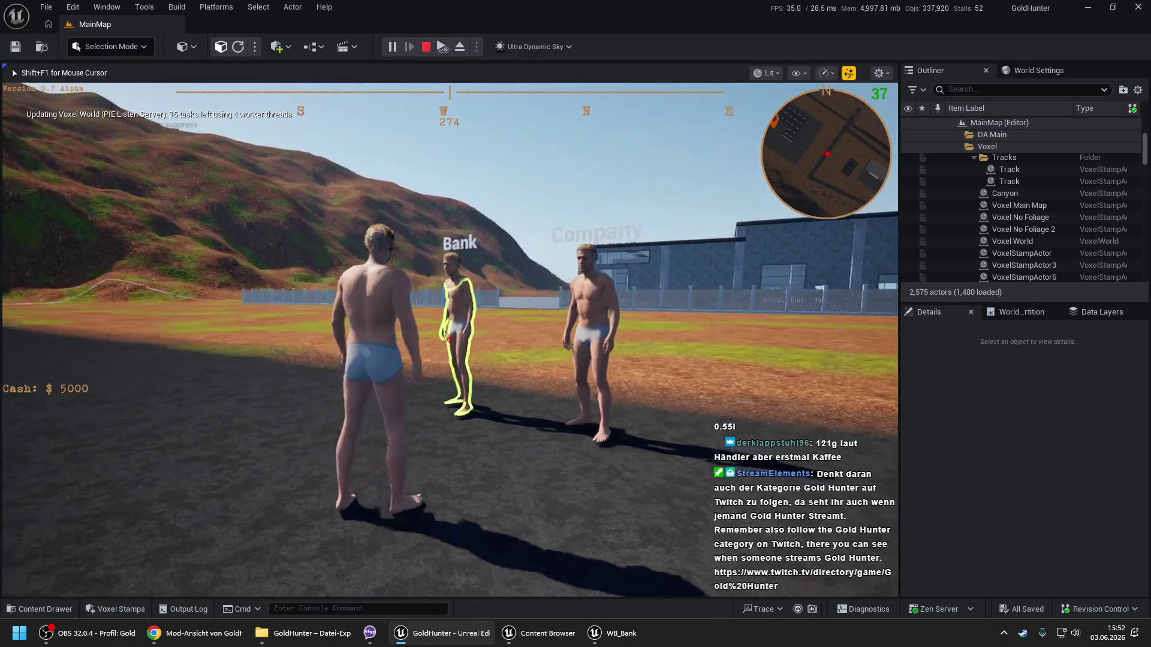
# In the Bank dialog, open Add Bank Account, go Back to the overview, close it and stop PIE.
pyautogui.press('e')
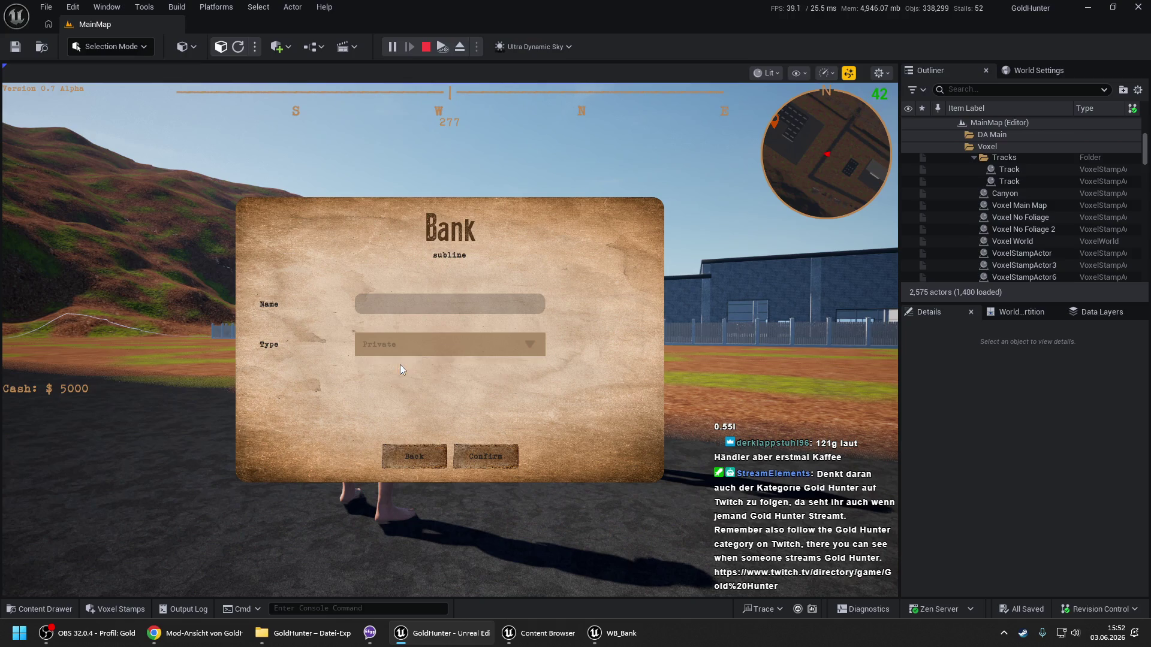
pyautogui.click(398, 460)
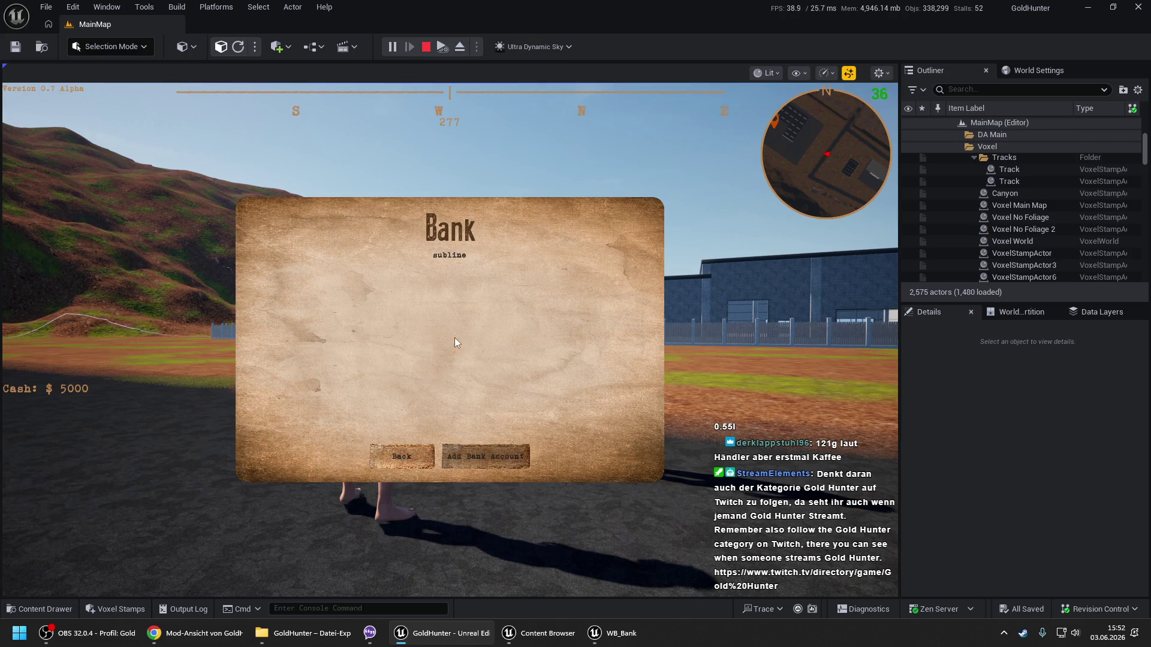
pyautogui.click(478, 457)
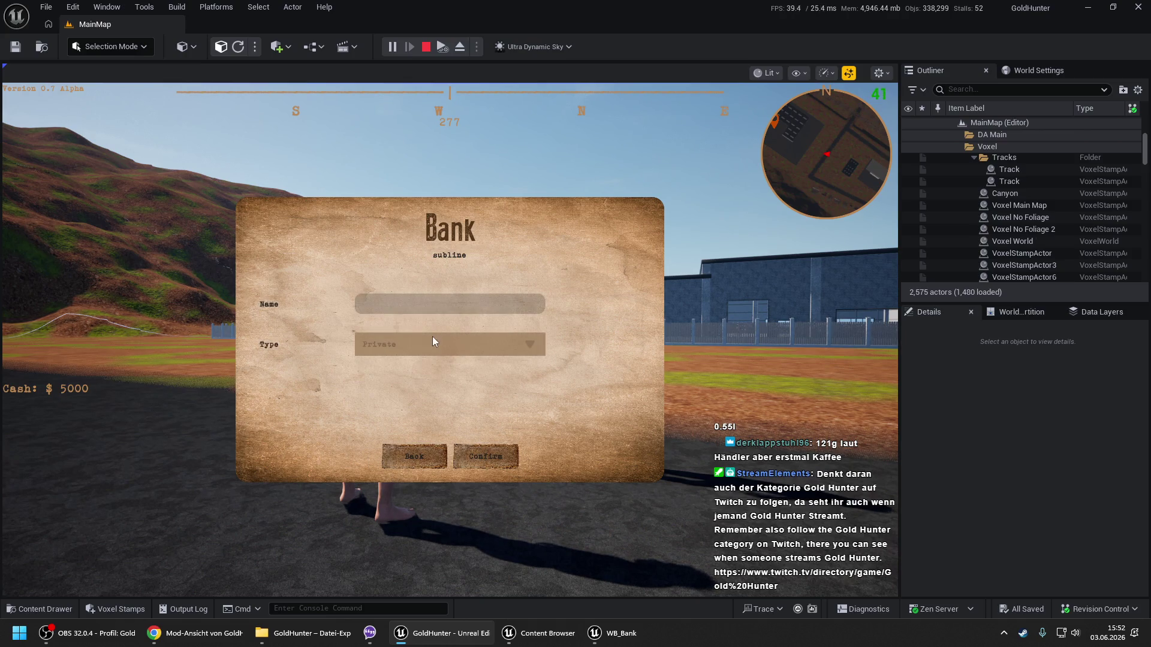
pyautogui.click(418, 473)
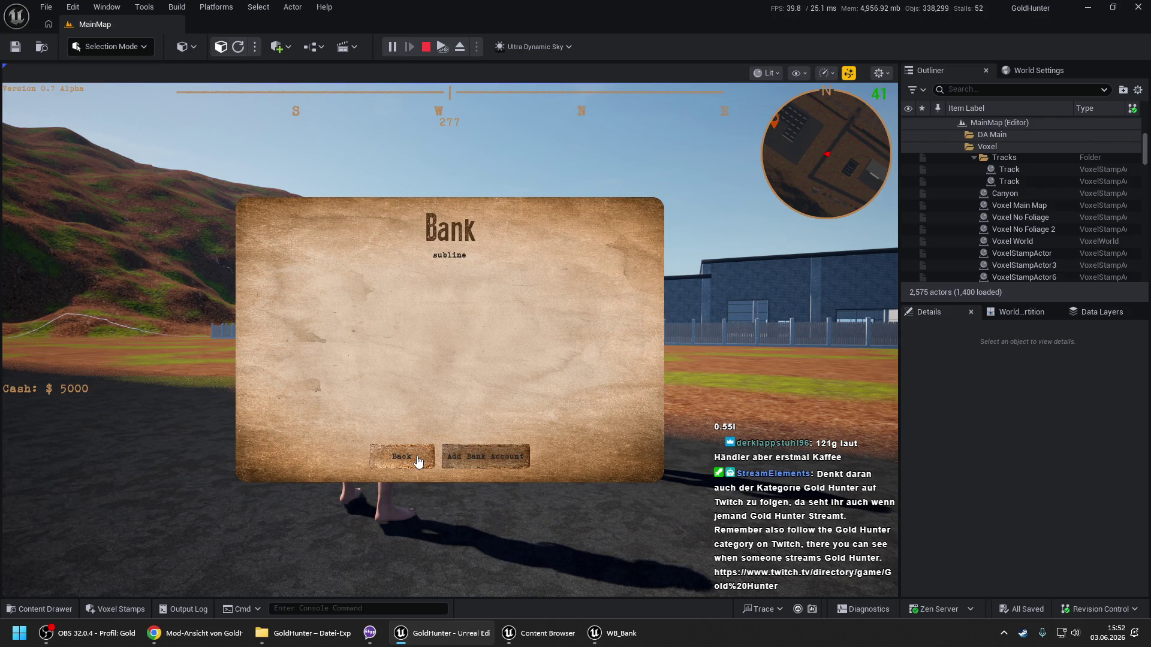
pyautogui.click(418, 460)
pyautogui.press('Escape')
# In WB_Bank, paste and wire Set Name and SetText nodes, naming the button Close with the Close text key.
pyautogui.click(608, 633)
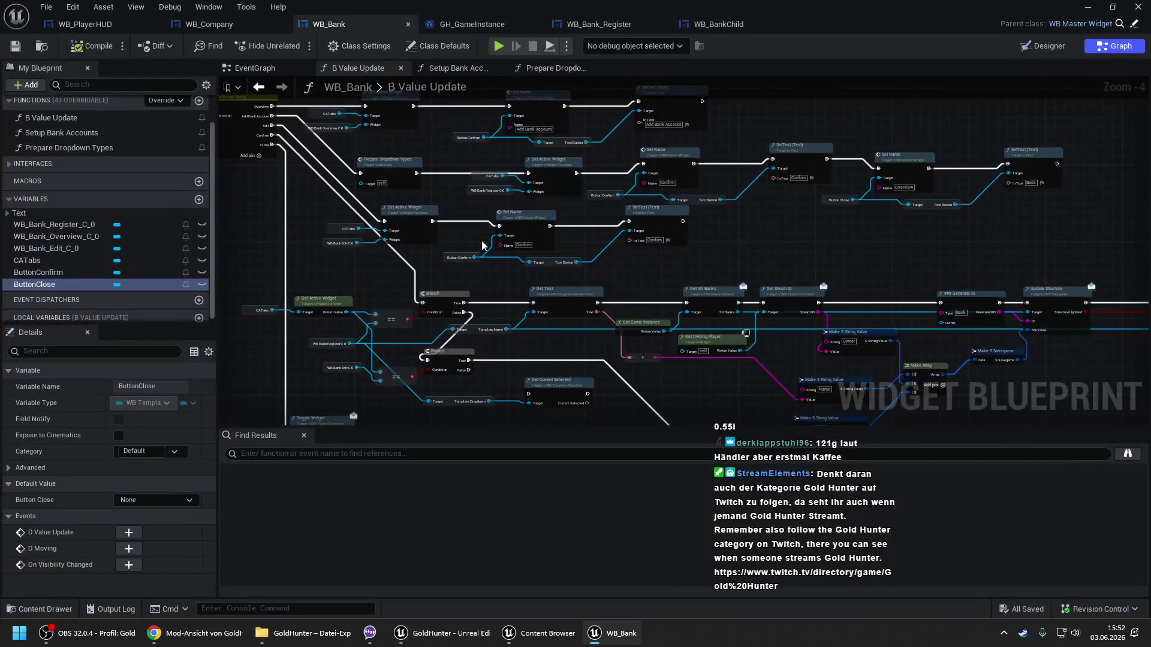
pyautogui.moveTo(465, 171); pyautogui.dragTo(340, 216)
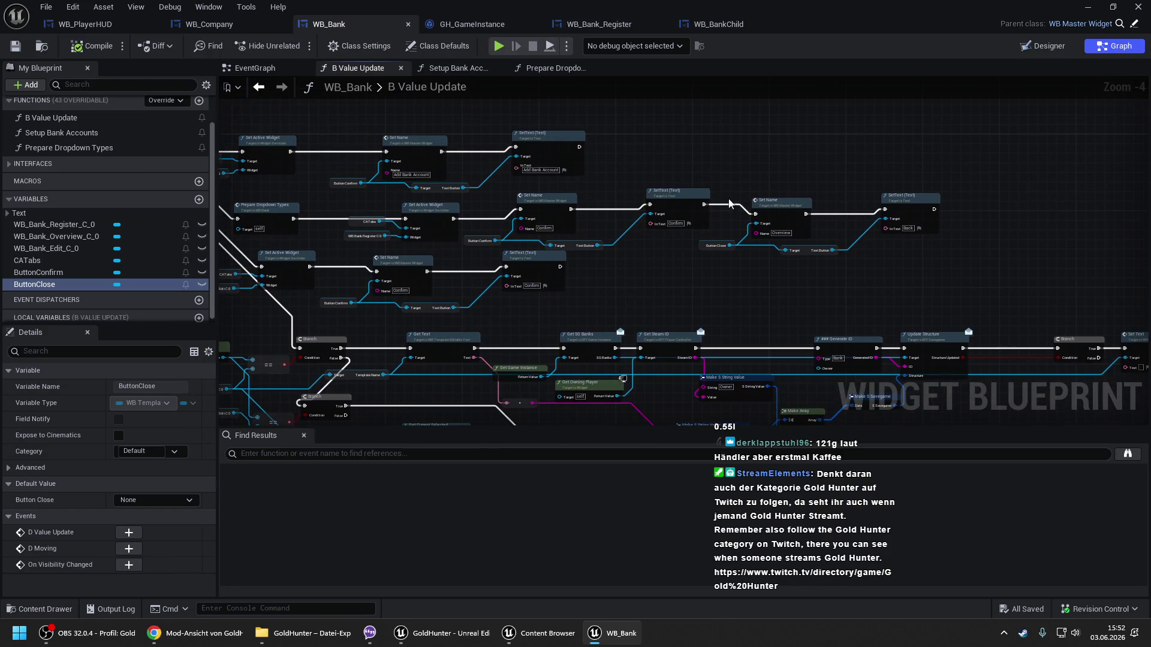
pyautogui.click(941, 276)
pyautogui.hotkey('ctrl', 'v')
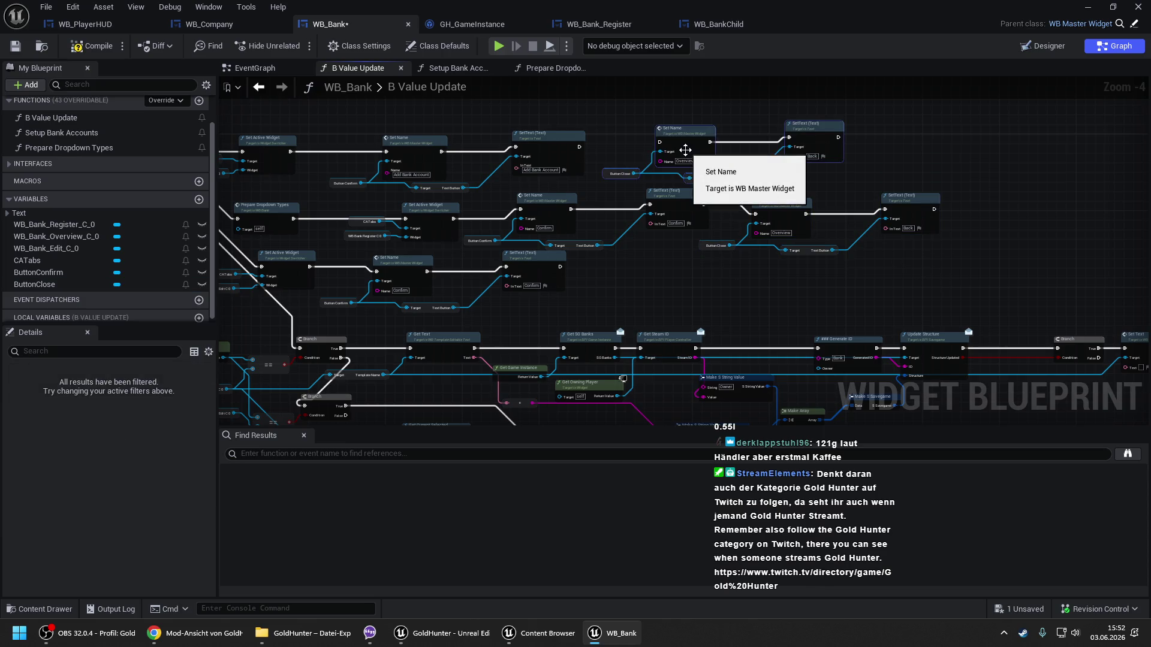
pyautogui.scroll(2, 664, 142)
pyautogui.moveTo(657, 143); pyautogui.dragTo(534, 151)
pyautogui.click(697, 174)
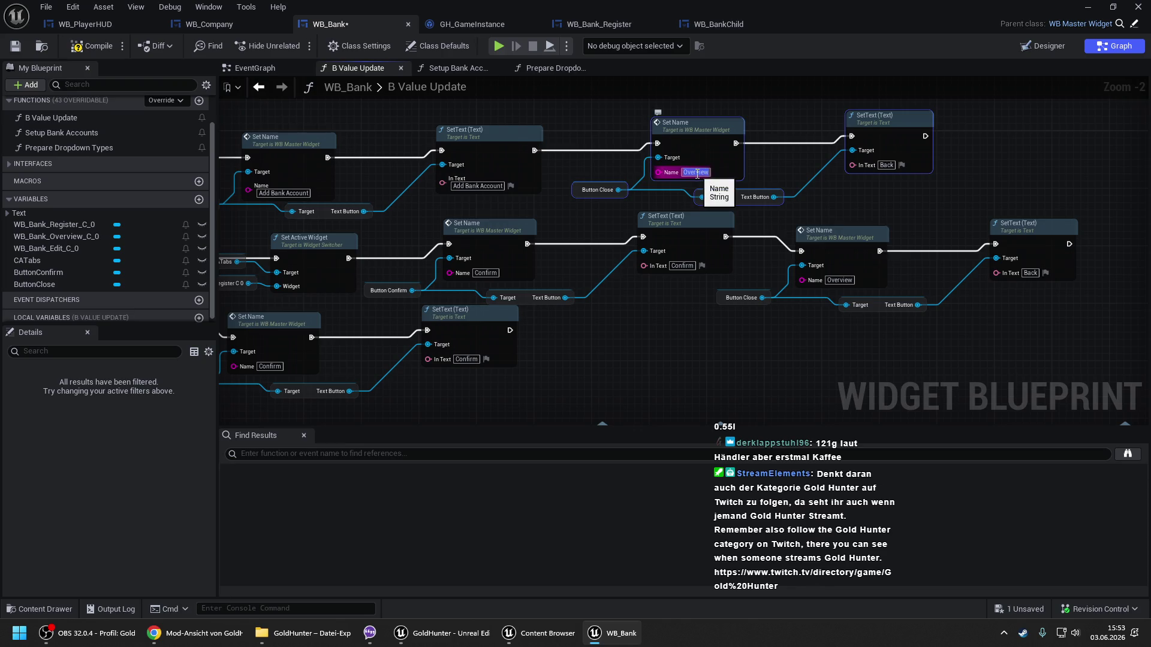
pyautogui.write('Close')
pyautogui.click(904, 166)
pyautogui.click(1047, 214)
pyautogui.write('close')
pyautogui.click(1034, 251)
# Paste copies of the second-row Set Name, SetText and ButtonClose nodes, wire them into the chain, and compile.
pyautogui.scroll(-2, 708, 247)
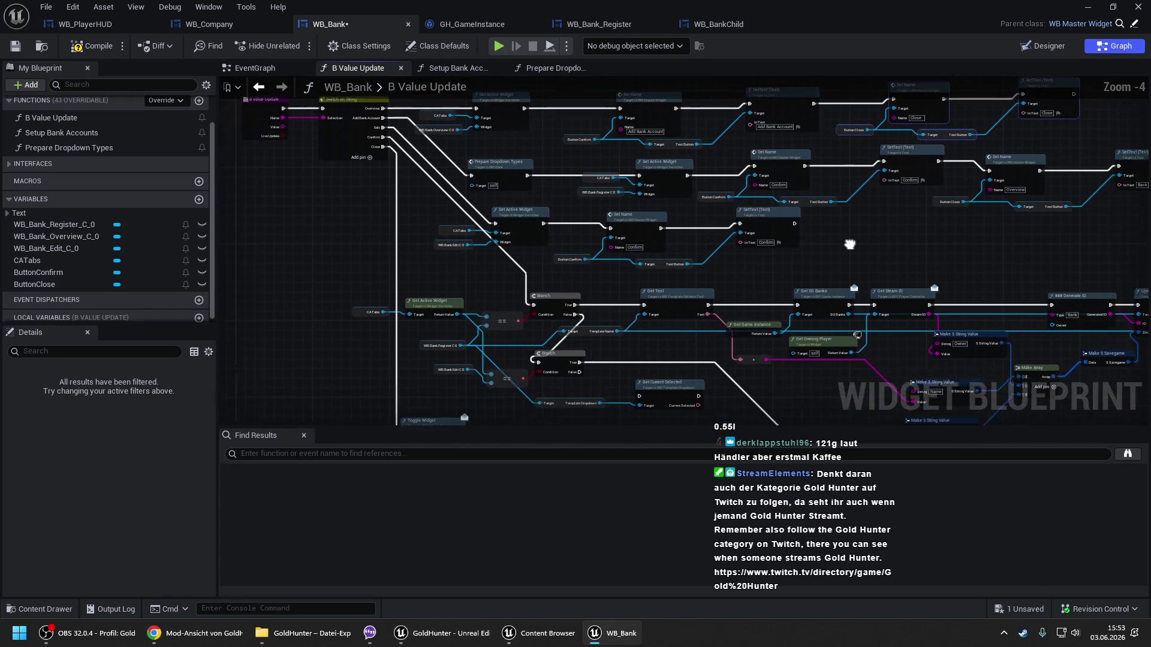
pyautogui.moveTo(850, 245); pyautogui.dragTo(869, 239)
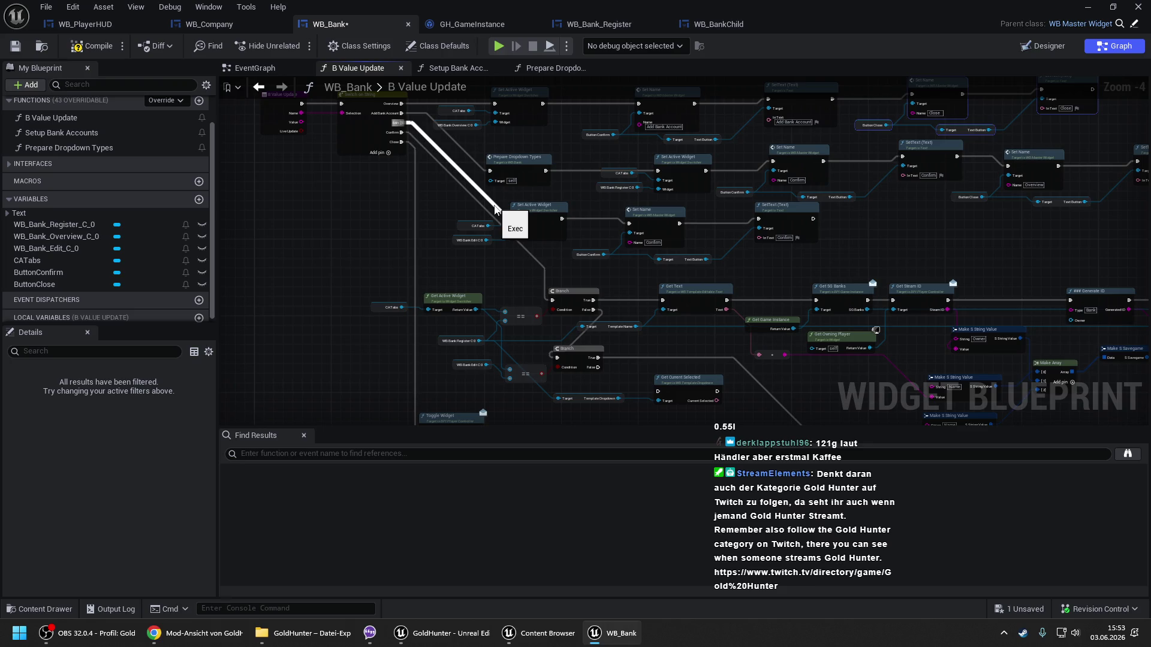
pyautogui.moveTo(936, 230)
pyautogui.mouseDown()
pyautogui.moveTo(694, 244)
pyautogui.moveTo(713, 266)
pyautogui.mouseUp()
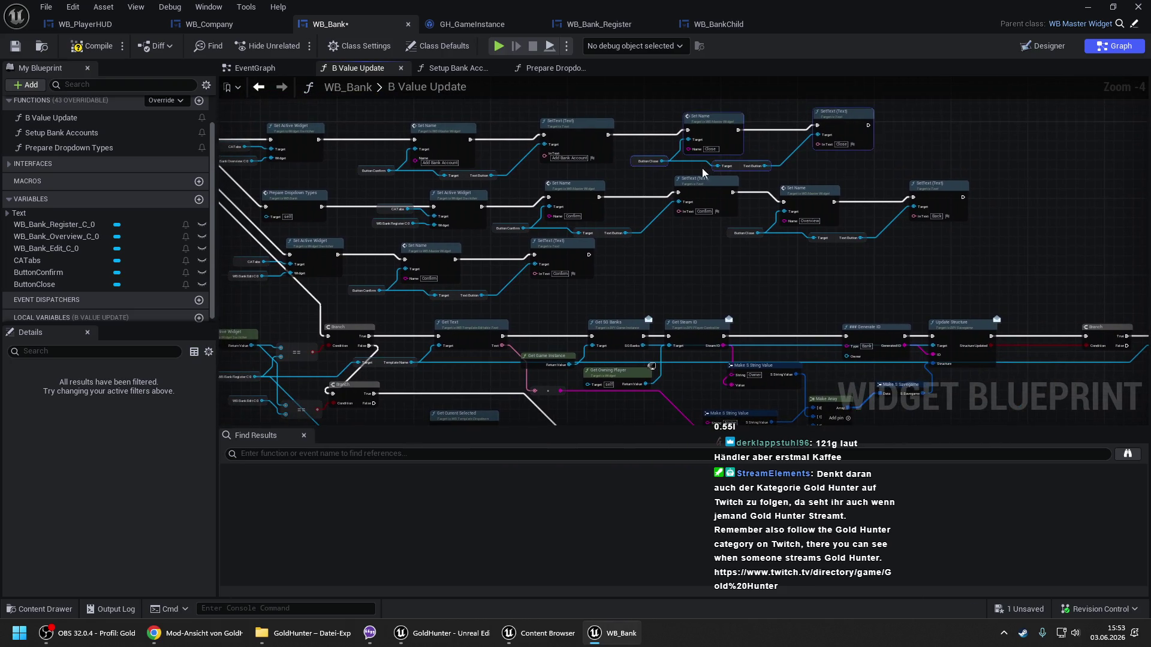
pyautogui.moveTo(765, 182); pyautogui.dragTo(1050, 259)
pyautogui.hotkey('ctrl', 'v')
pyautogui.scroll(1, 659, 270)
pyautogui.moveTo(653, 270)
pyautogui.mouseDown()
pyautogui.moveTo(611, 273)
pyautogui.moveTo(565, 251)
pyautogui.mouseUp()
pyautogui.moveTo(655, 258)
pyautogui.mouseDown()
pyautogui.moveTo(658, 226)
pyautogui.moveTo(773, 175)
pyautogui.mouseUp()
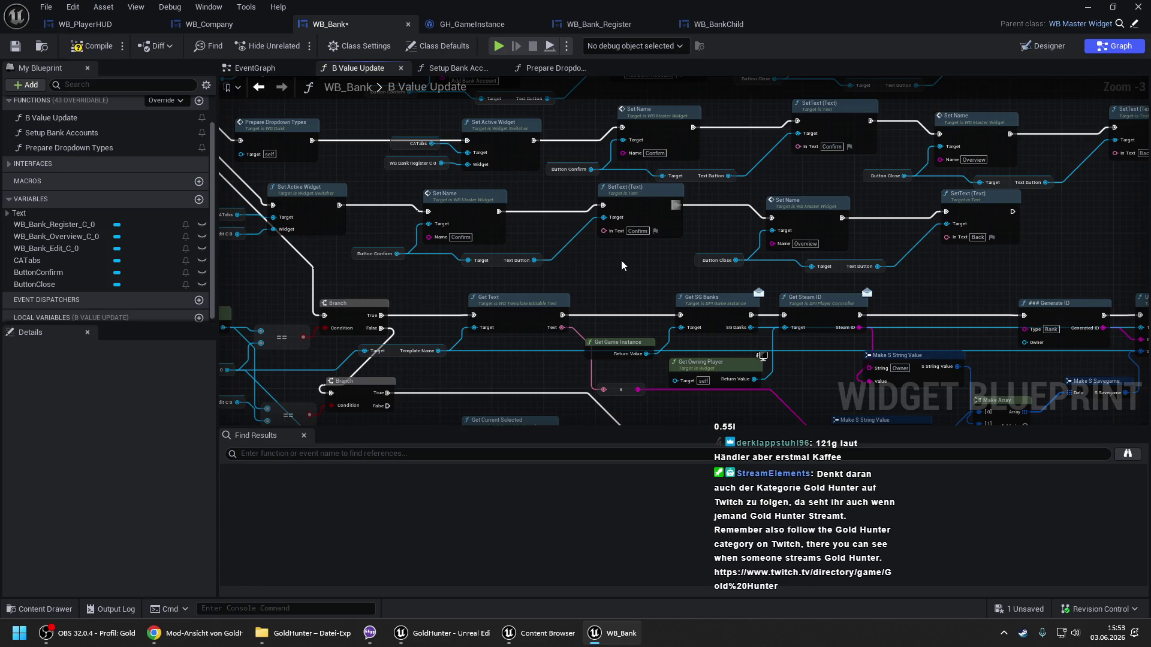
pyautogui.scroll(-1, 622, 208)
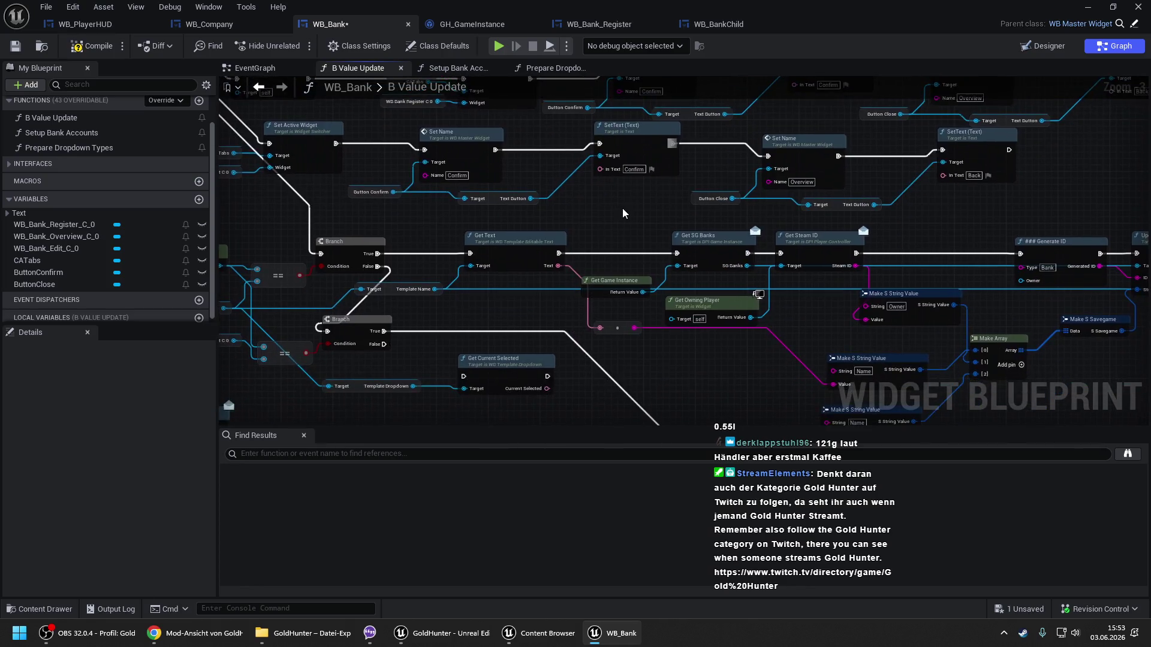
pyautogui.click(91, 46)
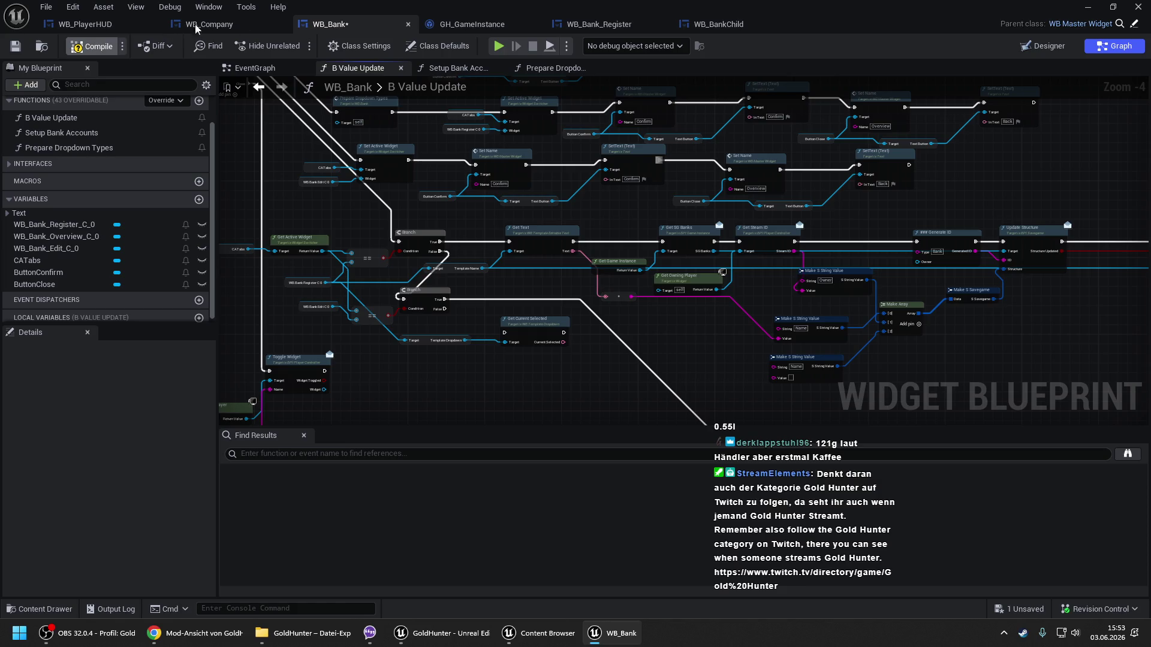
# Start a play test and check the Bank dialog's Back and Close buttons.
pyautogui.click(1088, 6)
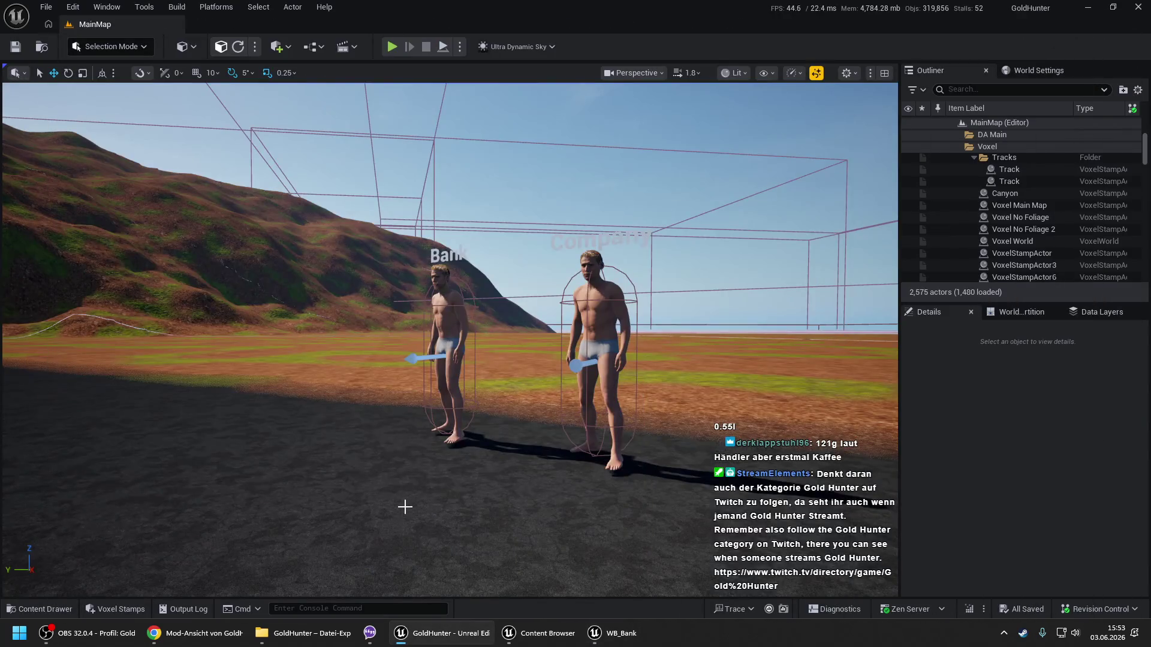
pyautogui.rightClick(329, 542)
pyautogui.click(329, 540)
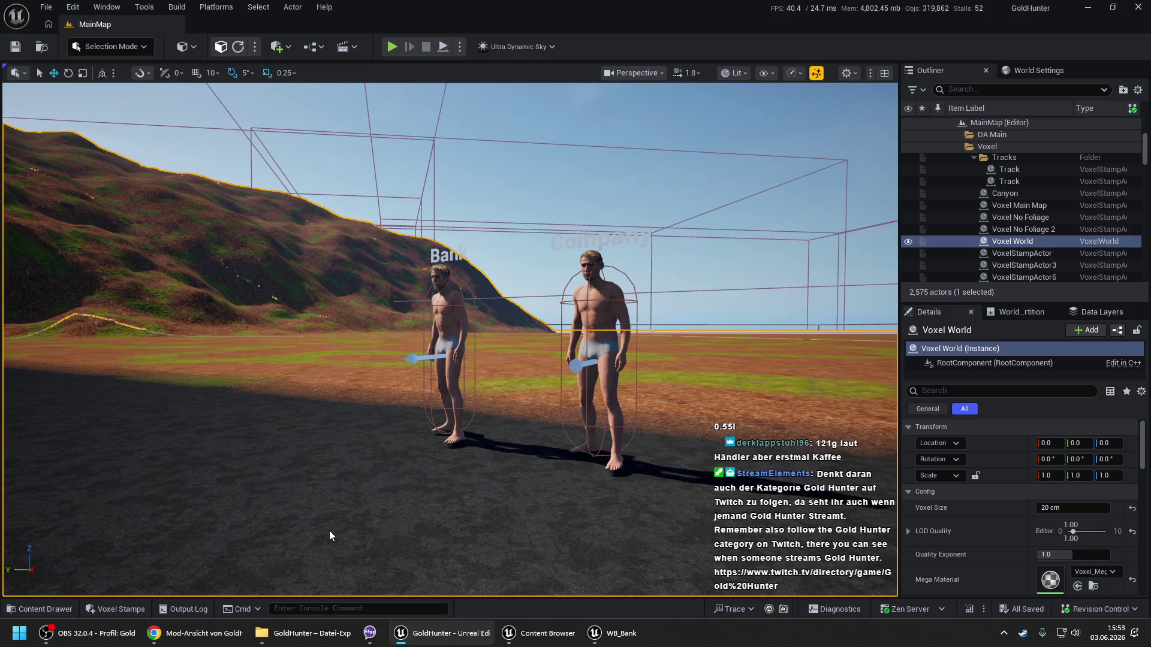
pyautogui.hotkey('alt', 'p')
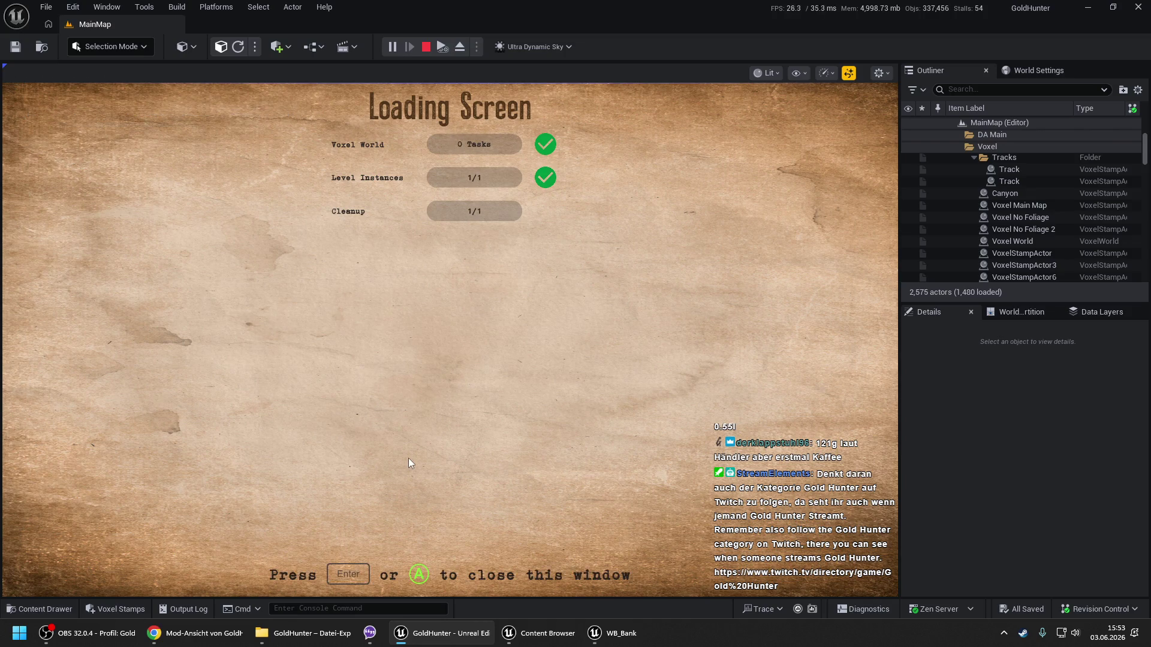
pyautogui.press('space')
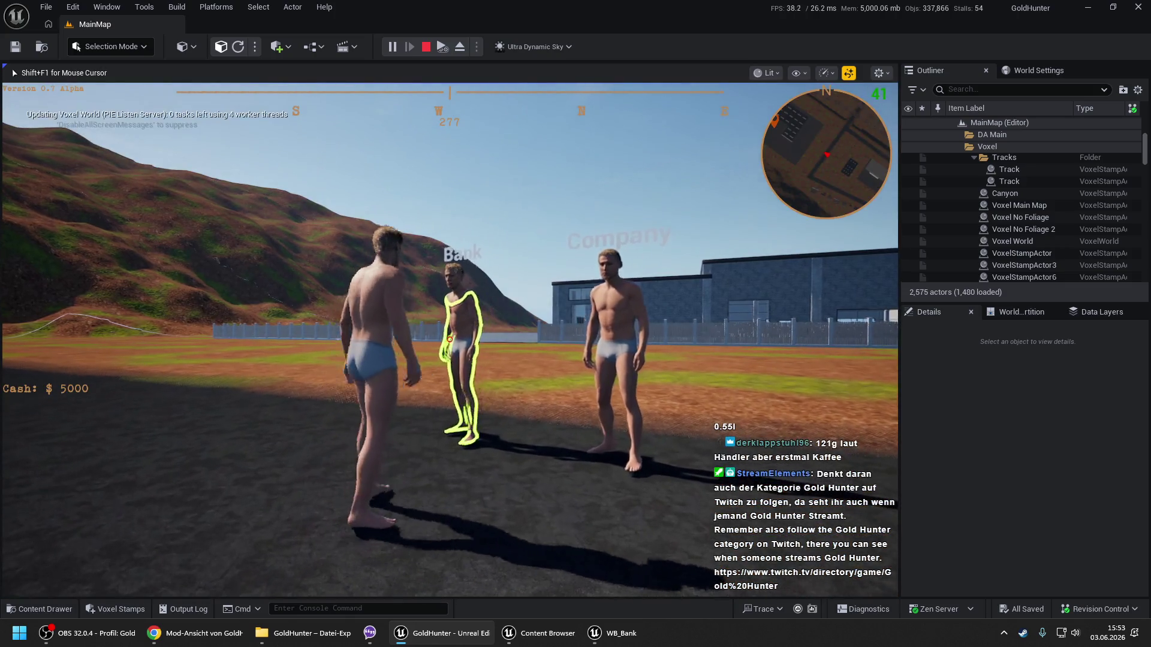
pyautogui.press('e')
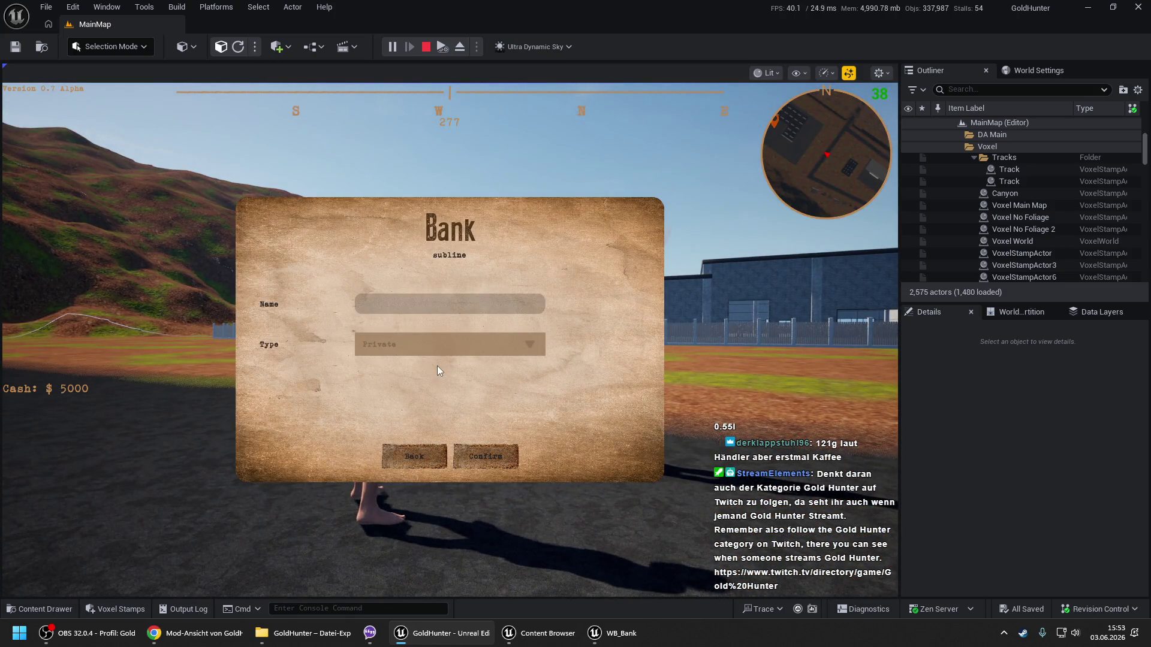
pyautogui.click(420, 447)
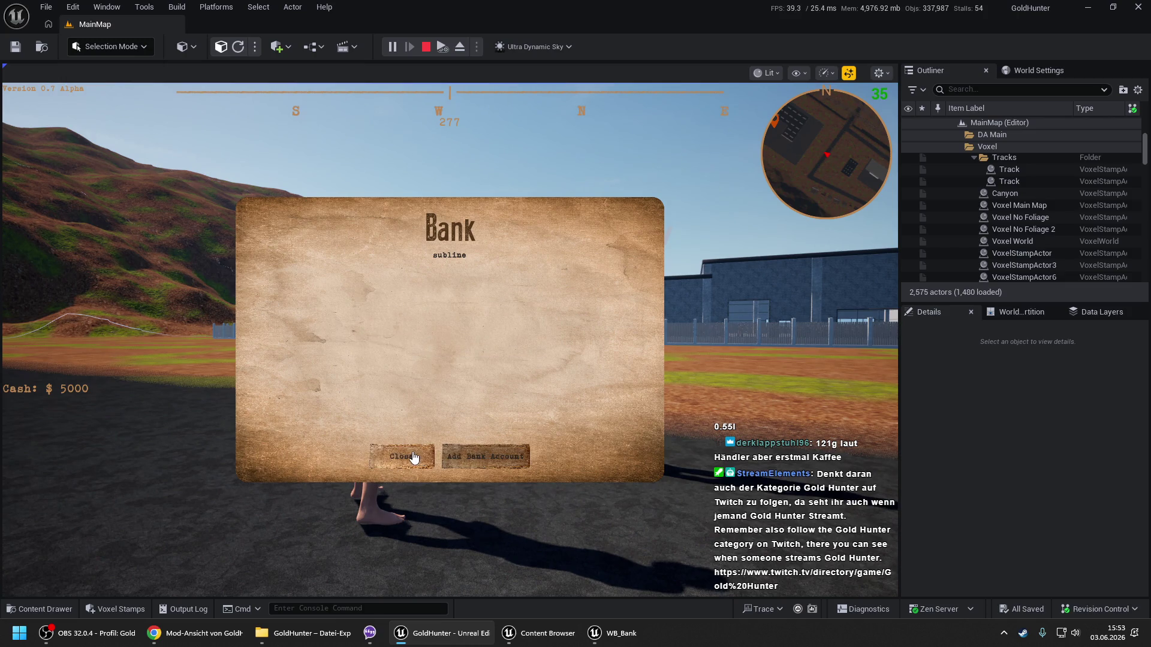
pyautogui.click(414, 457)
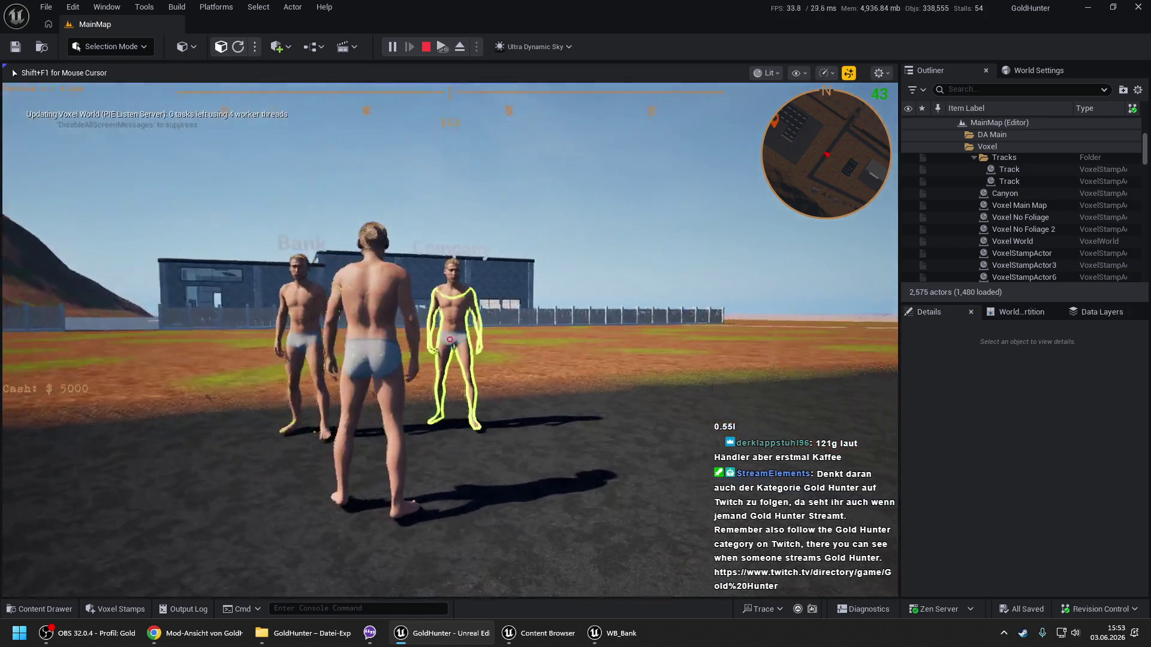
# Register a company named 'asd', open it for editing, back out, close the Company dialog and stop PIE.
pyautogui.press('e')
pyautogui.click(360, 358)
pyautogui.click(424, 303)
pyautogui.write('asd')
pyautogui.click(477, 456)
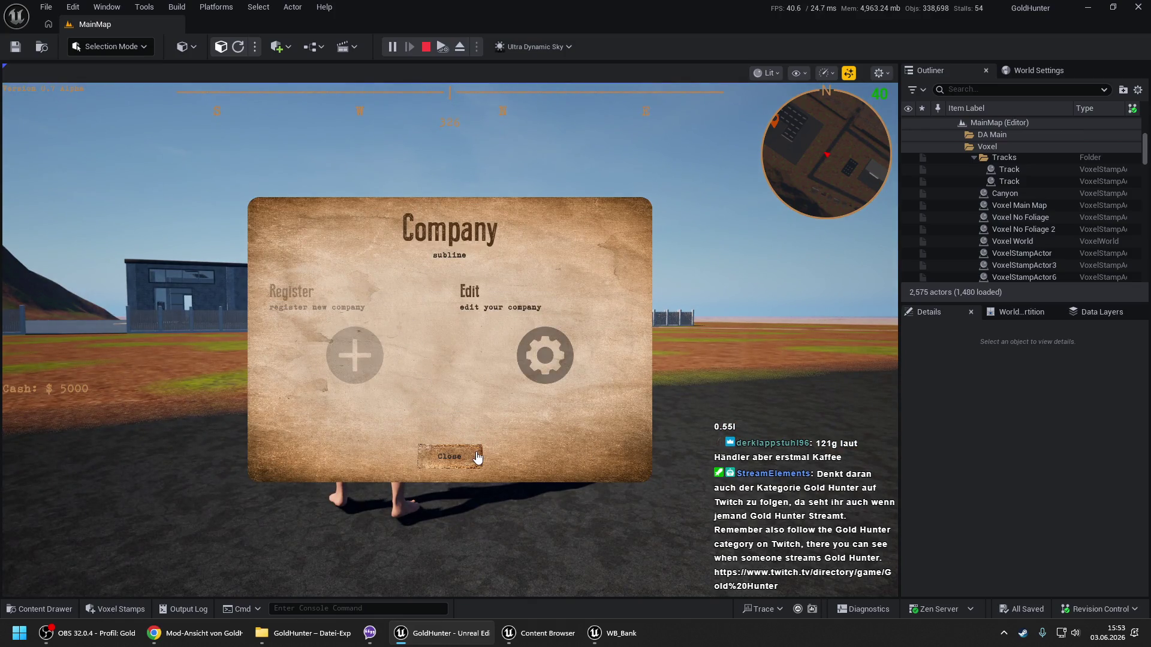
pyautogui.click(486, 333)
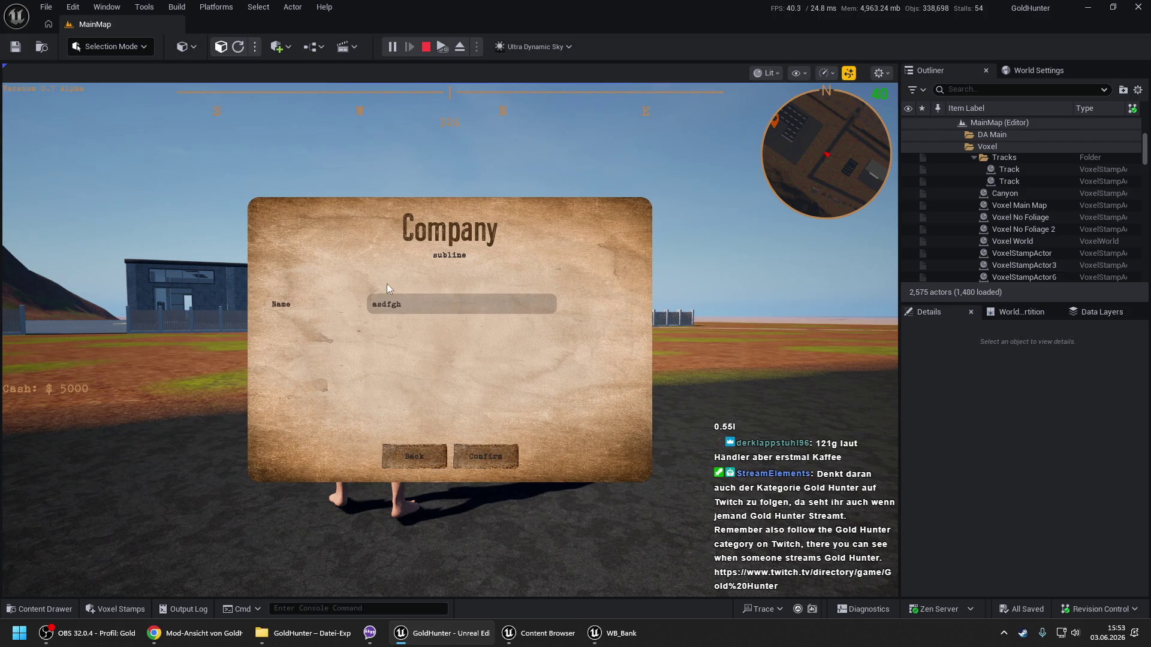
pyautogui.click(419, 462)
pyautogui.click(421, 465)
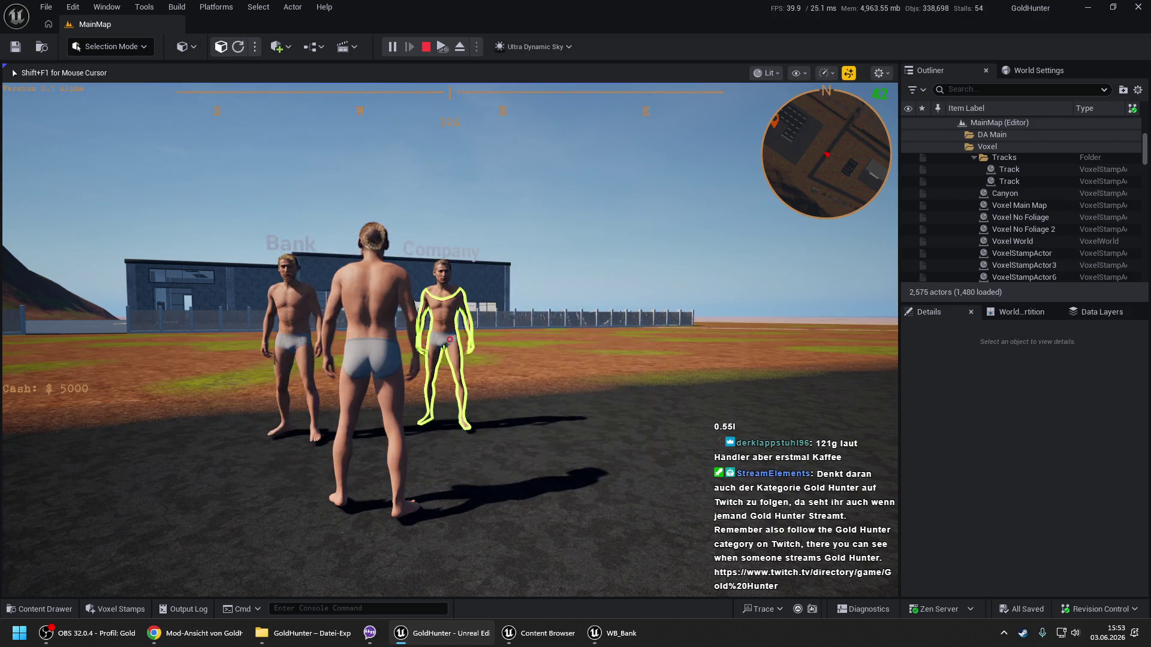
pyautogui.press('Escape')
# In WB_Company's B Value Update, change the Set Name node's name from Back to Overview.
pyautogui.click(618, 633)
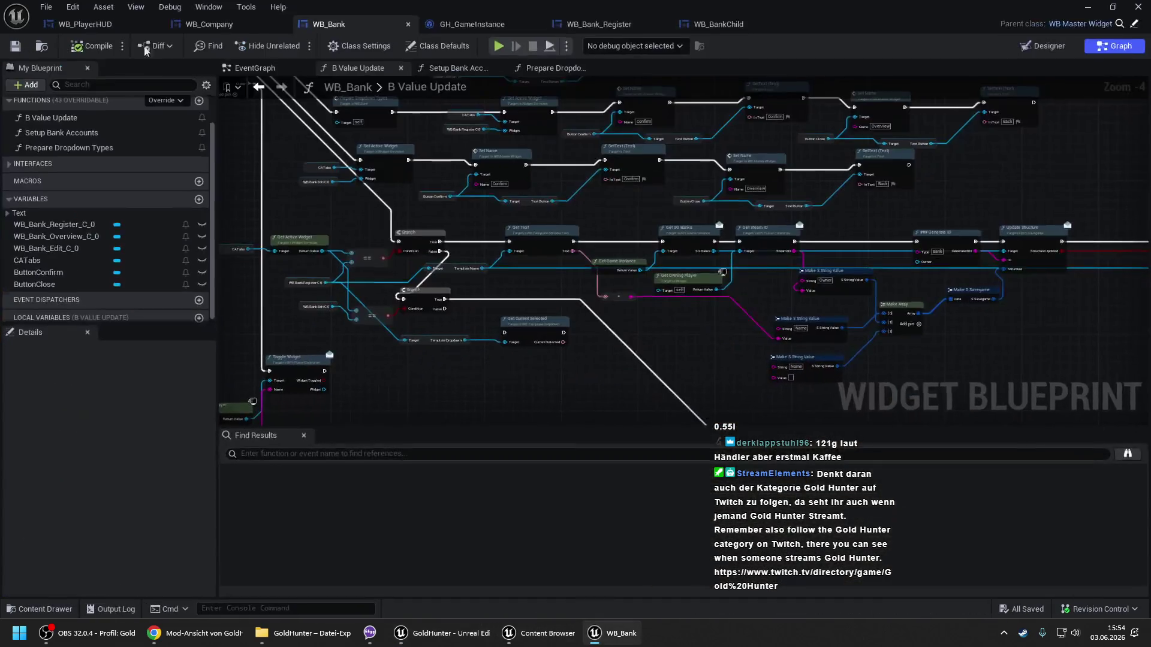
pyautogui.click(207, 24)
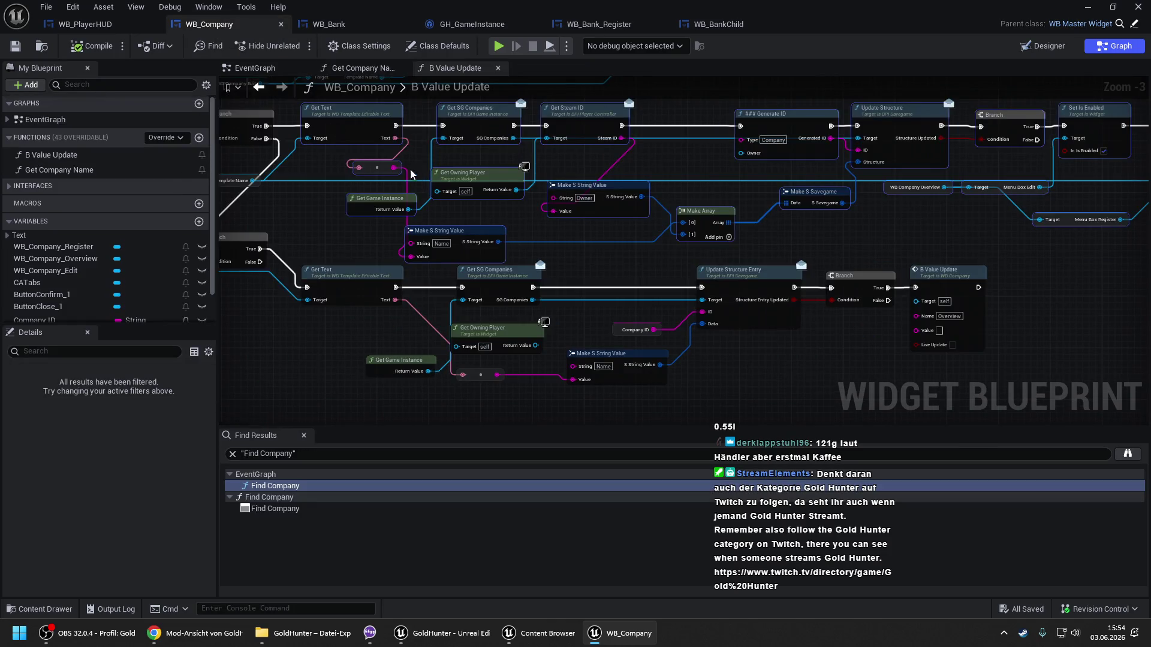
pyautogui.scroll(-1, 497, 217)
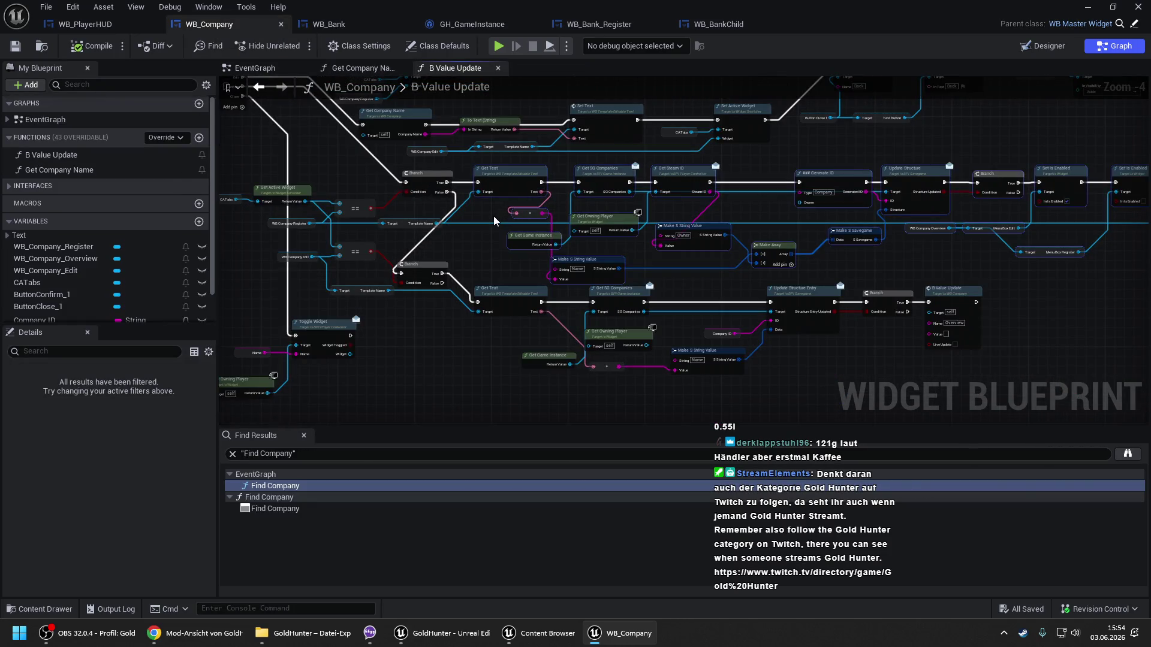
pyautogui.press('Home')
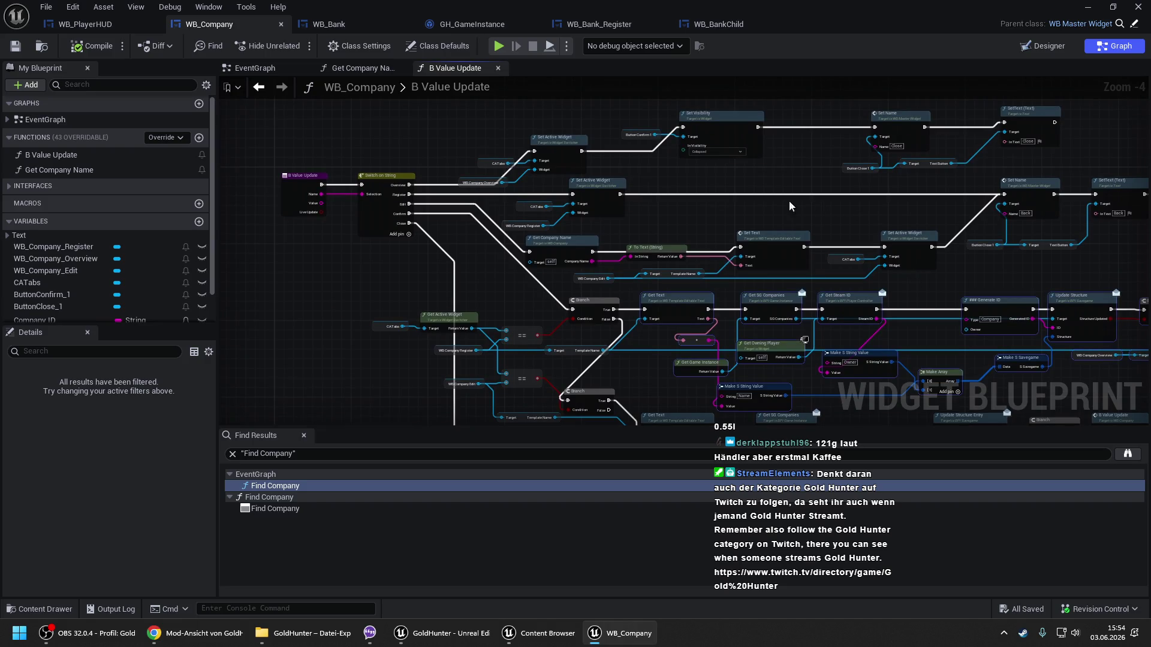
pyautogui.scroll(2, 819, 202)
pyautogui.doubleClick(712, 206)
pyautogui.press('BackSpace')
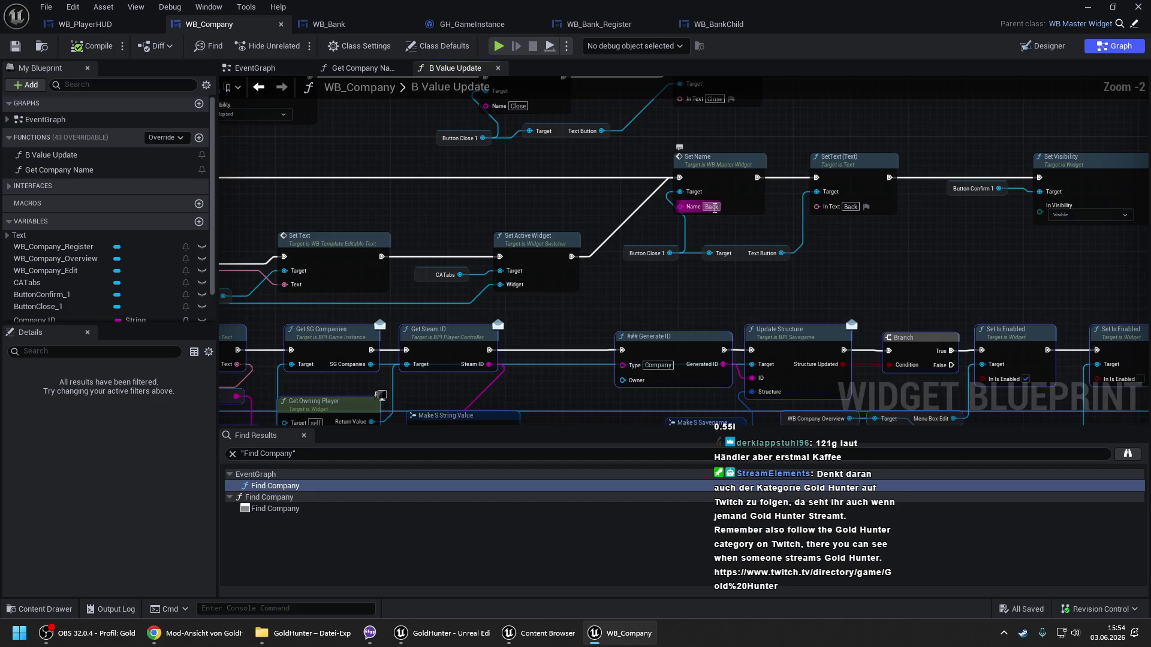
pyautogui.write('Over')
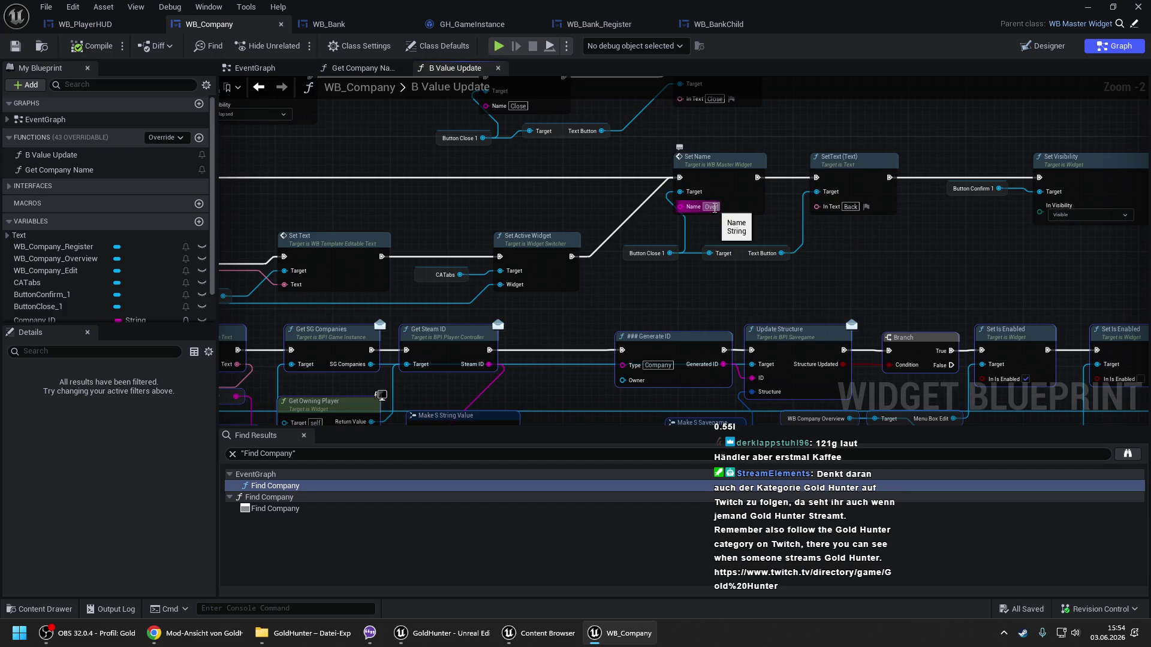
pyautogui.write('view')
pyautogui.press('Return')
# Compile WB_Company and return to the MainMap level editor.
pyautogui.scroll(-3, 714, 207)
pyautogui.moveTo(730, 286); pyautogui.dragTo(726, 177)
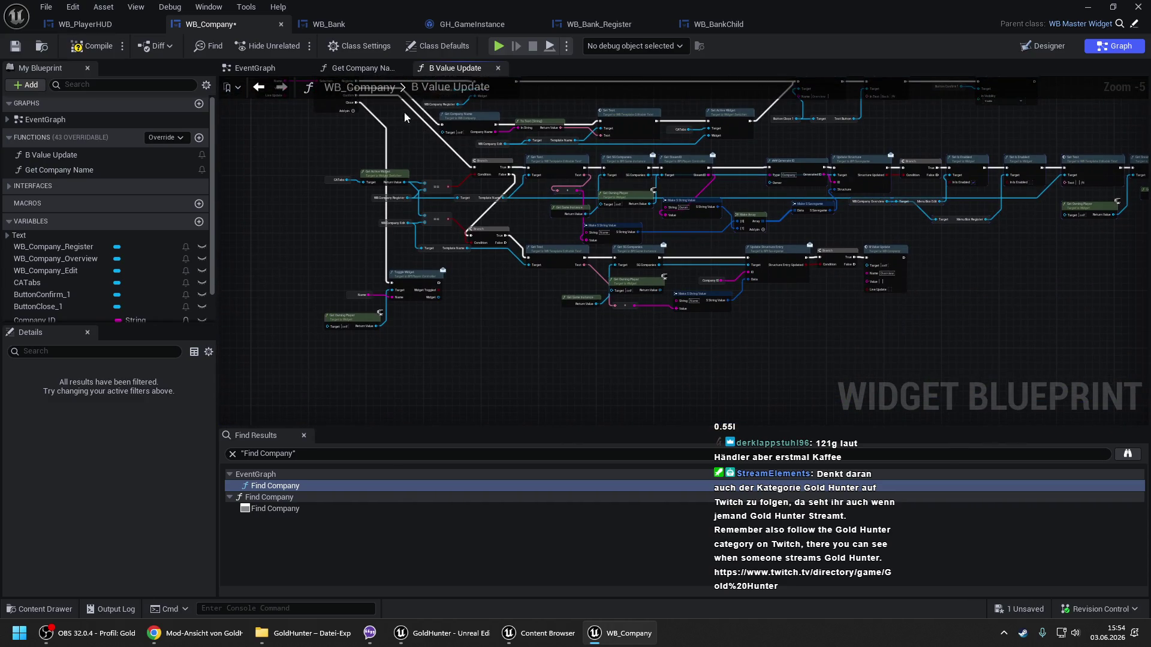
pyautogui.click(97, 48)
pyautogui.click(441, 633)
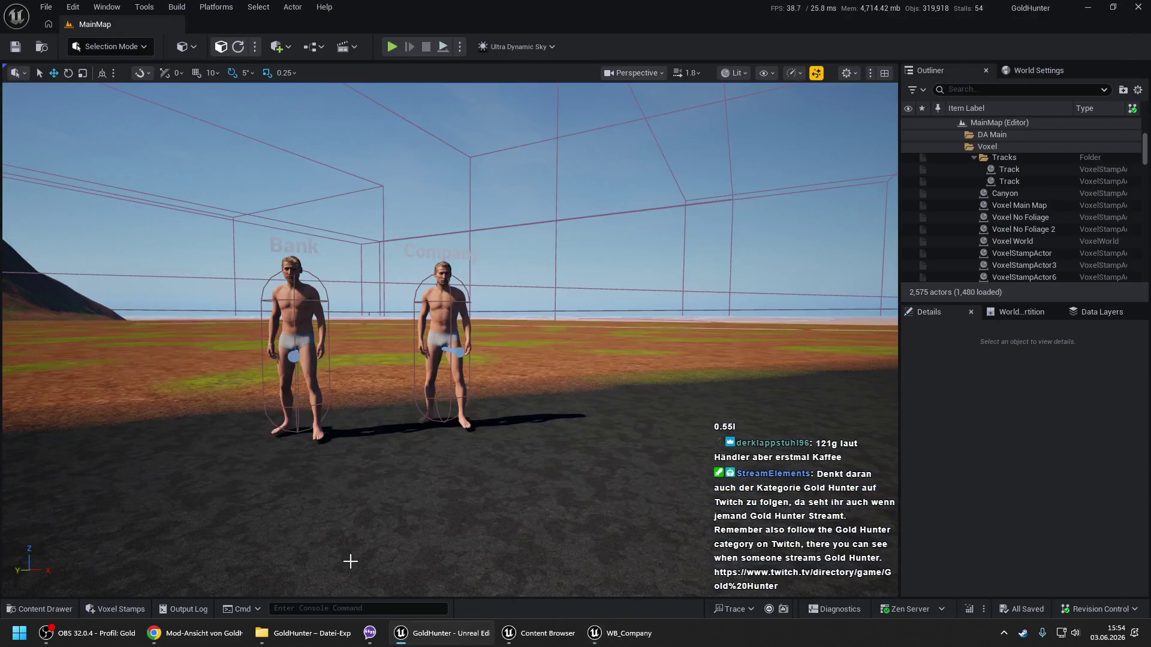
pyautogui.rightClick(351, 561)
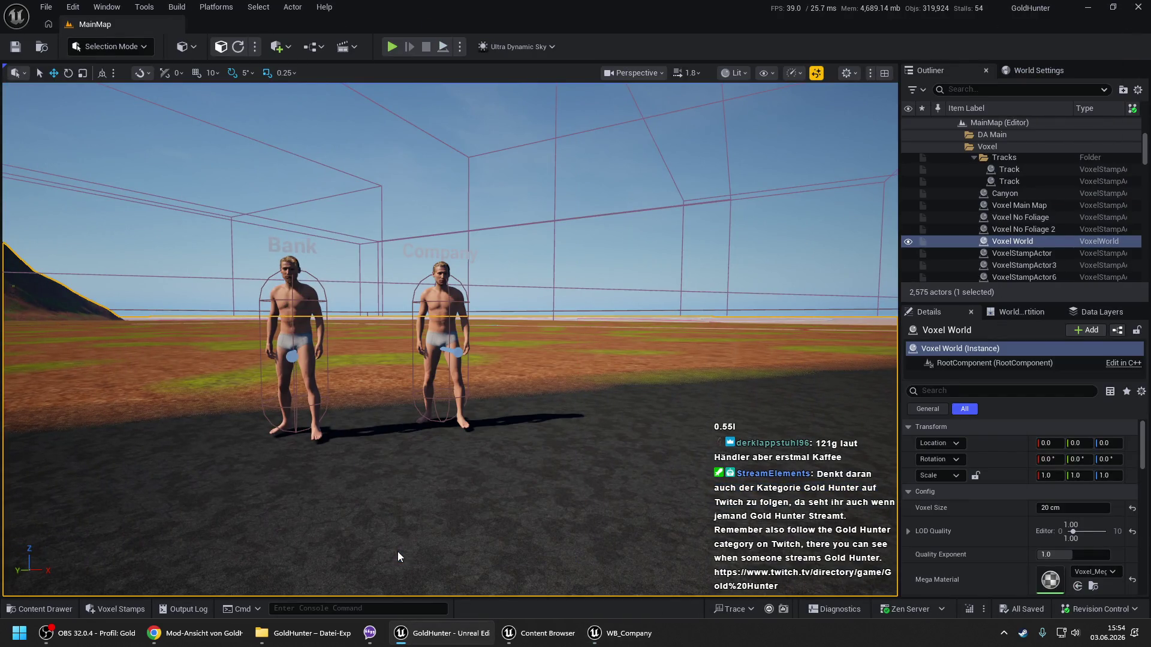
# Start a play test, register a company named 'Test', open its edit form, go Back and close the dialog.
pyautogui.hotkey('alt', 'p')
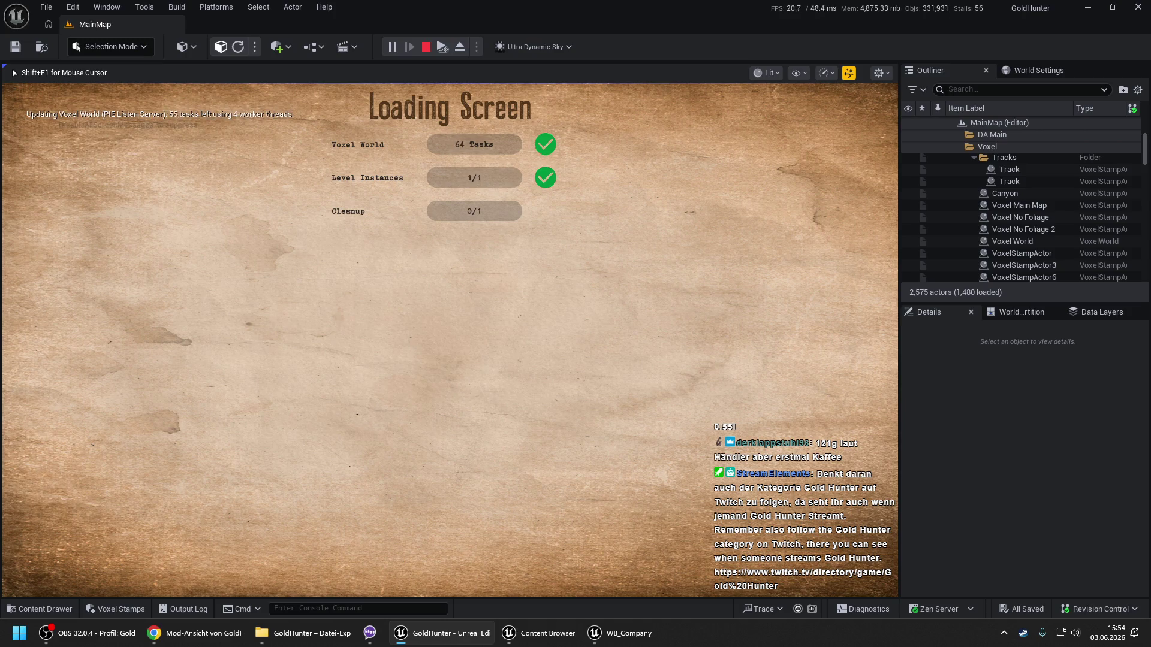
pyautogui.press('Return')
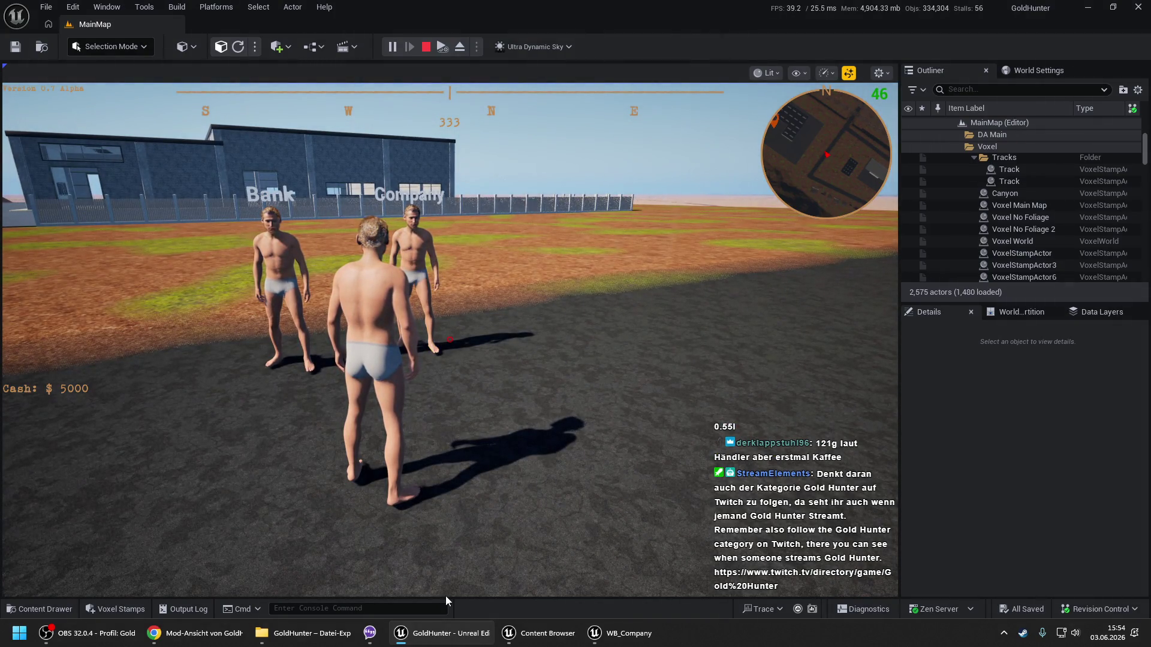
pyautogui.click(465, 473)
pyautogui.press('e')
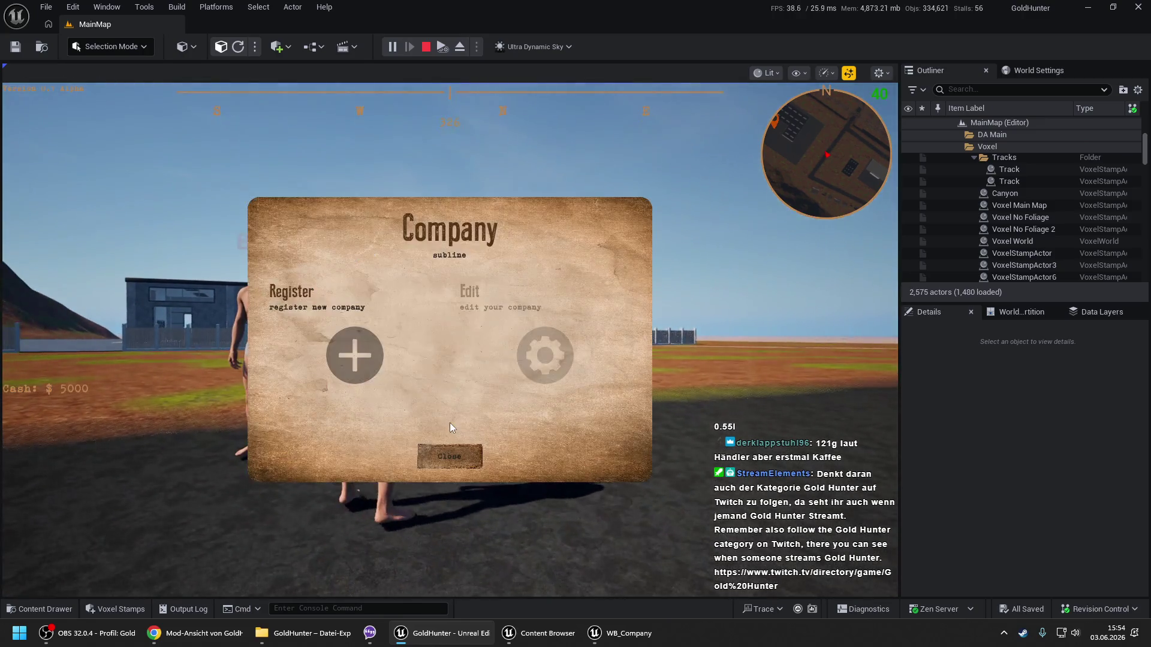
pyautogui.click(354, 342)
pyautogui.click(500, 307)
pyautogui.write('Test')
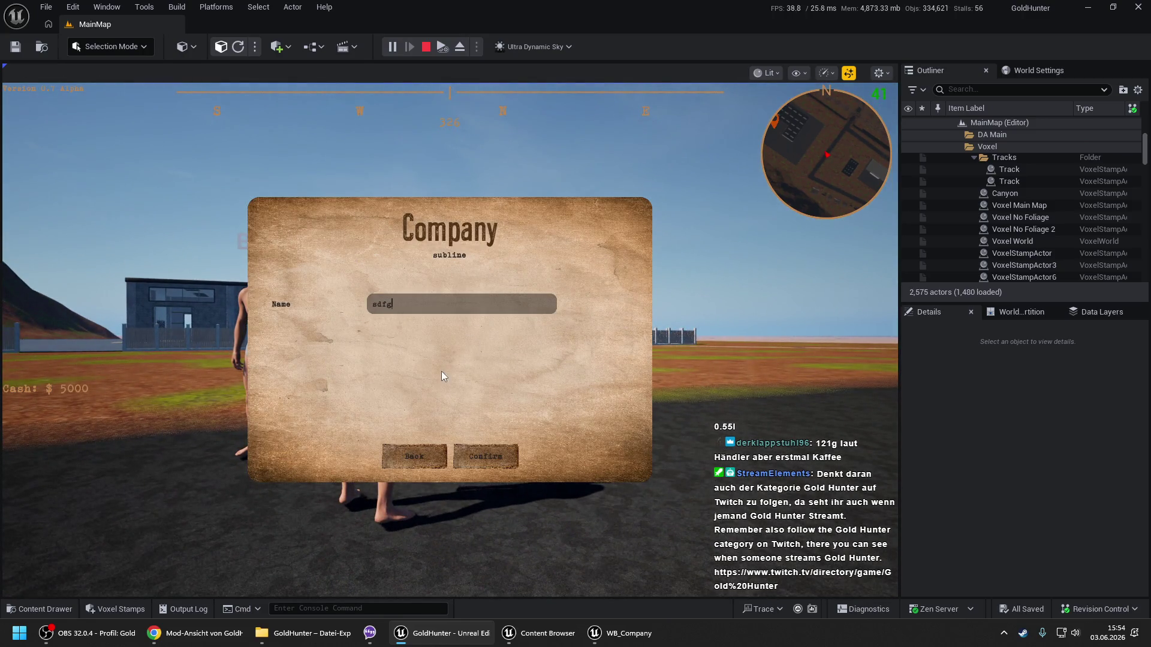
pyautogui.click(471, 458)
pyautogui.click(471, 459)
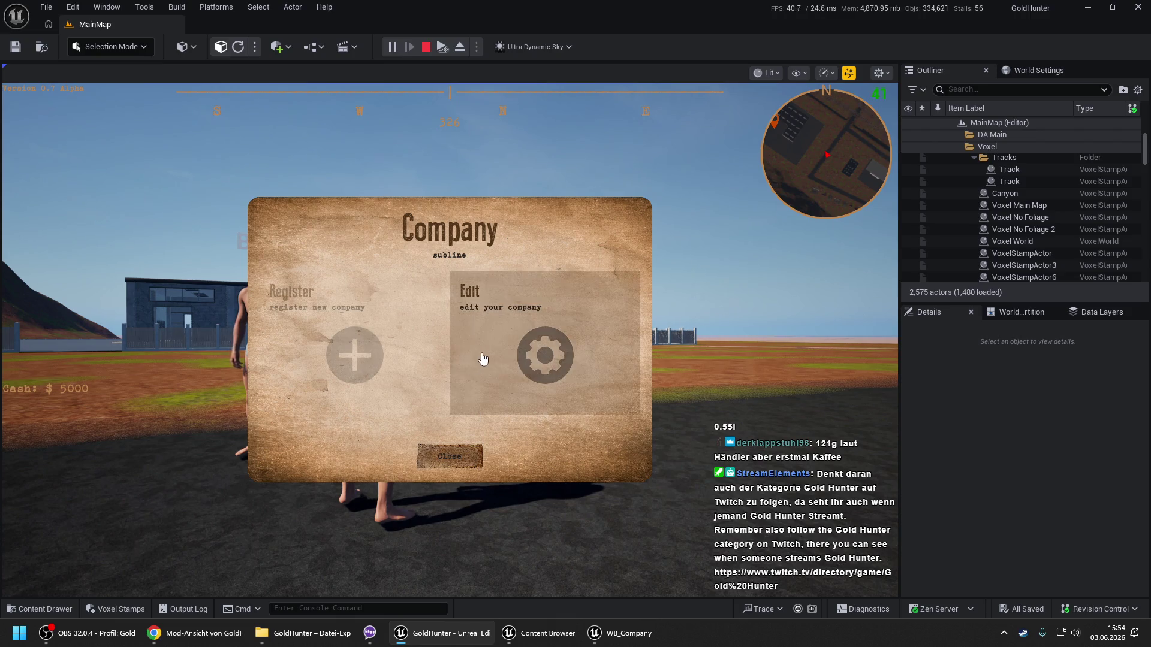
pyautogui.click(491, 350)
pyautogui.click(424, 458)
pyautogui.click(448, 457)
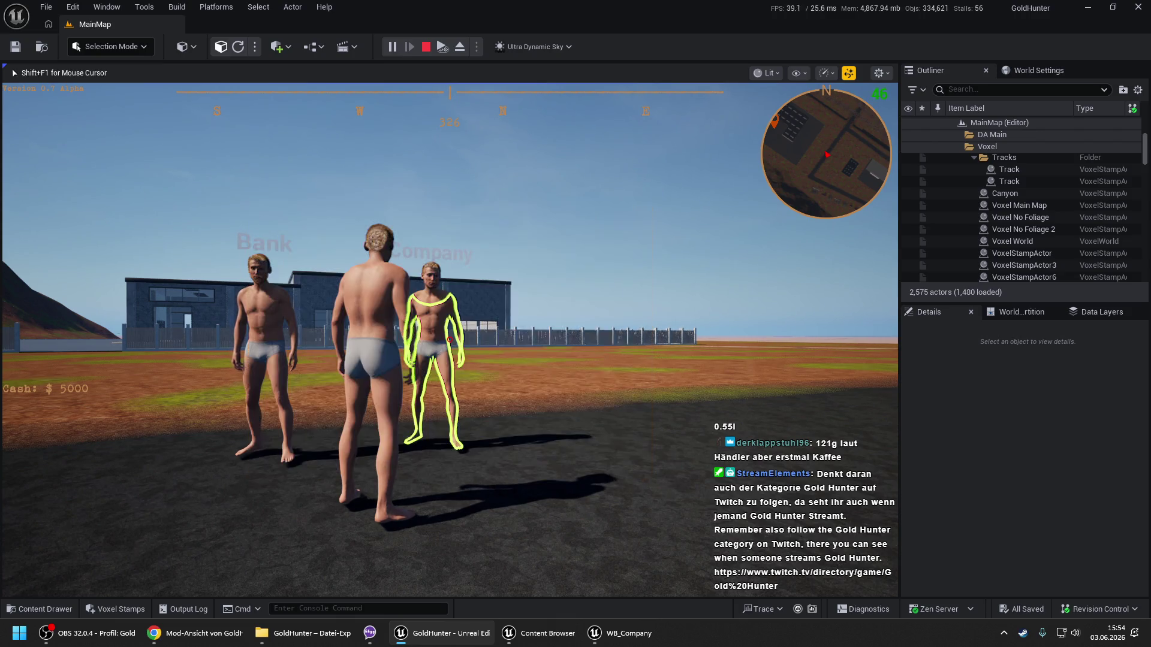
# Check SG Companies in the admin menu, try the Bank add-account form with Private type, back out and stop PIE.
pyautogui.press('Tab')
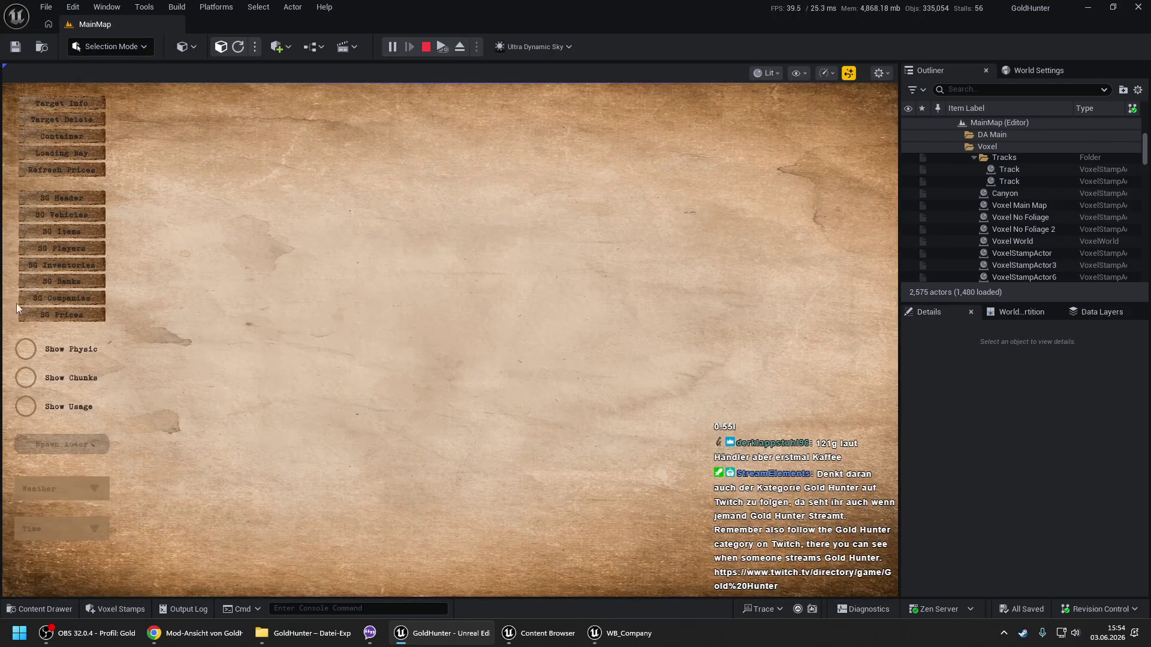
pyautogui.click(74, 299)
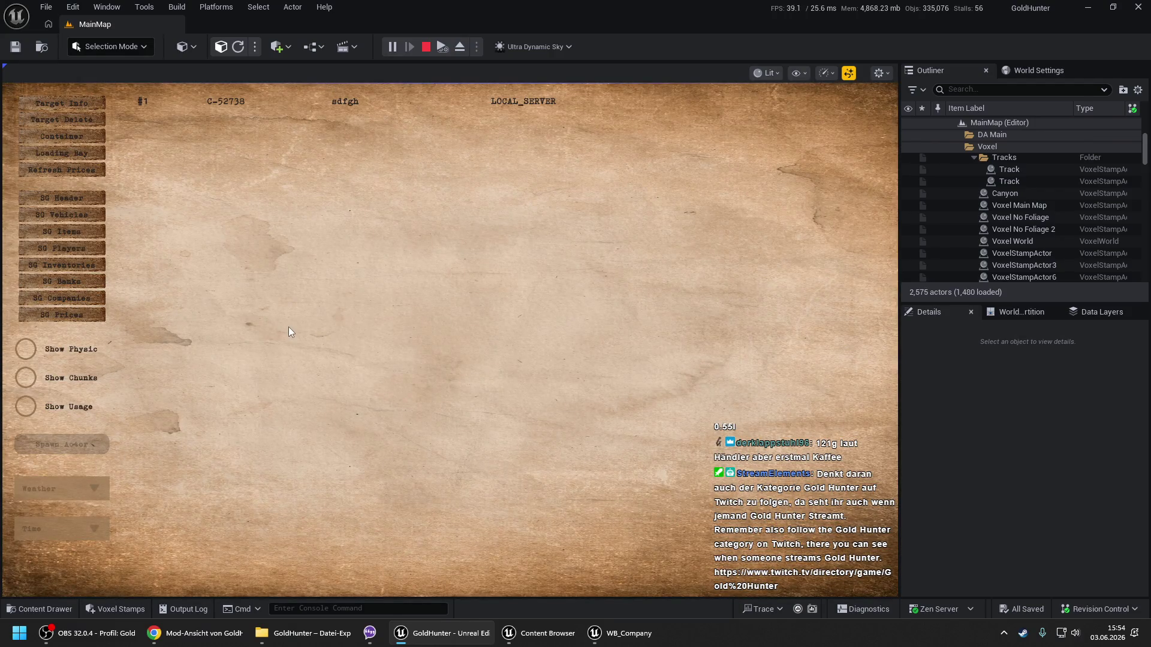
pyautogui.press('Tab')
pyautogui.press('e')
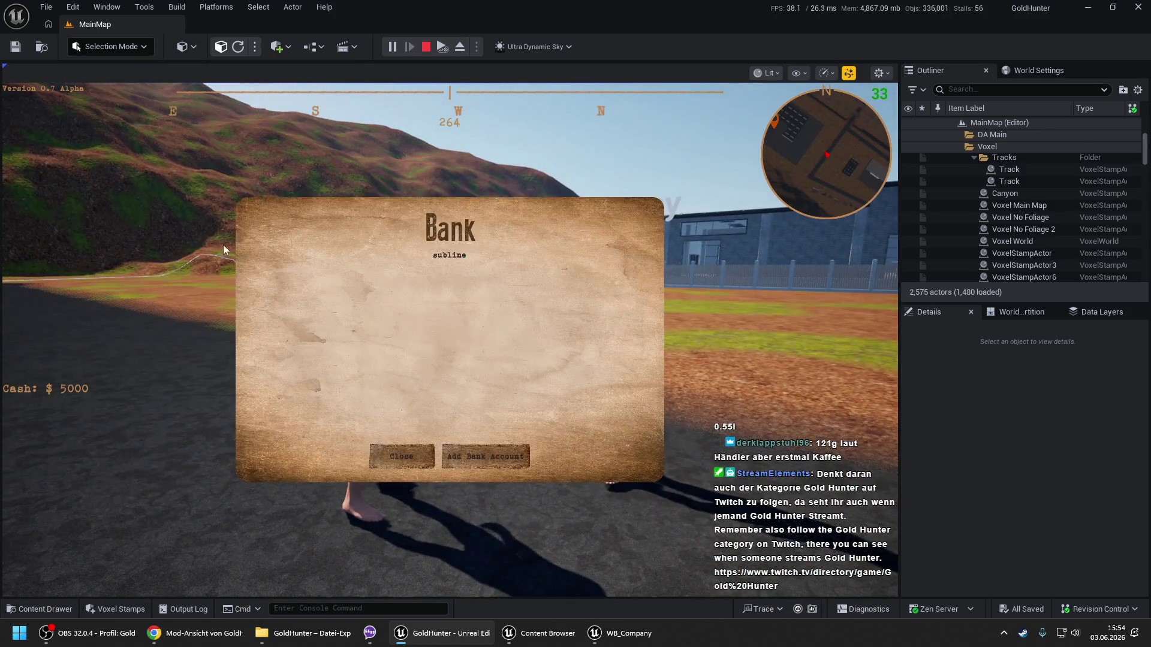
pyautogui.click(486, 456)
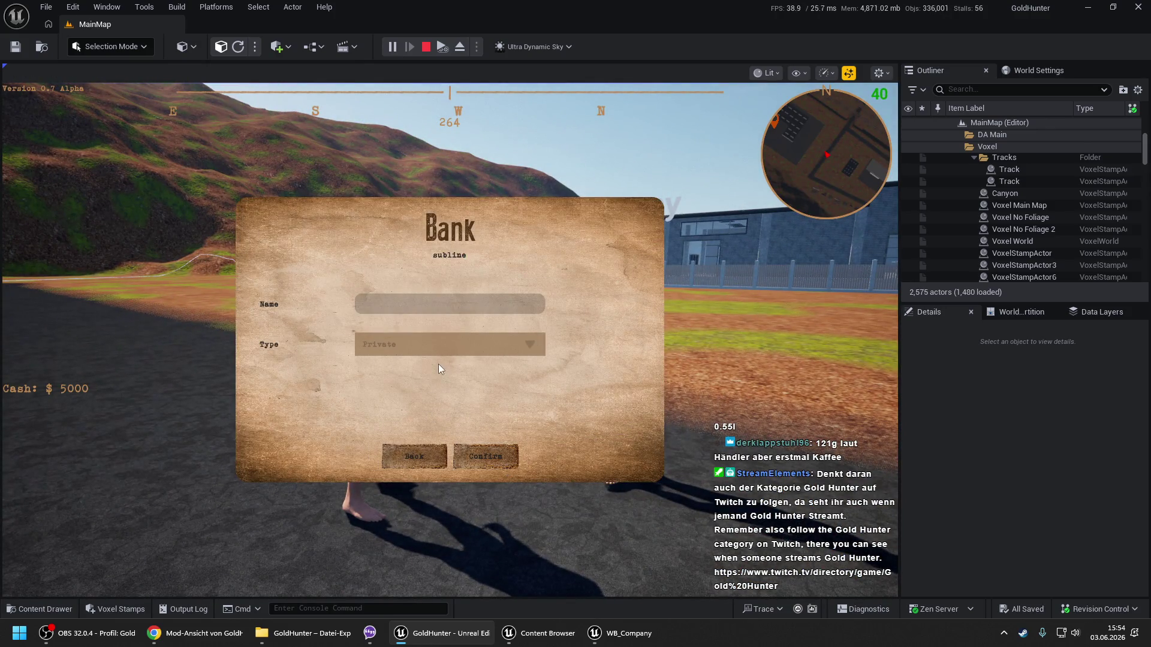
pyautogui.click(438, 352)
pyautogui.click(439, 352)
pyautogui.click(387, 343)
pyautogui.click(390, 369)
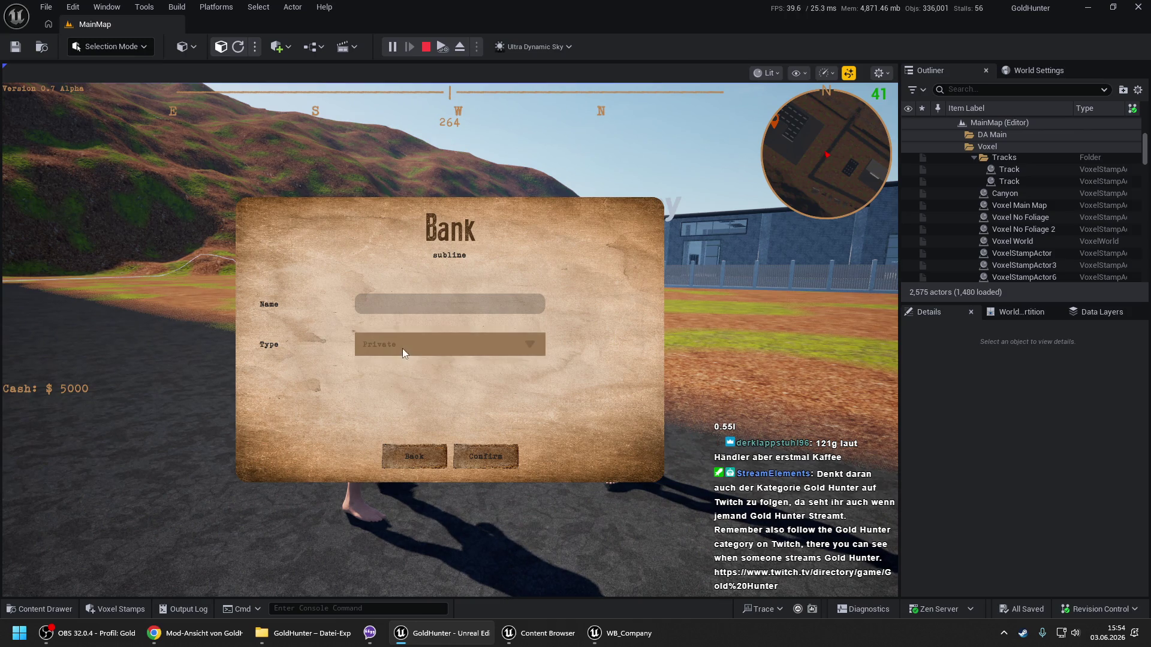
pyautogui.click(414, 458)
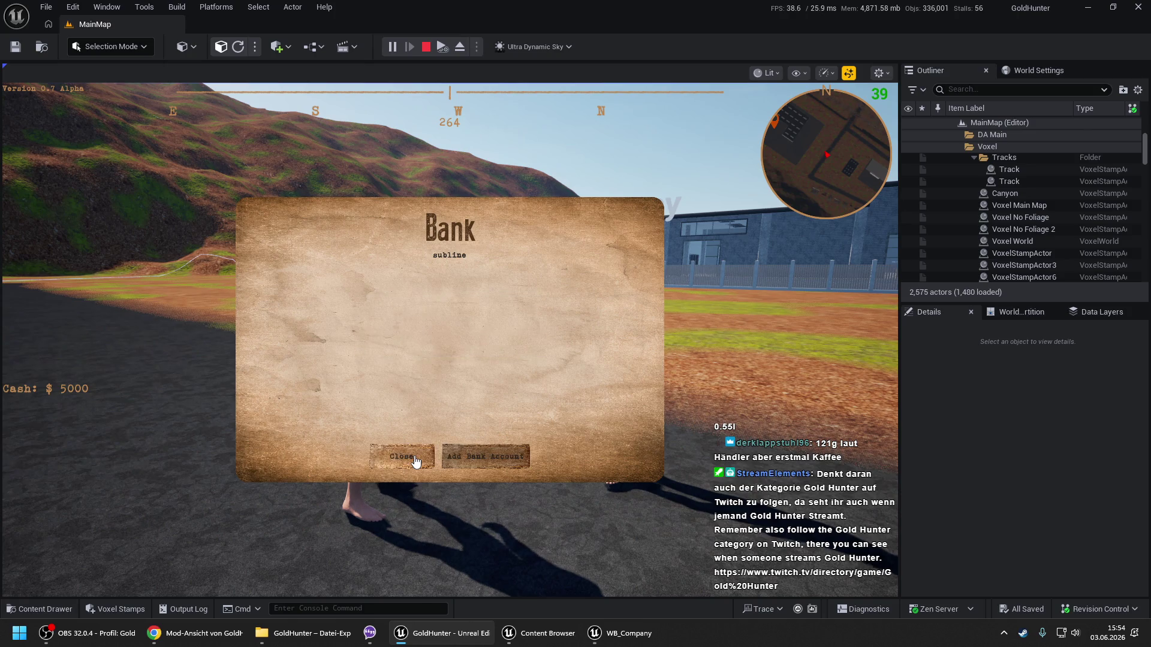
pyautogui.press('Escape')
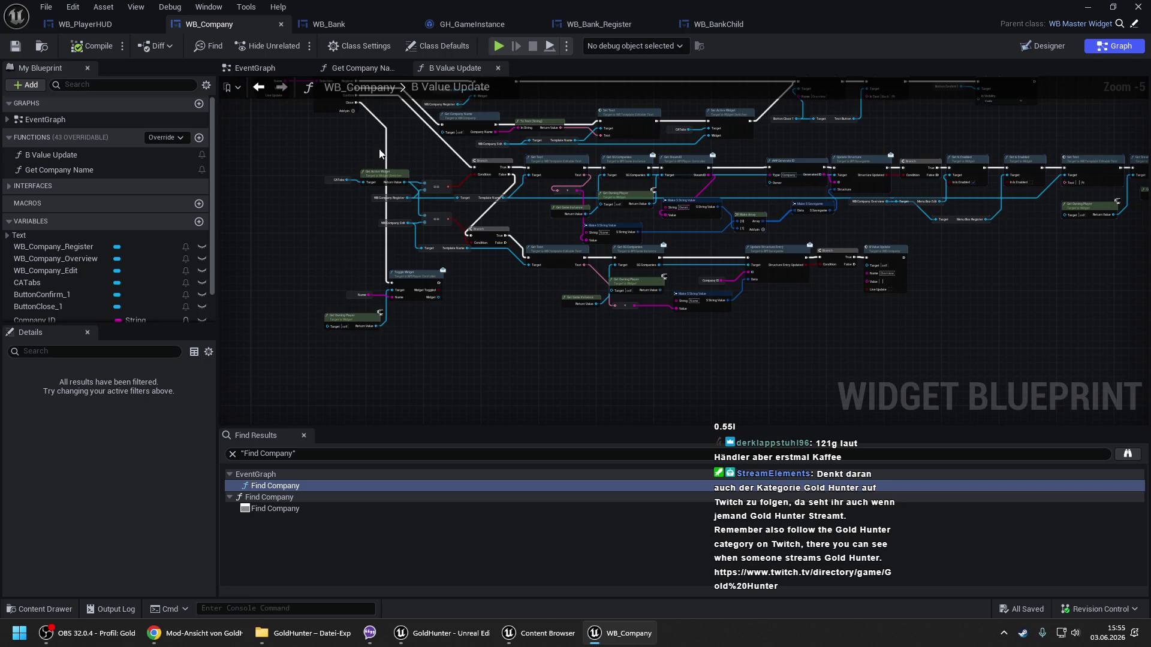
# Open WB_Bank's Prepare Dropdown Types function and add a boolean output named Dropdown Prepared.
pyautogui.click(329, 29)
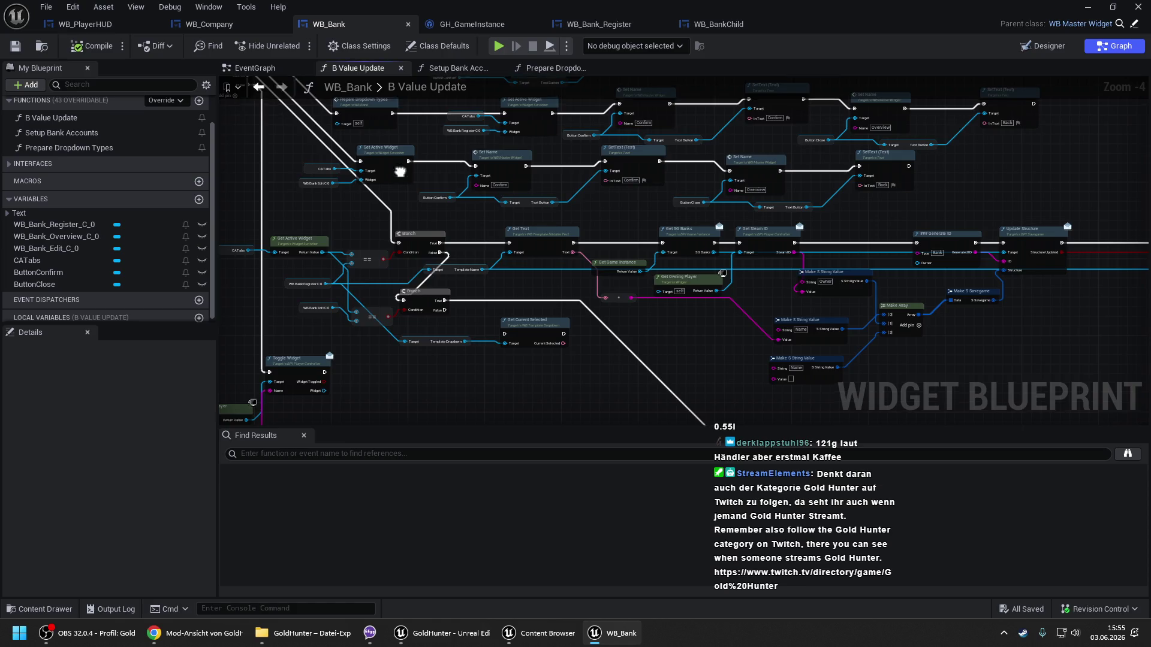
pyautogui.moveTo(484, 131); pyautogui.dragTo(545, 146)
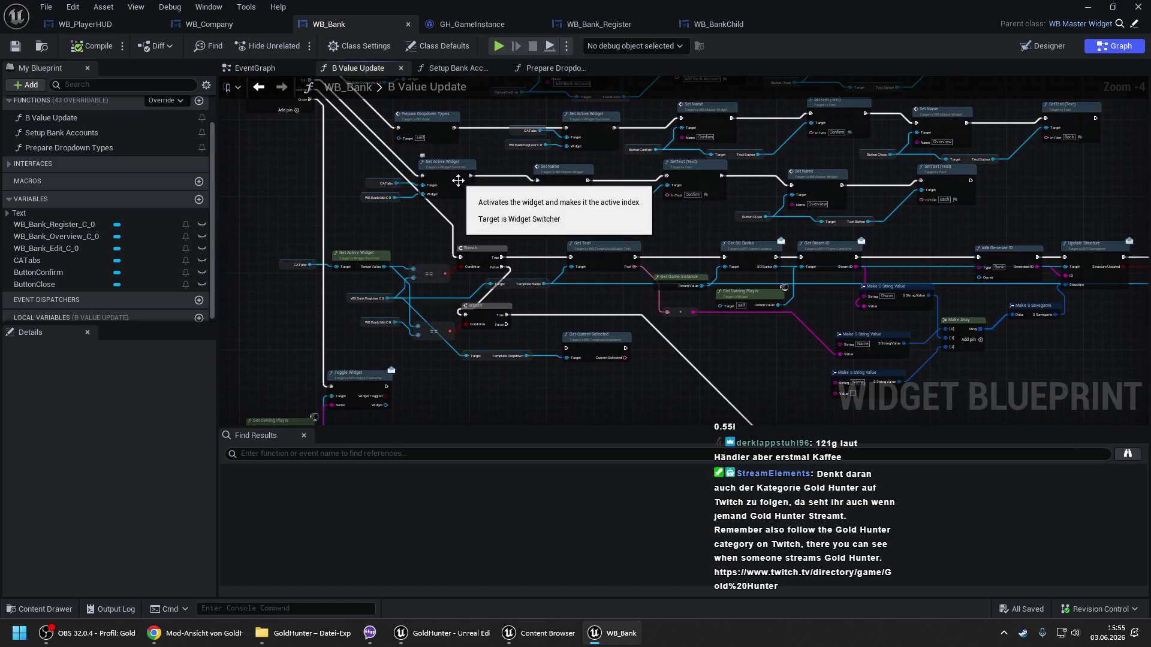
pyautogui.moveTo(458, 183); pyautogui.dragTo(533, 235)
pyautogui.scroll(1, 517, 179)
pyautogui.click(517, 180)
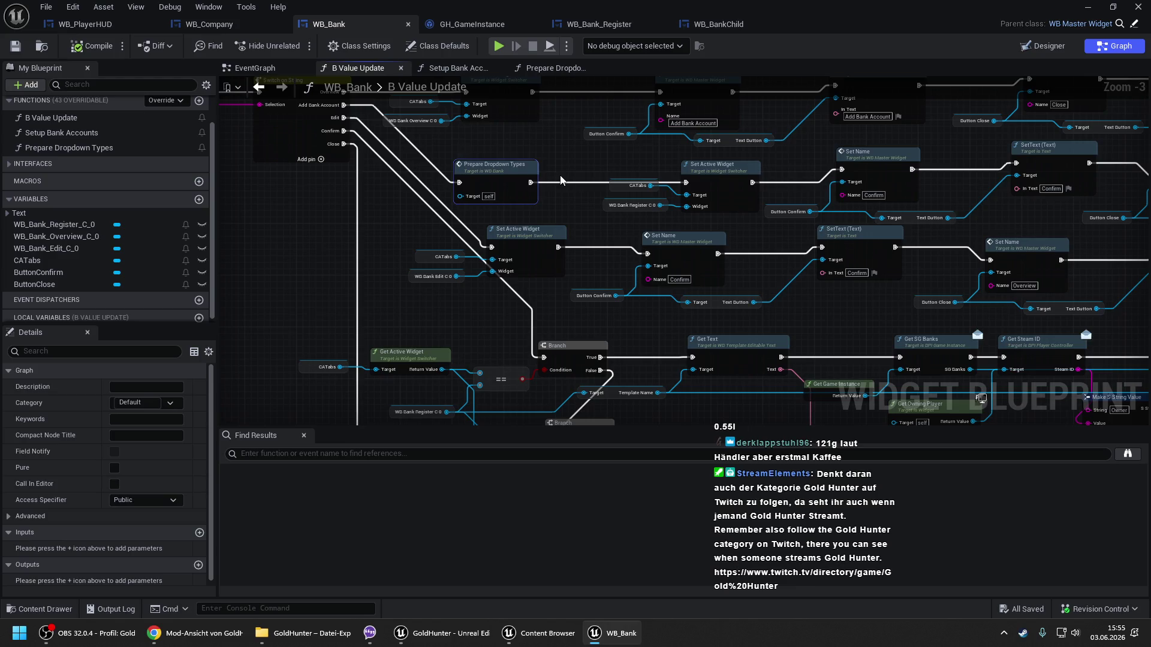
pyautogui.doubleClick(507, 174)
pyautogui.click(261, 146)
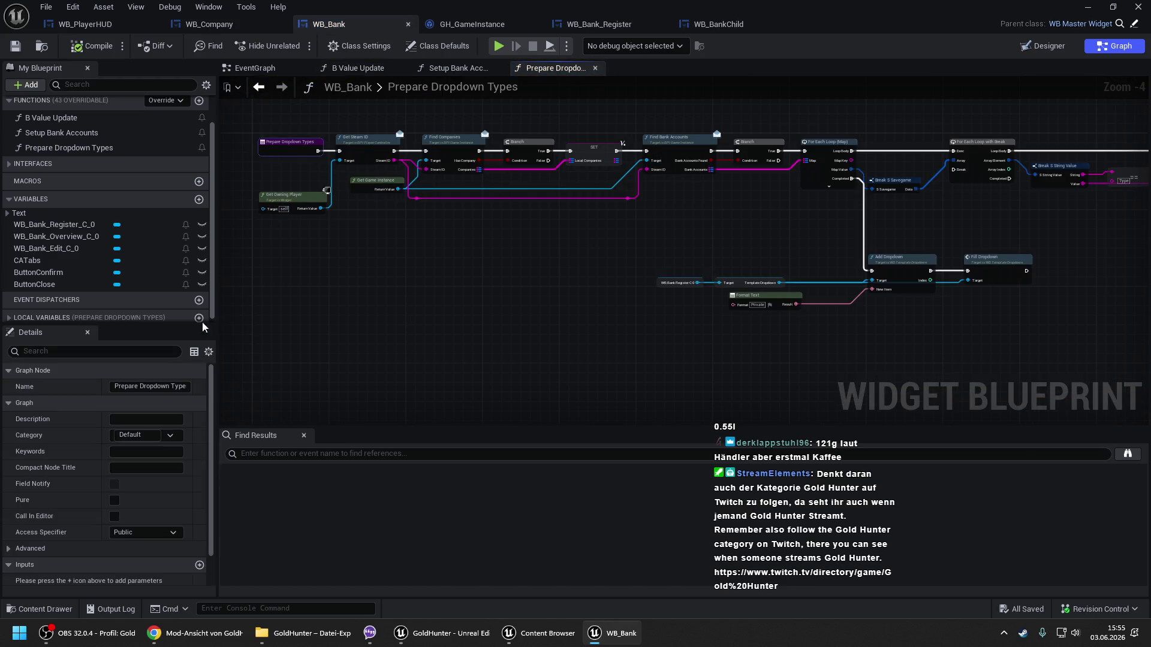
pyautogui.scroll(-2, 192, 563)
pyautogui.click(199, 561)
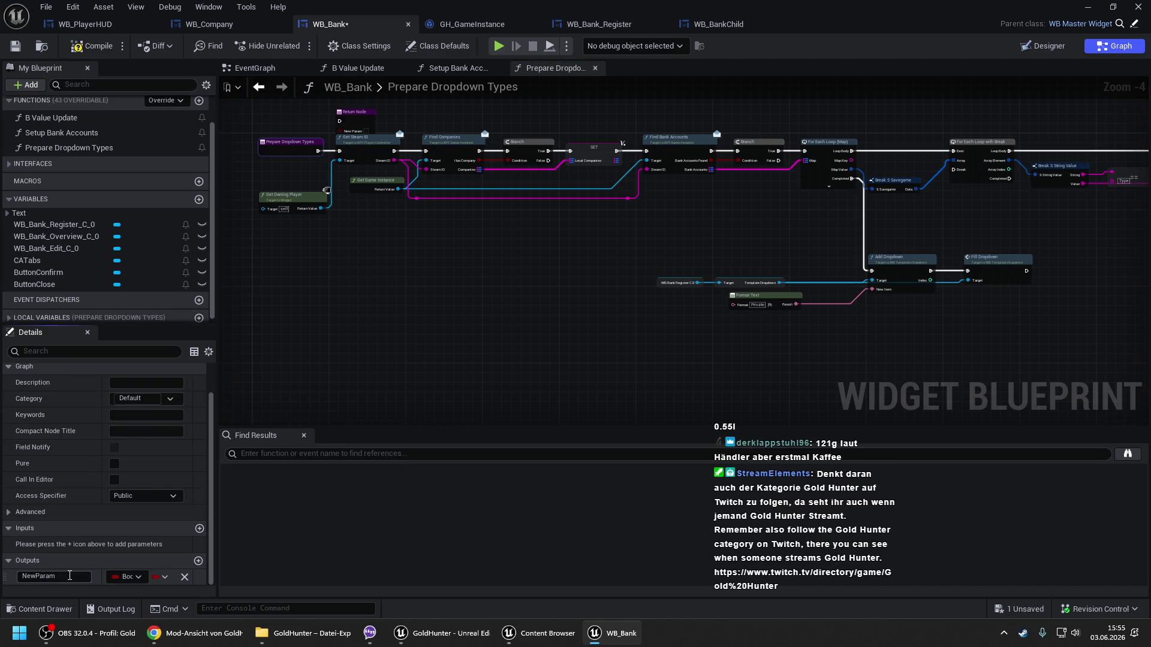
pyautogui.write('Dropdown Prepared')
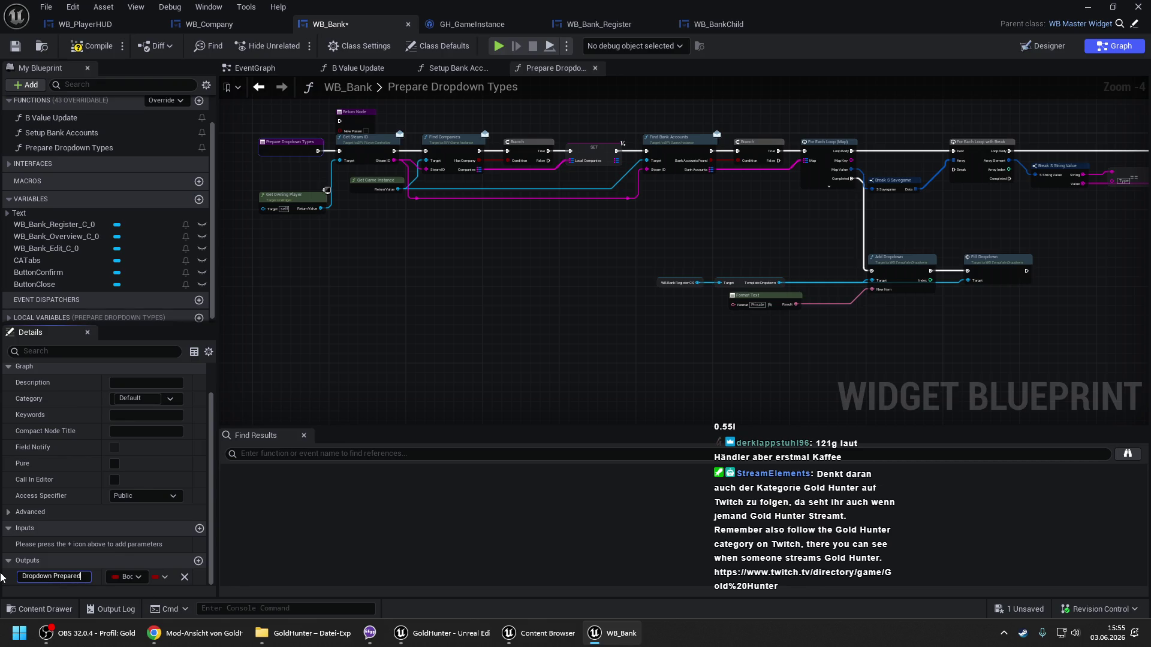
pyautogui.press('Return')
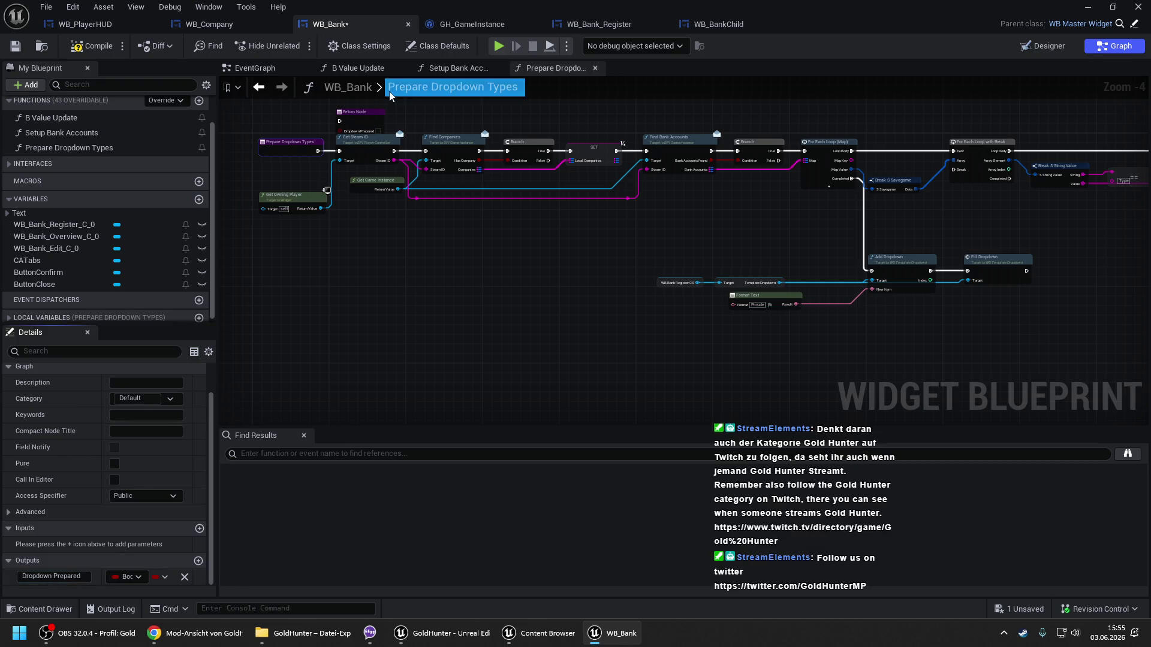
# Wire Fill Dropdown into the Return Node with Dropdown Prepared set to true, and compile.
pyautogui.moveTo(356, 113); pyautogui.dragTo(1143, 282)
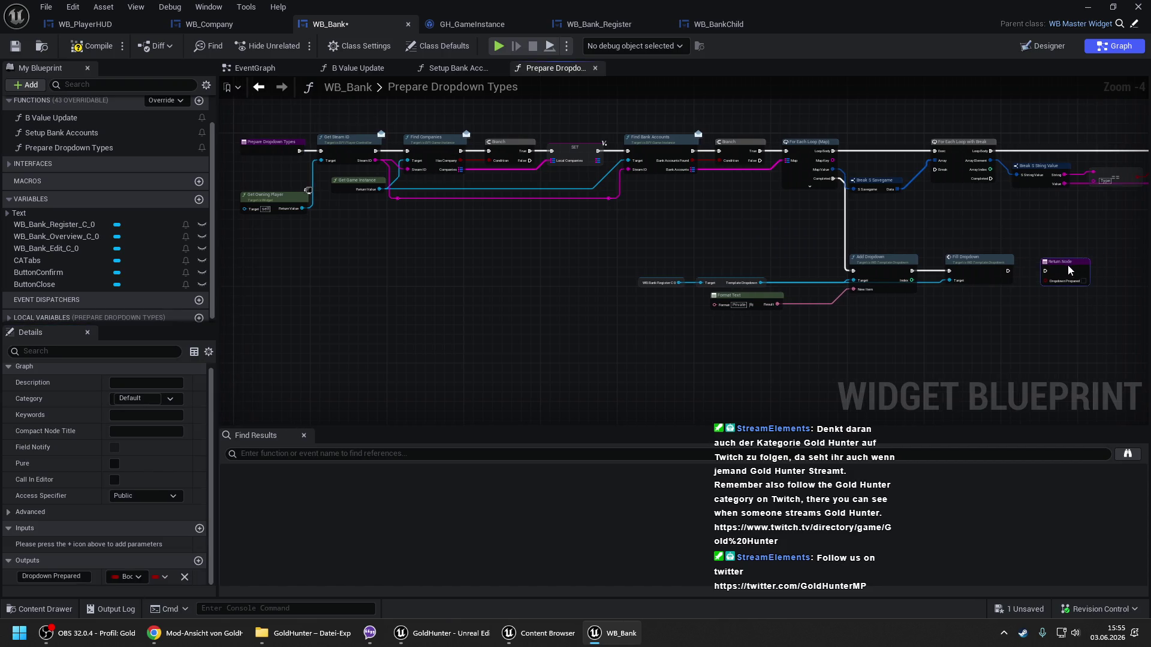
pyautogui.scroll(1, 772, 258)
pyautogui.moveTo(763, 260); pyautogui.dragTo(723, 260)
pyautogui.click(819, 273)
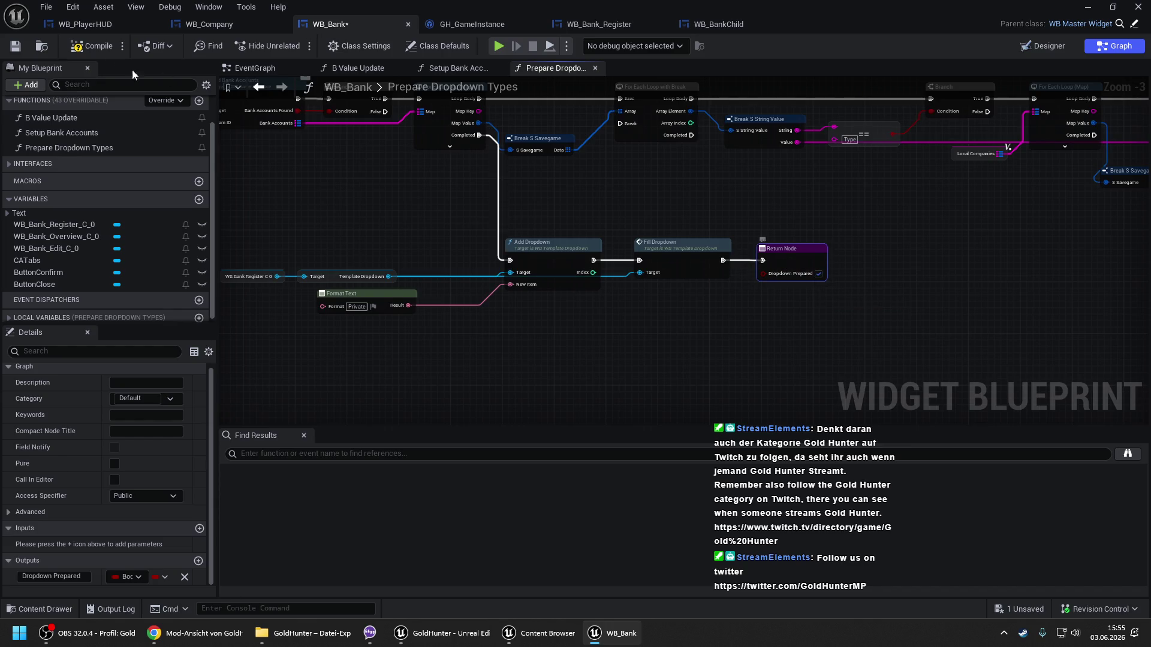
pyautogui.click(95, 48)
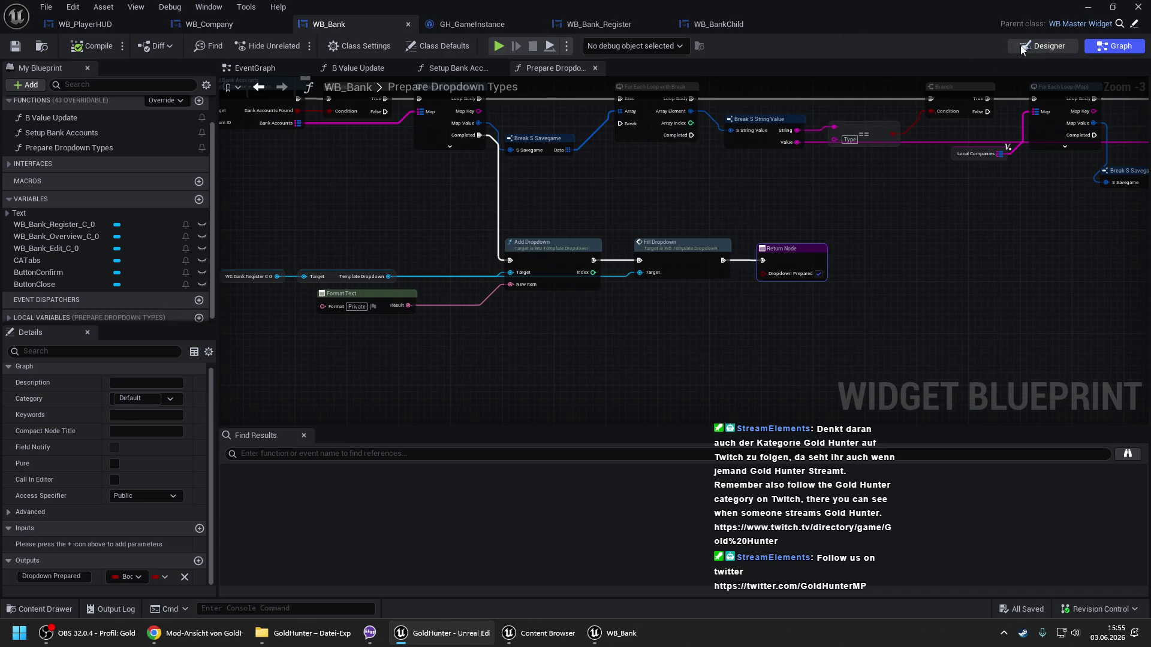
pyautogui.click(1046, 46)
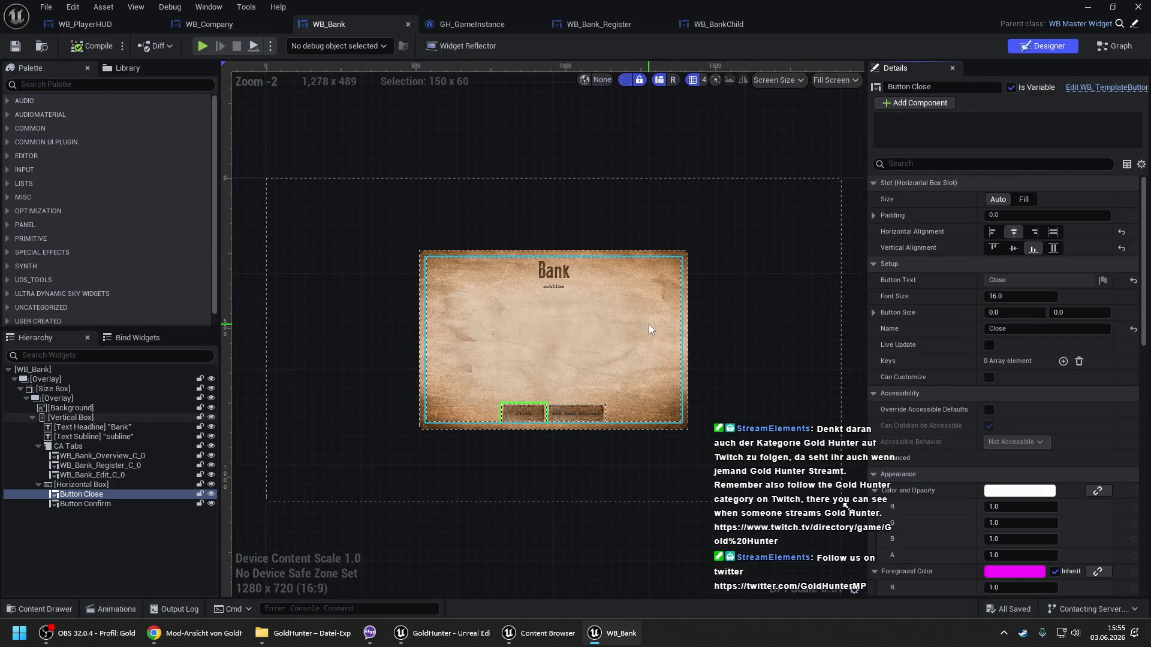
pyautogui.click(1126, 50)
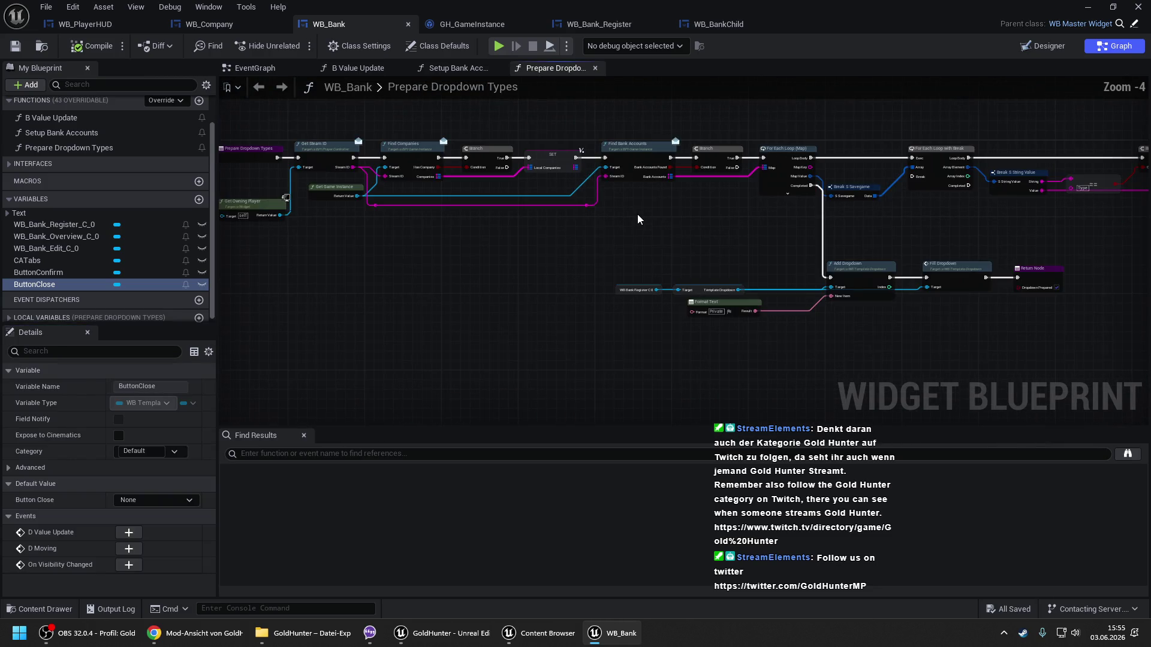
pyautogui.moveTo(638, 219); pyautogui.dragTo(770, 232)
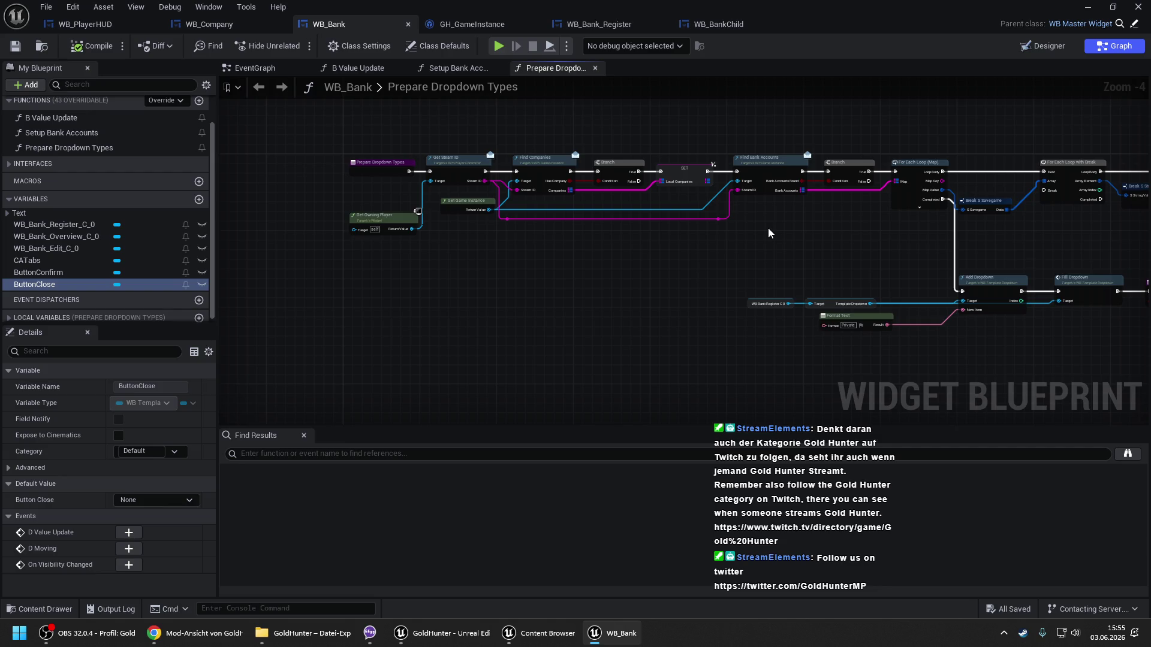
pyautogui.moveTo(794, 230); pyautogui.dragTo(485, 225)
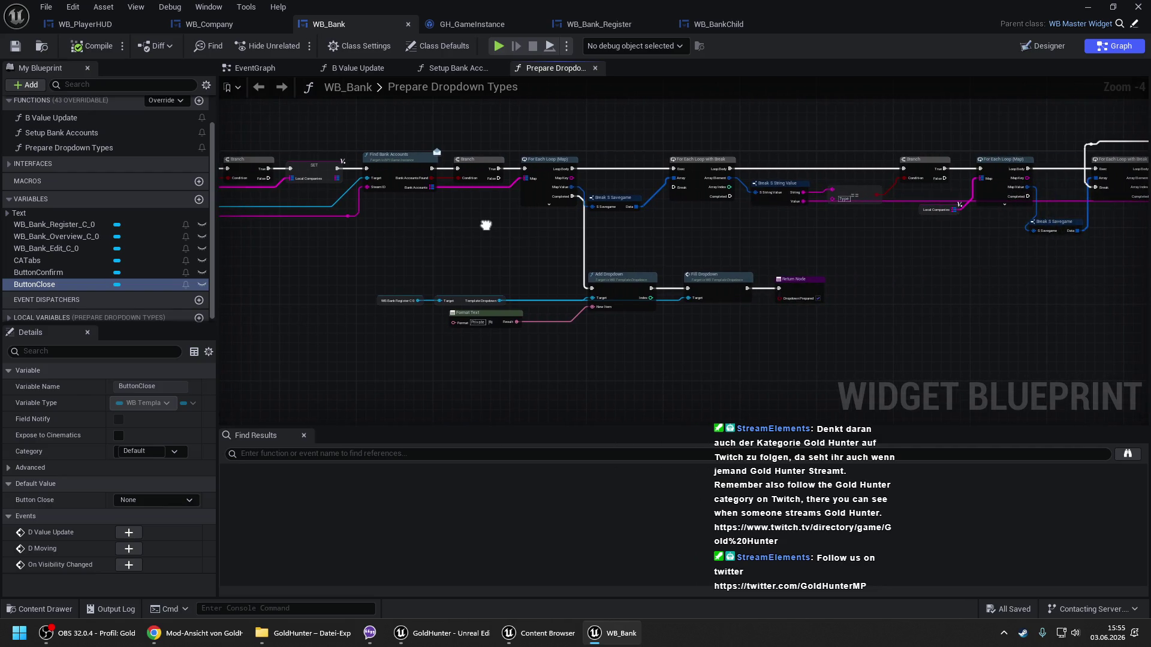
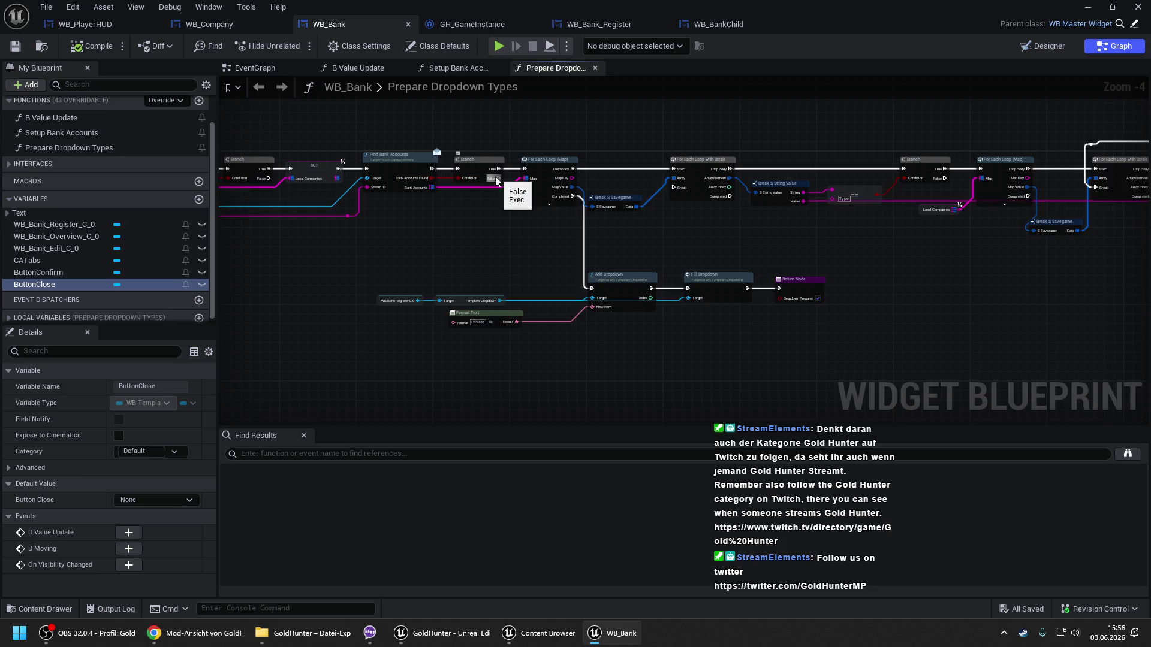
# Move the Add Dropdown, Fill Dropdown and Return Node group lower in Prepare Dropdown Types.
pyautogui.moveTo(410, 270)
pyautogui.mouseDown()
pyautogui.moveTo(552, 326)
pyautogui.moveTo(791, 295)
pyautogui.mouseUp()
pyautogui.moveTo(798, 358); pyautogui.dragTo(773, 419)
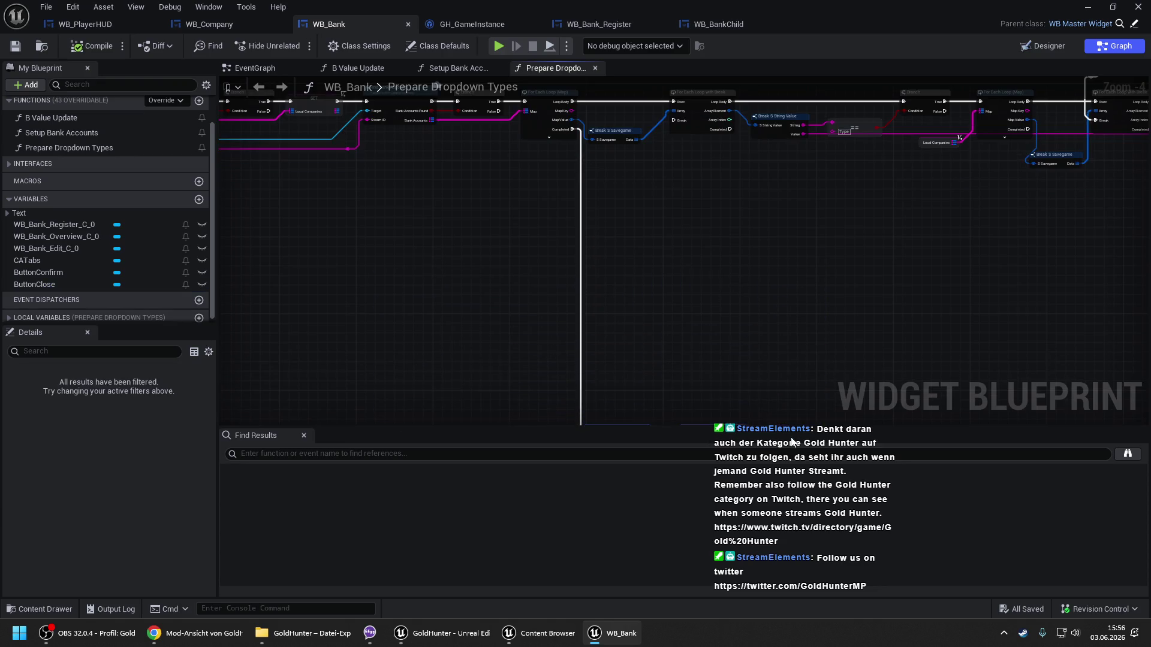
pyautogui.moveTo(716, 332)
pyautogui.mouseDown()
pyautogui.moveTo(749, 327)
pyautogui.moveTo(761, 380)
pyautogui.mouseUp()
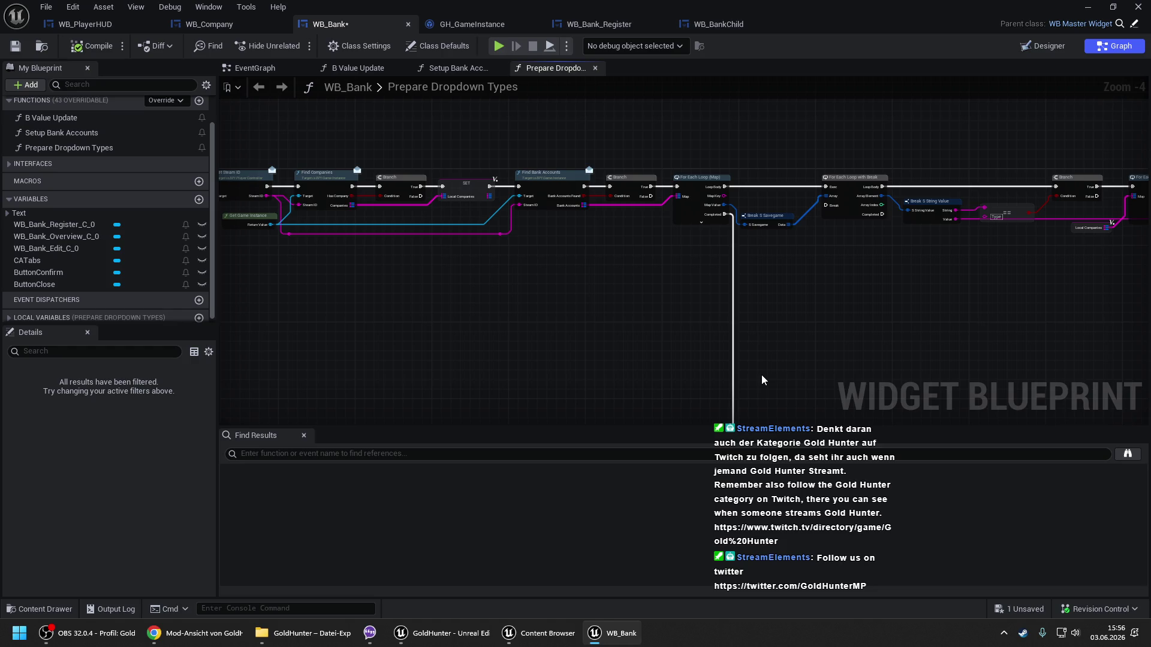
pyautogui.moveTo(761, 380)
pyautogui.mouseDown()
pyautogui.moveTo(732, 206)
pyautogui.moveTo(918, 316)
pyautogui.mouseUp()
pyautogui.click(918, 316)
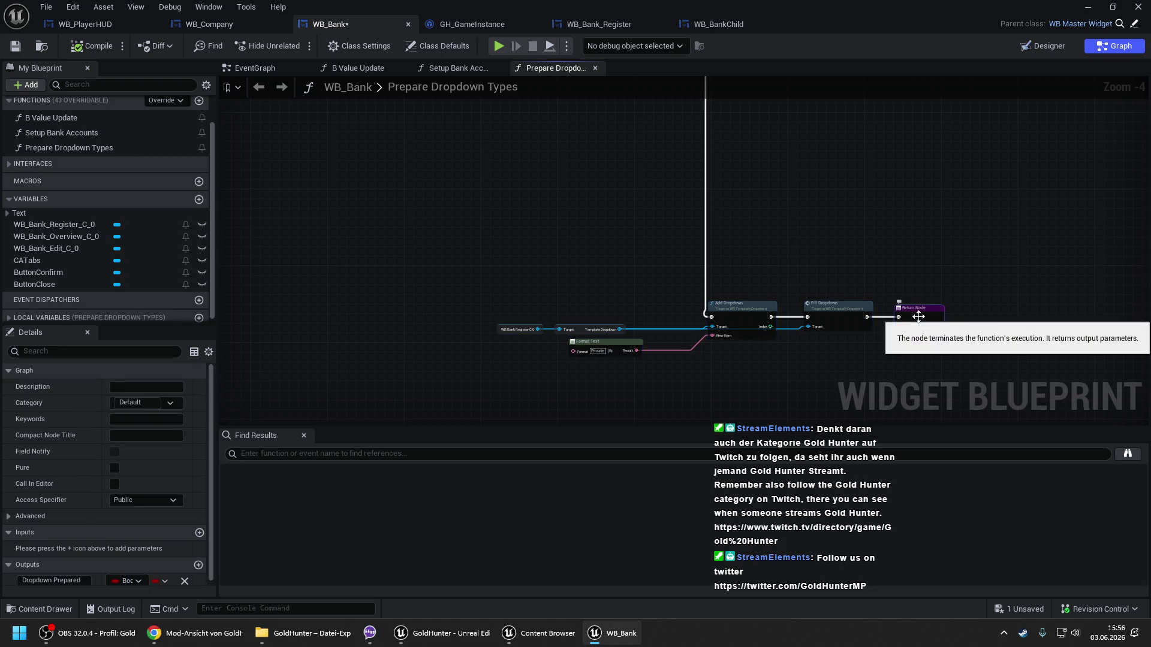
# Compile and save the WB_Bank blueprint.
pyautogui.moveTo(697, 174)
pyautogui.mouseDown()
pyautogui.moveTo(746, 410)
pyautogui.moveTo(702, 285)
pyautogui.moveTo(591, 196)
pyautogui.moveTo(739, 274)
pyautogui.moveTo(620, 124)
pyautogui.moveTo(704, 491)
pyautogui.moveTo(731, 246)
pyautogui.moveTo(700, 268)
pyautogui.moveTo(707, 327)
pyautogui.mouseUp()
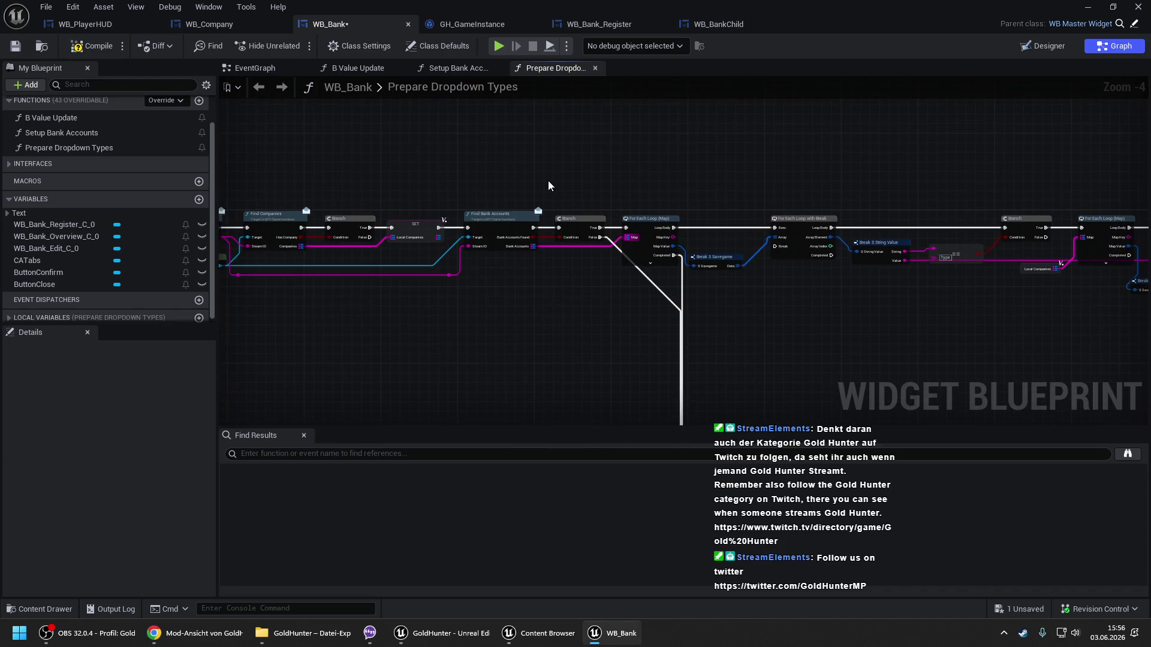
pyautogui.click(91, 46)
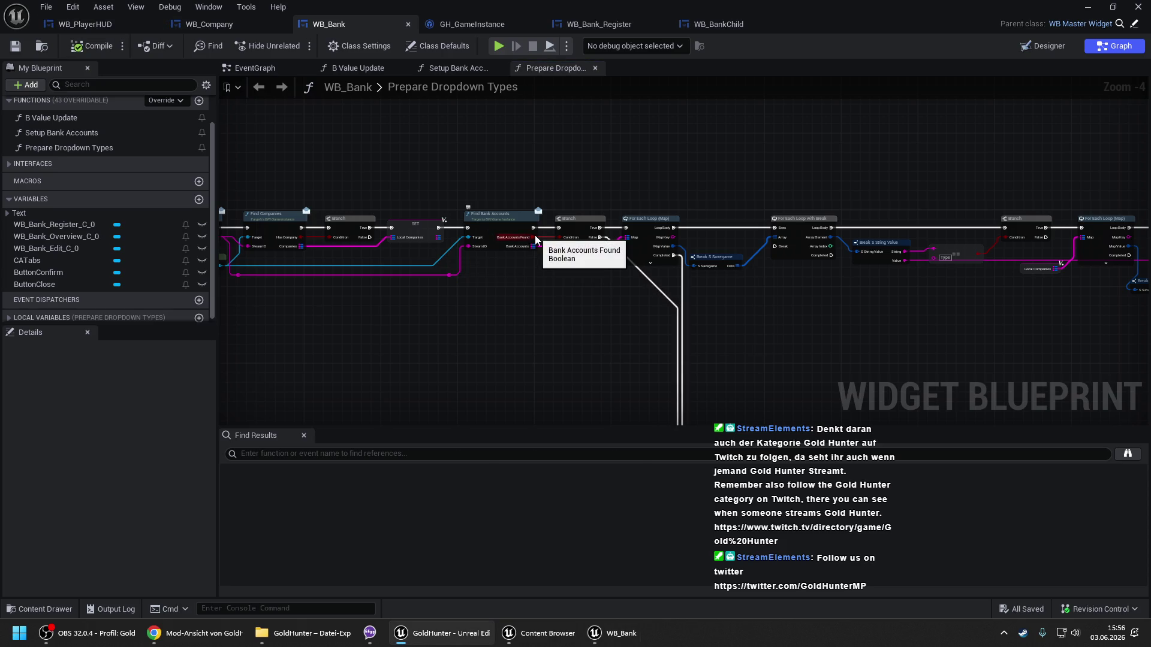
pyautogui.moveTo(547, 249); pyautogui.dragTo(682, 250)
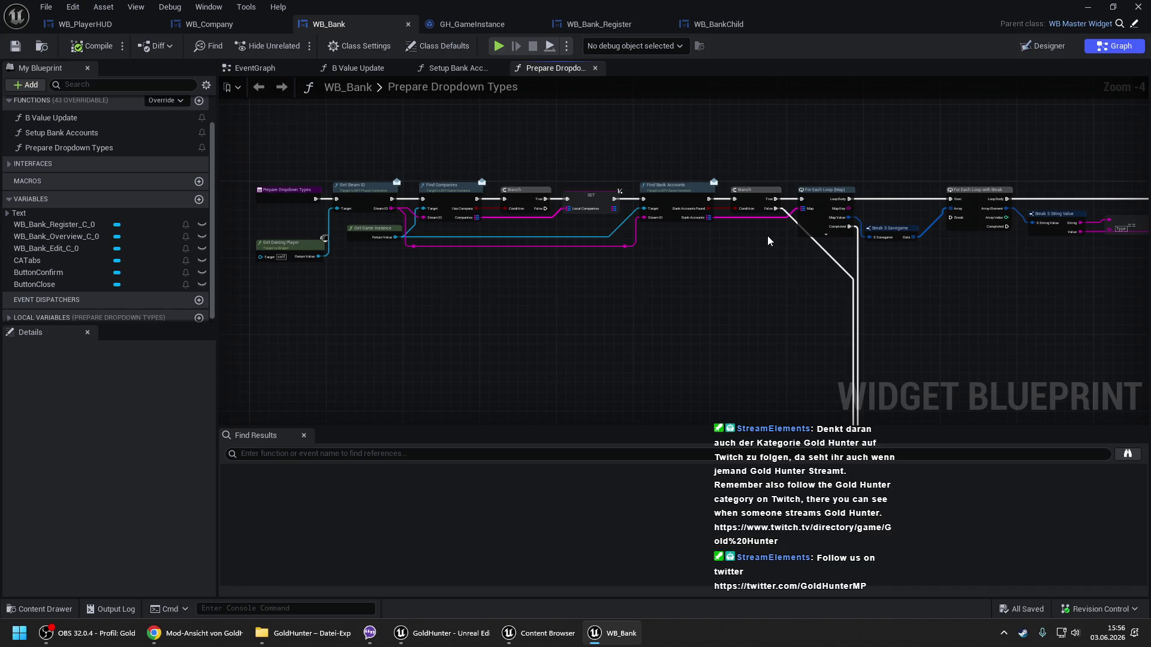
pyautogui.moveTo(679, 237); pyautogui.dragTo(508, 202)
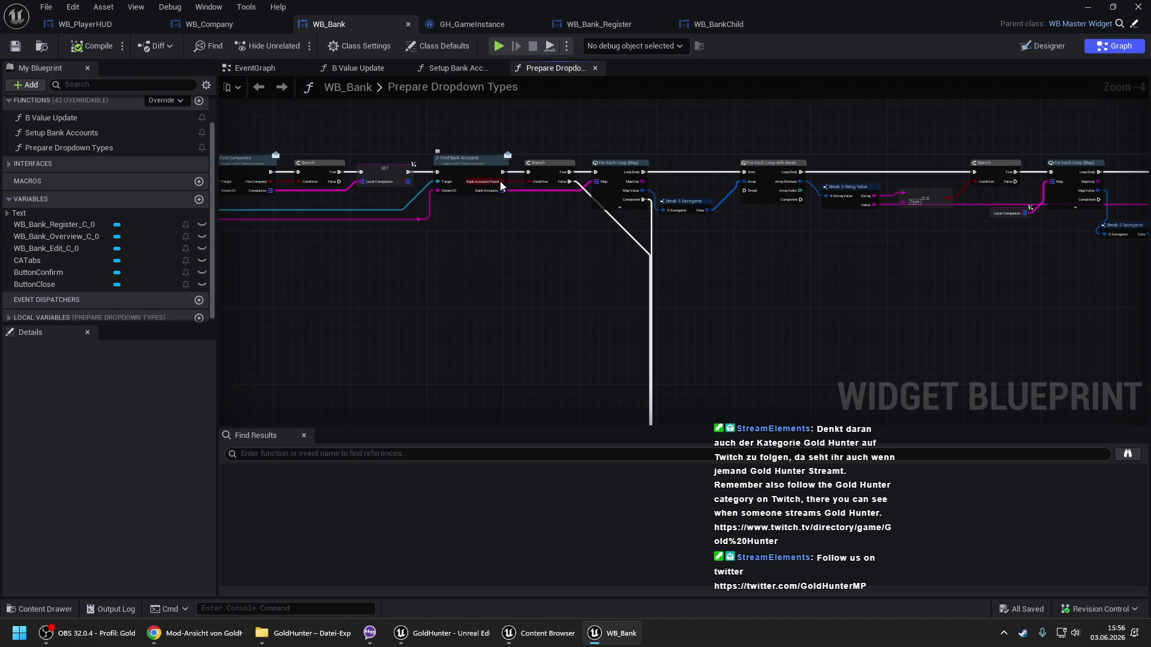
pyautogui.moveTo(960, 242); pyautogui.dragTo(330, 229)
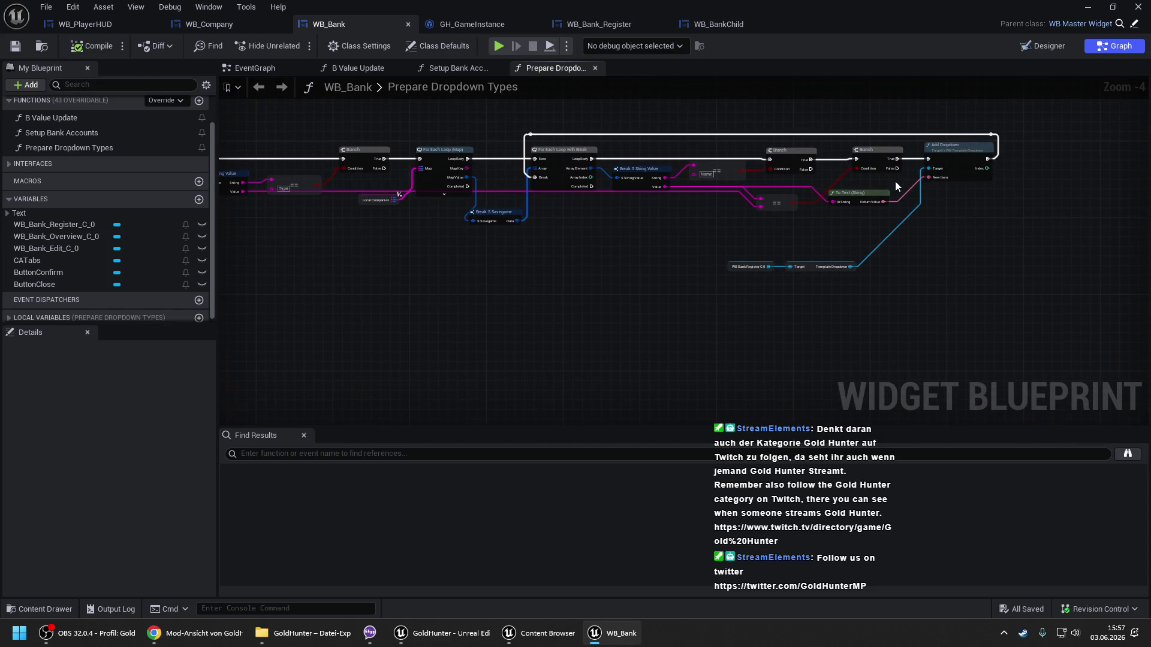
pyautogui.moveTo(367, 255); pyautogui.dragTo(825, 246)
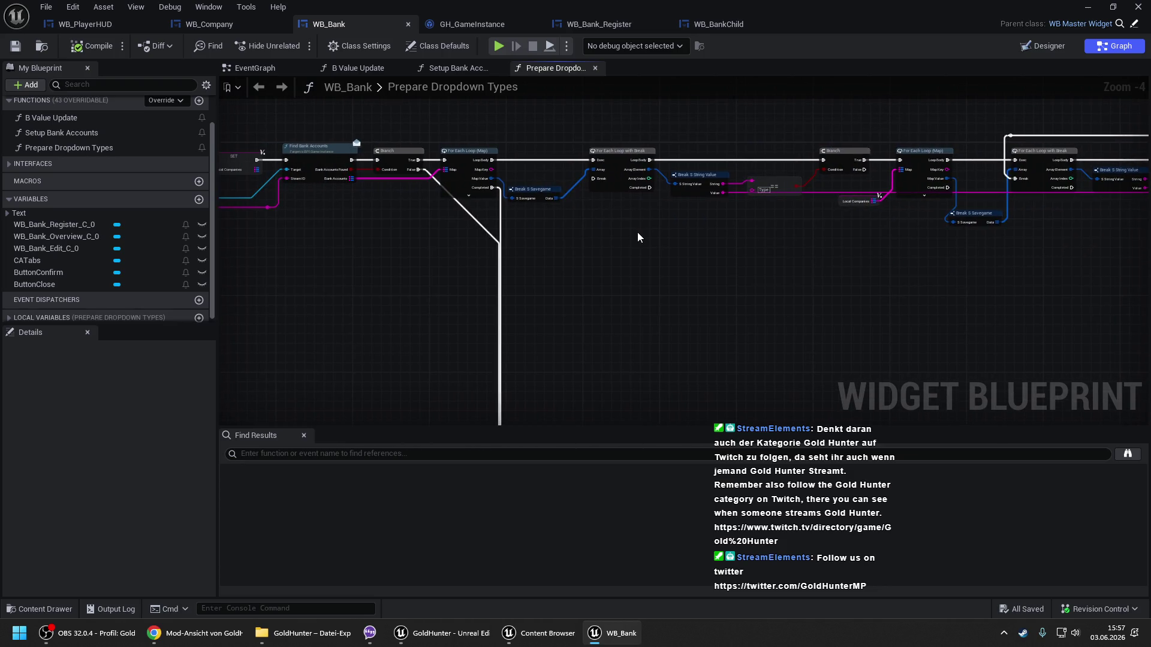
pyautogui.moveTo(638, 232); pyautogui.dragTo(675, 219)
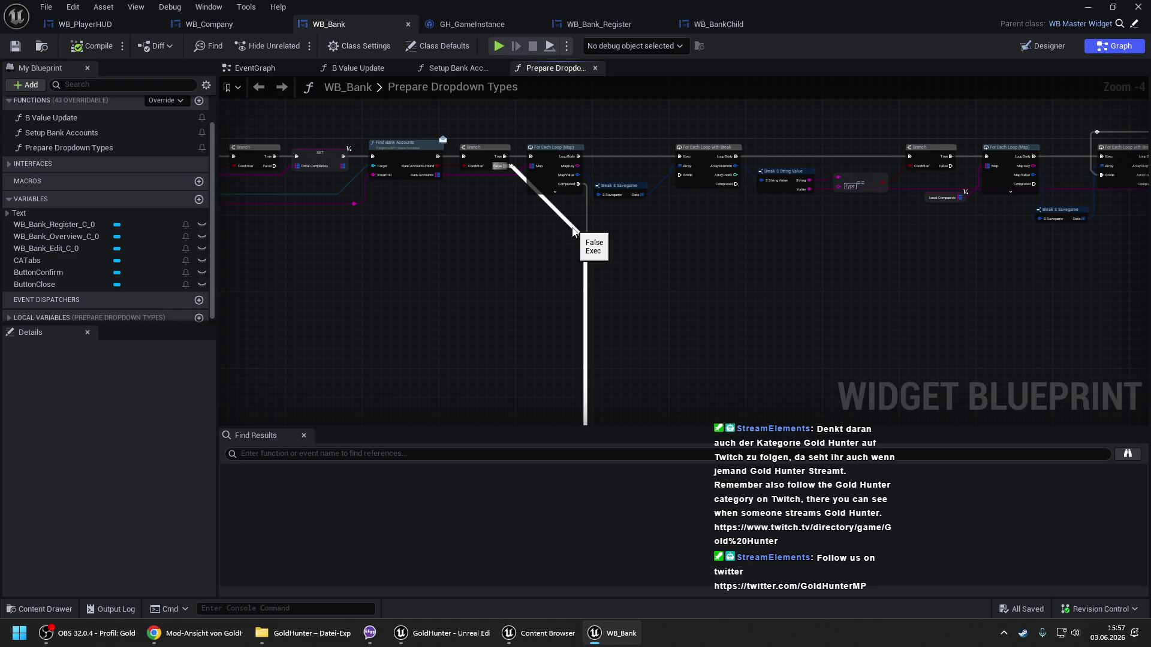
pyautogui.doubleClick(574, 231)
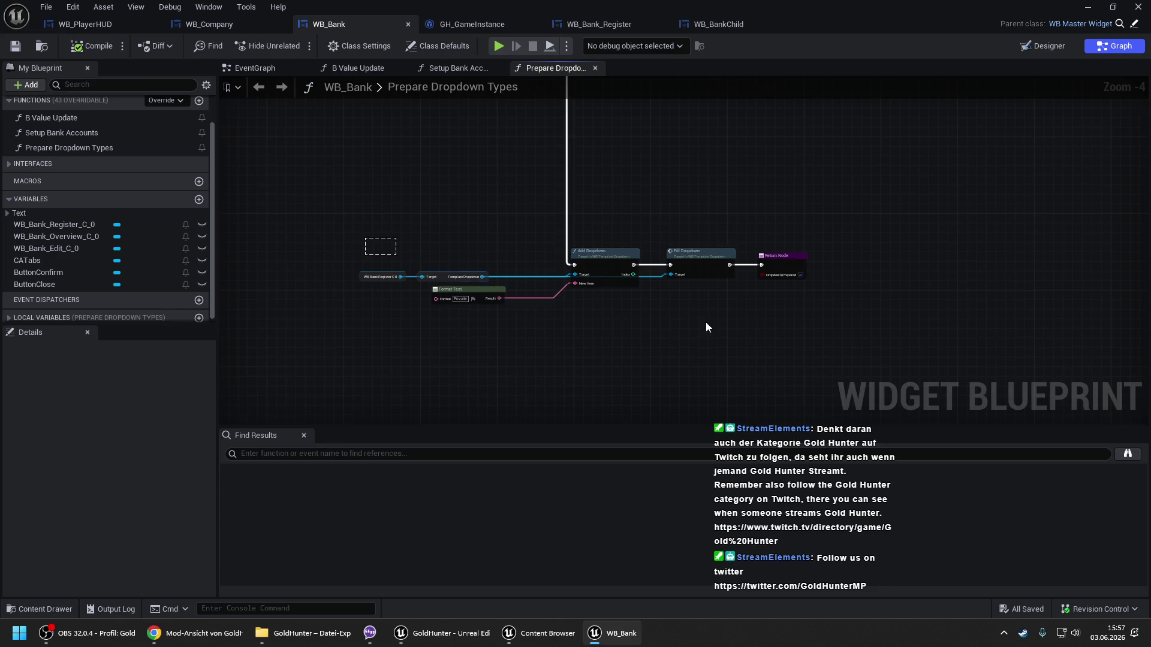
pyautogui.hotkey('alt', 'Left')
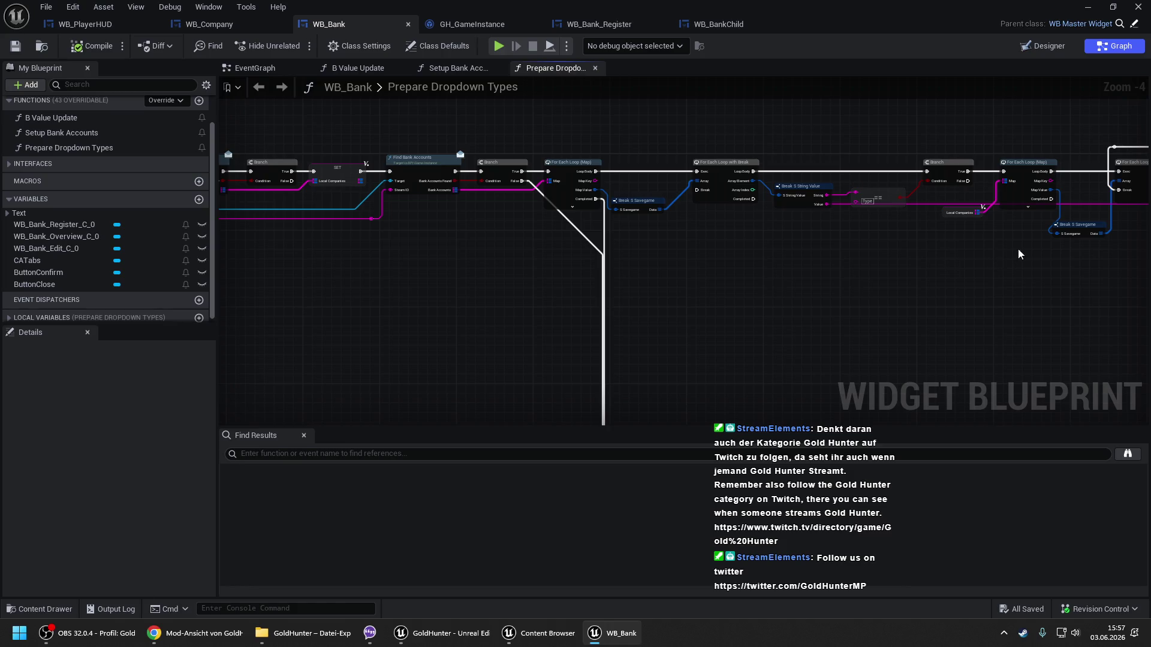
pyautogui.moveTo(989, 247); pyautogui.dragTo(619, 257)
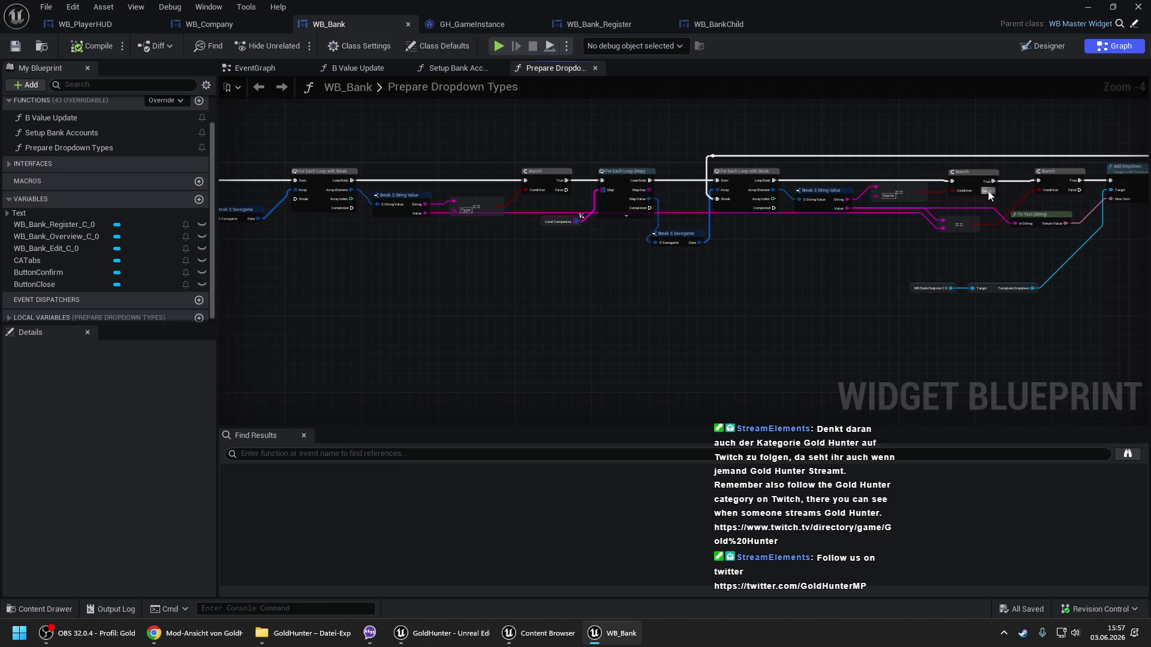
pyautogui.moveTo(234, 203); pyautogui.dragTo(807, 174)
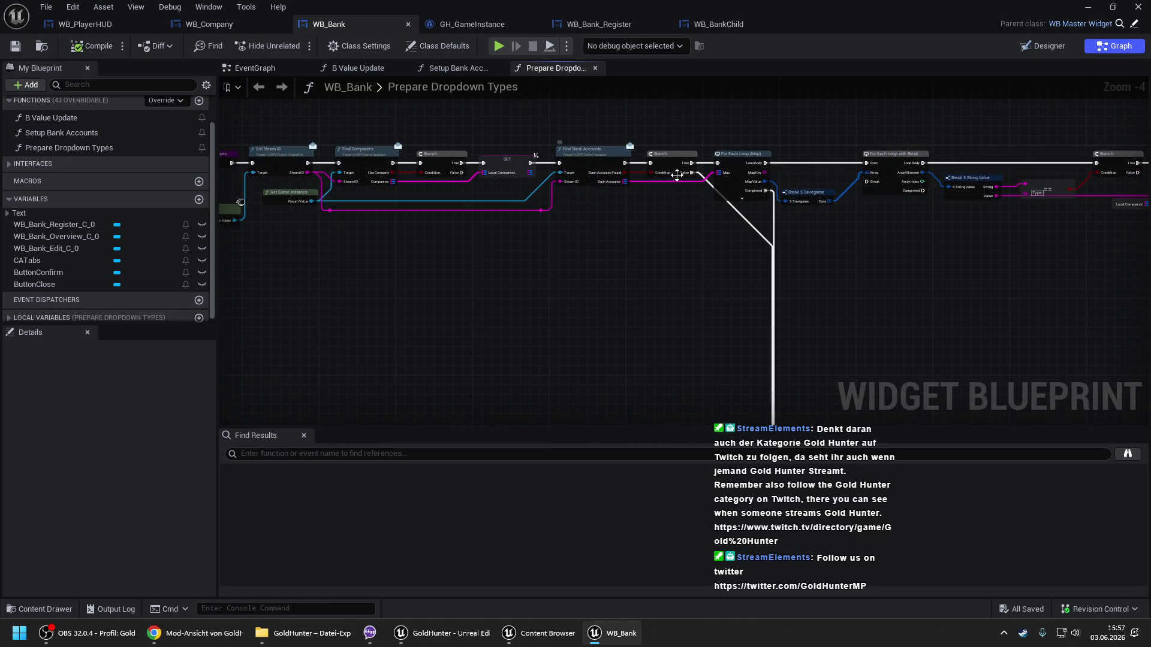
pyautogui.moveTo(694, 175)
pyautogui.mouseDown()
pyautogui.moveTo(606, 204)
pyautogui.moveTo(472, 274)
pyautogui.mouseUp()
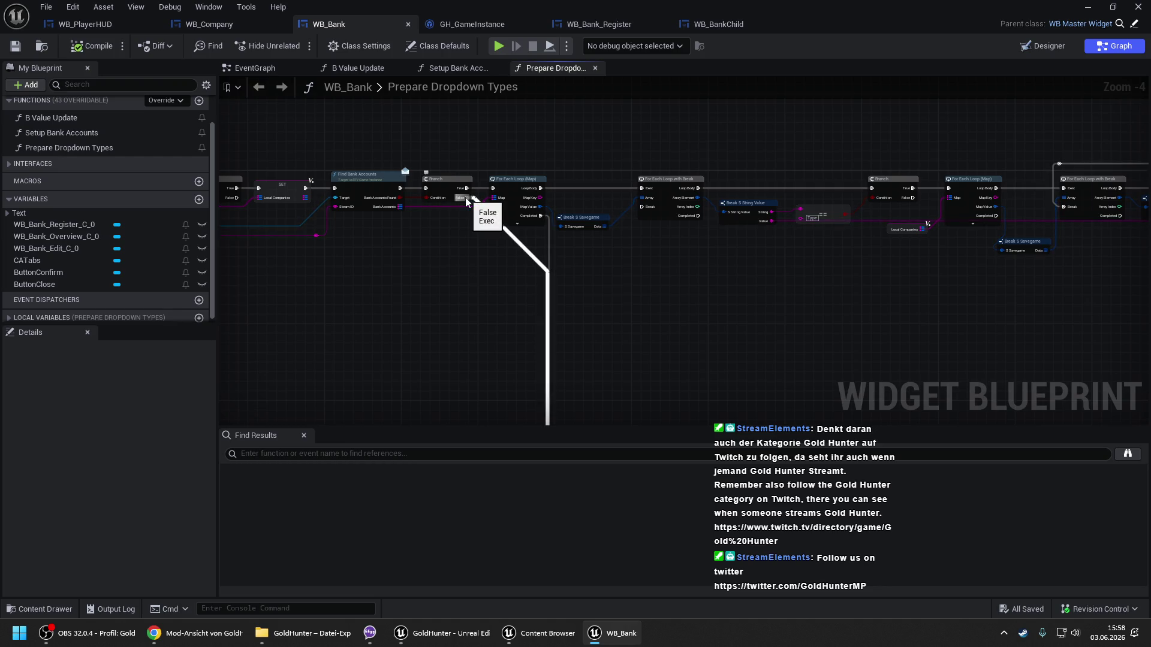
pyautogui.moveTo(884, 184); pyautogui.dragTo(798, 179)
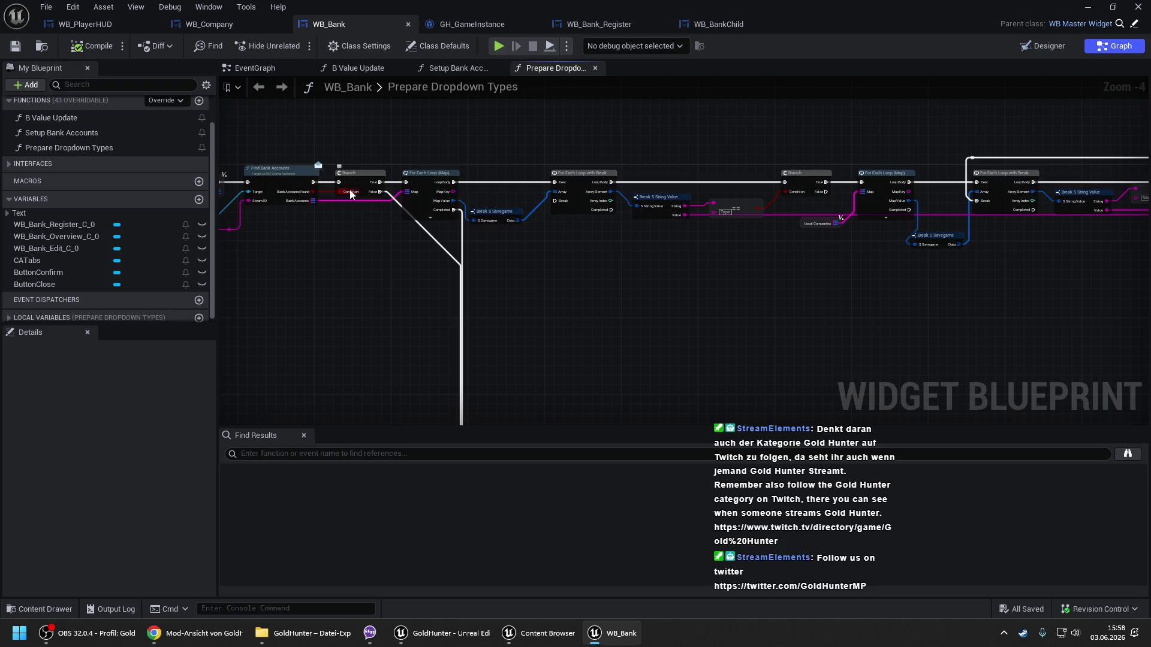
pyautogui.moveTo(909, 186); pyautogui.dragTo(771, 199)
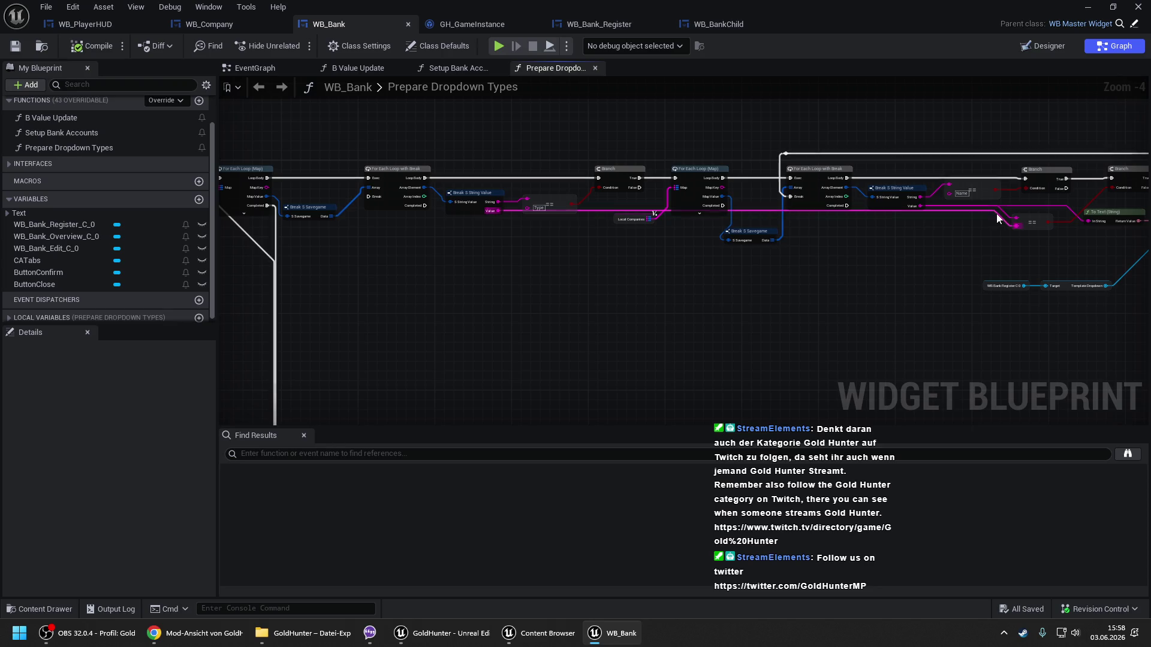
pyautogui.moveTo(994, 213)
pyautogui.mouseDown()
pyautogui.moveTo(761, 239)
pyautogui.moveTo(482, 145)
pyautogui.moveTo(715, 298)
pyautogui.moveTo(1103, 326)
pyautogui.mouseUp()
pyautogui.moveTo(379, 174)
pyautogui.mouseDown()
pyautogui.moveTo(647, 155)
pyautogui.moveTo(548, 55)
pyautogui.mouseUp()
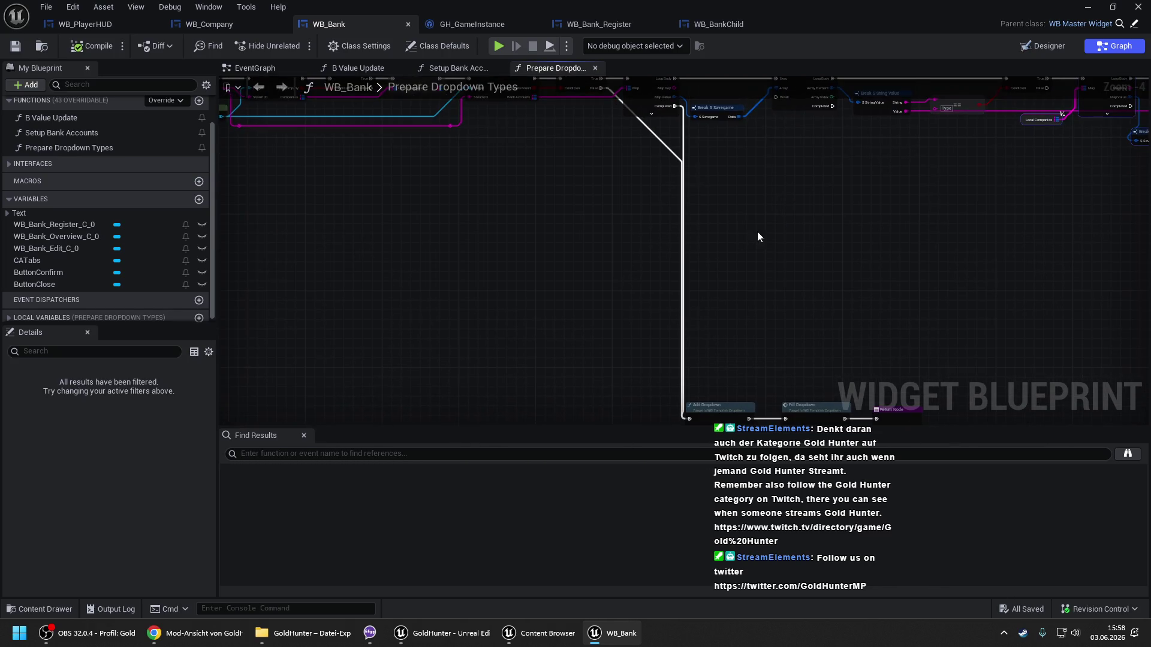
pyautogui.hotkey('ctrl', 'v')
# Position the pasted loop nodes and wire the Branch's False output into the new For Each Loop.
pyautogui.moveTo(698, 183)
pyautogui.mouseDown()
pyautogui.moveTo(692, 239)
pyautogui.moveTo(726, 267)
pyautogui.moveTo(786, 274)
pyautogui.mouseUp()
pyautogui.moveTo(599, 159); pyautogui.dragTo(638, 279)
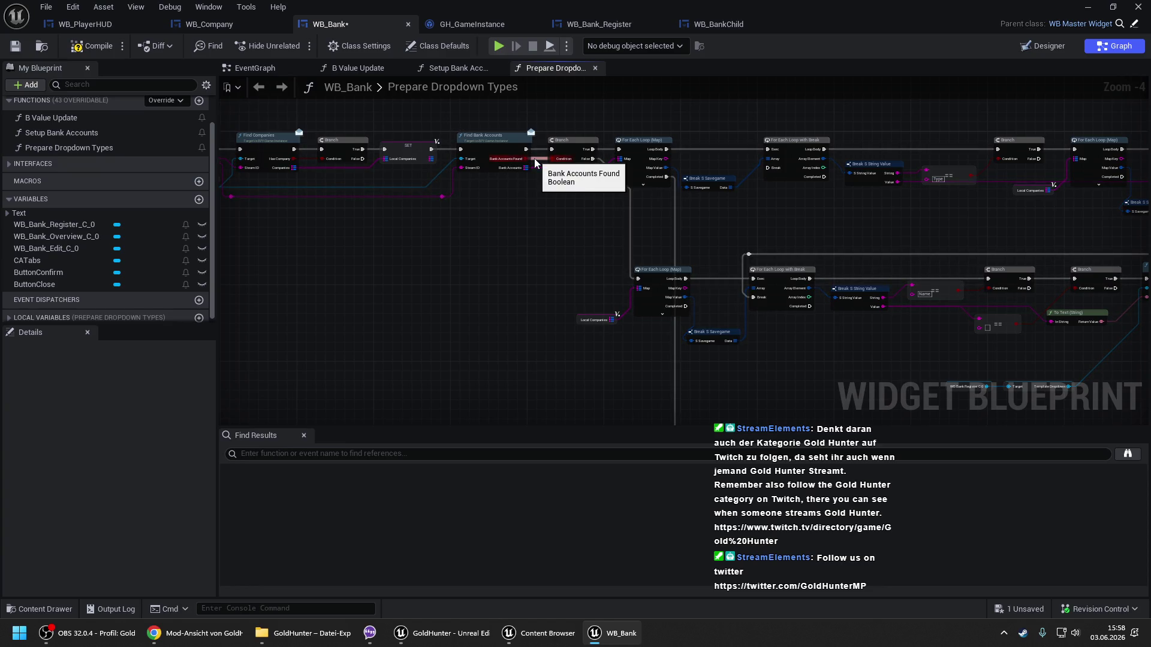
pyautogui.moveTo(627, 276); pyautogui.dragTo(495, 184)
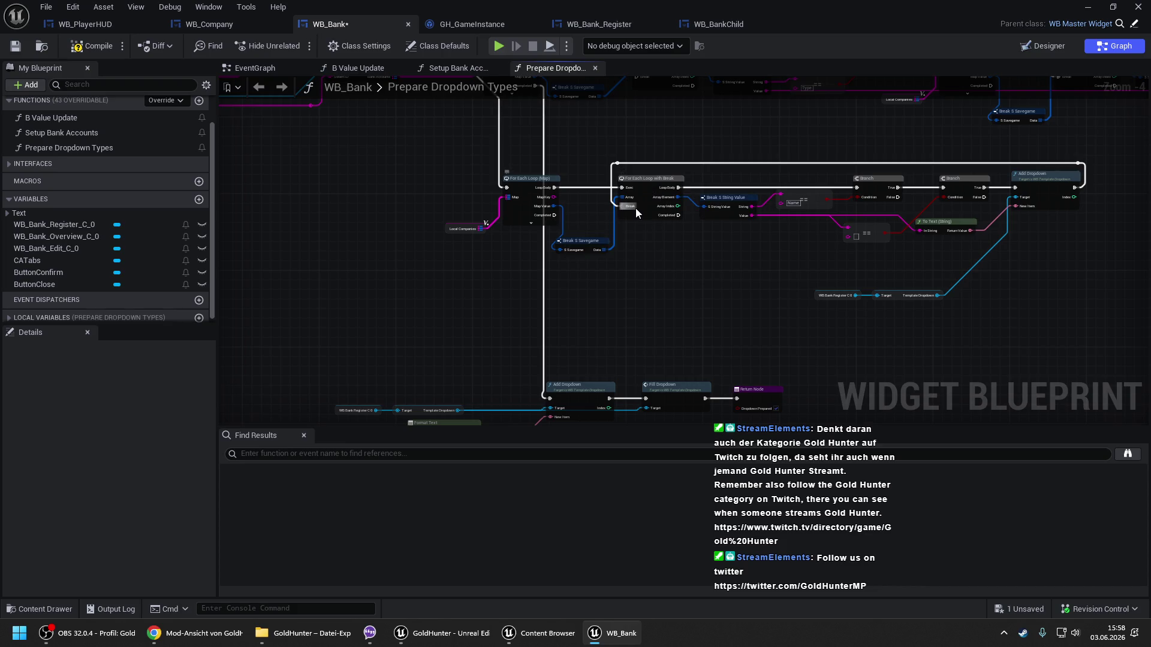
# Delete the old loop-back wire, leftover reroutes and redundant second Branch; wire Branch True to Add Dropdown.
pyautogui.moveTo(658, 235); pyautogui.dragTo(495, 205)
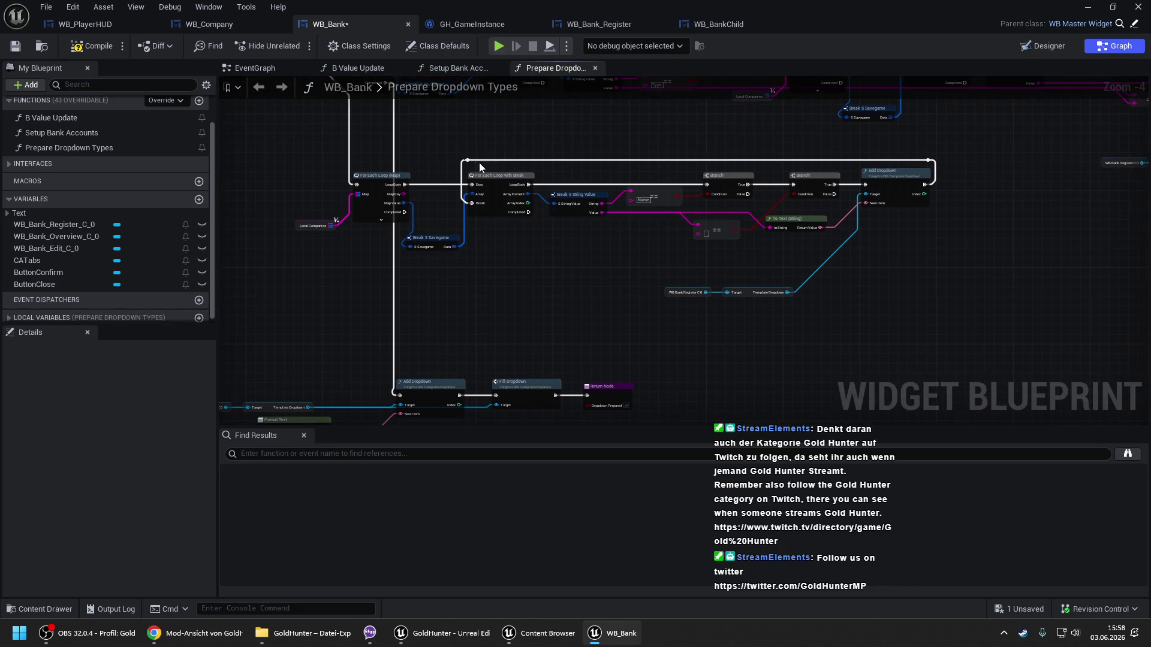
pyautogui.press('Delete')
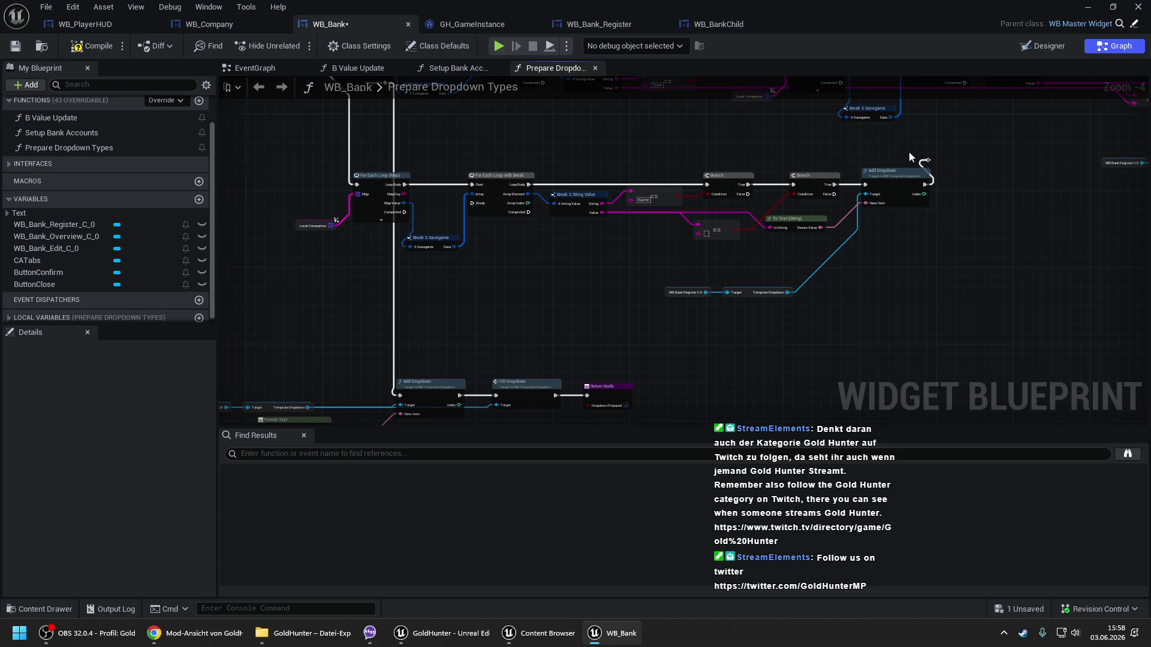
pyautogui.moveTo(942, 160); pyautogui.dragTo(942, 159)
pyautogui.press('Delete')
pyautogui.scroll(1, 734, 203)
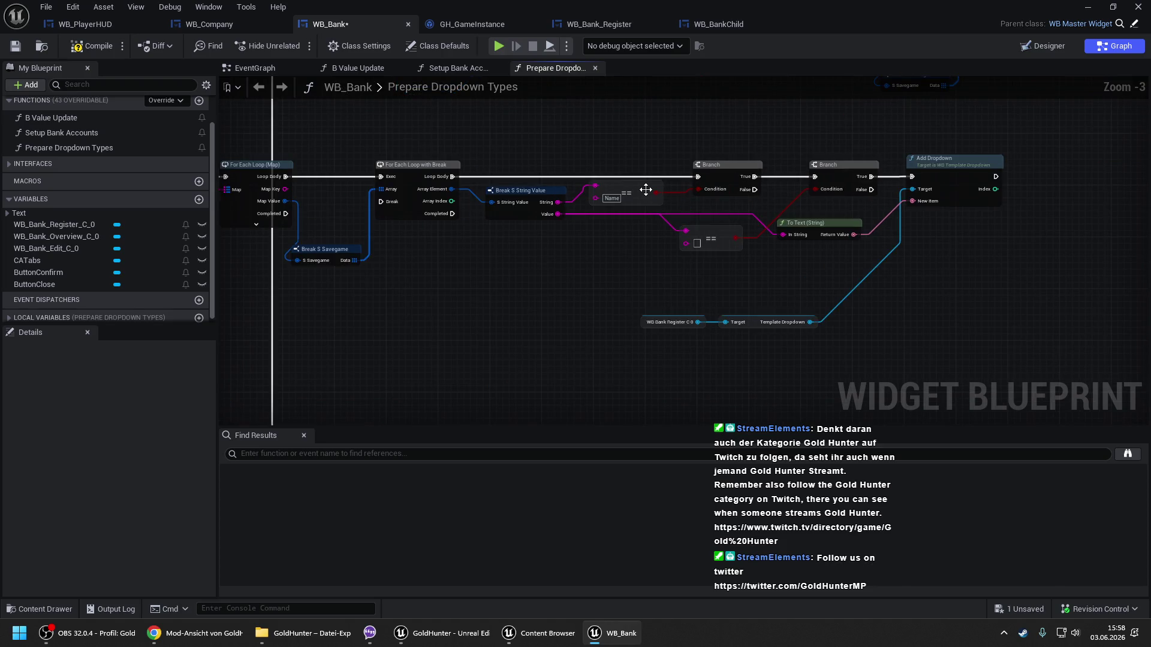
pyautogui.click(726, 234)
pyautogui.press('Delete')
pyautogui.click(844, 178)
pyautogui.press('Delete')
pyautogui.moveTo(911, 177); pyautogui.dragTo(750, 178)
pyautogui.scroll(-2, 588, 239)
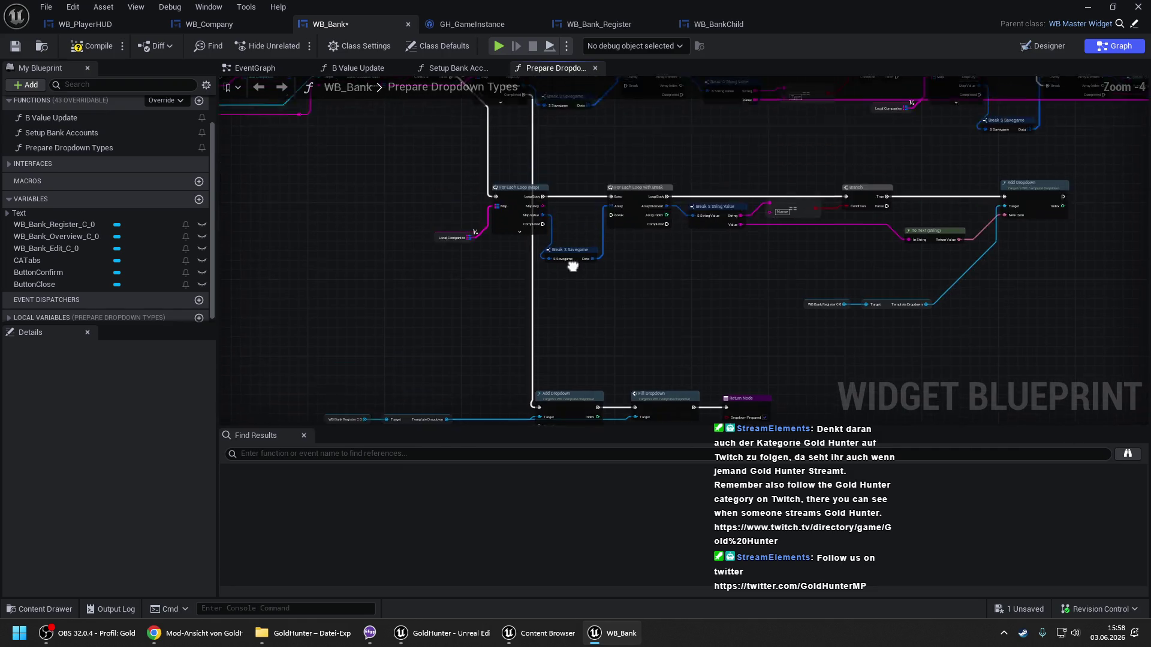
# Connect the new loop's Completed to the lower Add Dropdown, shift that row right, and compile.
pyautogui.moveTo(445, 224); pyautogui.dragTo(881, 321)
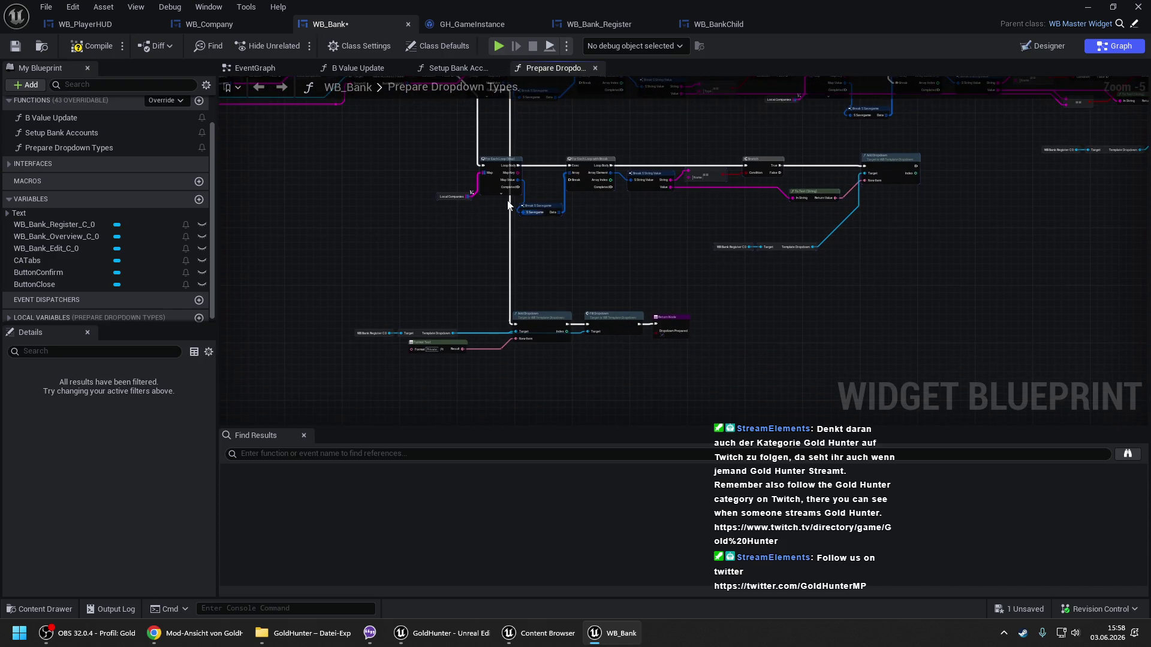
pyautogui.scroll(2, 510, 199)
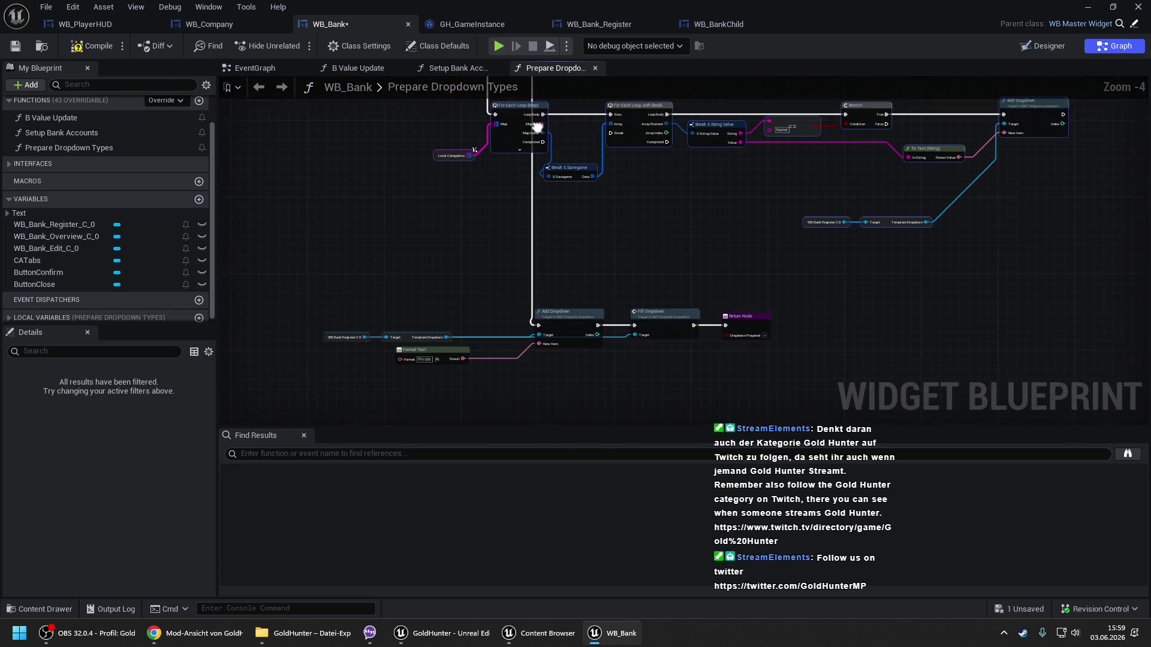
pyautogui.moveTo(543, 131); pyautogui.dragTo(538, 314)
pyautogui.moveTo(325, 301); pyautogui.dragTo(757, 372)
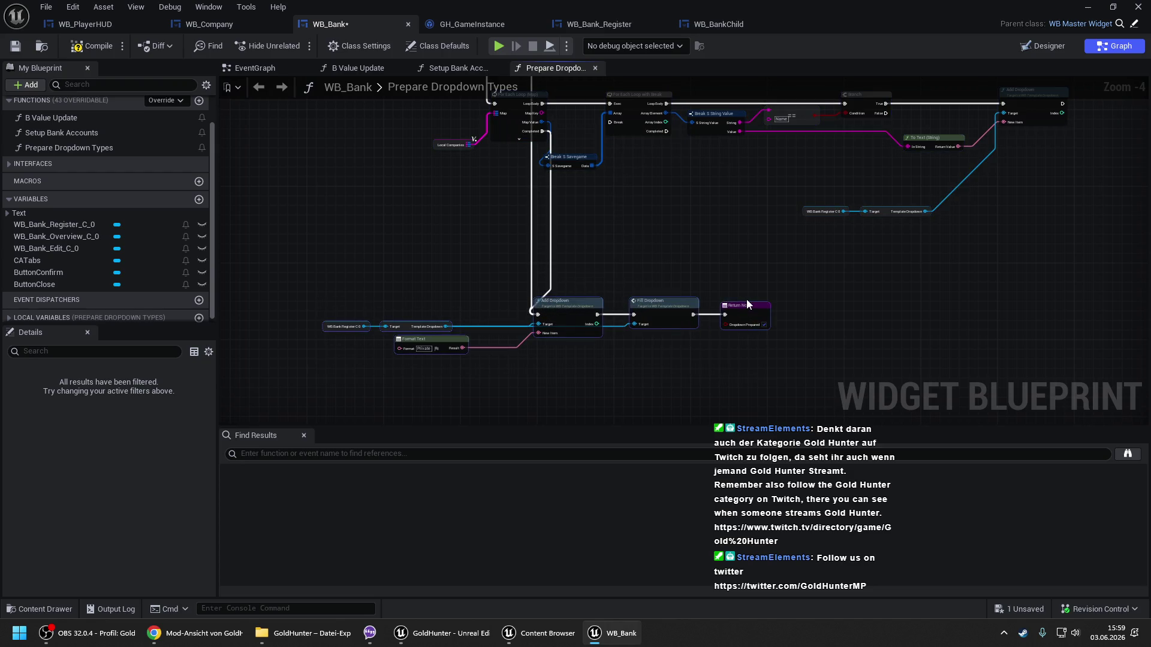
pyautogui.moveTo(746, 306); pyautogui.dragTo(780, 311)
pyautogui.moveTo(734, 225)
pyautogui.mouseDown()
pyautogui.moveTo(655, 305)
pyautogui.moveTo(653, 272)
pyautogui.mouseUp()
pyautogui.click(652, 276)
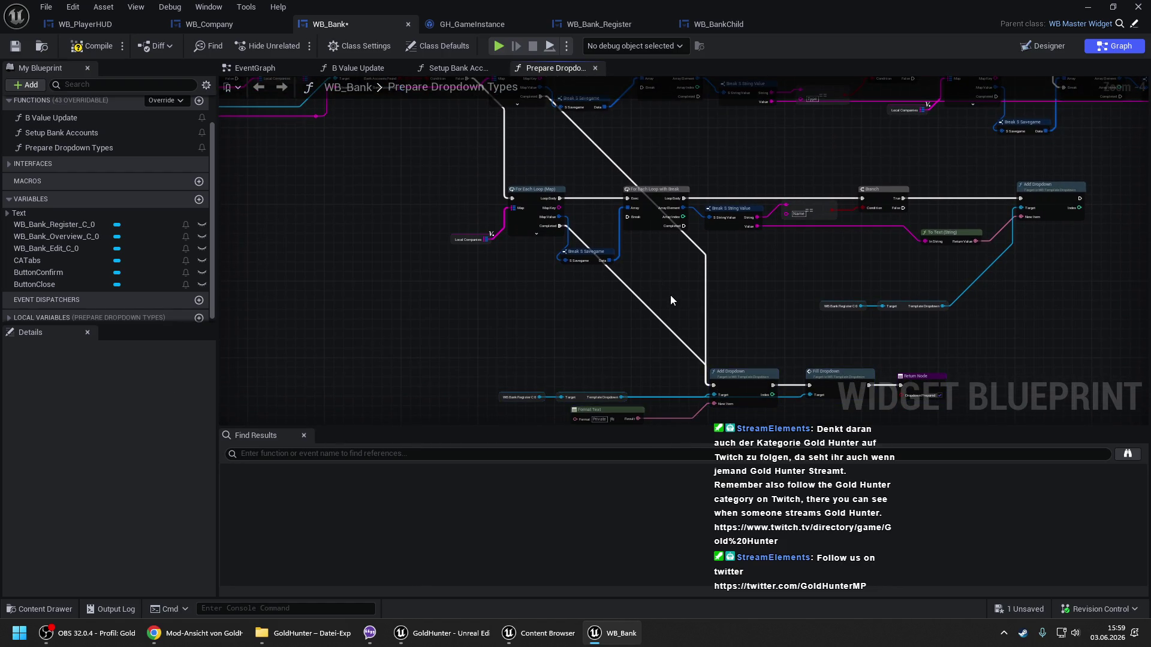
pyautogui.click(71, 48)
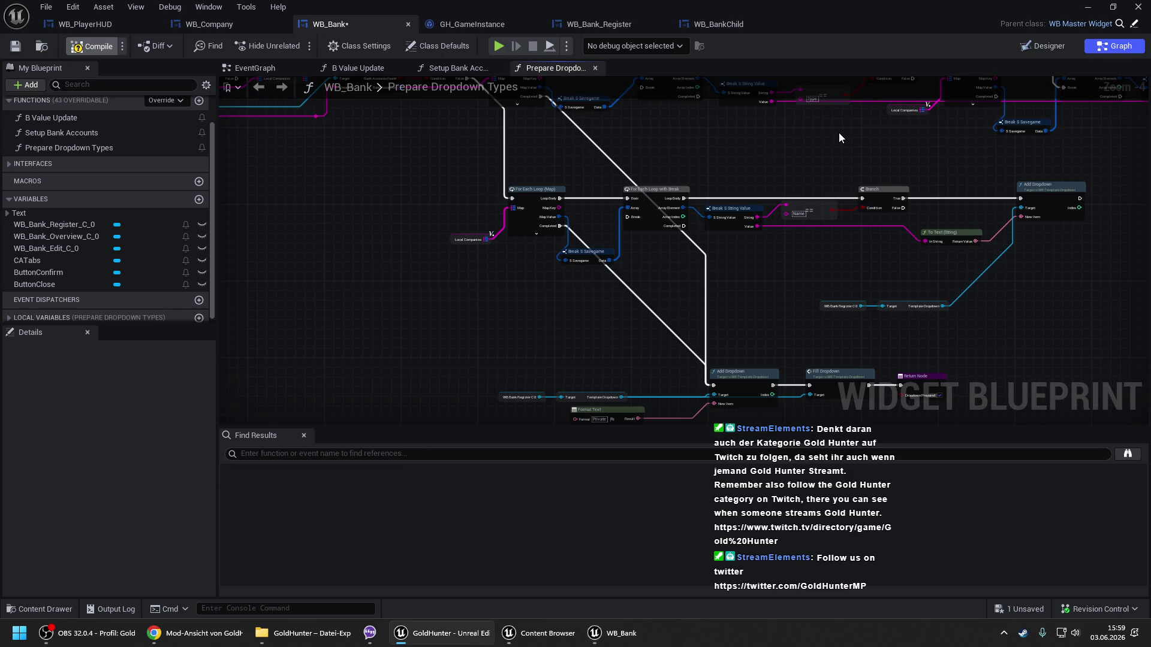
# Play MainMap from a chosen spot in the viewport and dismiss the loading screen.
pyautogui.click(1084, 6)
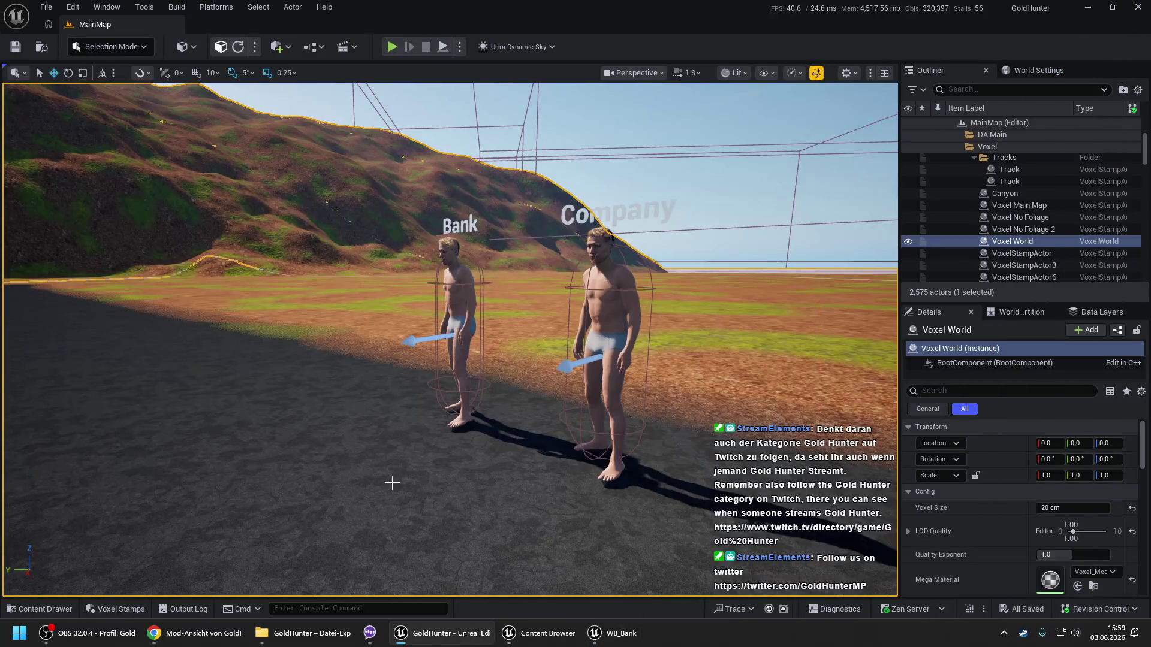
pyautogui.rightClick(257, 555)
pyautogui.click(279, 544)
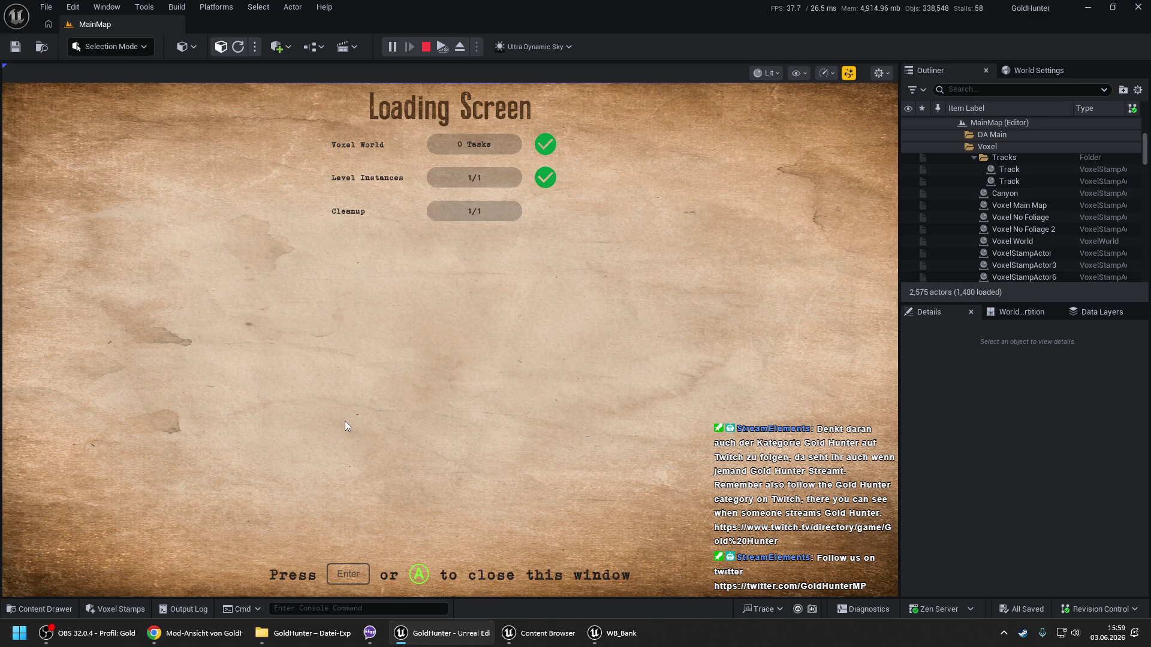
pyautogui.press('Return')
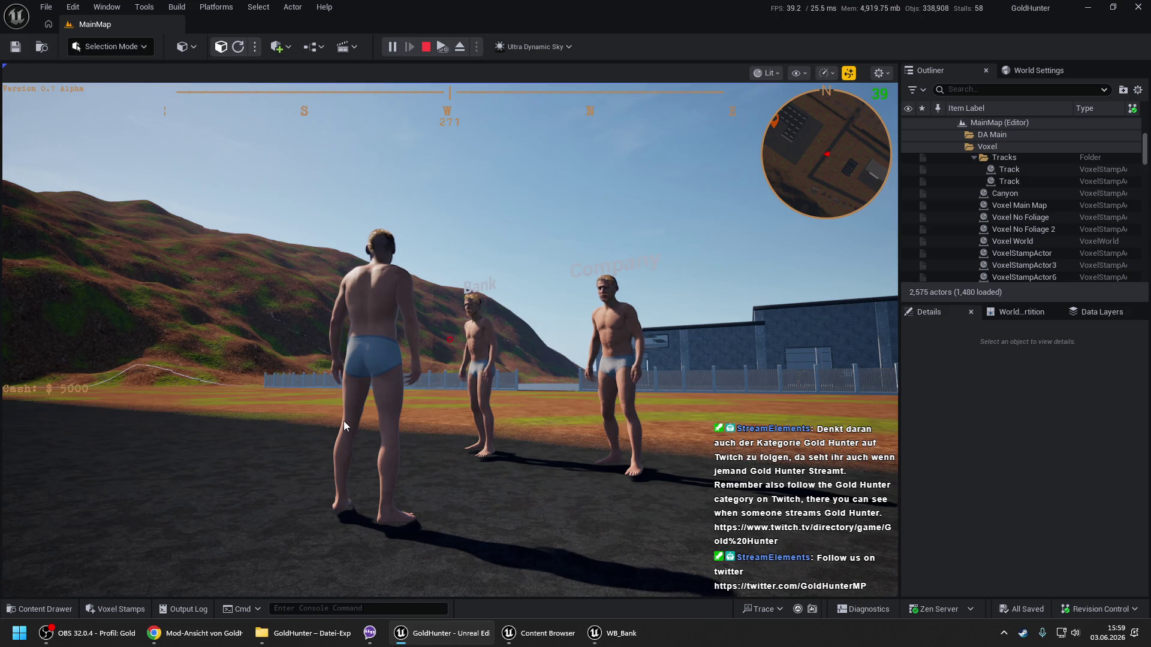
pyautogui.click(343, 412)
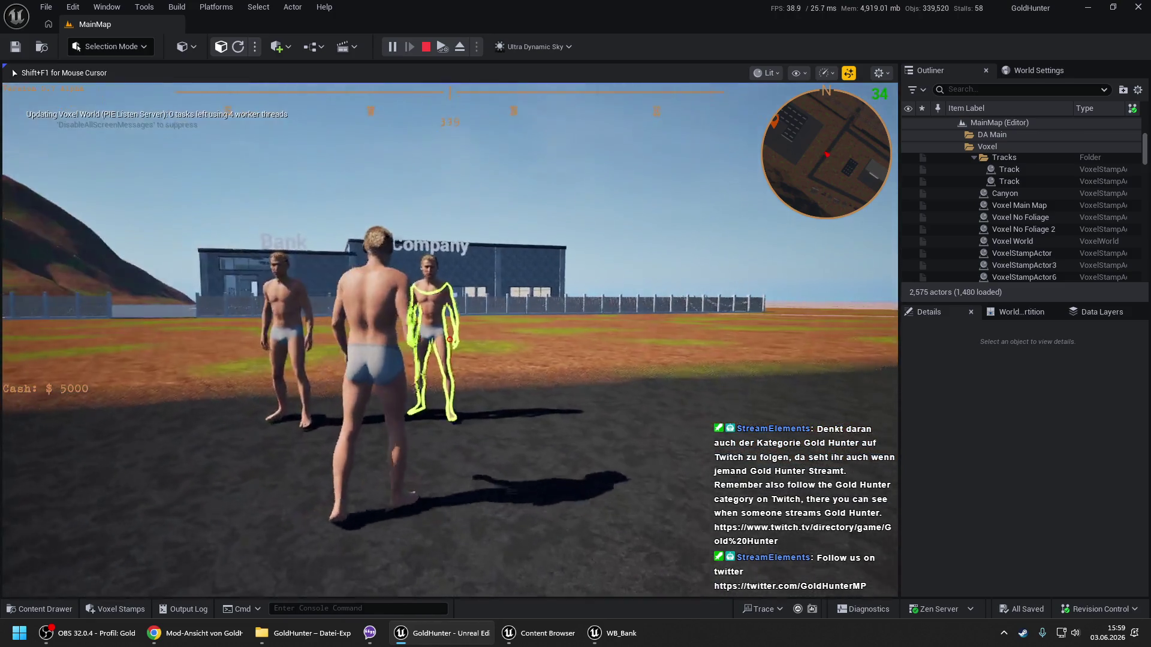
pyautogui.press('e')
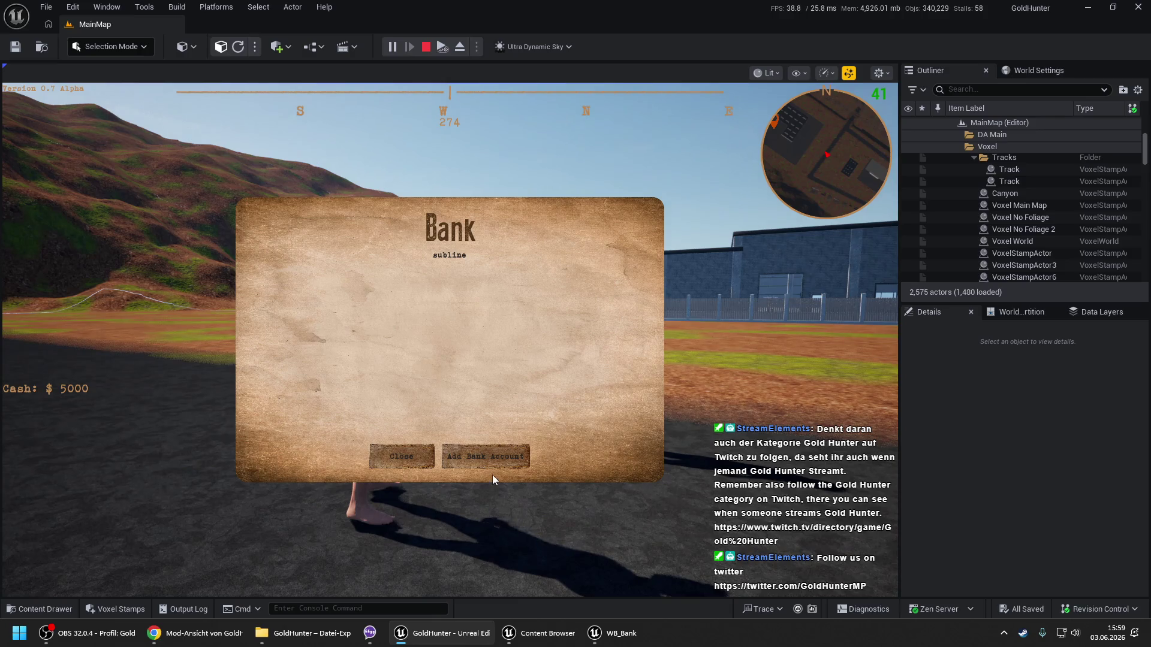
pyautogui.click(487, 458)
pyautogui.click(451, 347)
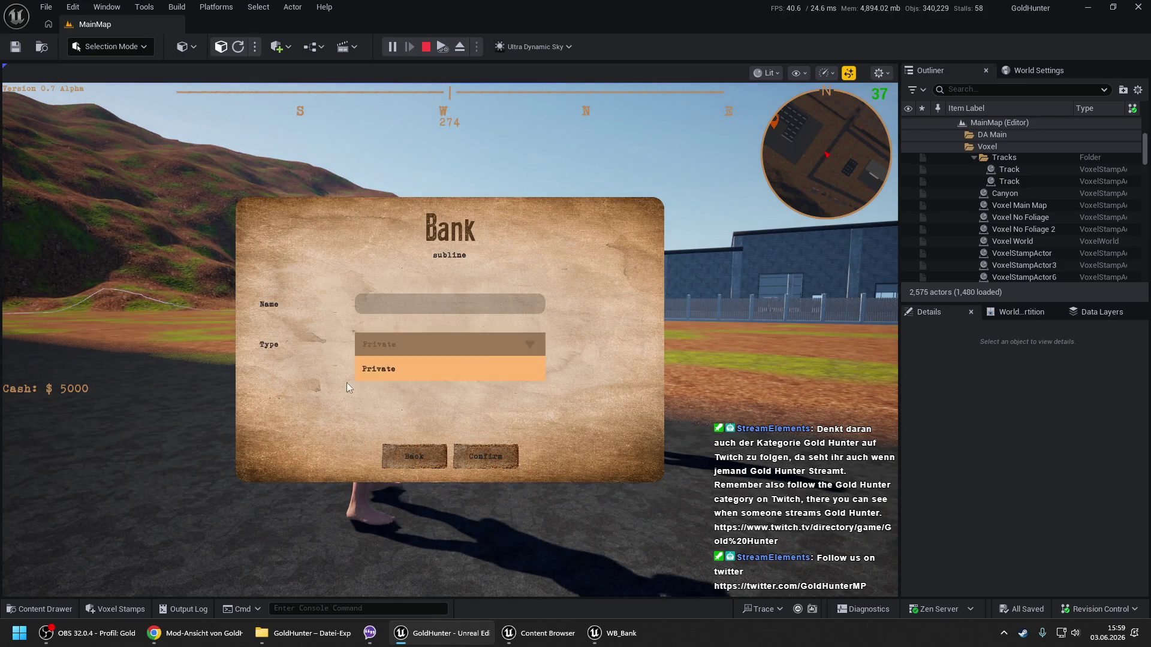
pyautogui.click(440, 455)
pyautogui.click(440, 455)
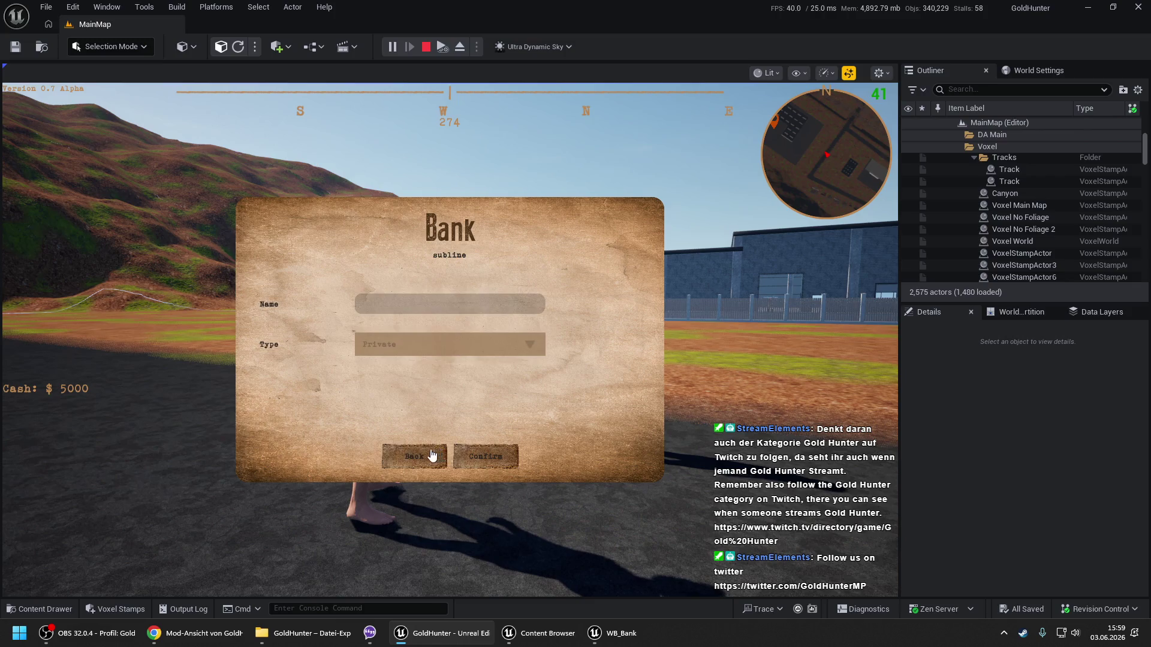
pyautogui.click(440, 455)
pyautogui.press('e')
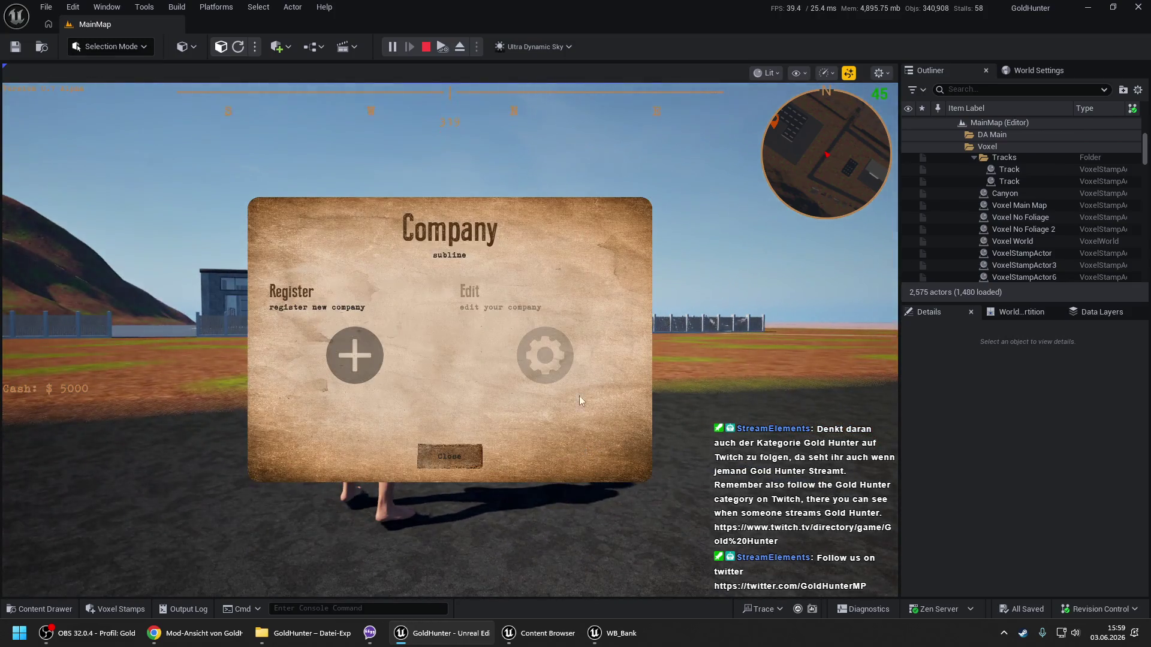
pyautogui.click(373, 354)
pyautogui.write('dsfghj')
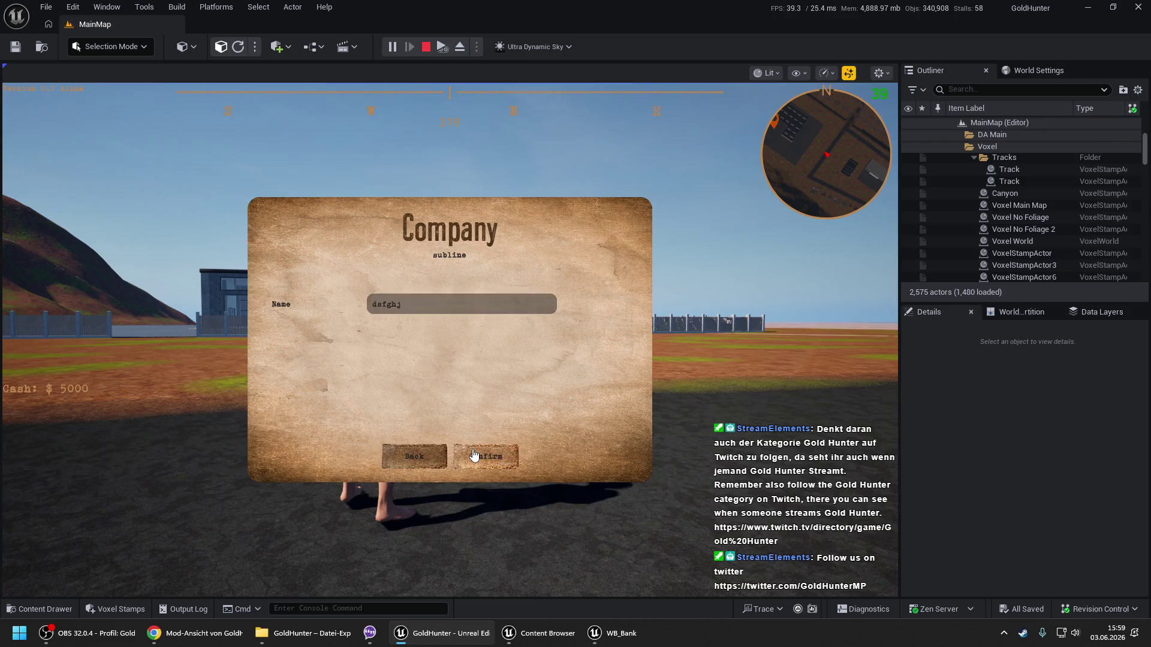
pyautogui.click(414, 456)
pyautogui.click(449, 457)
pyautogui.press('e')
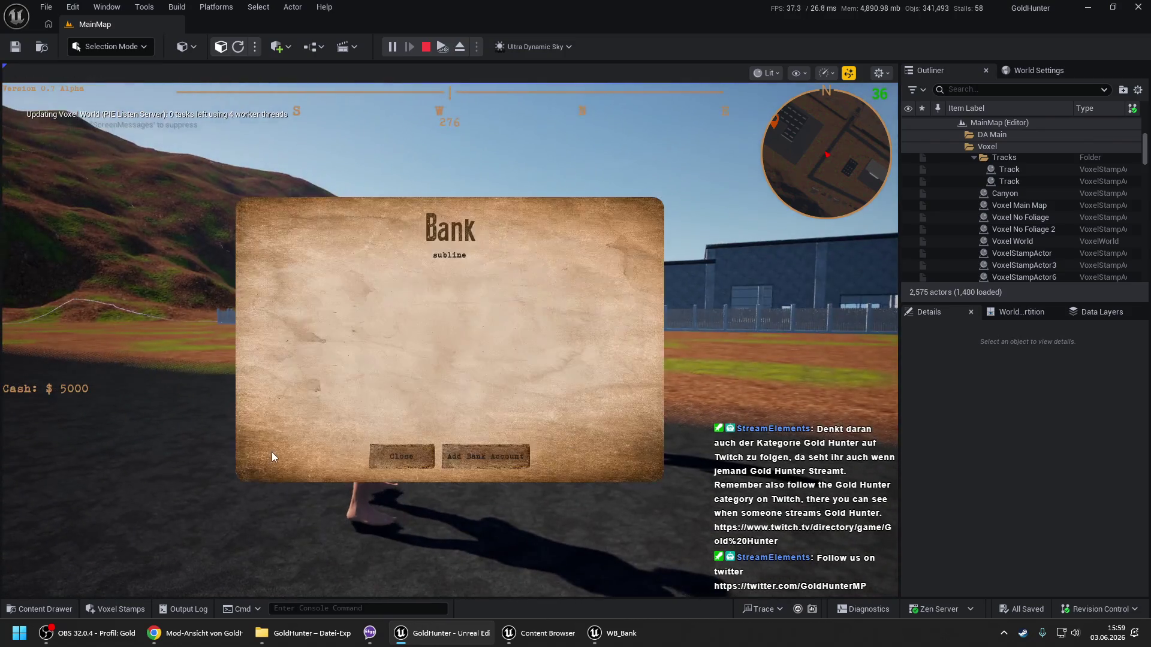
pyautogui.click(453, 463)
pyautogui.click(434, 347)
pyautogui.click(379, 370)
pyautogui.click(386, 352)
pyautogui.click(384, 372)
pyautogui.click(401, 343)
pyautogui.click(392, 365)
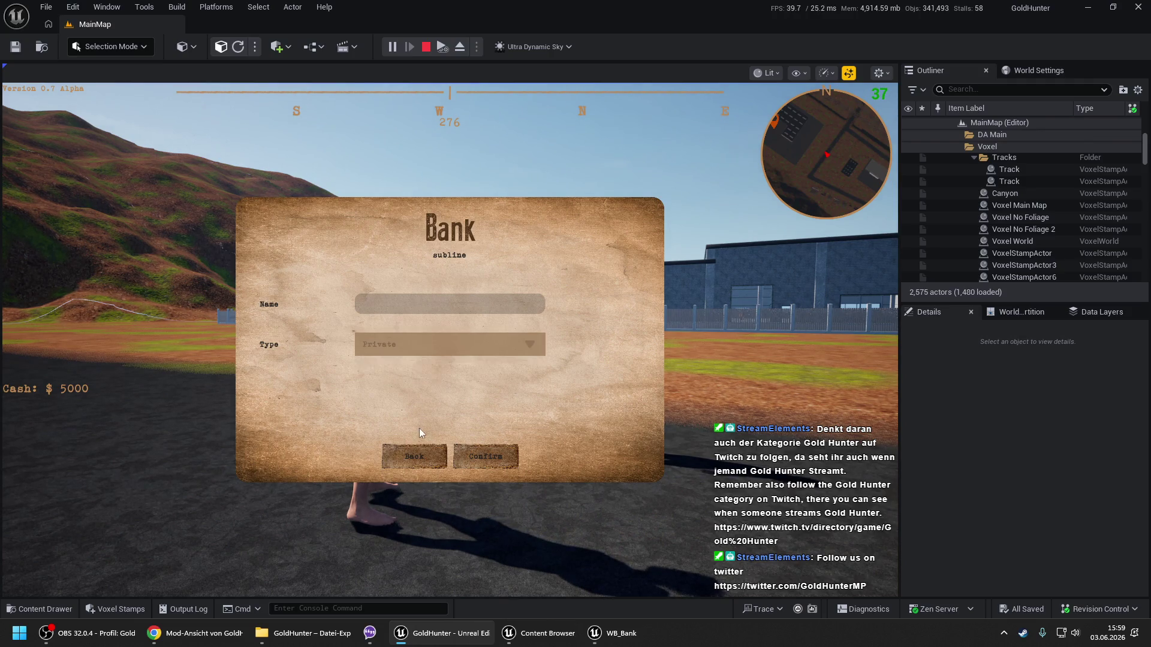
pyautogui.click(419, 456)
pyautogui.click(425, 457)
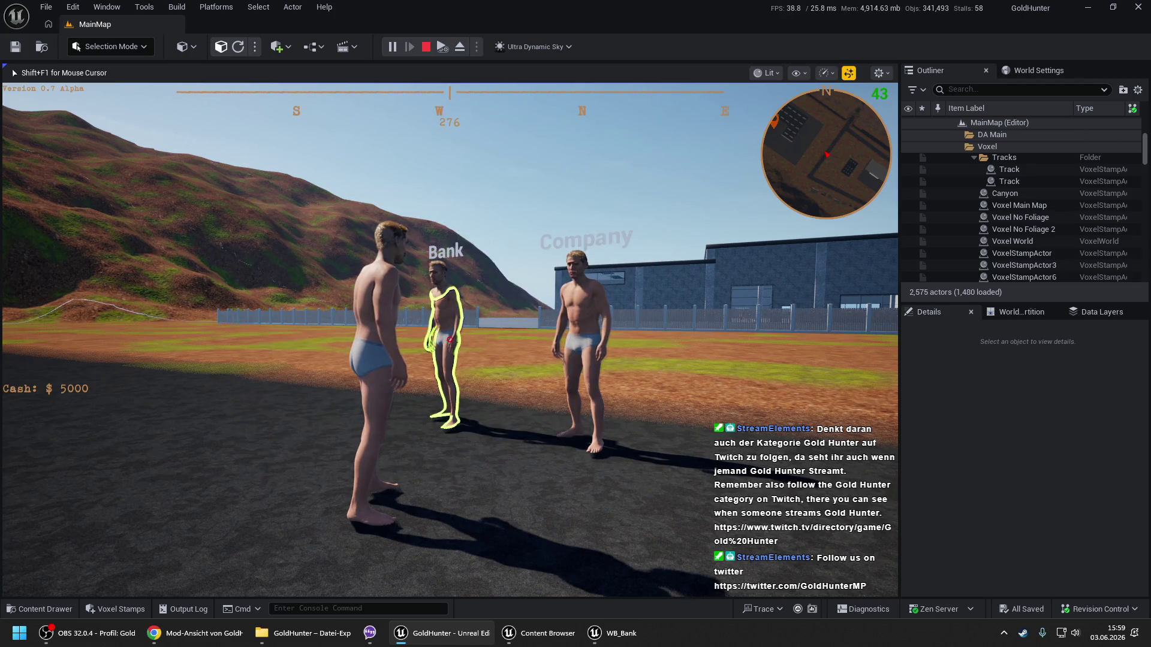
pyautogui.press('Tab')
pyautogui.click(57, 298)
pyautogui.press('Tab')
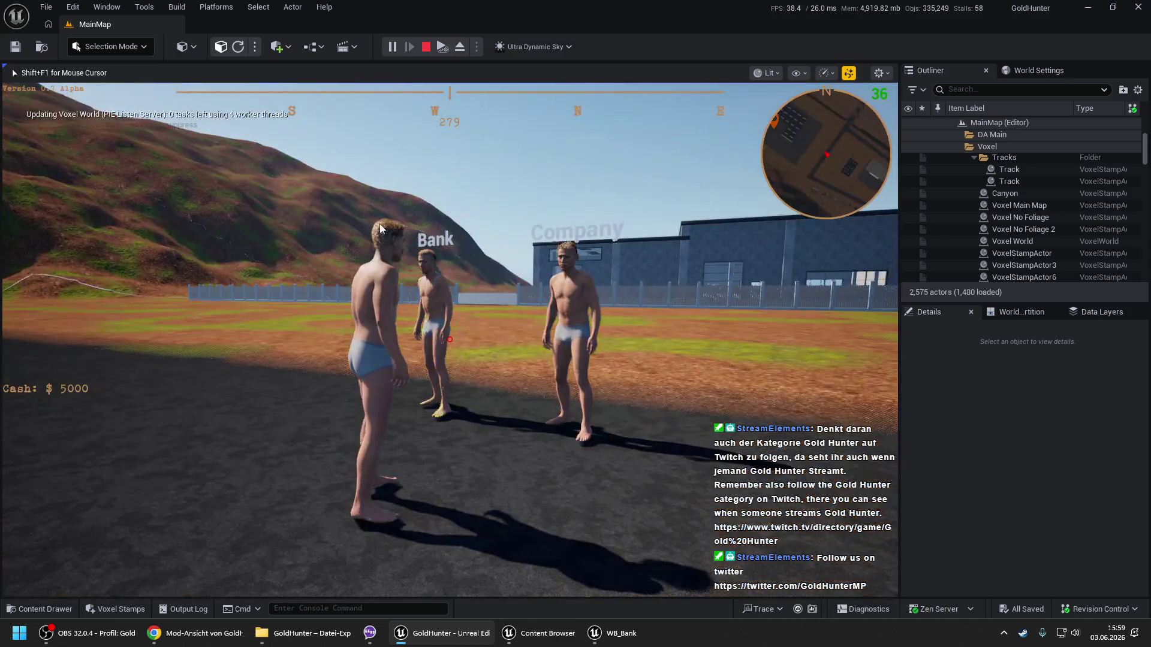
pyautogui.press('Escape')
pyautogui.click(623, 637)
# Inspect the Find Companies, loop and Branch nodes in WB_Bank's Prepare Dropdown Types graph.
pyautogui.scroll(-2, 456, 183)
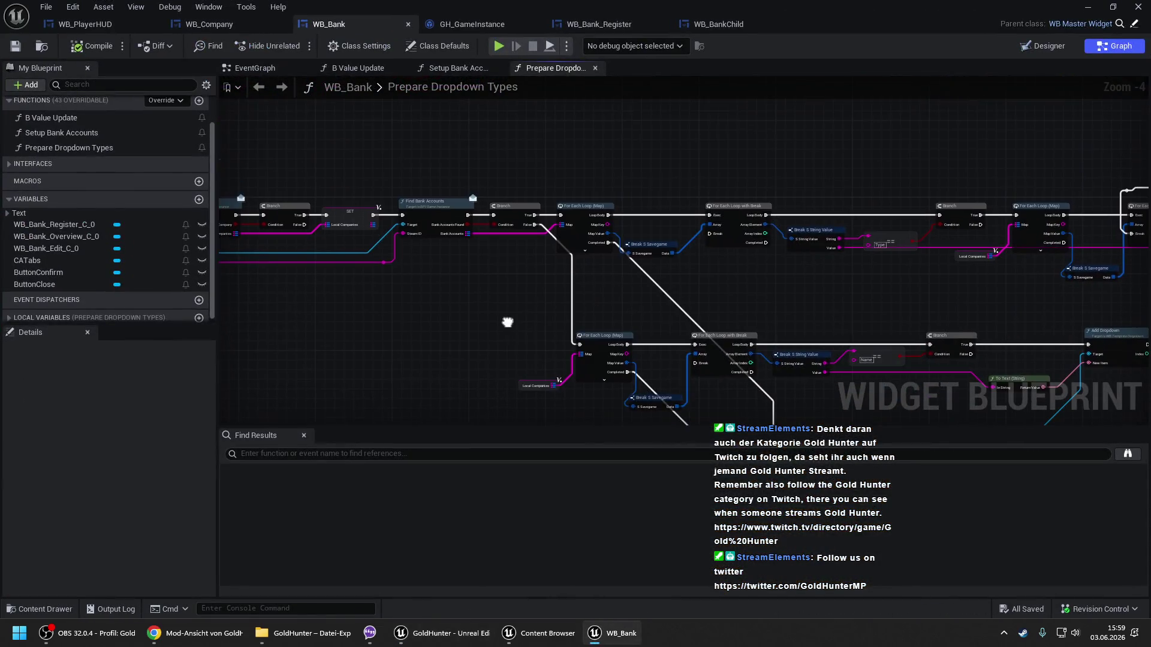
pyautogui.moveTo(423, 267); pyautogui.dragTo(624, 244)
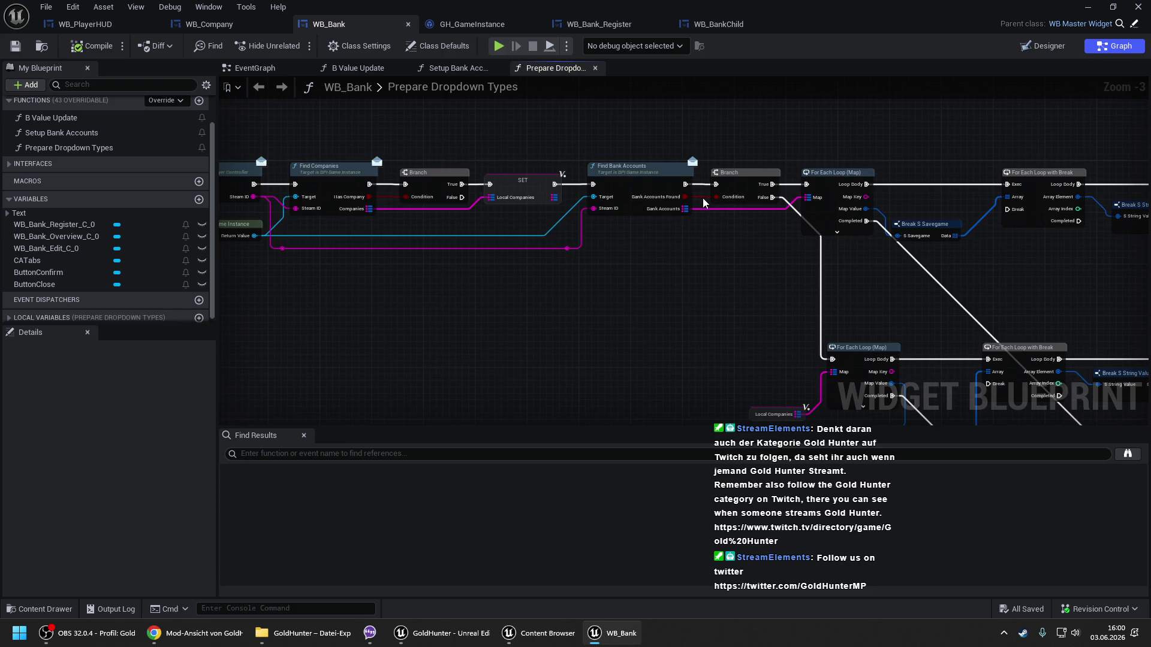
pyautogui.moveTo(804, 271); pyautogui.dragTo(482, 145)
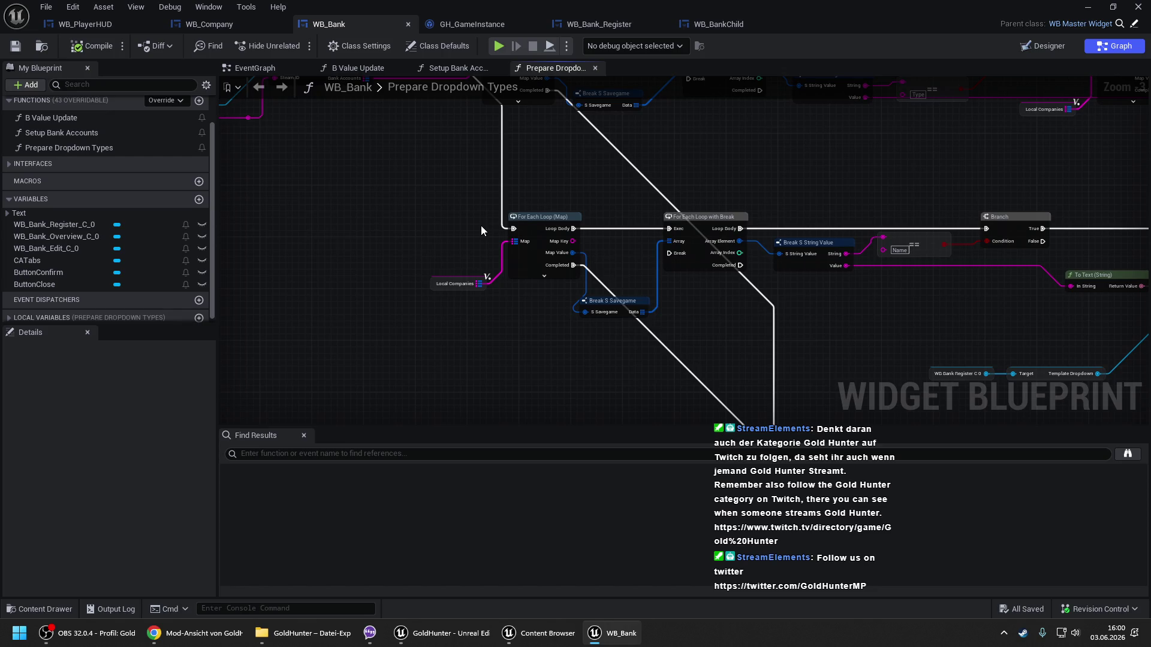
pyautogui.click(459, 283)
# Glance at the WB_Company blueprint, then return to the start of WB_Bank's function.
pyautogui.click(210, 24)
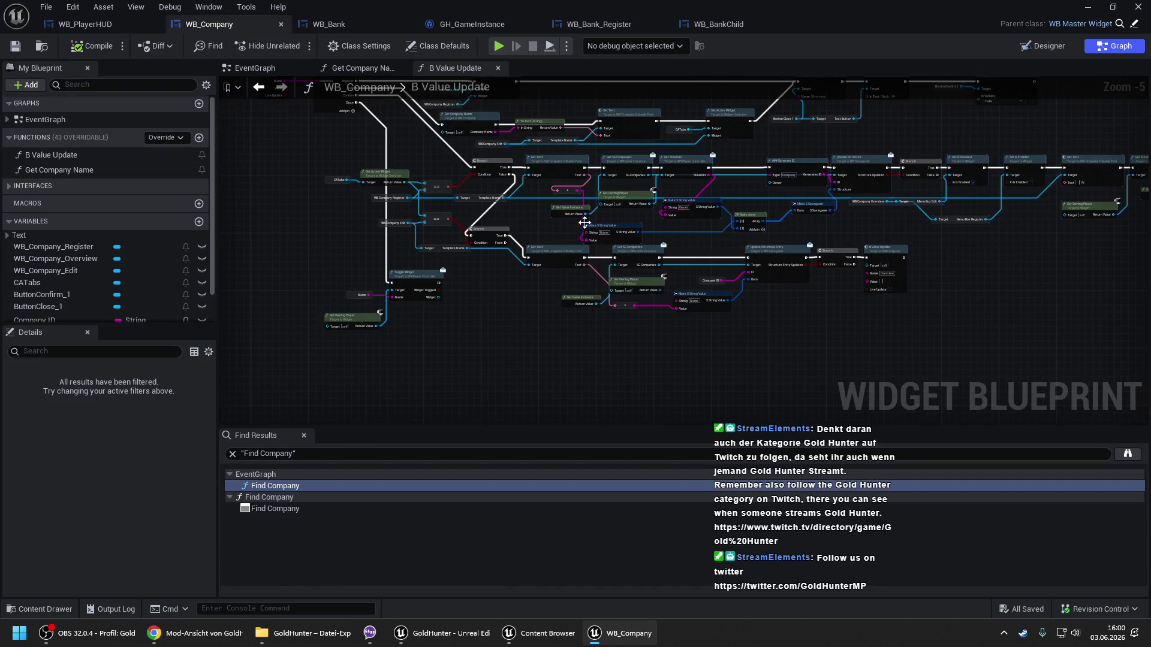
pyautogui.scroll(3, 583, 222)
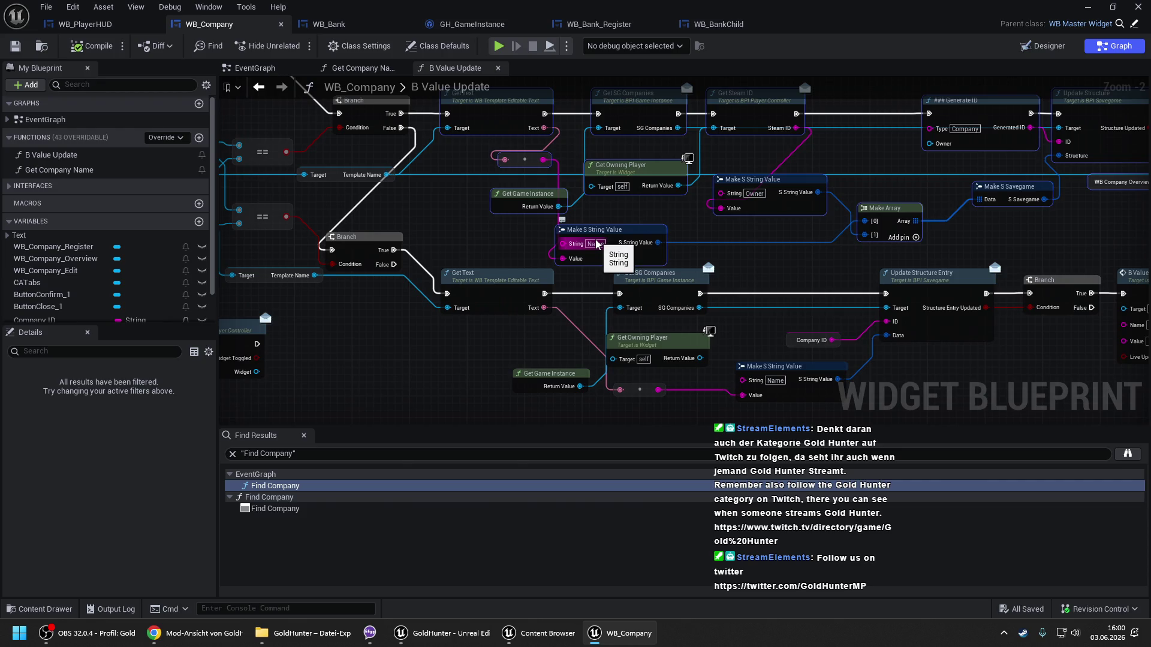
pyautogui.click(336, 24)
pyautogui.moveTo(842, 180)
pyautogui.mouseDown()
pyautogui.moveTo(667, 127)
pyautogui.moveTo(1110, 226)
pyautogui.mouseUp()
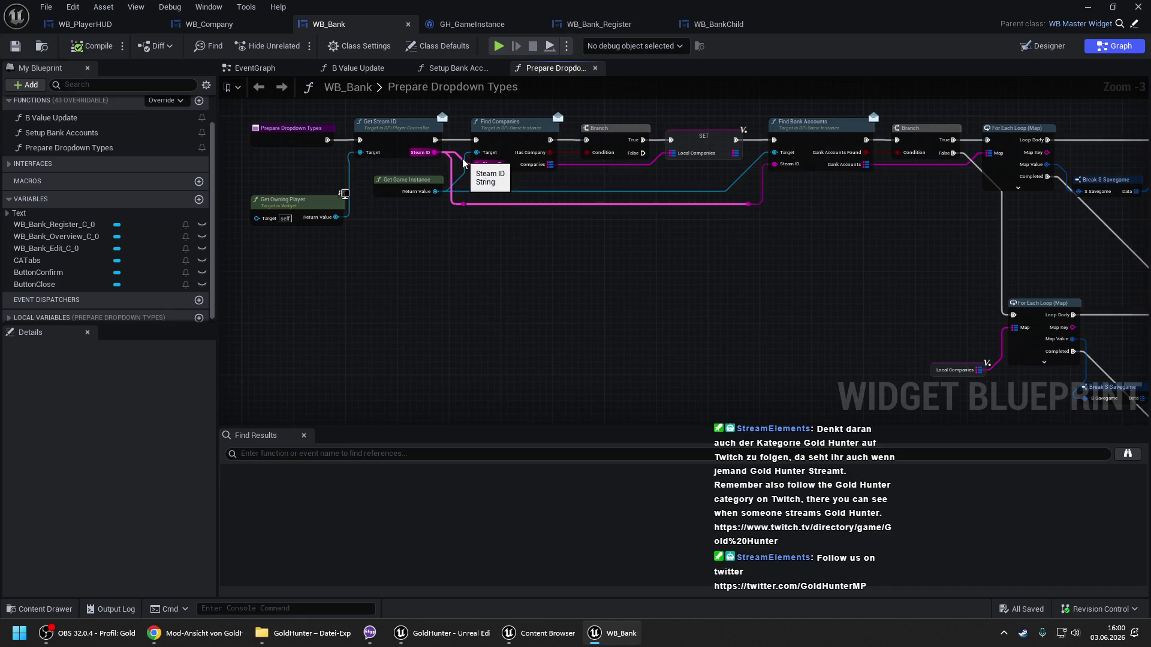
# Try pulling a new wire from Add Dropdown's input, then undo it.
pyautogui.moveTo(464, 162)
pyautogui.mouseDown()
pyautogui.moveTo(450, 150)
pyautogui.moveTo(587, 185)
pyautogui.moveTo(819, 292)
pyautogui.moveTo(938, 323)
pyautogui.mouseUp()
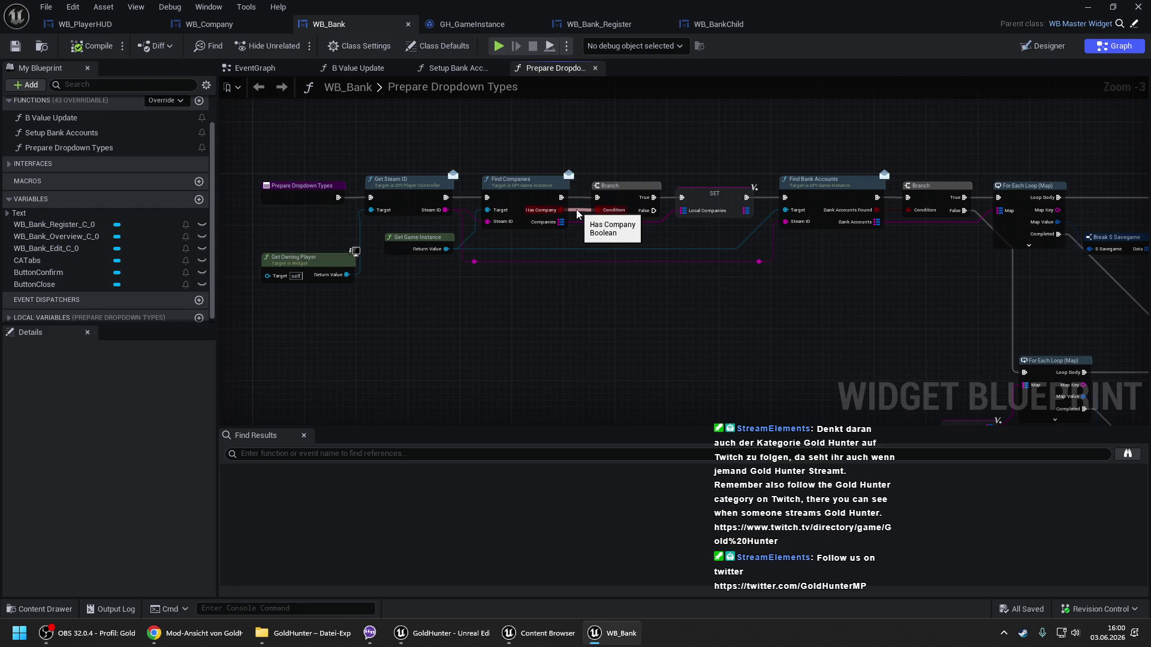
pyautogui.scroll(-2, 578, 214)
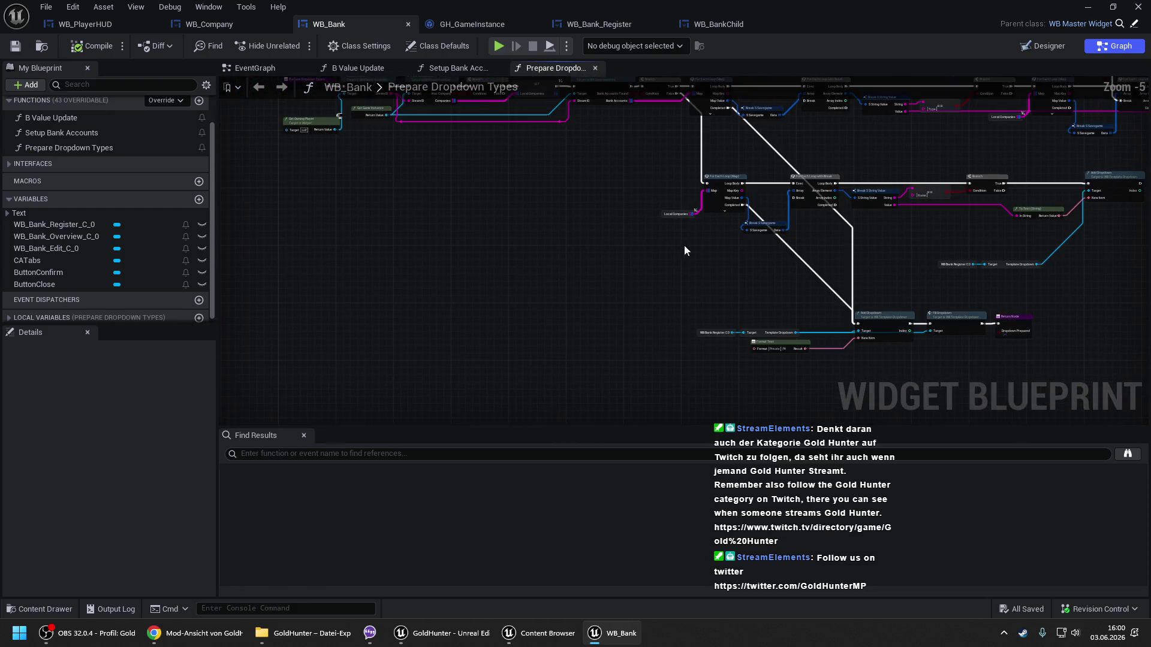
pyautogui.moveTo(858, 324)
pyautogui.mouseDown()
pyautogui.moveTo(530, 159)
pyautogui.moveTo(469, 285)
pyautogui.moveTo(500, 284)
pyautogui.mouseUp()
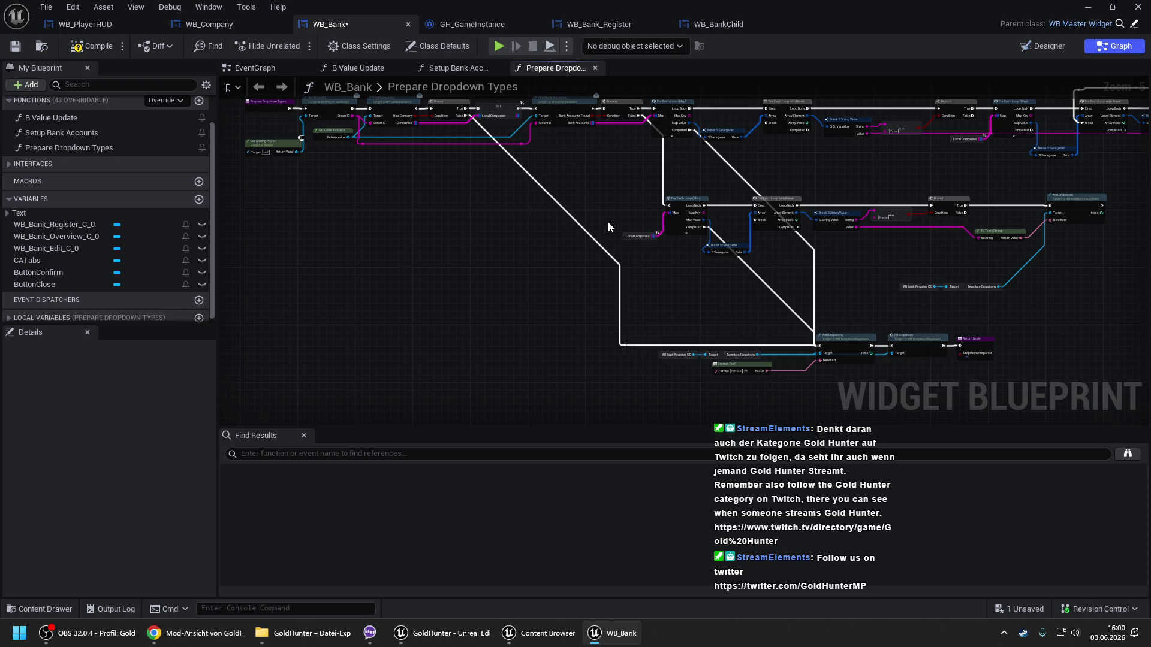
pyautogui.scroll(2, 571, 210)
pyautogui.hotkey('ctrl', 'z')
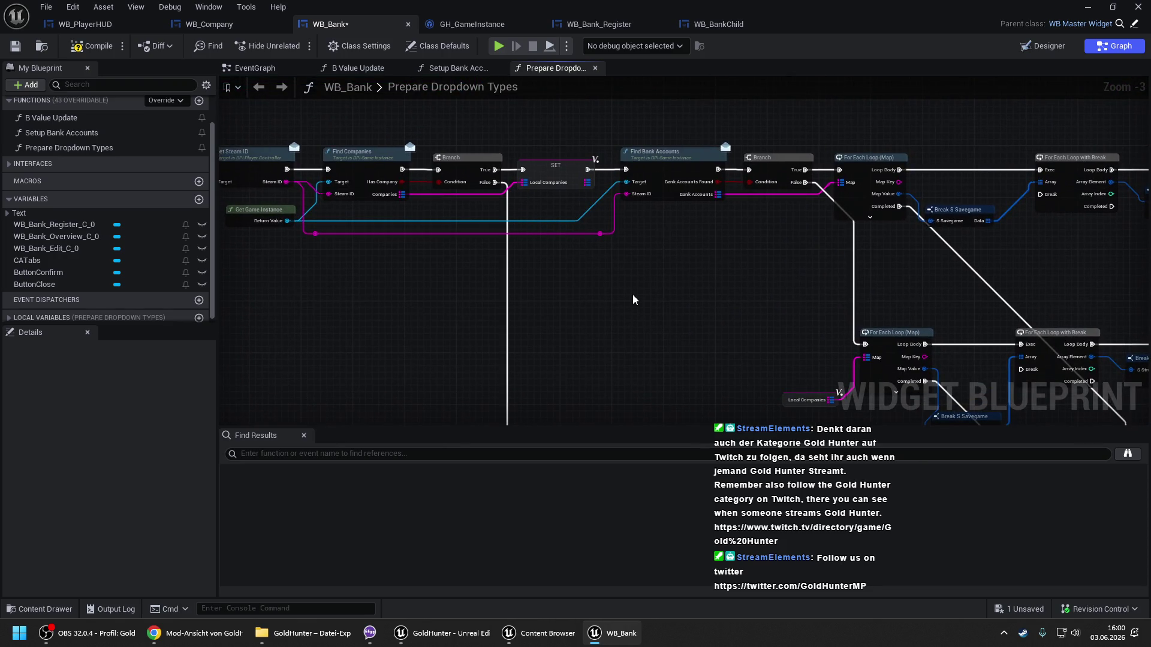
# Add a reroute knot on the exec wire and link it to the lower loop's Completed output.
pyautogui.moveTo(600, 290); pyautogui.dragTo(463, 91)
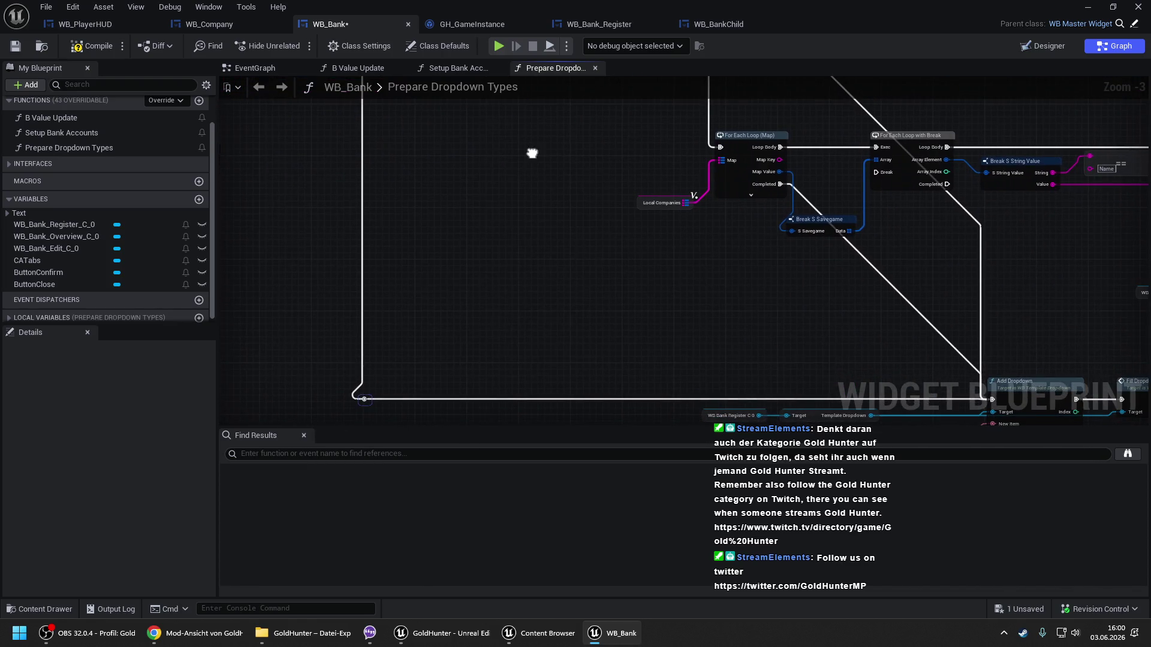
pyautogui.moveTo(532, 154); pyautogui.dragTo(455, 127)
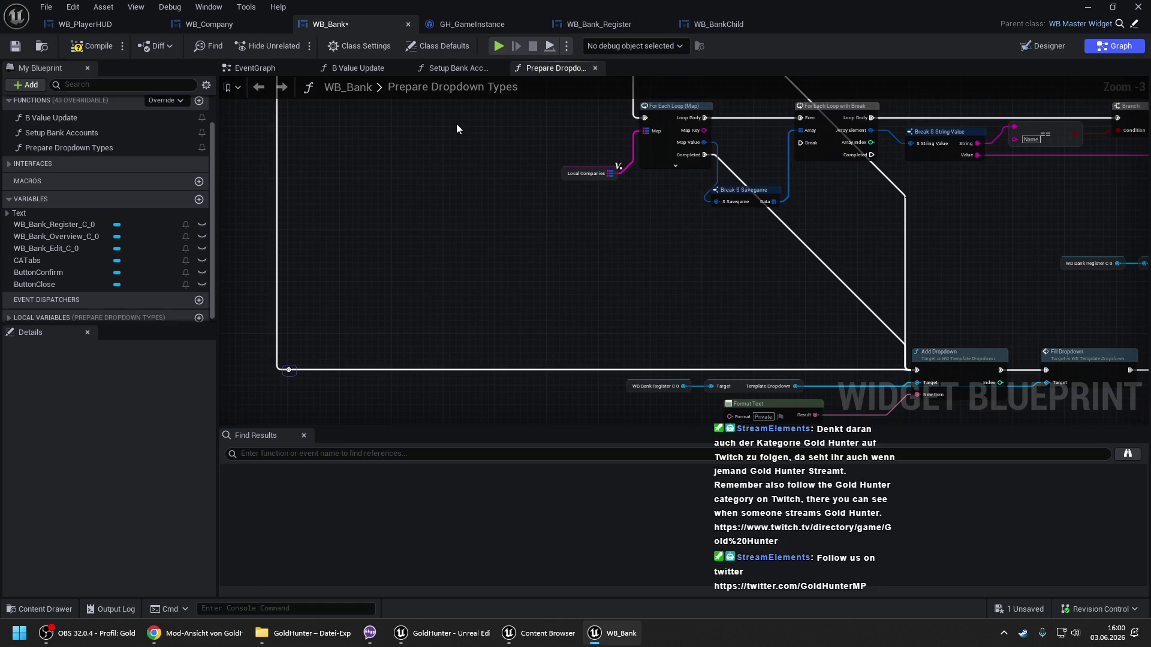
pyautogui.moveTo(457, 124); pyautogui.dragTo(788, 336)
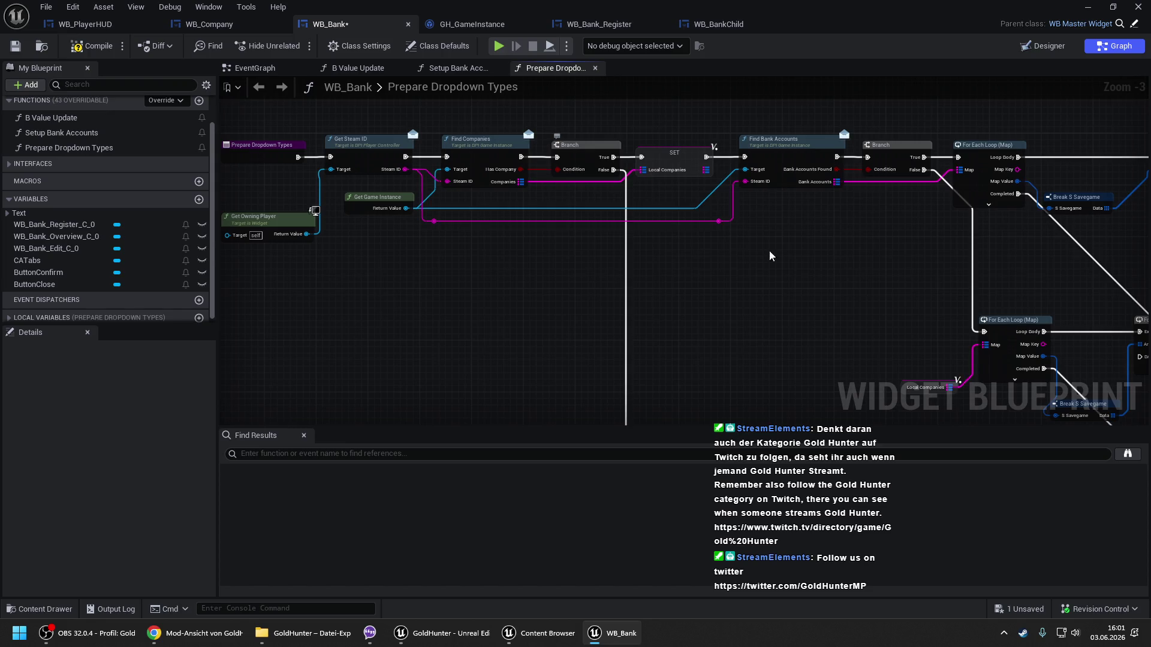
pyautogui.moveTo(796, 272)
pyautogui.mouseDown()
pyautogui.moveTo(640, 234)
pyautogui.moveTo(650, 264)
pyautogui.moveTo(688, 218)
pyautogui.mouseUp()
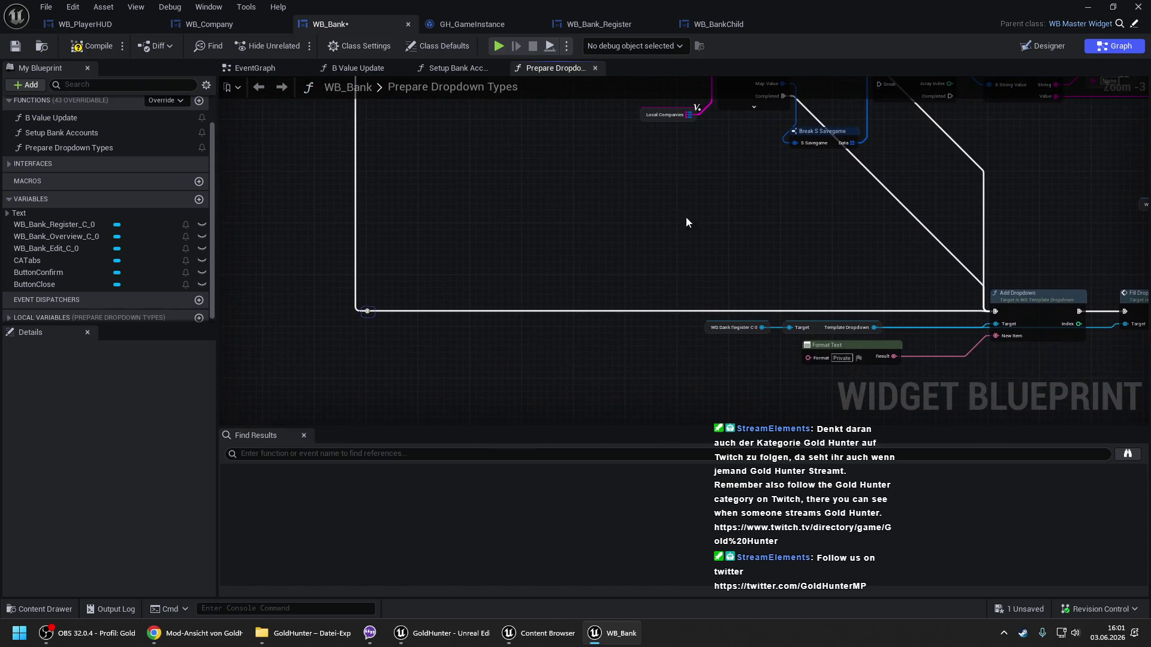
pyautogui.moveTo(577, 245)
pyautogui.mouseDown()
pyautogui.moveTo(685, 249)
pyautogui.moveTo(593, 238)
pyautogui.moveTo(659, 380)
pyautogui.moveTo(612, 284)
pyautogui.mouseUp()
pyautogui.doubleClick(618, 345)
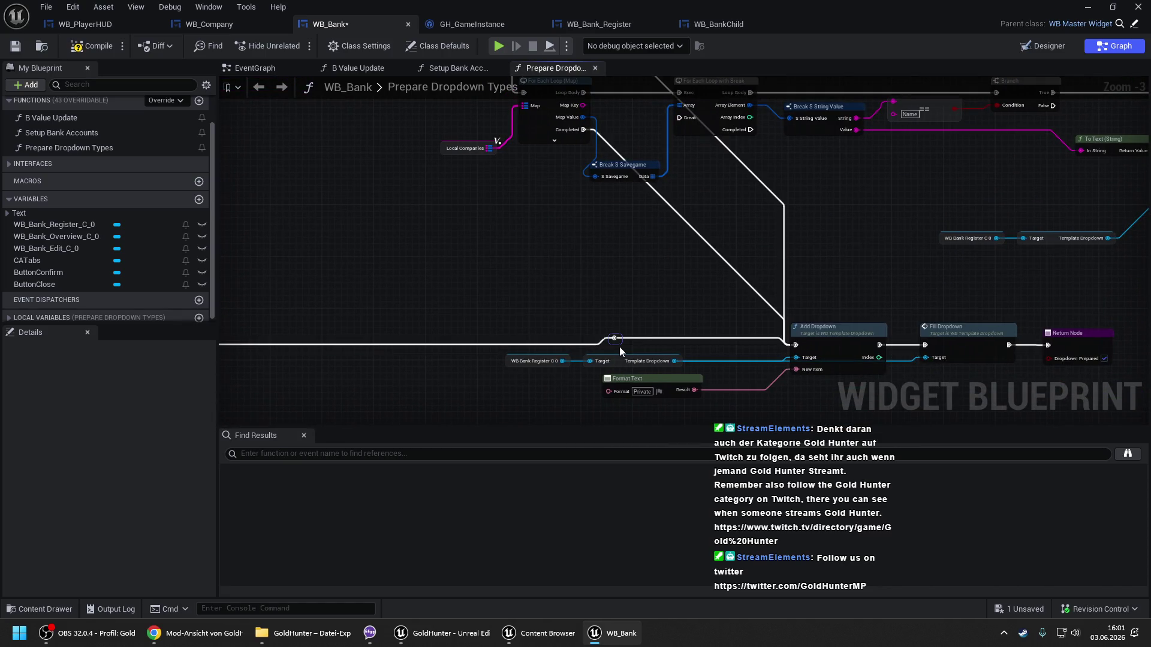
pyautogui.moveTo(614, 338)
pyautogui.mouseDown()
pyautogui.moveTo(609, 153)
pyautogui.moveTo(581, 130)
pyautogui.mouseUp()
pyautogui.moveTo(714, 155)
pyautogui.mouseDown()
pyautogui.moveTo(701, 228)
pyautogui.moveTo(767, 301)
pyautogui.mouseUp()
pyautogui.scroll(-1, 576, 223)
pyautogui.scroll(-2, 415, 178)
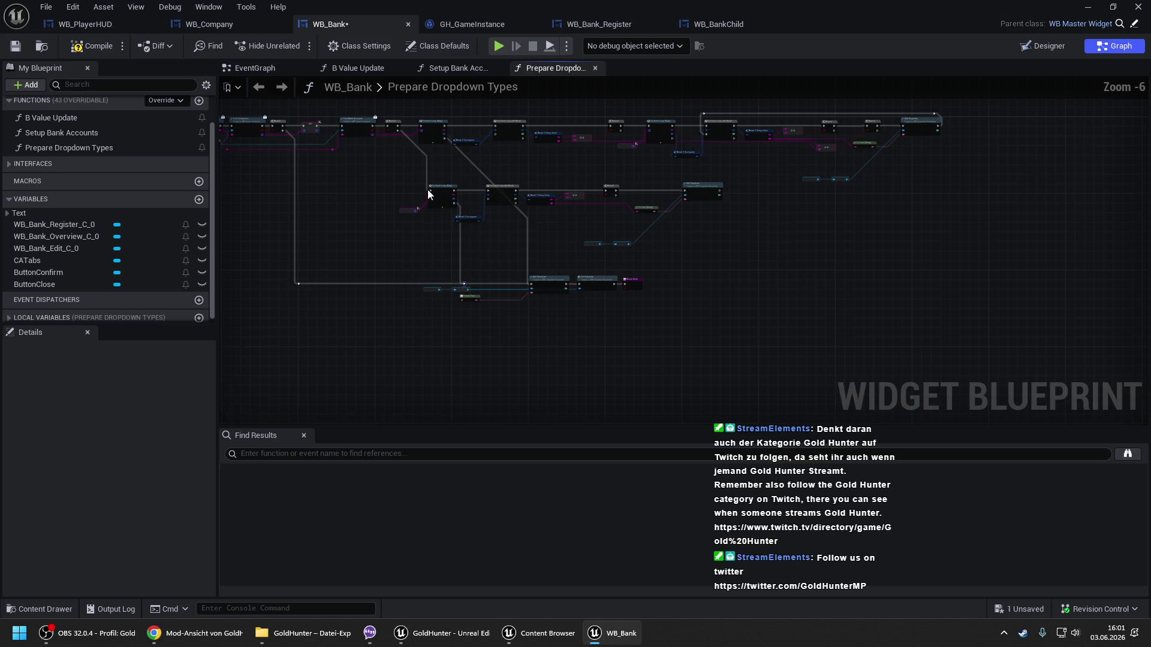
pyautogui.moveTo(752, 249)
pyautogui.mouseDown()
pyautogui.moveTo(670, 238)
pyautogui.moveTo(641, 209)
pyautogui.mouseUp()
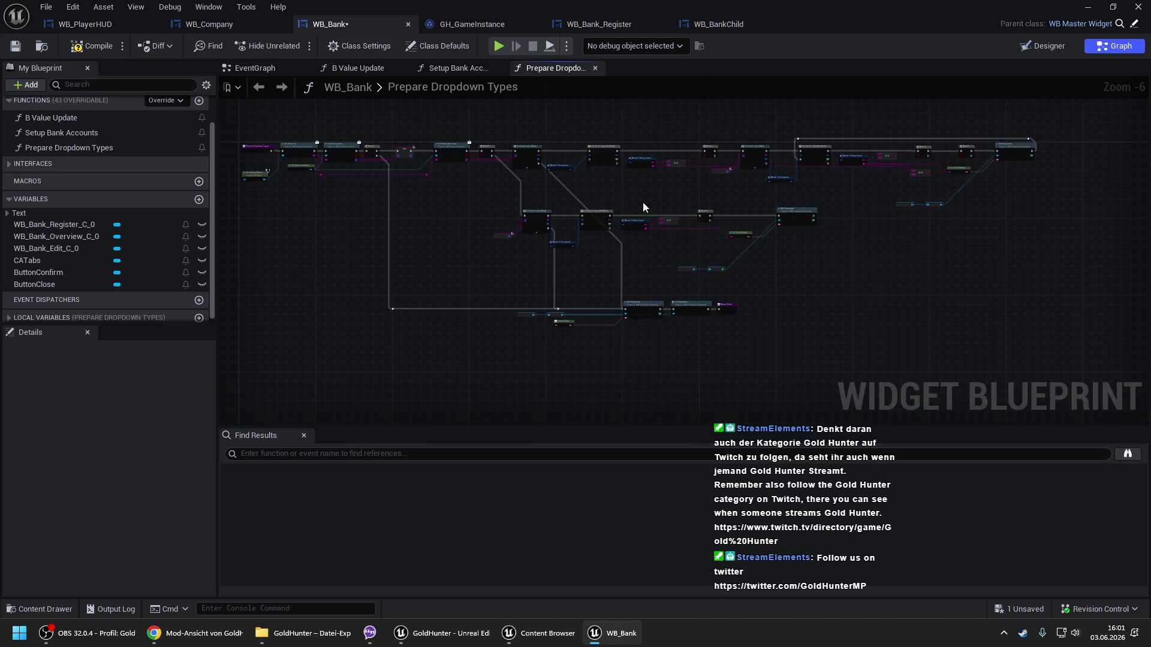
# Compile and save WB_Bank, then locate the Add Dropdown section of the graph.
pyautogui.click(93, 46)
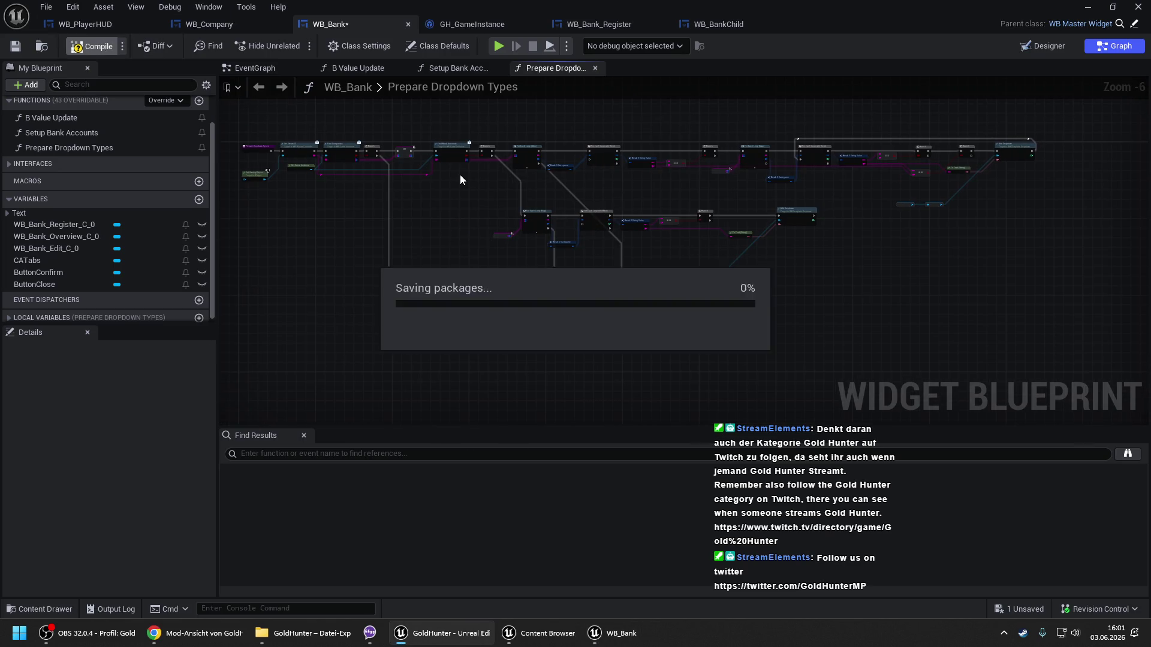
pyautogui.scroll(3, 620, 239)
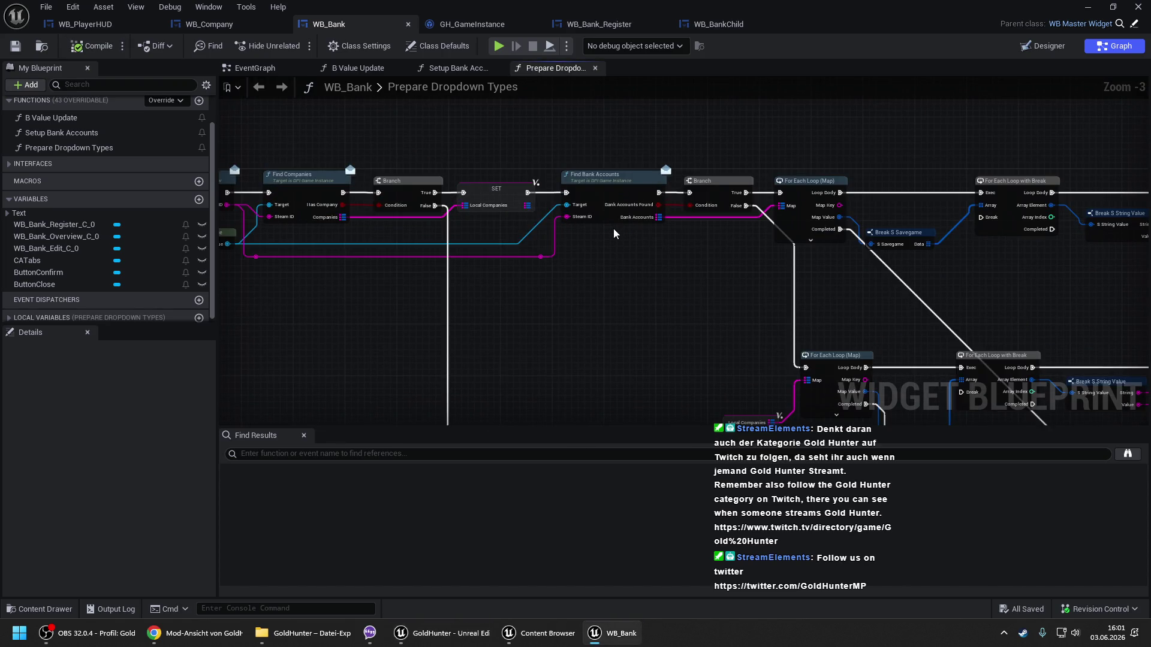
pyautogui.moveTo(620, 237); pyautogui.dragTo(909, 213)
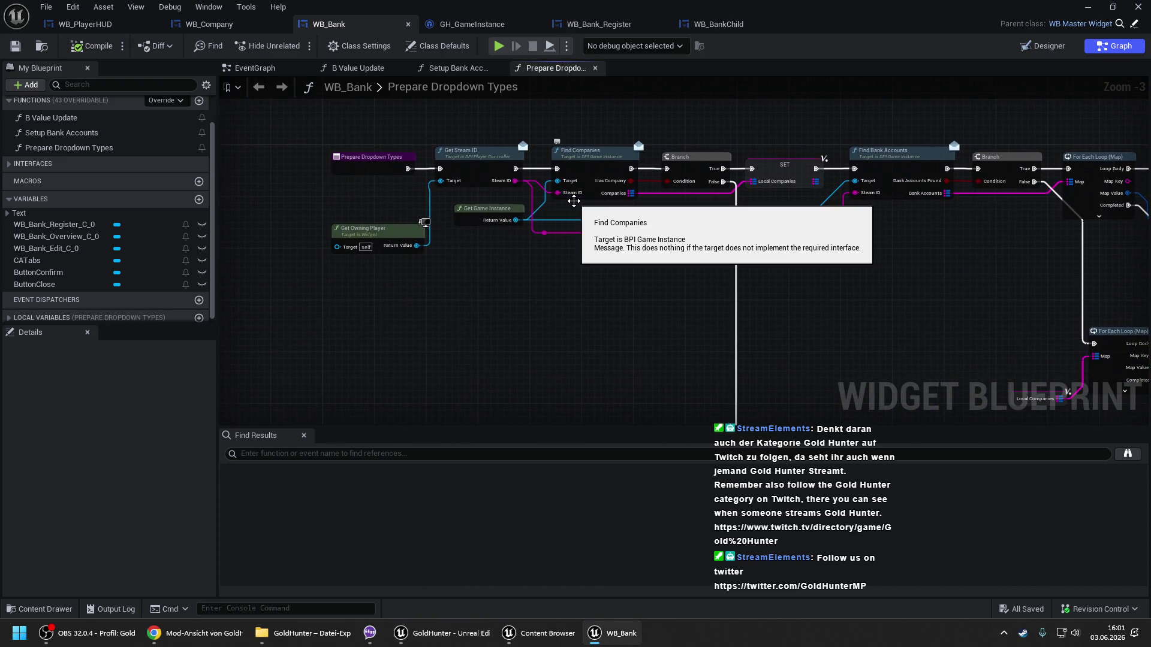
pyautogui.moveTo(925, 250); pyautogui.dragTo(754, 227)
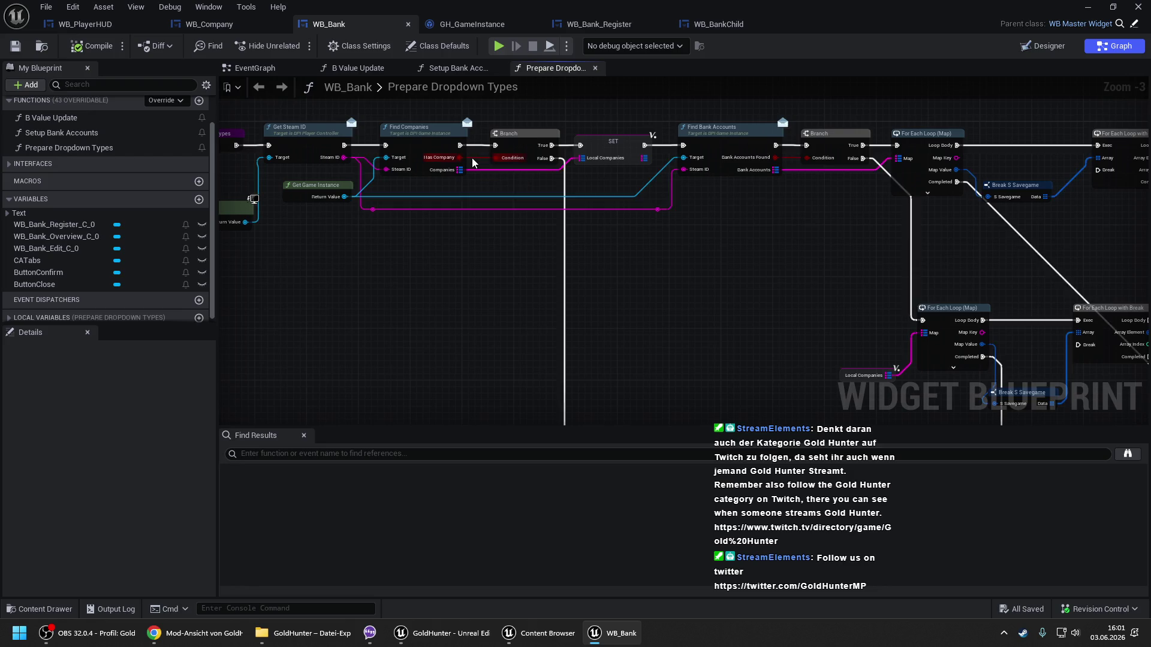
pyautogui.moveTo(637, 244)
pyautogui.mouseDown()
pyautogui.moveTo(568, 124)
pyautogui.moveTo(611, 204)
pyautogui.mouseUp()
# Insert a Print String on the reroute exec wire, compile, and return to MainMap.
pyautogui.moveTo(382, 262); pyautogui.dragTo(457, 239)
pyautogui.write('print')
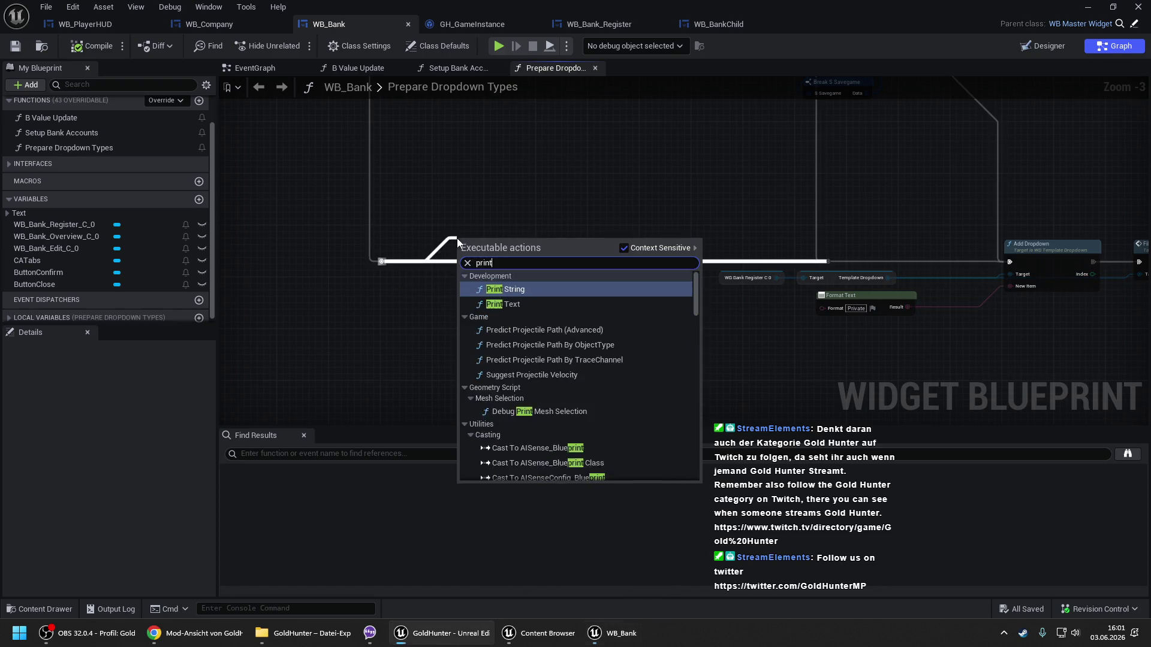
pyautogui.press('Return')
pyautogui.click(104, 48)
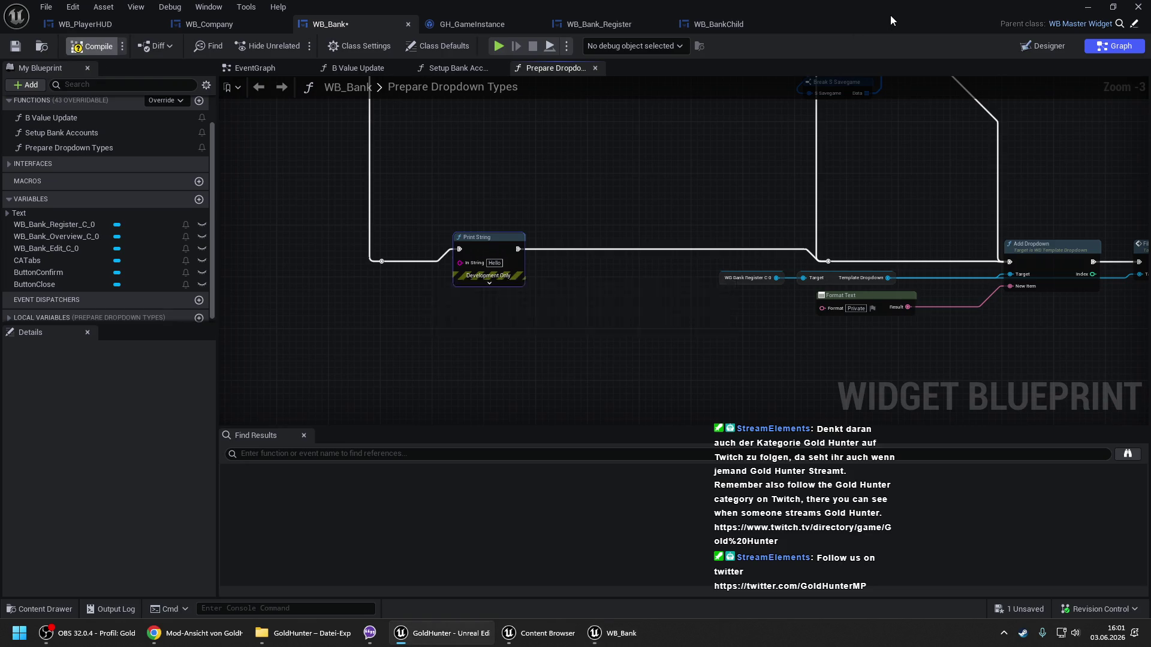
pyautogui.click(1090, 6)
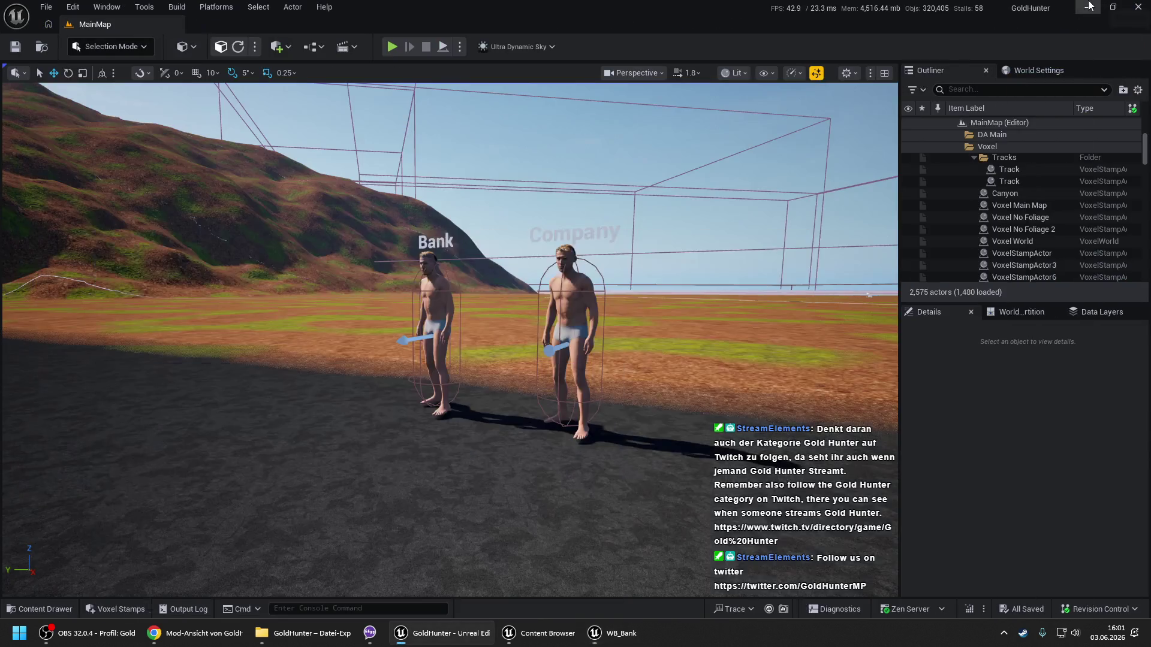
pyautogui.rightClick(342, 539)
pyautogui.click(367, 529)
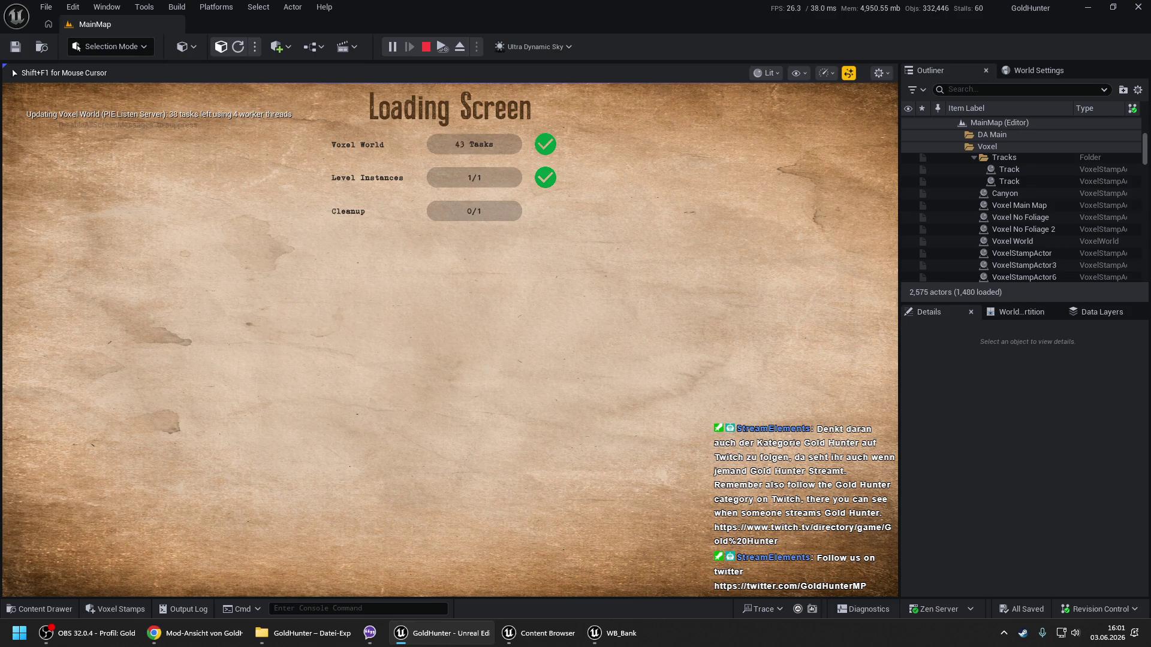
pyautogui.press('Return')
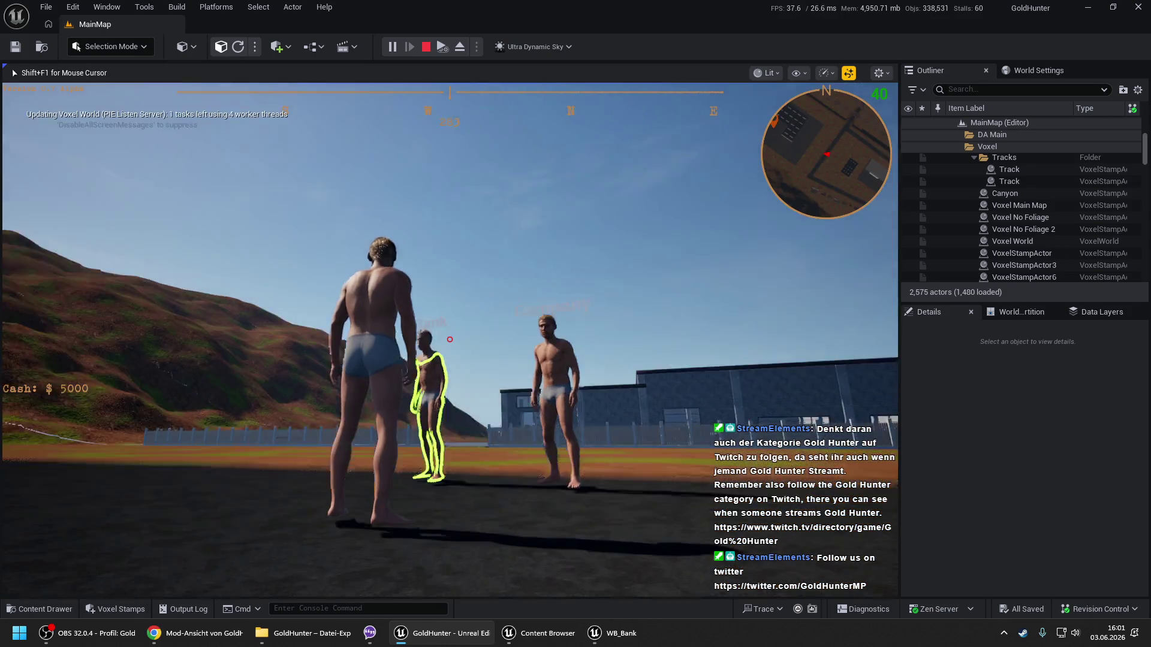
pyautogui.press('e')
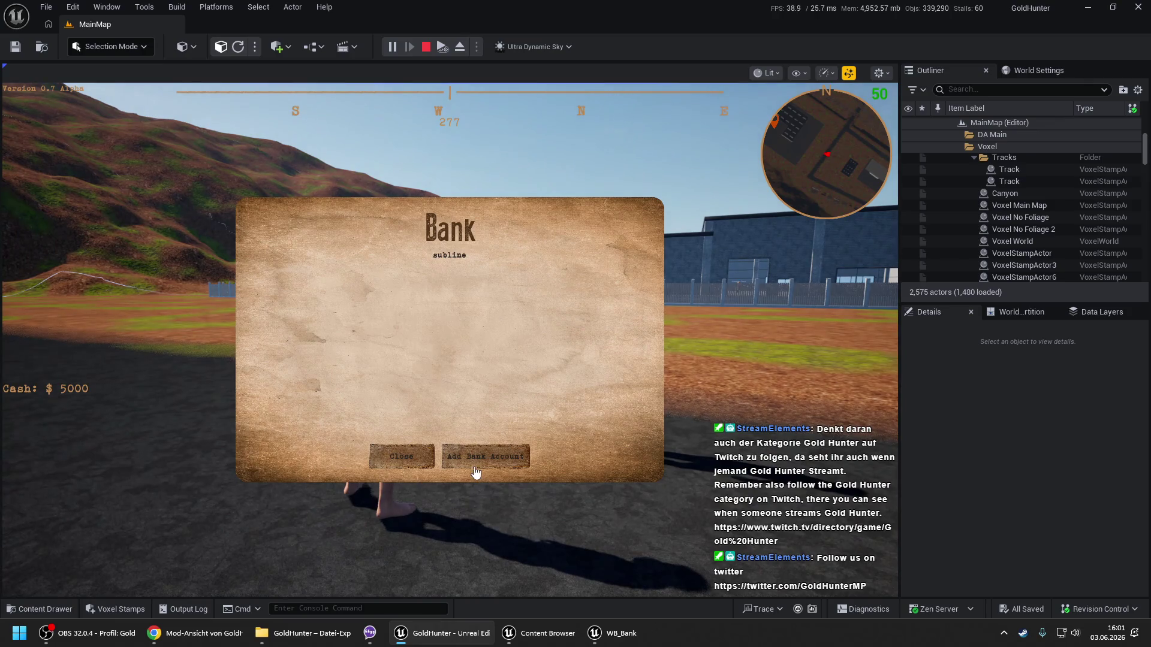
pyautogui.click(475, 472)
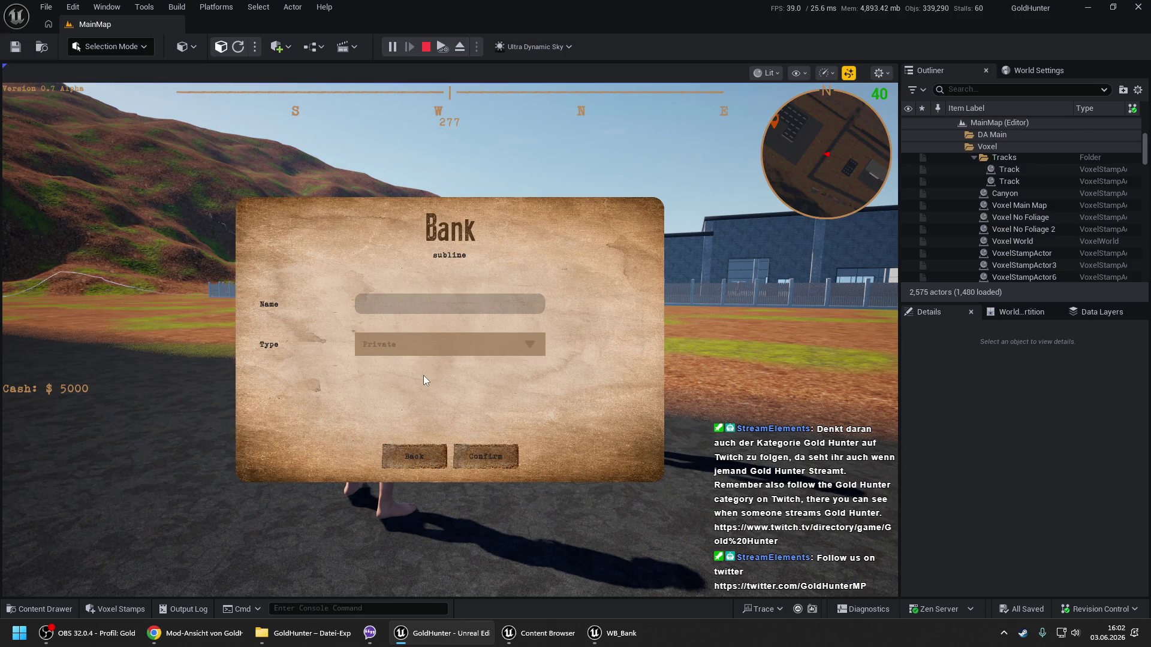
pyautogui.click(422, 452)
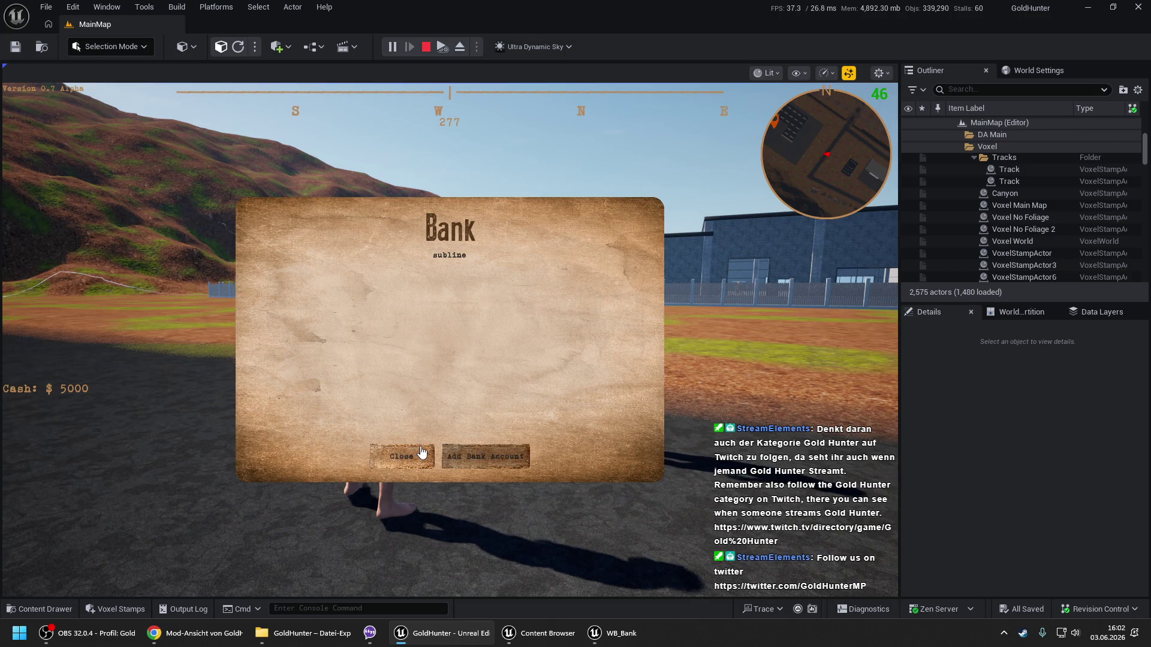
pyautogui.click(422, 452)
pyautogui.press('Escape')
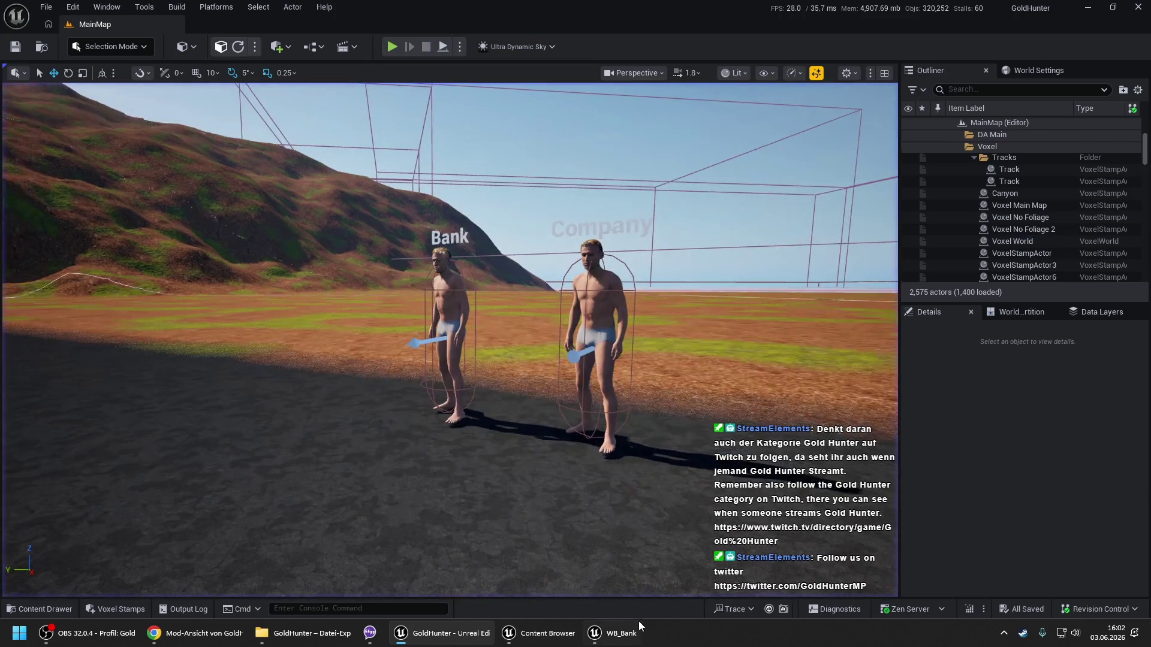
pyautogui.click(637, 630)
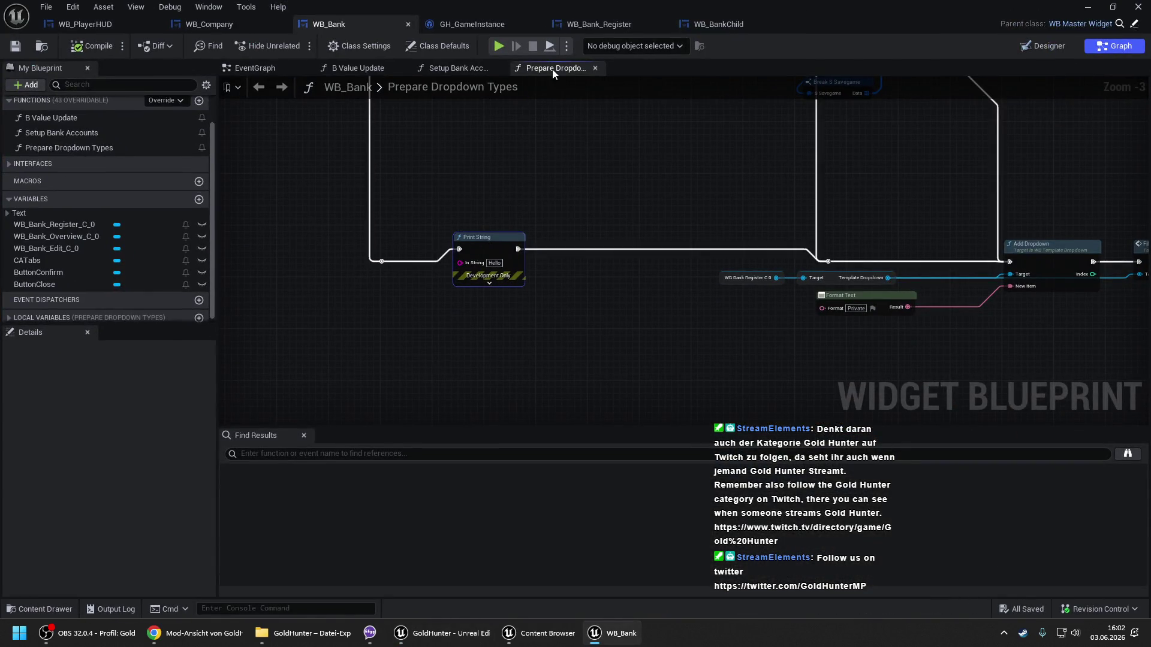
# In B Value Update, add a Branch after Prepare Dropdown Types, True to Set Active Widget, and compile.
pyautogui.click(268, 67)
pyautogui.click(354, 67)
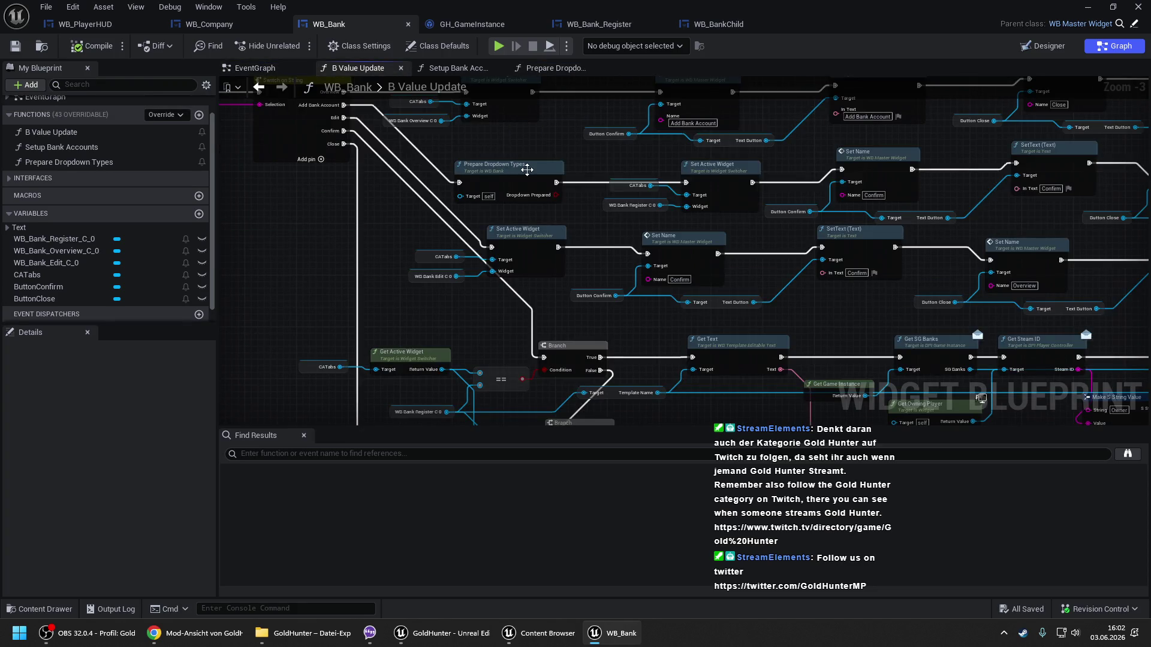
pyautogui.moveTo(527, 173)
pyautogui.mouseDown()
pyautogui.moveTo(491, 173)
pyautogui.moveTo(552, 198)
pyautogui.moveTo(543, 186)
pyautogui.moveTo(709, 186)
pyautogui.moveTo(689, 184)
pyautogui.mouseUp()
pyautogui.click(551, 174)
pyautogui.click(649, 166)
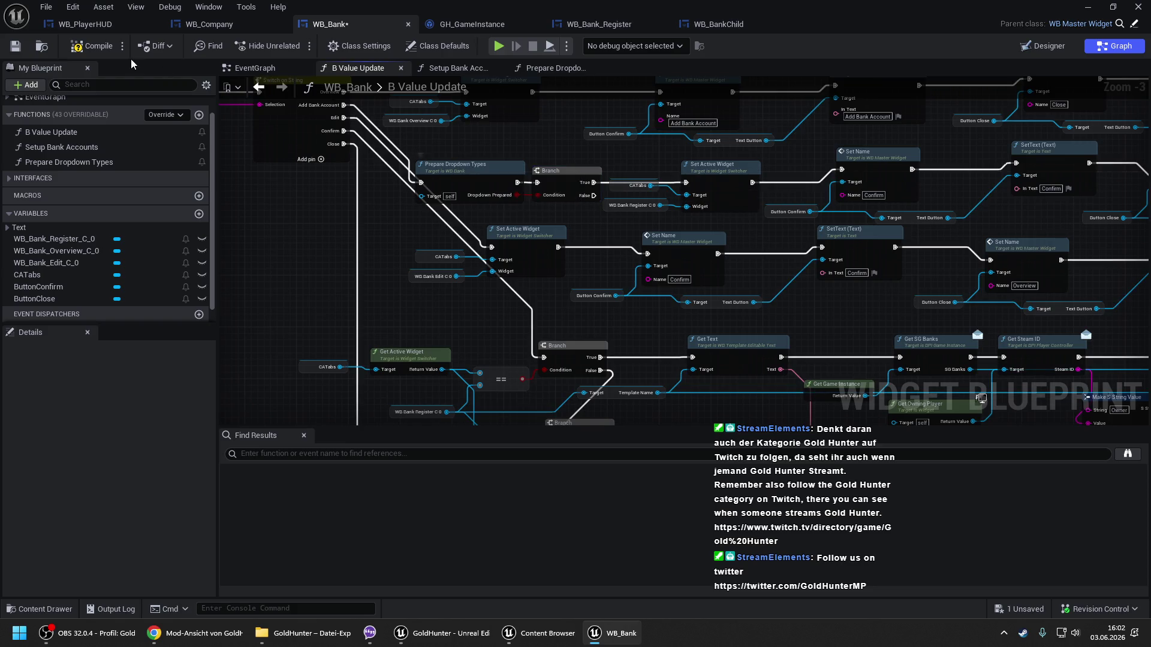
pyautogui.click(102, 40)
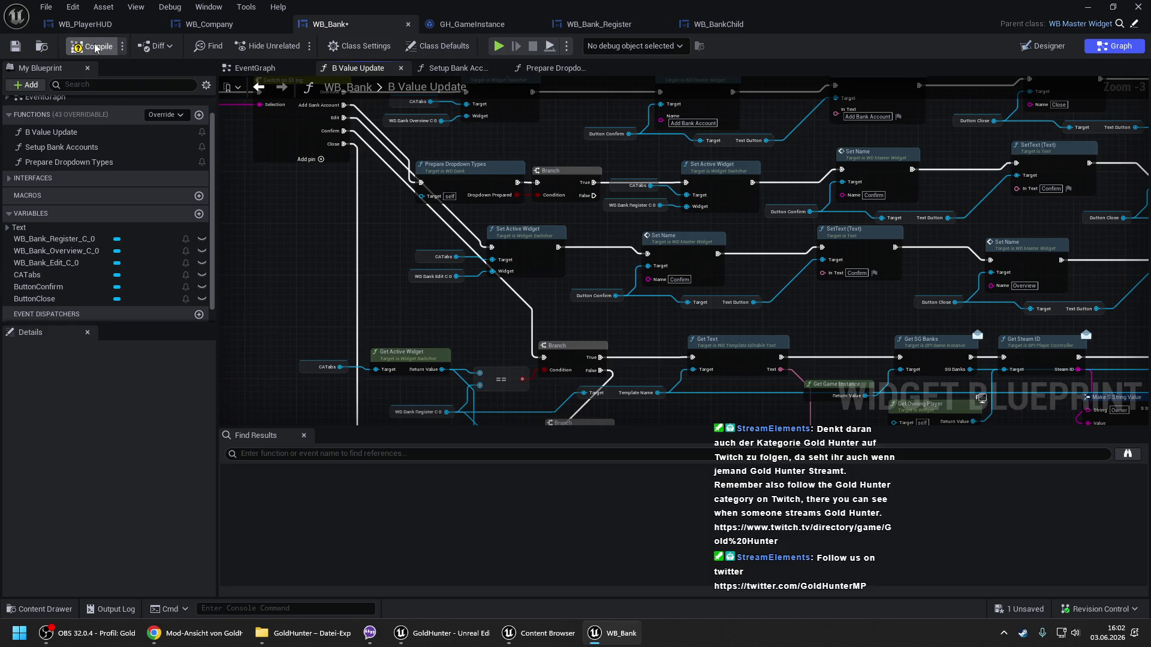
# Open the Prepare Dropdown Types function and view its Has Company branch.
pyautogui.click(491, 178)
pyautogui.doubleClick(491, 178)
pyautogui.moveTo(514, 179)
pyautogui.mouseDown()
pyautogui.moveTo(534, 185)
pyautogui.moveTo(579, 310)
pyautogui.mouseUp()
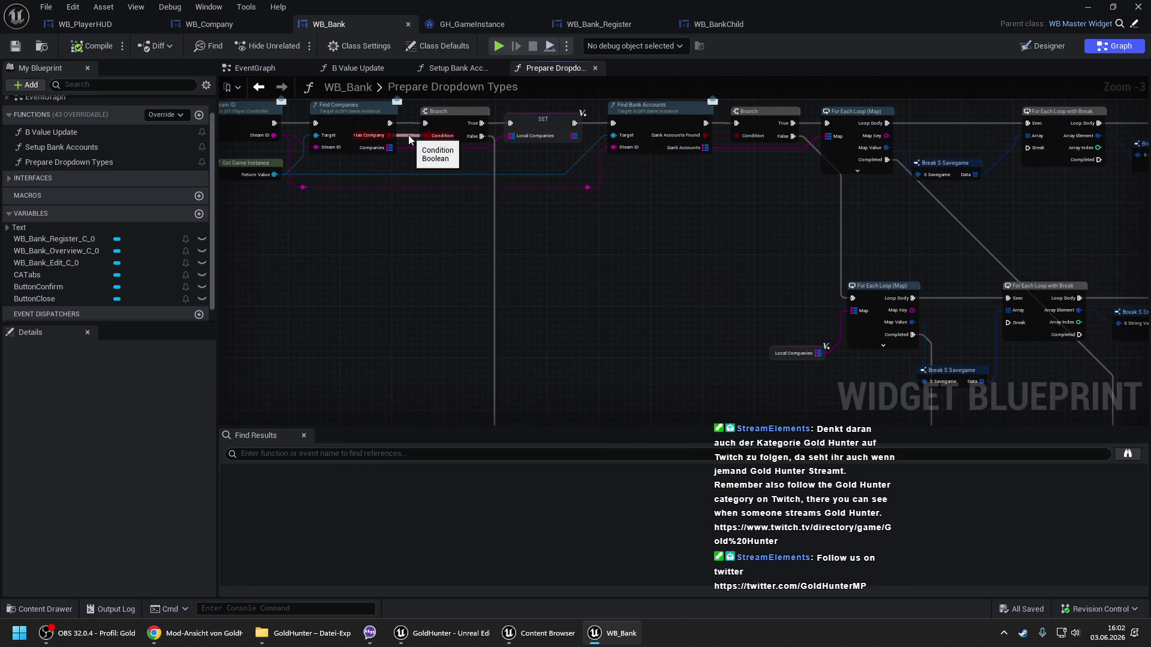
pyautogui.scroll(1, 408, 135)
pyautogui.moveTo(409, 135); pyautogui.dragTo(549, 173)
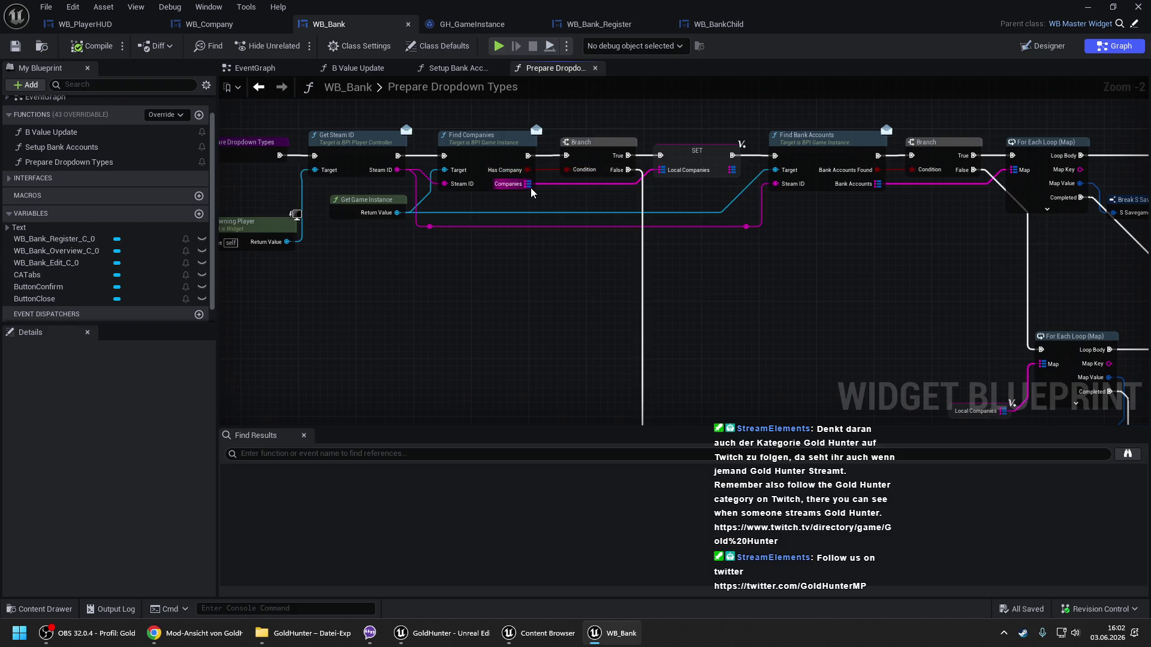
# In GH_GameInstance's Find Companies, duplicate the Return Node, then delete the extra copy by the Branch.
pyautogui.click(485, 23)
pyautogui.click(511, 67)
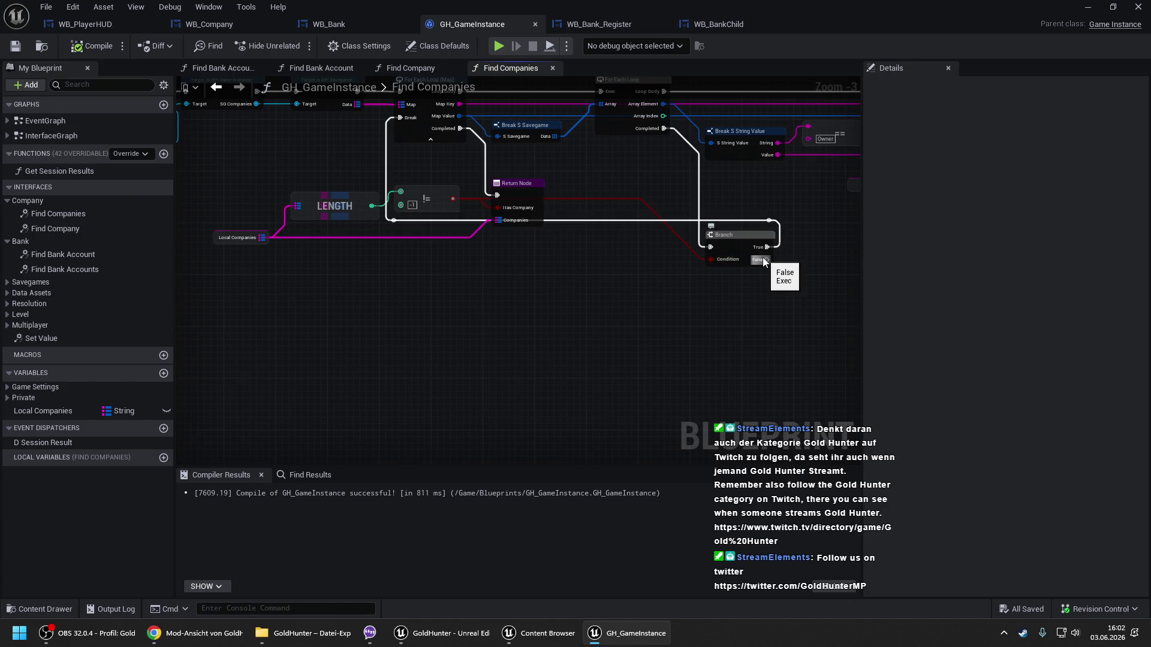
pyautogui.click(516, 189)
pyautogui.moveTo(731, 287)
pyautogui.mouseDown()
pyautogui.moveTo(620, 265)
pyautogui.moveTo(643, 235)
pyautogui.moveTo(753, 279)
pyautogui.mouseUp()
pyautogui.hotkey('ctrl', 'v')
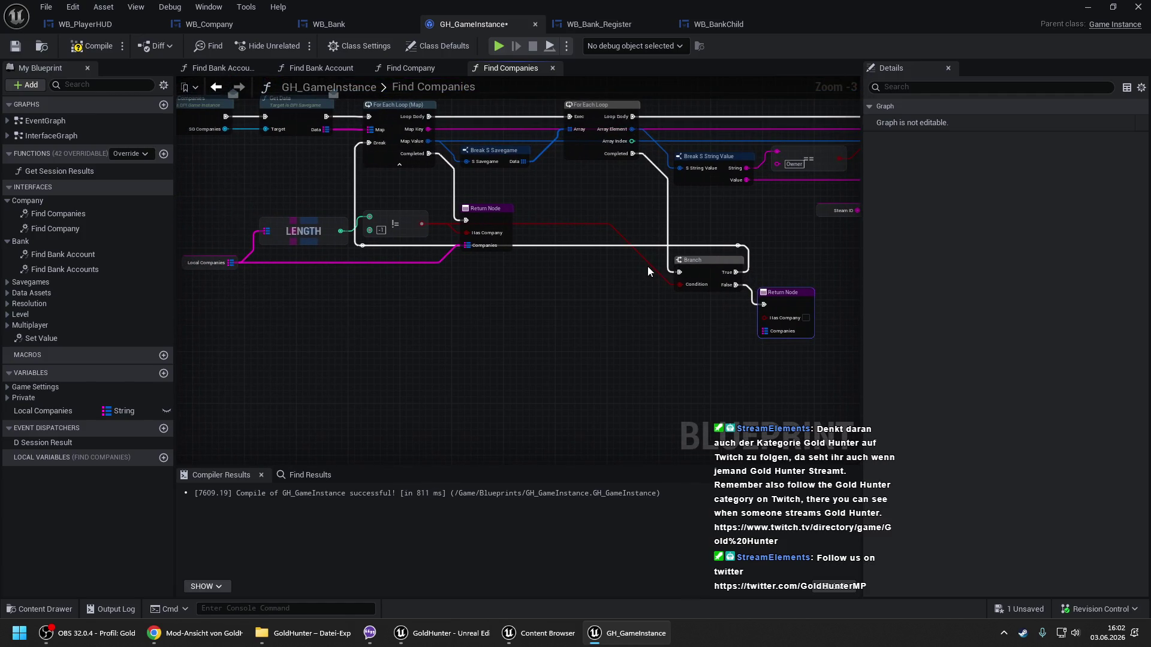
pyautogui.moveTo(650, 264); pyautogui.dragTo(563, 218)
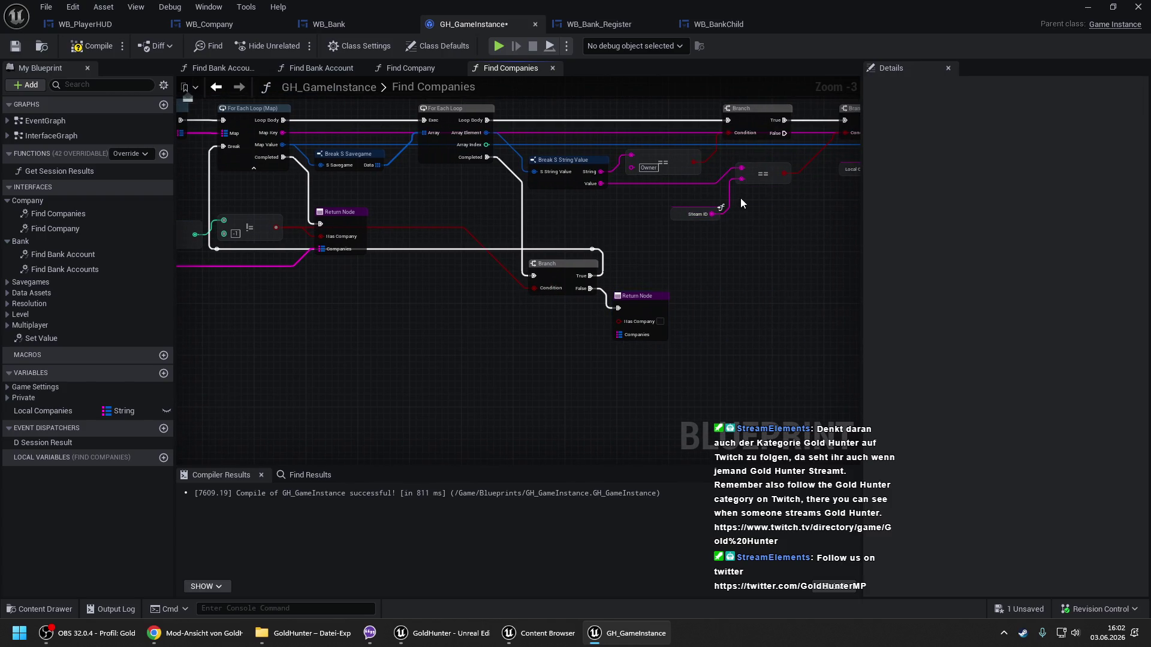
pyautogui.moveTo(419, 208); pyautogui.dragTo(603, 199)
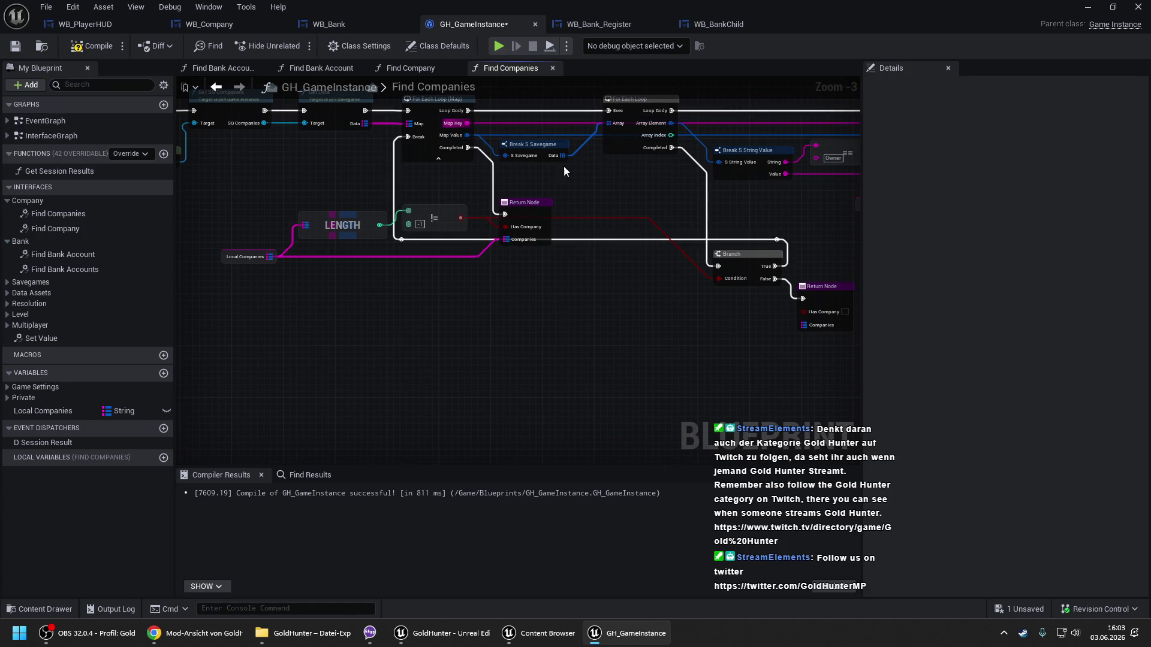
pyautogui.moveTo(580, 164)
pyautogui.mouseDown()
pyautogui.moveTo(602, 166)
pyautogui.moveTo(395, 126)
pyautogui.mouseUp()
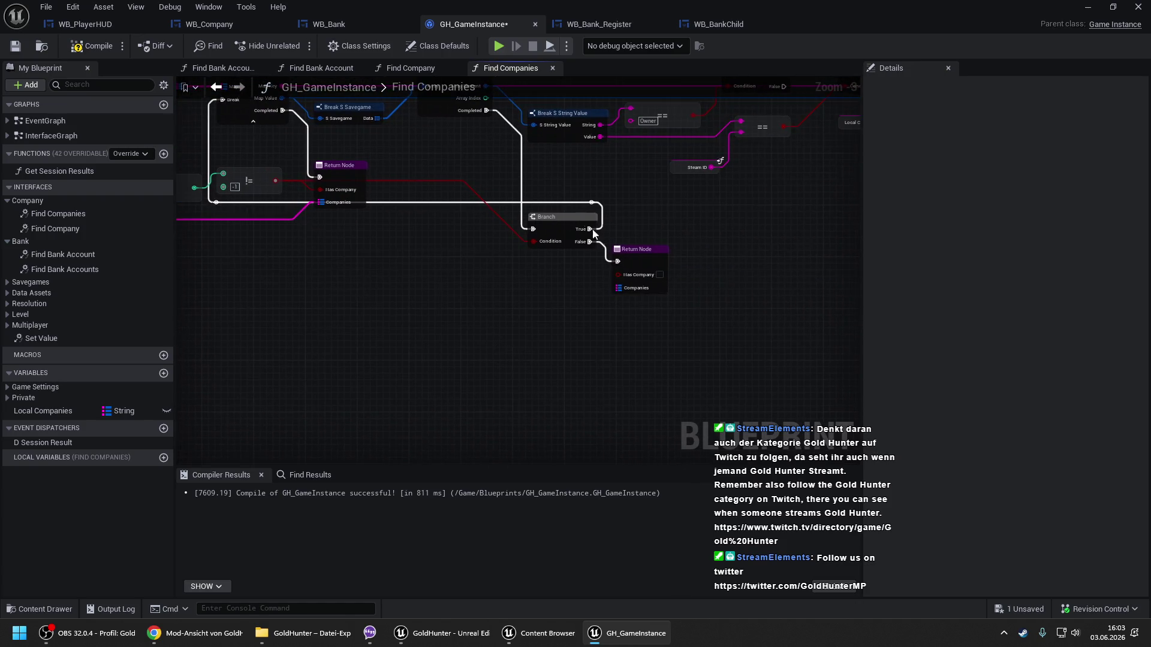
pyautogui.click(640, 260)
pyautogui.press('Delete')
# Review the Find Companies graph, compile GH_GameInstance, and return to WB_Bank's Prepare Dropdown Types.
pyautogui.moveTo(642, 178); pyautogui.dragTo(659, 264)
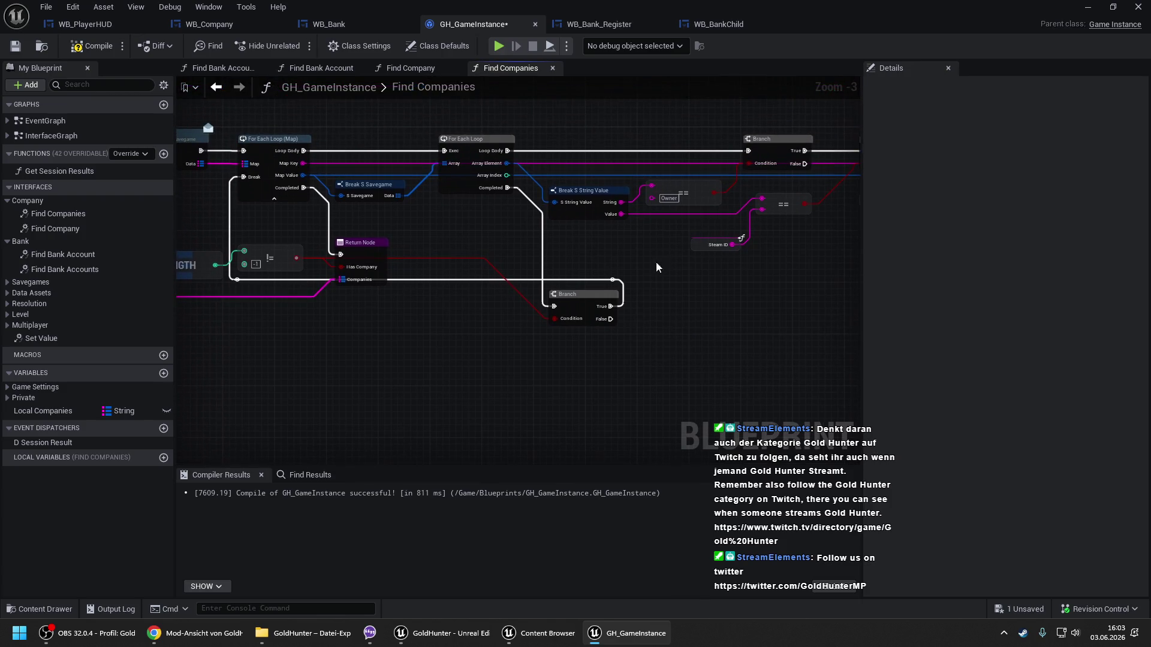
pyautogui.moveTo(513, 292); pyautogui.dragTo(656, 275)
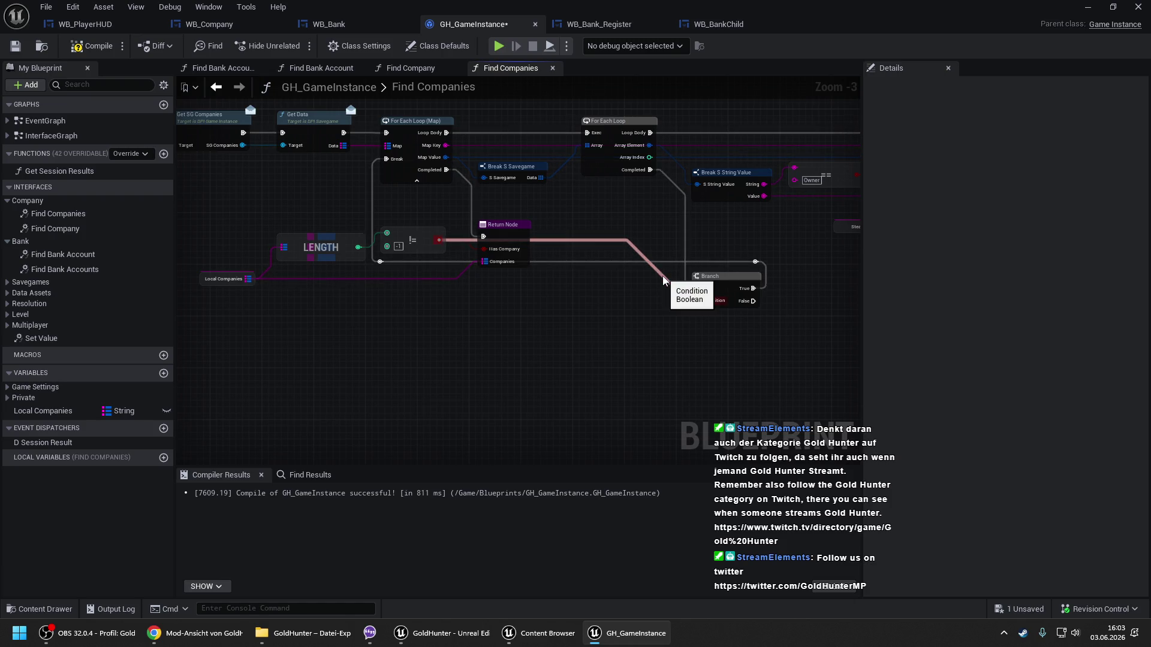
pyautogui.moveTo(742, 237); pyautogui.dragTo(407, 248)
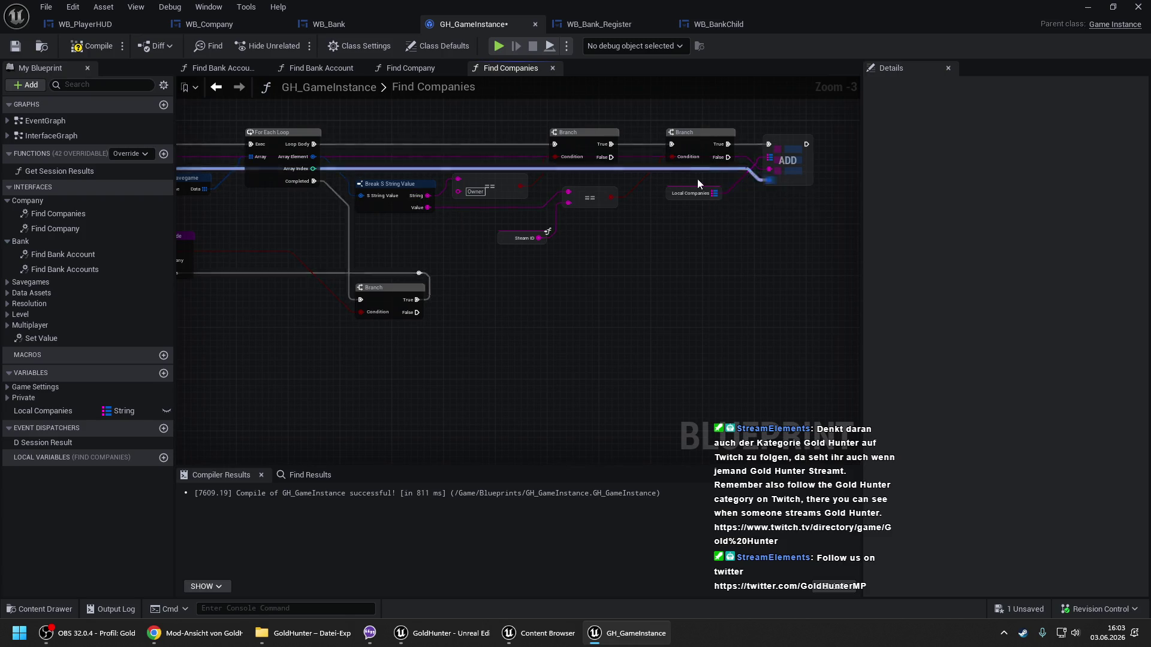
pyautogui.moveTo(401, 230); pyautogui.dragTo(765, 226)
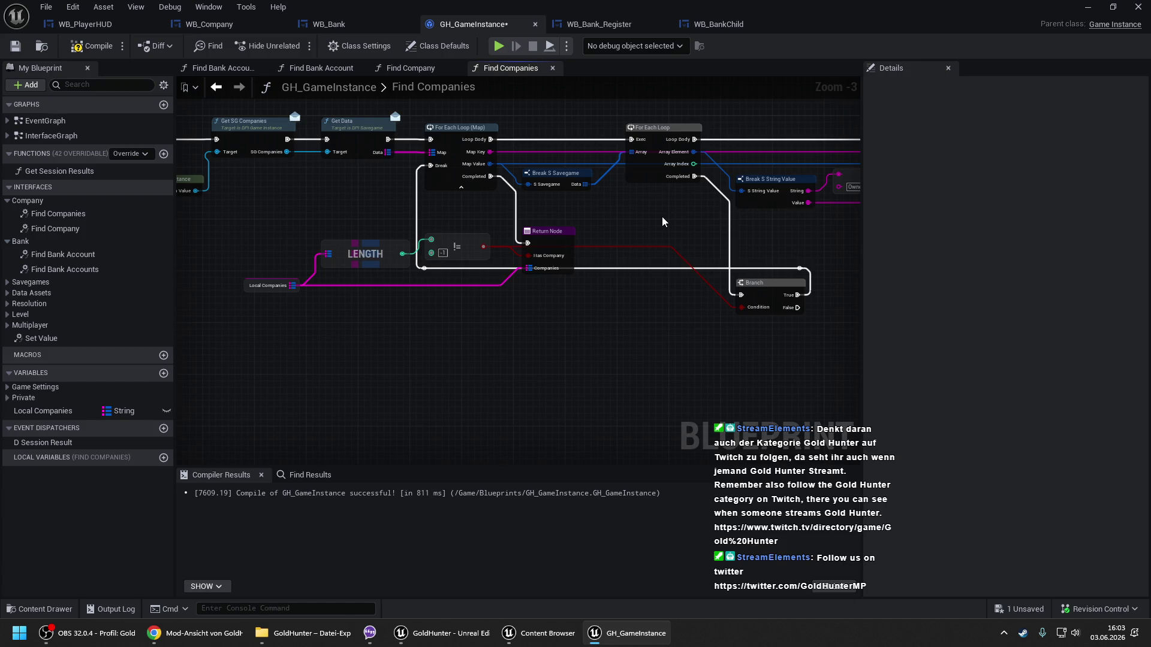
pyautogui.moveTo(663, 221); pyautogui.dragTo(611, 239)
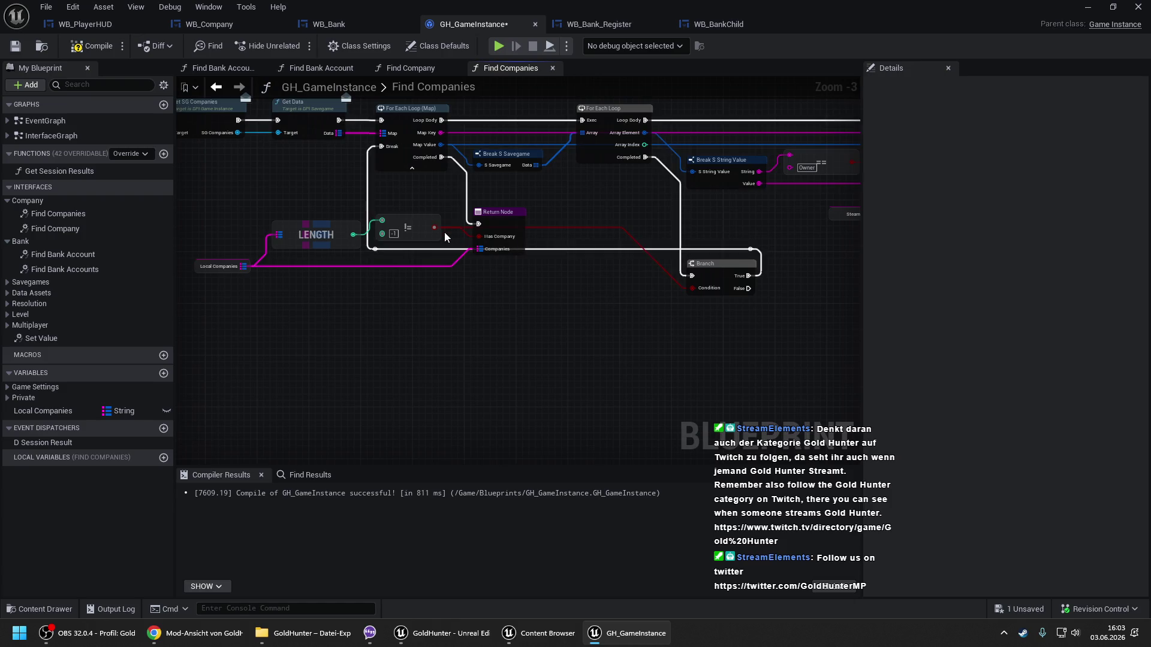
pyautogui.click(91, 47)
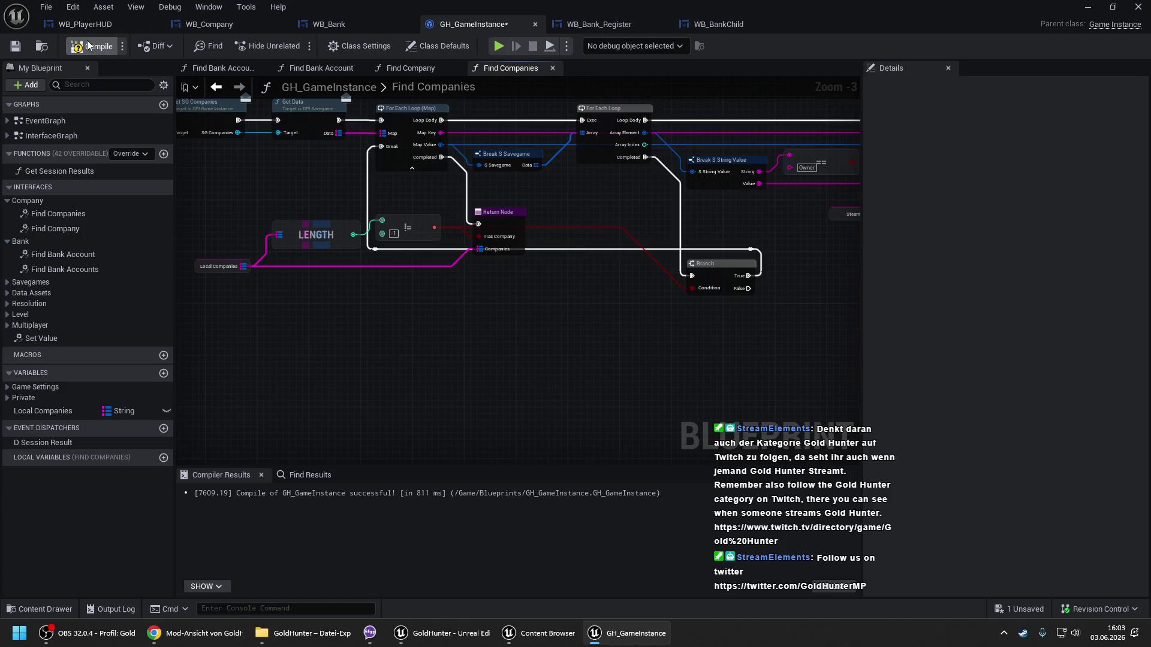
pyautogui.click(346, 25)
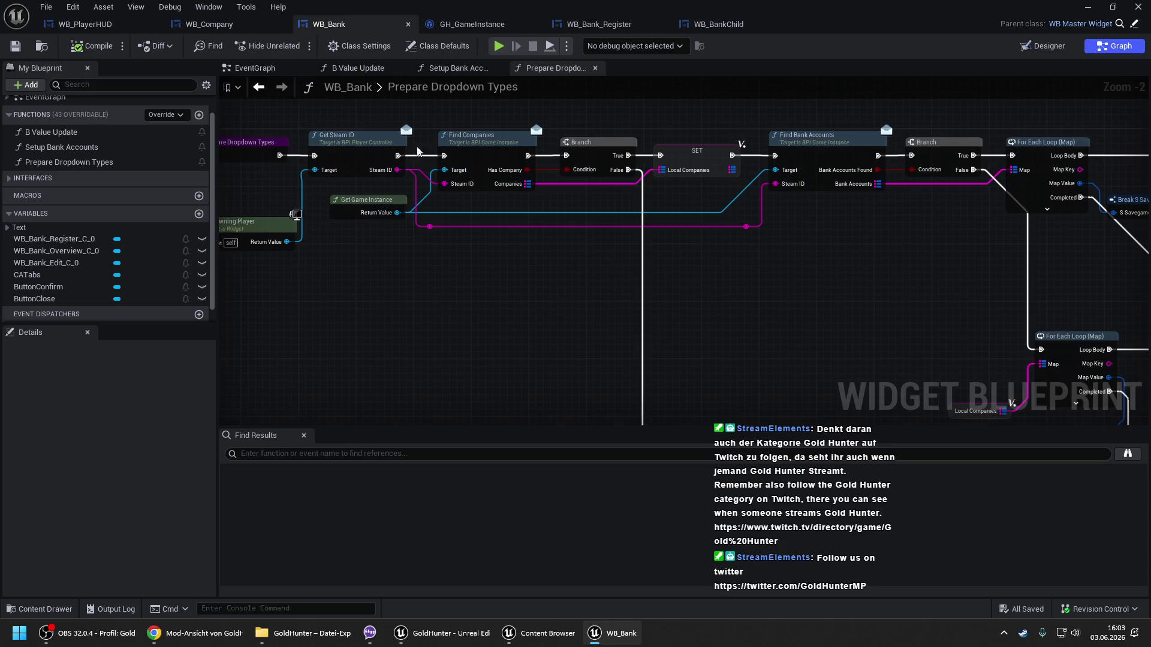
# Add a Print String node after Find Companies' execution output.
pyautogui.moveTo(525, 236); pyautogui.dragTo(527, 145)
pyautogui.write('print')
pyautogui.press('Return')
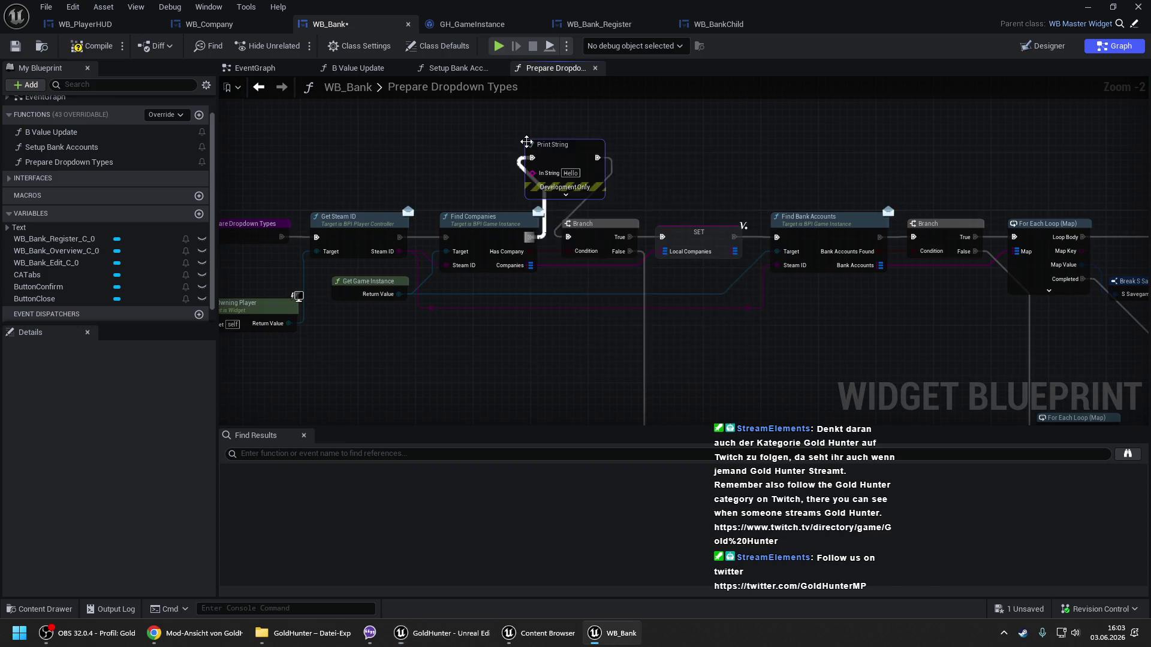
pyautogui.moveTo(289, 192); pyautogui.dragTo(424, 194)
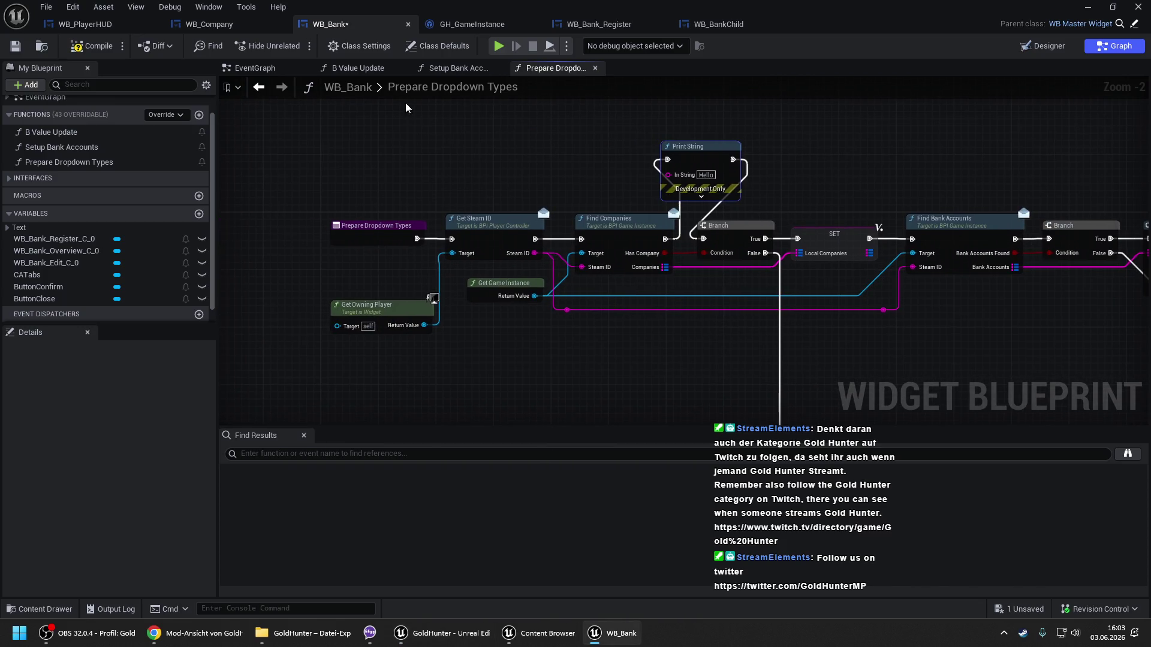
# Feed Has Company into the Print String instead of Hello, compile, and return to the level editor.
pyautogui.click(353, 66)
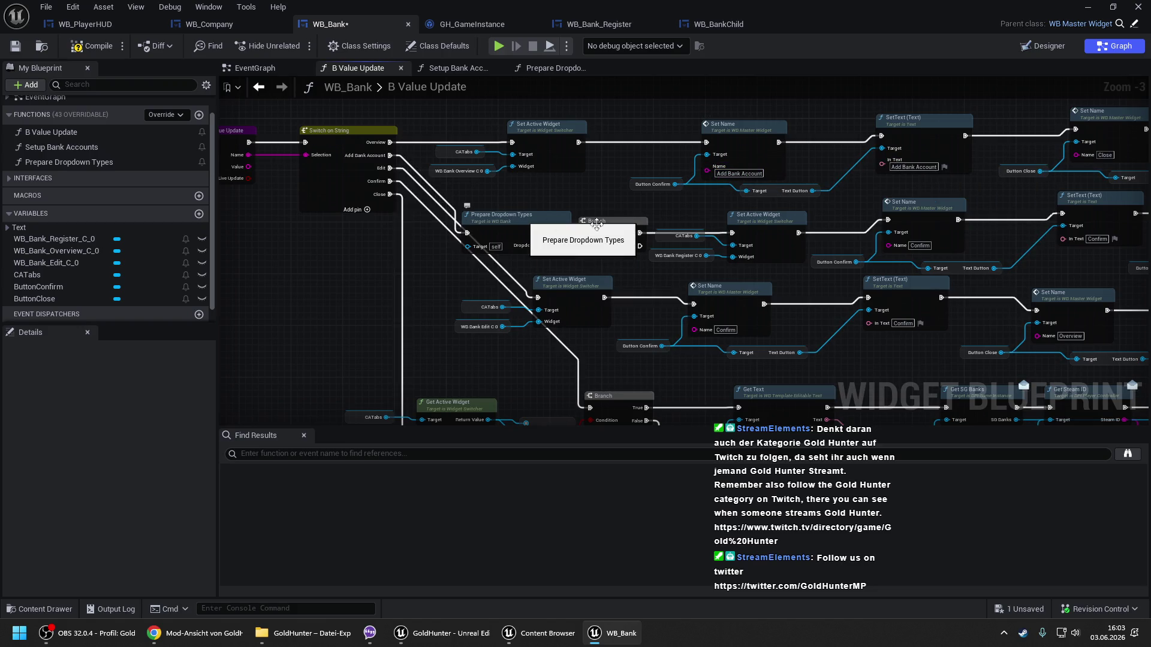
pyautogui.doubleClick(545, 224)
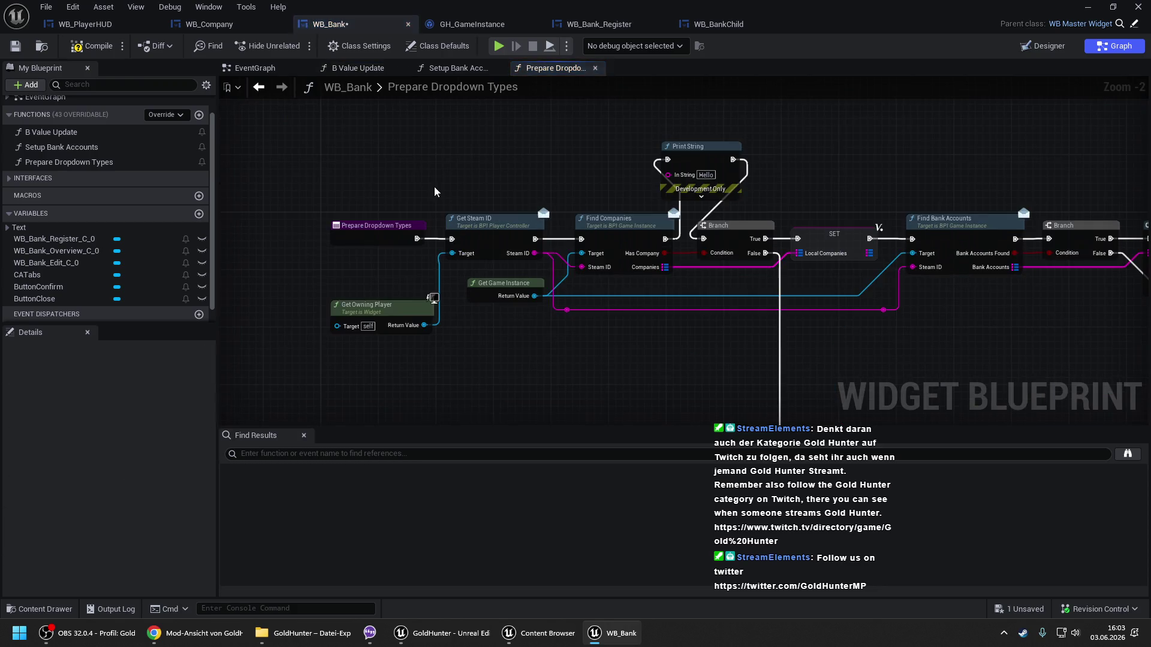
pyautogui.moveTo(666, 178); pyautogui.dragTo(664, 253)
pyautogui.click(91, 46)
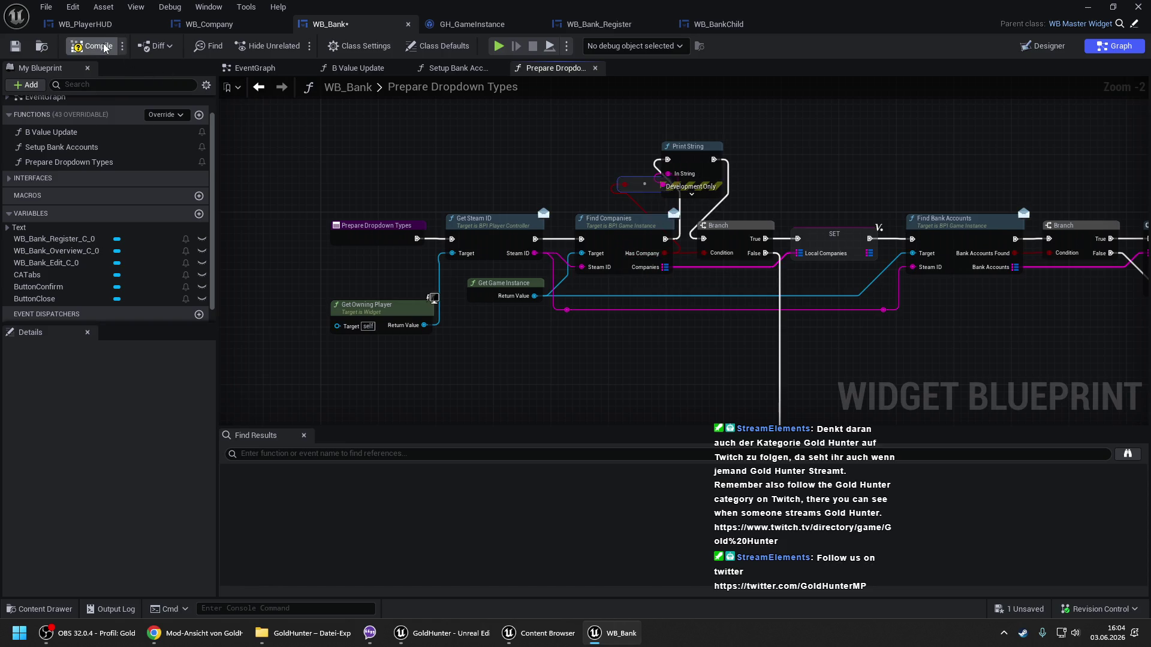
pyautogui.click(1096, 6)
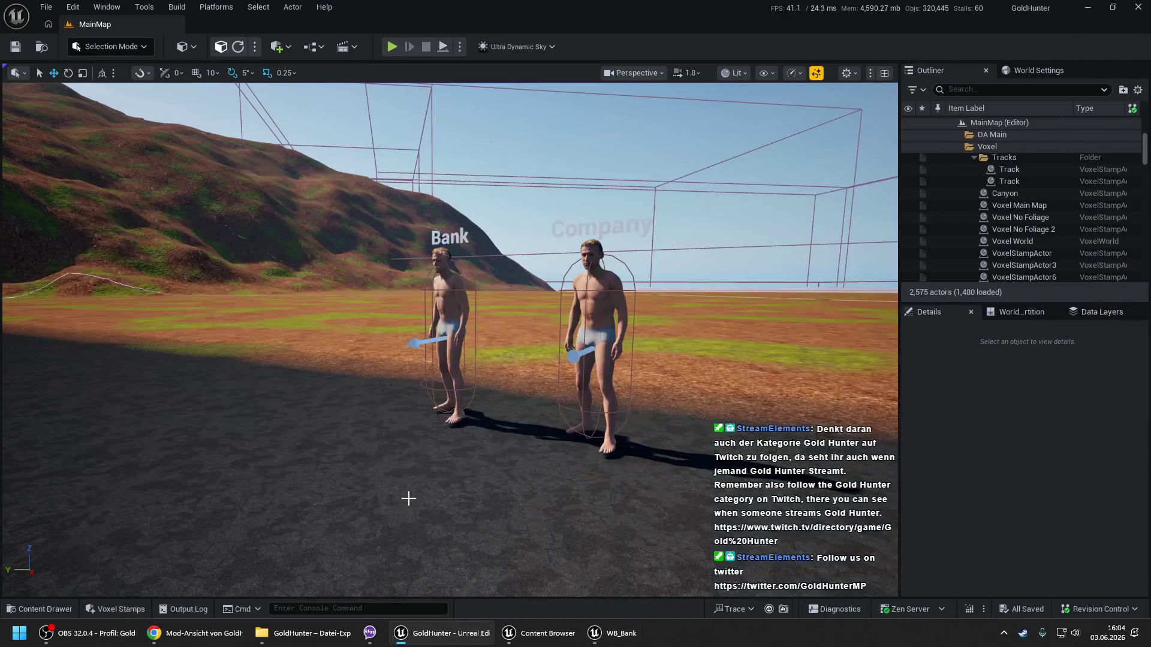
pyautogui.rightClick(422, 543)
pyautogui.press('Escape')
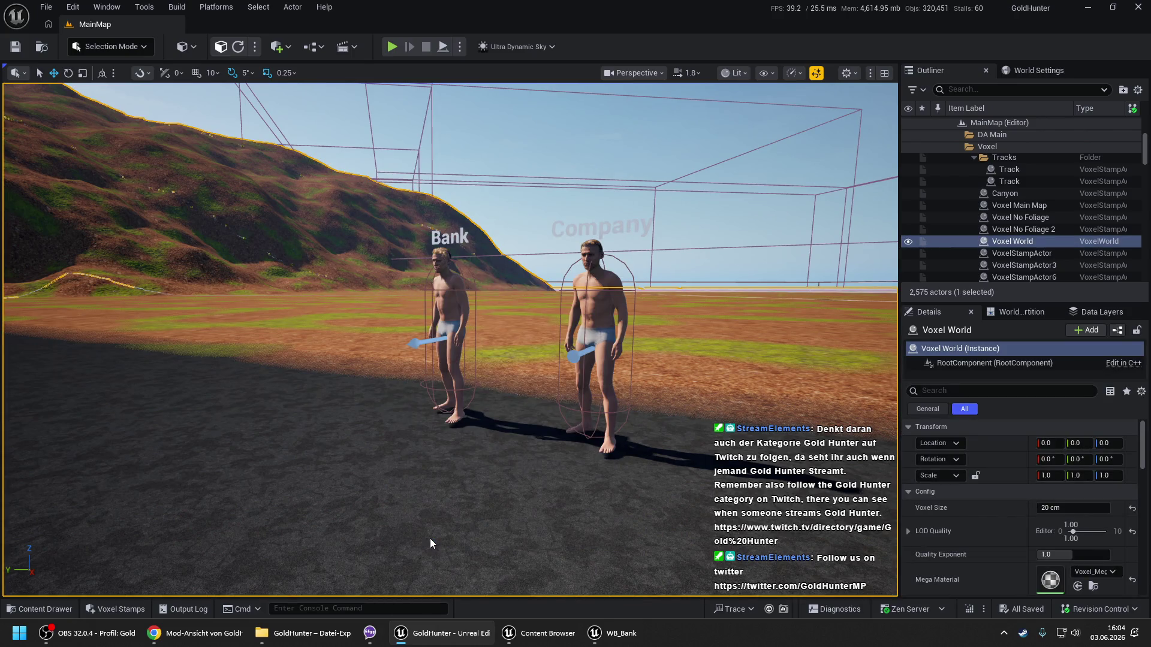
pyautogui.hotkey('alt', 'p')
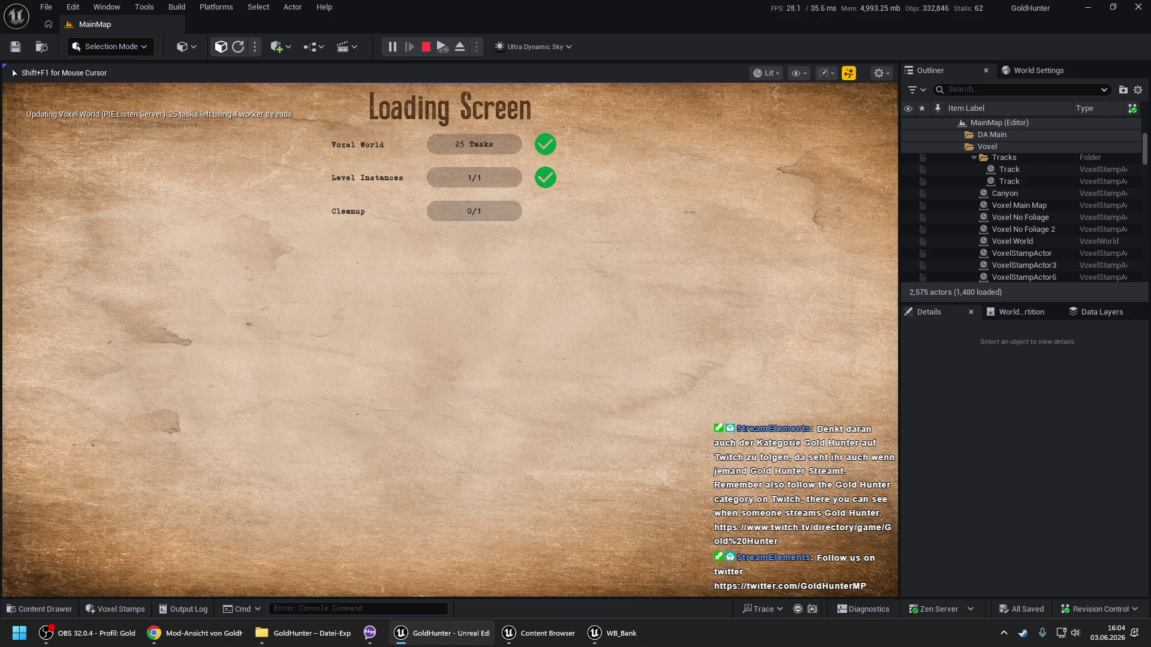
pyautogui.press('Return')
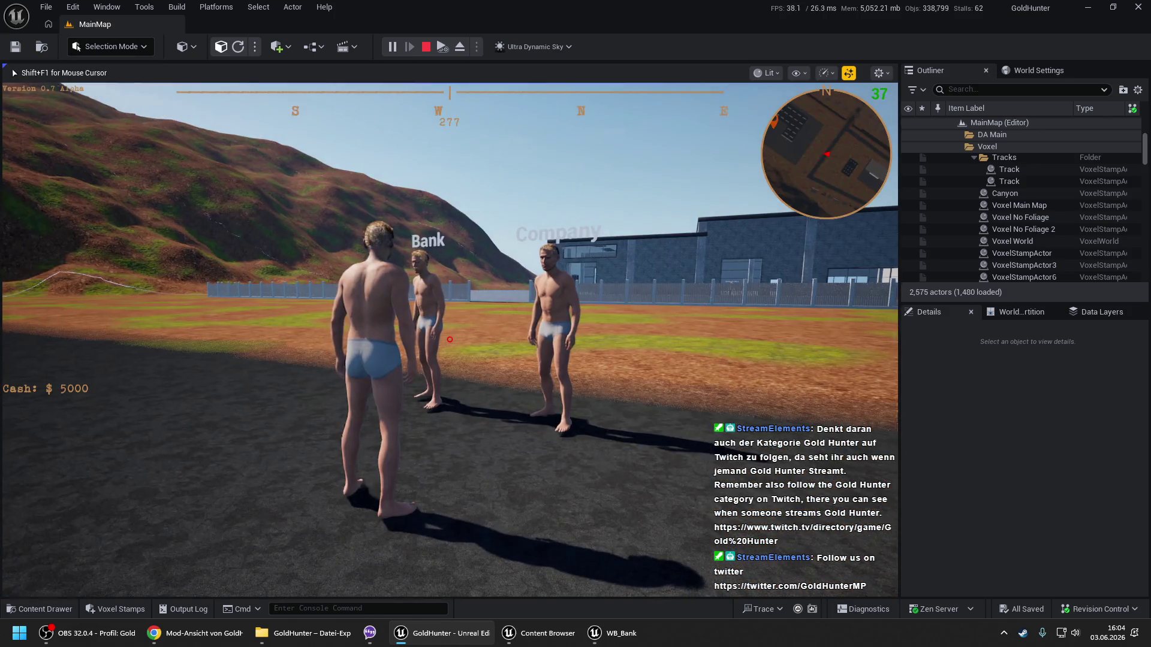
pyautogui.press('e')
pyautogui.click(471, 469)
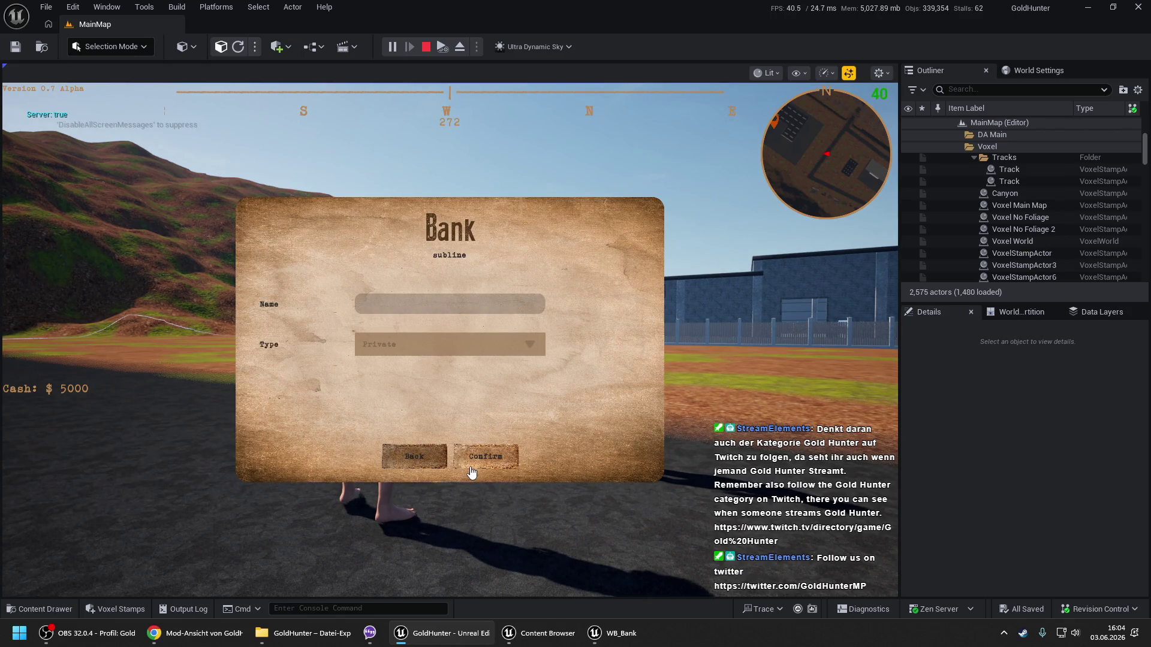
pyautogui.click(471, 468)
pyautogui.press('Escape')
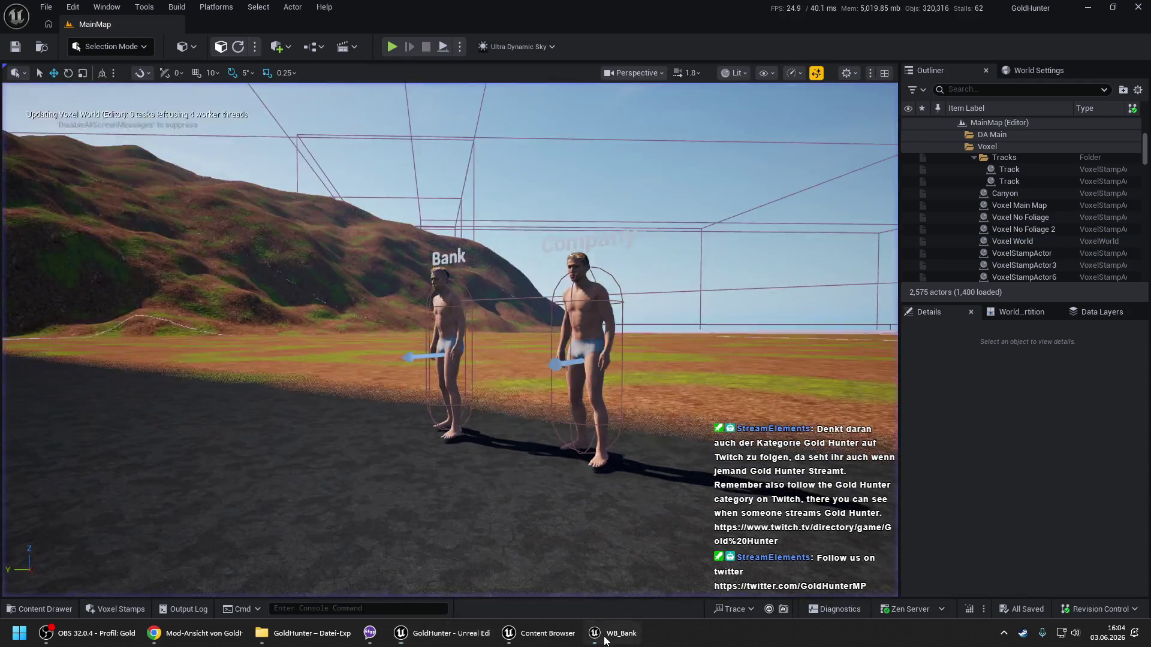
# Delete the debug Print String, reconnect Find Companies to the Branch, and bring up the GoldHunter folder.
pyautogui.click(605, 639)
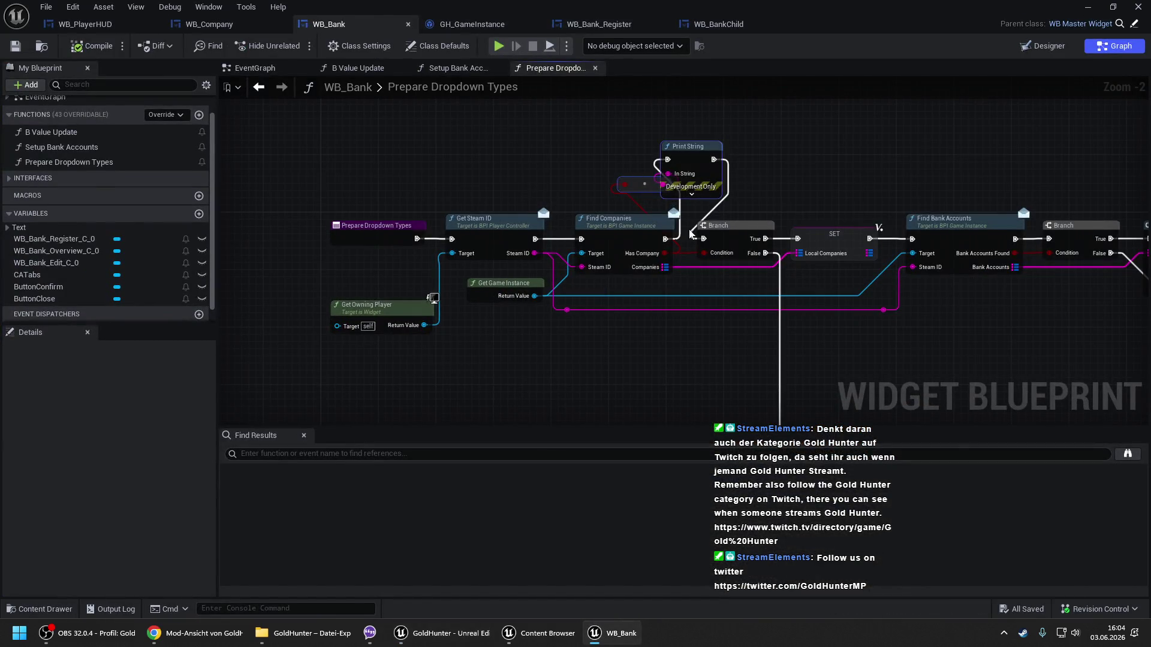
pyautogui.press('Delete')
pyautogui.moveTo(703, 238); pyautogui.dragTo(665, 240)
pyautogui.moveTo(534, 296); pyautogui.dragTo(582, 253)
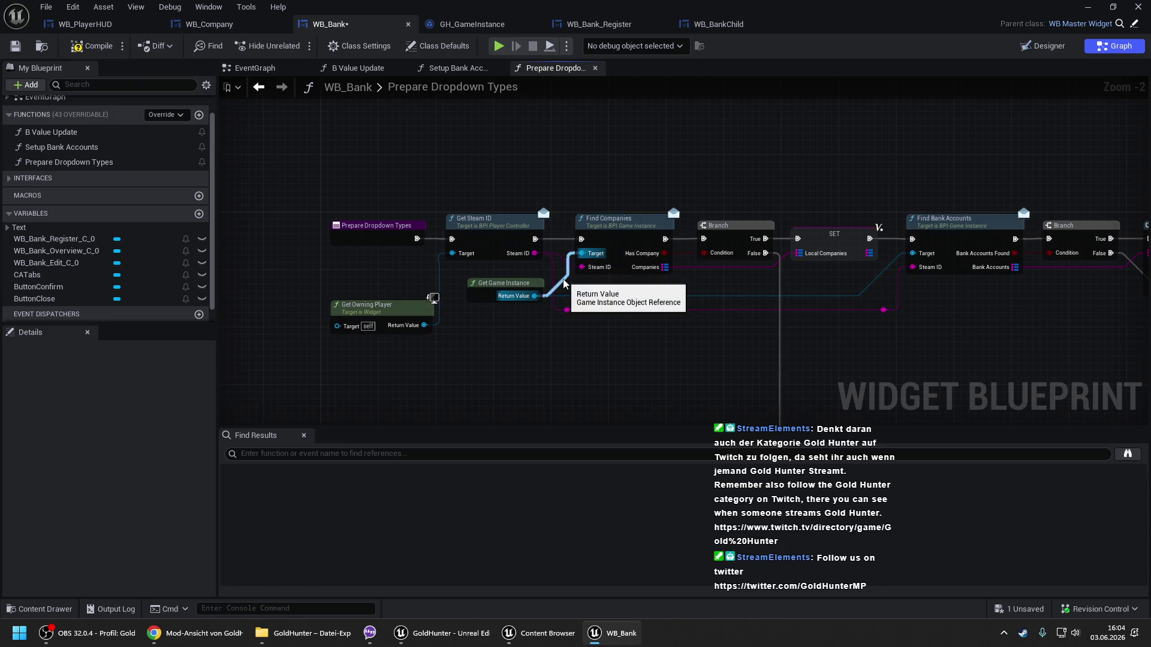
pyautogui.click(308, 633)
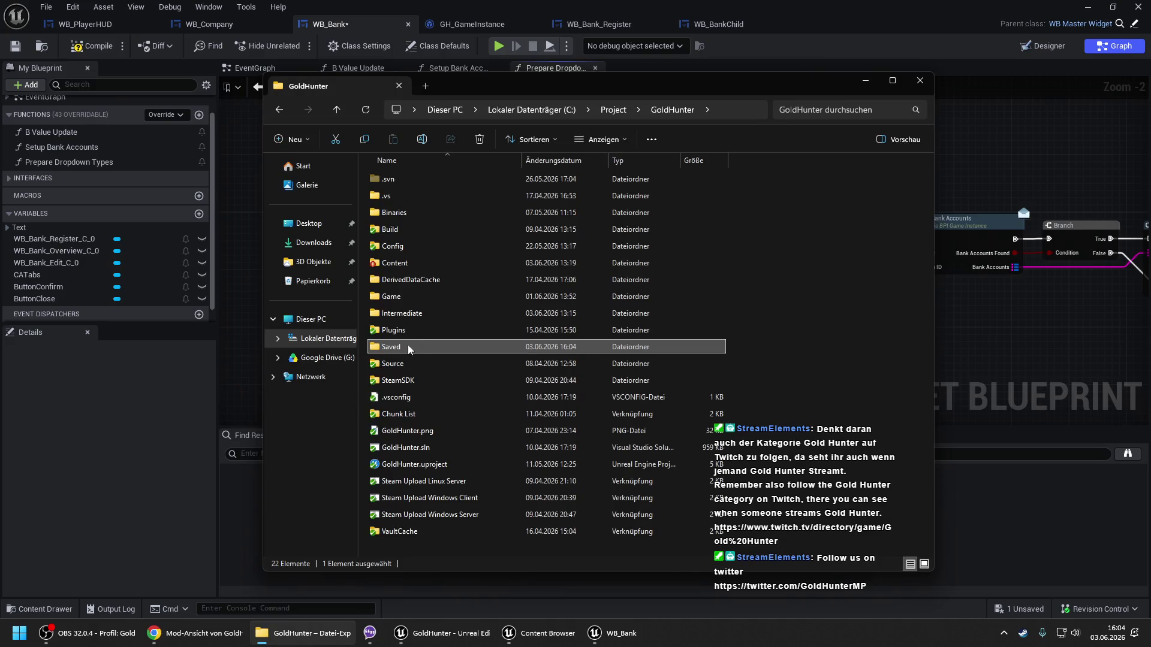
# Open Saved\Screenshots in File Explorer and select all the WorldMap screenshots.
pyautogui.doubleClick(418, 347)
pyautogui.doubleClick(409, 330)
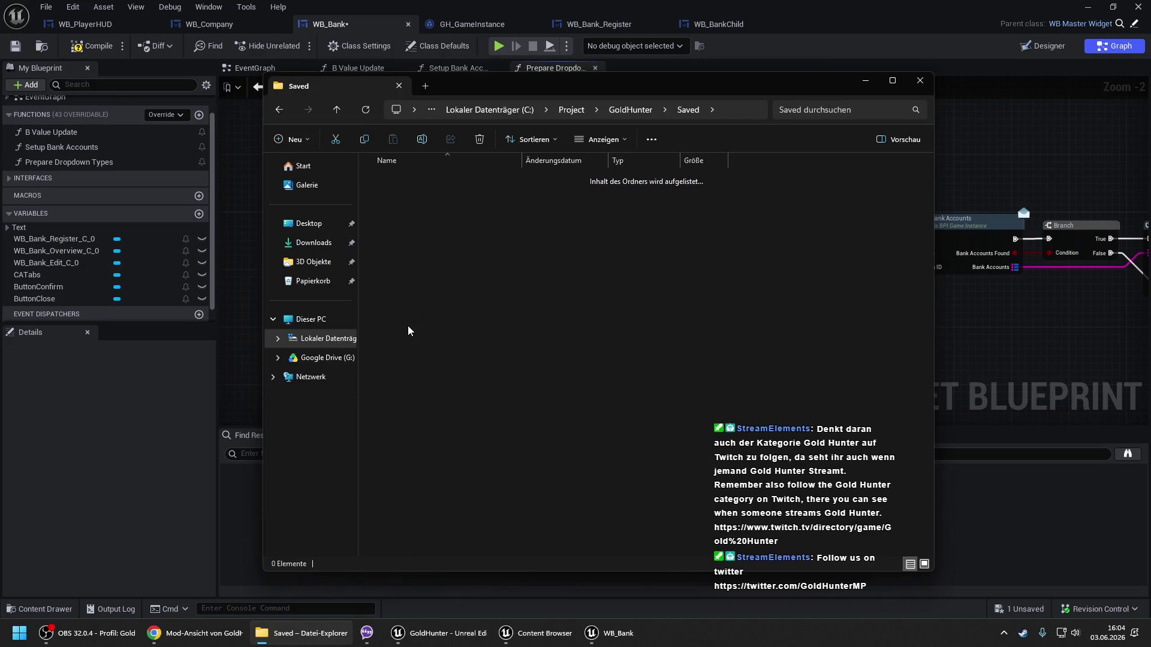
pyautogui.hotkey('ctrl', 'a')
pyautogui.hotkey('alt', 'Left')
# Check the SaveGames folder for LocalData.sav and Options.sav, then go up and minimize Explorer.
pyautogui.click(412, 319)
pyautogui.doubleClick(413, 319)
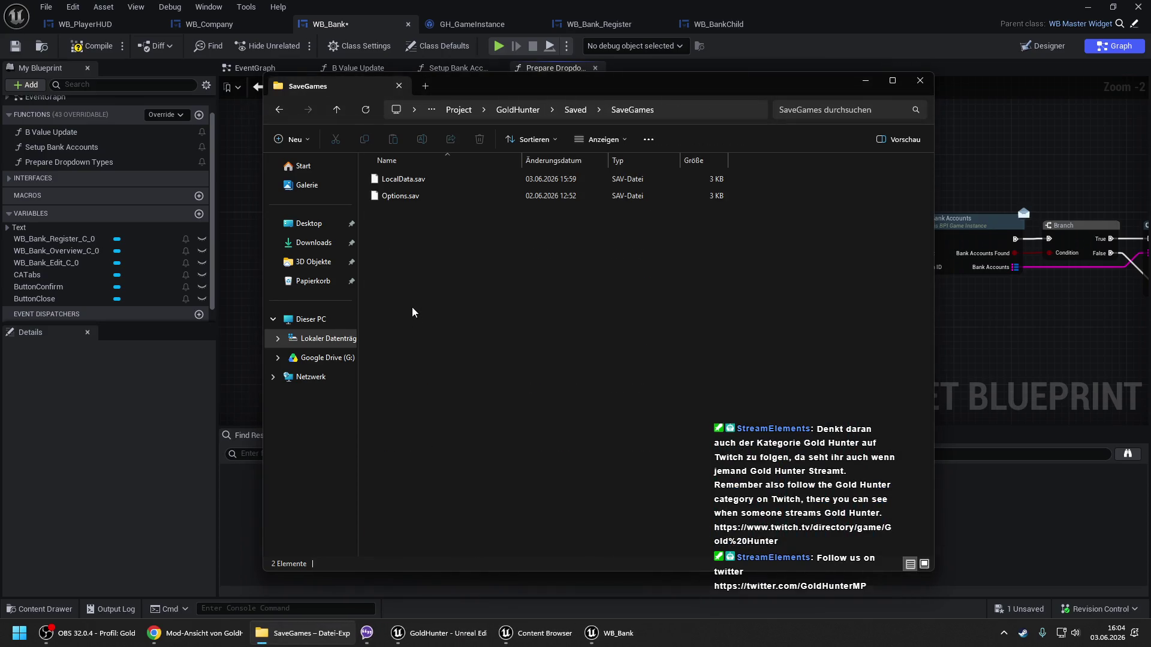
pyautogui.click(518, 110)
pyautogui.click(865, 80)
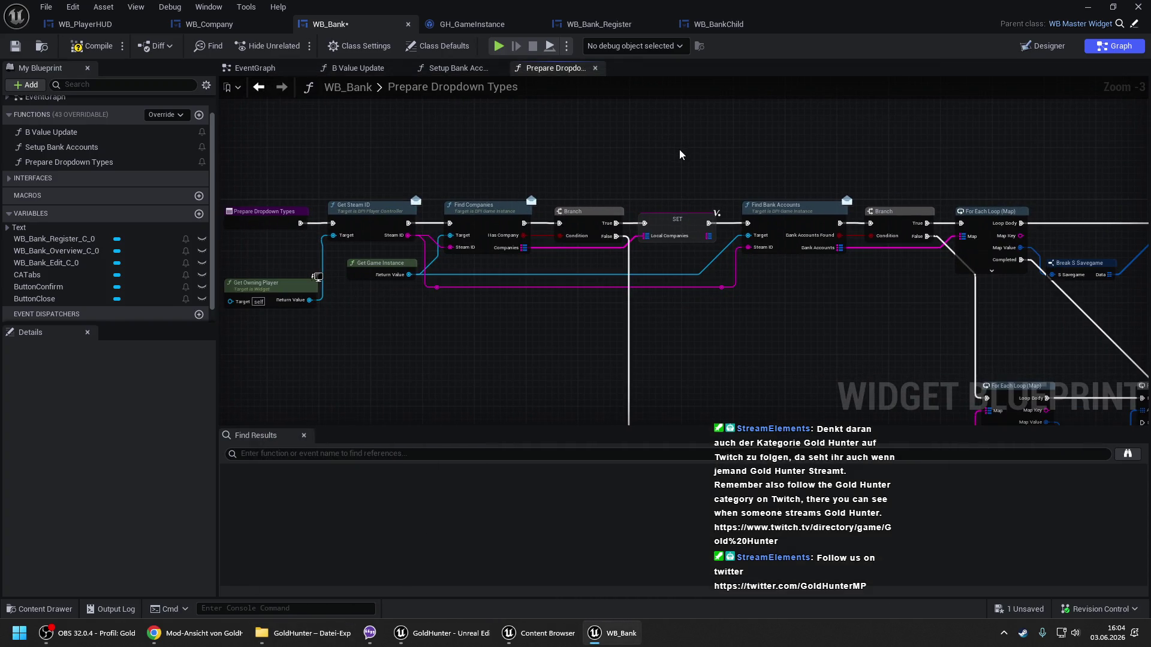
# Open GH_GameInstance's Find Companies function and inspect its loop, branch and Local Companies variable.
pyautogui.scroll(-2, 655, 213)
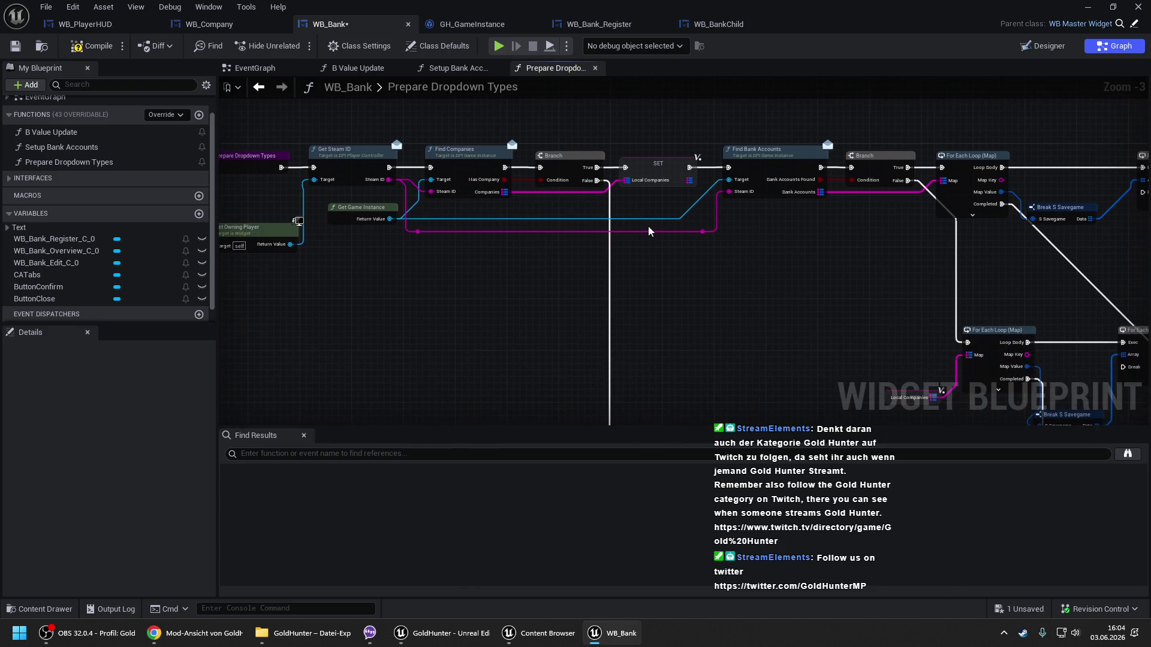
pyautogui.doubleClick(480, 172)
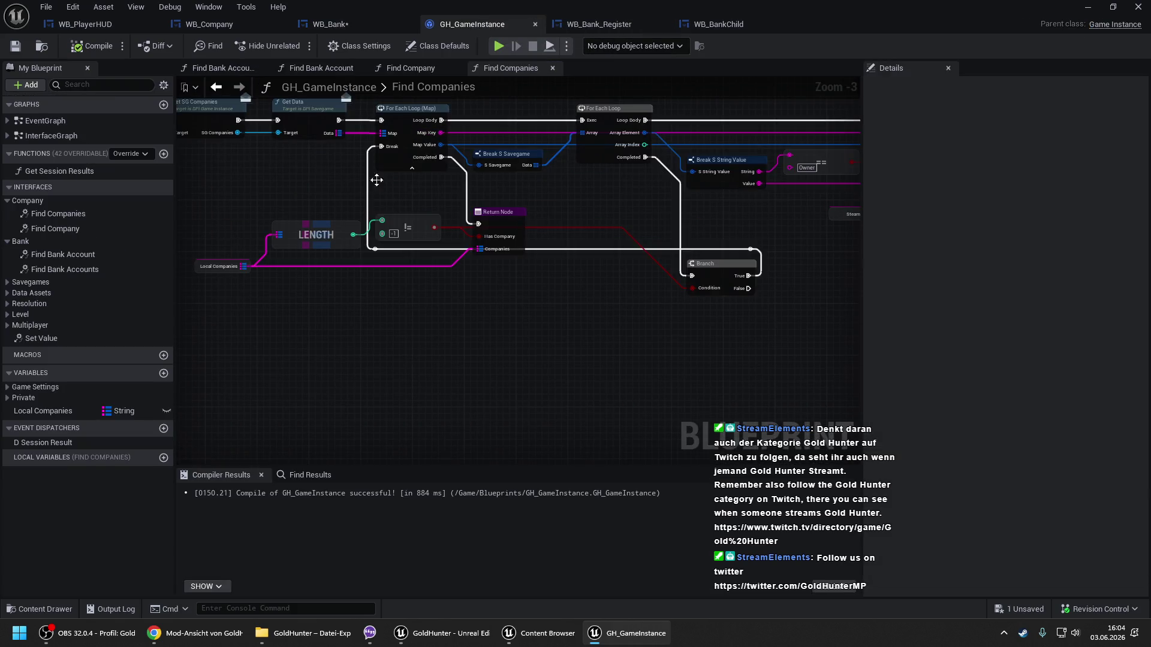
pyautogui.moveTo(377, 180)
pyautogui.mouseDown()
pyautogui.moveTo(523, 205)
pyautogui.moveTo(695, 205)
pyautogui.mouseUp()
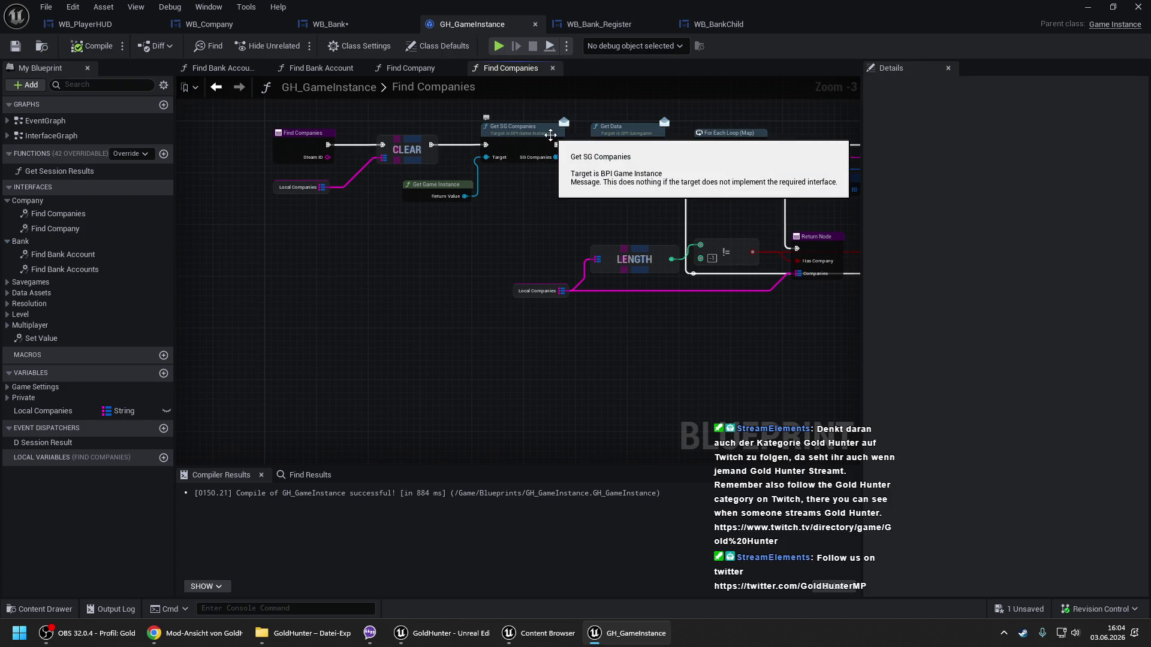
pyautogui.moveTo(551, 194); pyautogui.dragTo(500, 187)
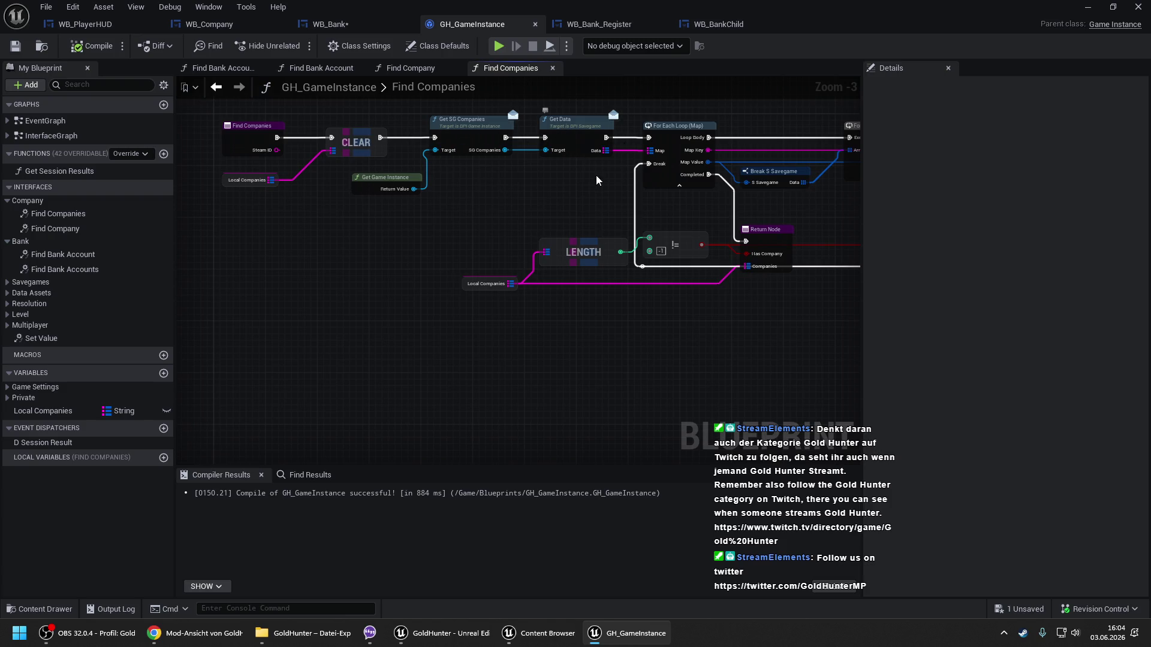
pyautogui.moveTo(598, 180); pyautogui.dragTo(332, 198)
pyautogui.moveTo(540, 185)
pyautogui.mouseDown()
pyautogui.moveTo(327, 189)
pyautogui.moveTo(712, 180)
pyautogui.mouseUp()
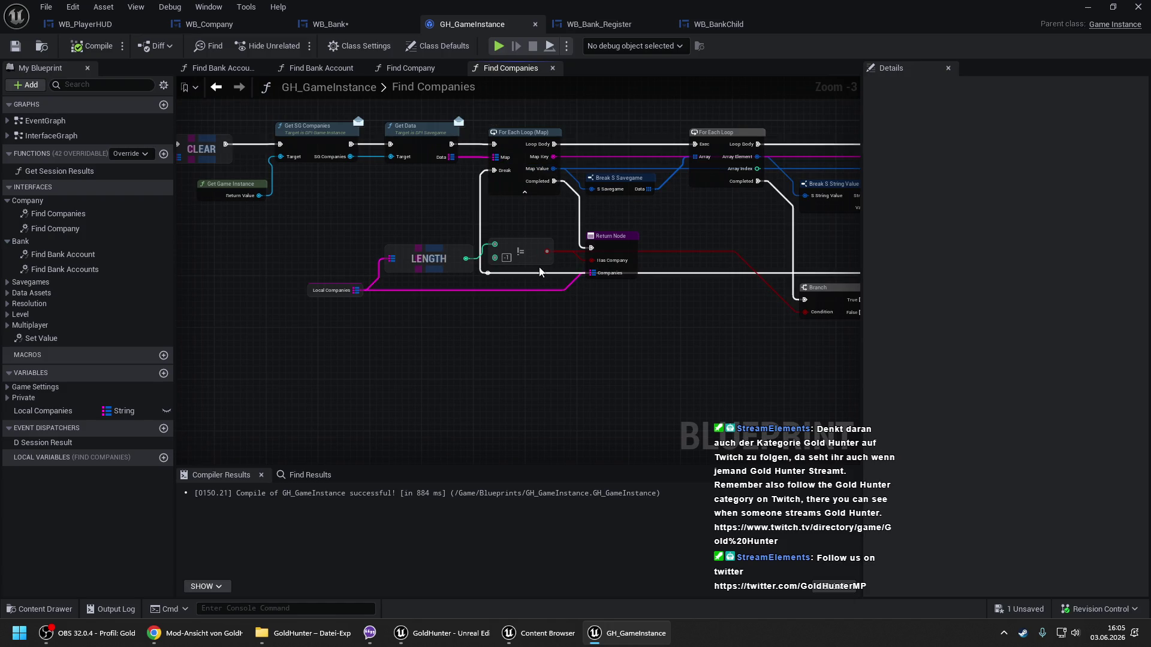
pyautogui.moveTo(350, 266); pyautogui.dragTo(320, 327)
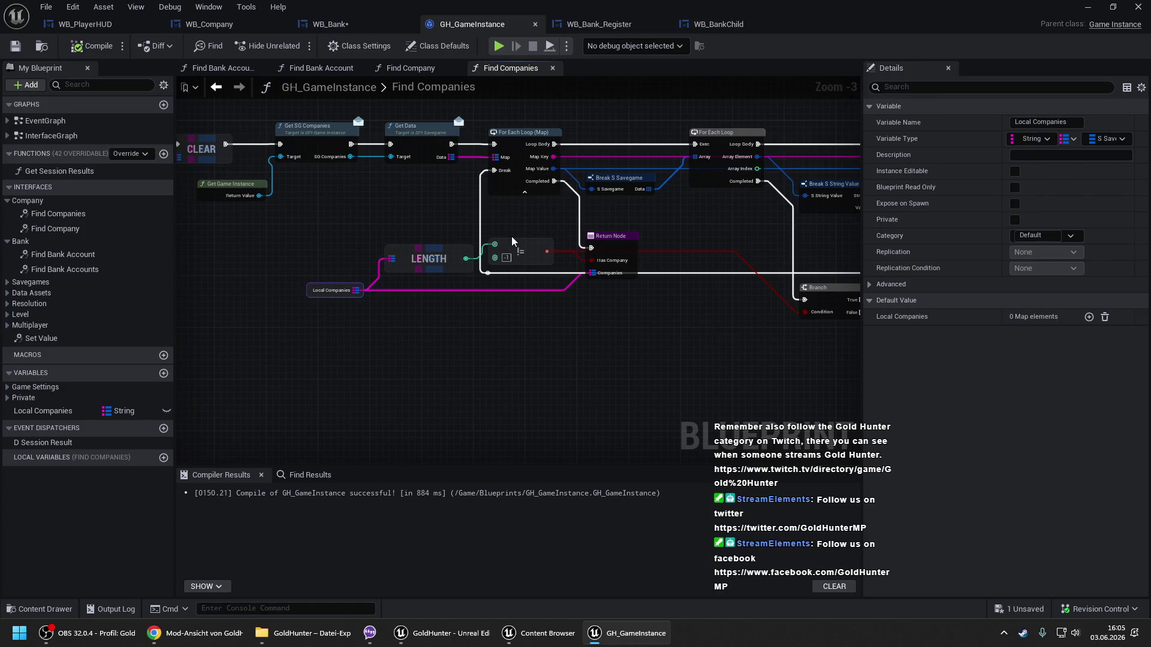
# Change the != comparison value to 0, compile, and return to the level editor.
pyautogui.click(506, 258)
pyautogui.write('0')
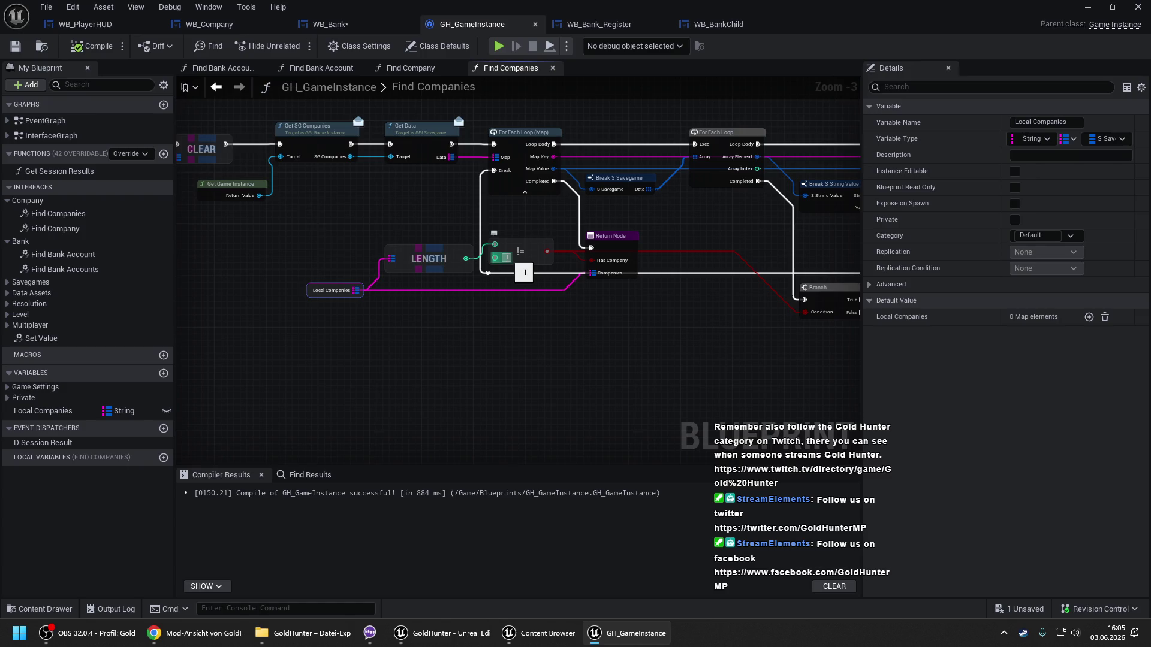
pyautogui.press('Return')
pyautogui.click(525, 363)
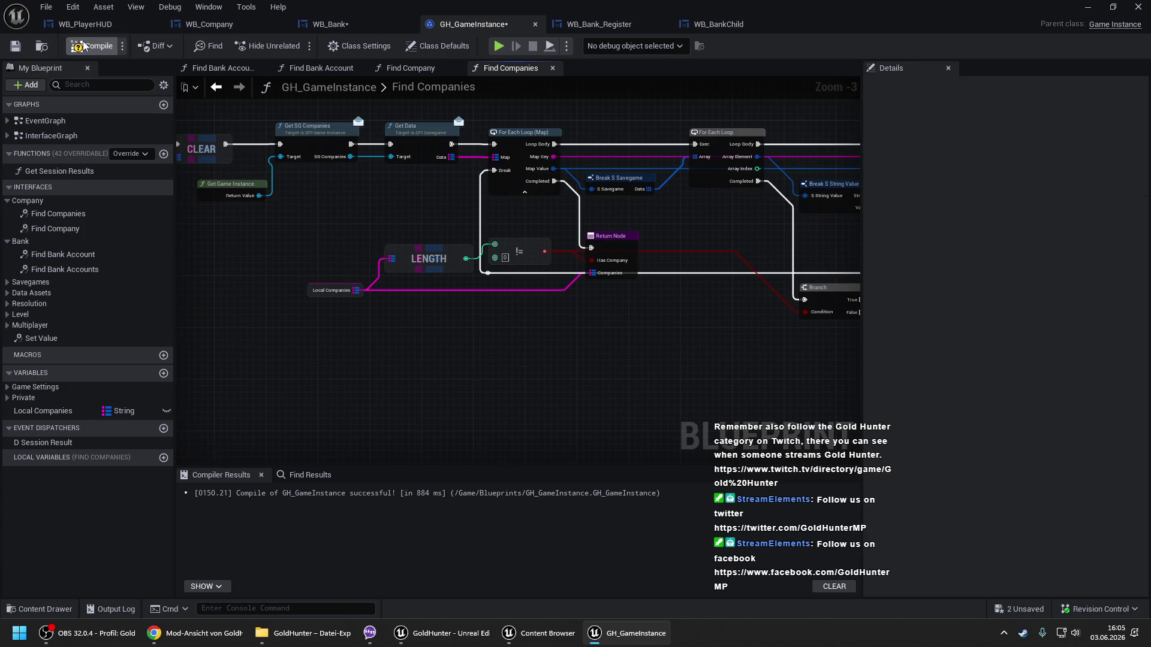
pyautogui.click(84, 46)
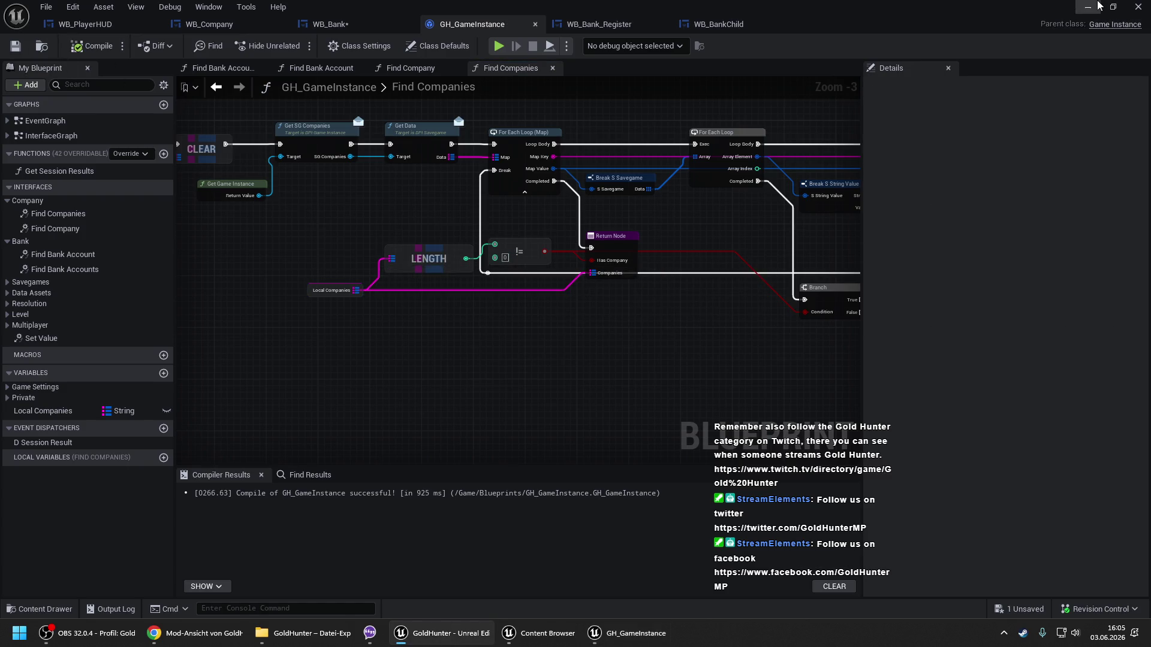
pyautogui.click(1090, 7)
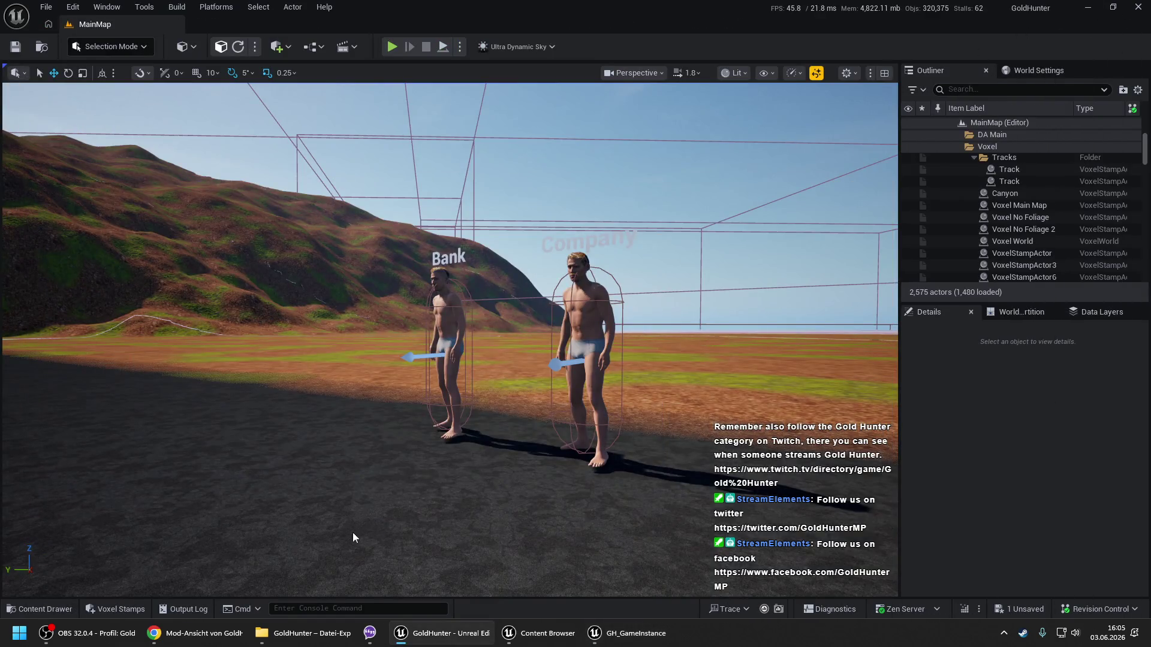
# Play from here in the level and open then close the Bank dialog.
pyautogui.rightClick(372, 524)
pyautogui.click(373, 524)
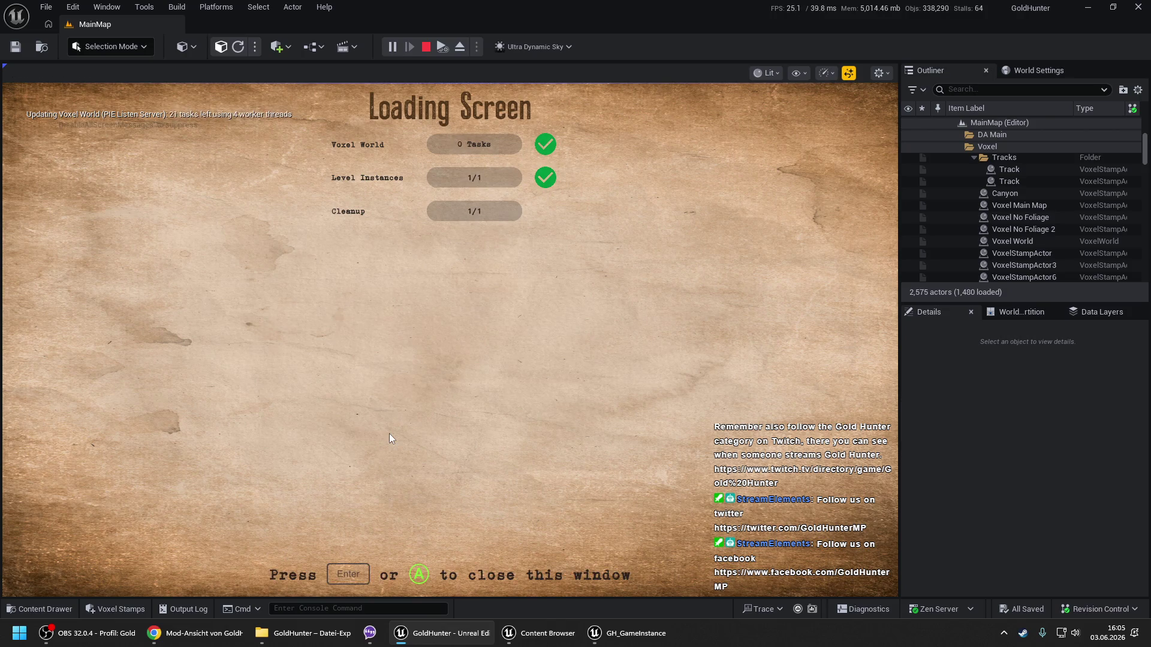
pyautogui.press('space')
pyautogui.press('e')
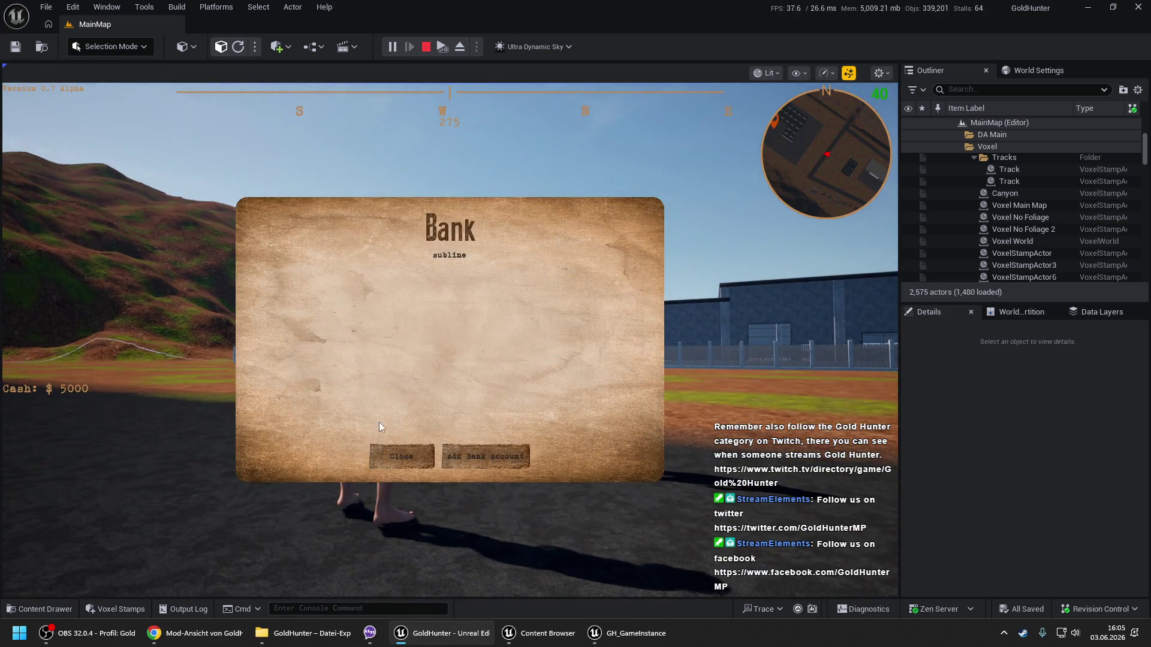
pyautogui.click(391, 348)
pyautogui.click(391, 348)
pyautogui.click(413, 457)
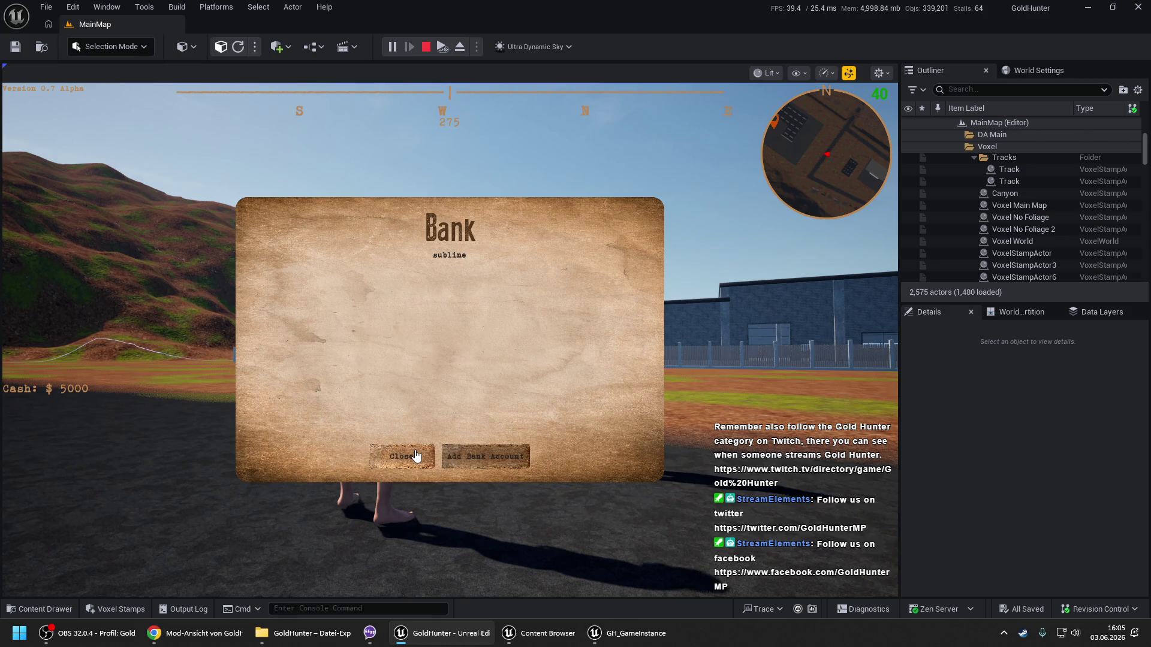
# Register a new company named 'sdfg' in the company dialog.
pyautogui.press('e')
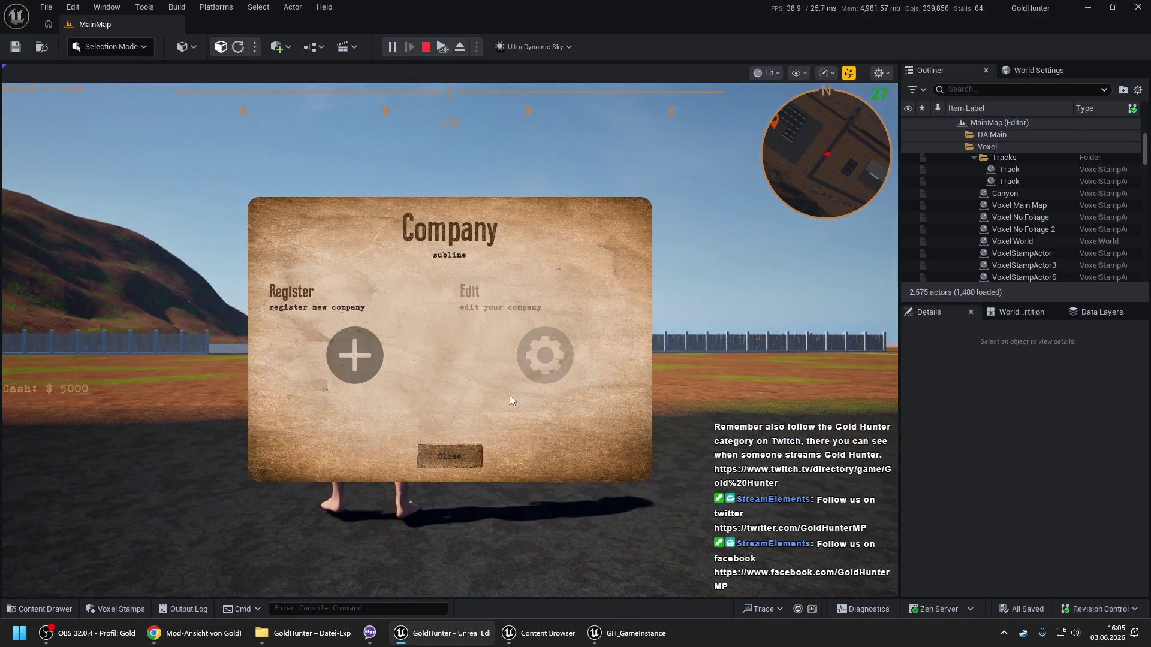
pyautogui.click(365, 358)
pyautogui.write('sdfg')
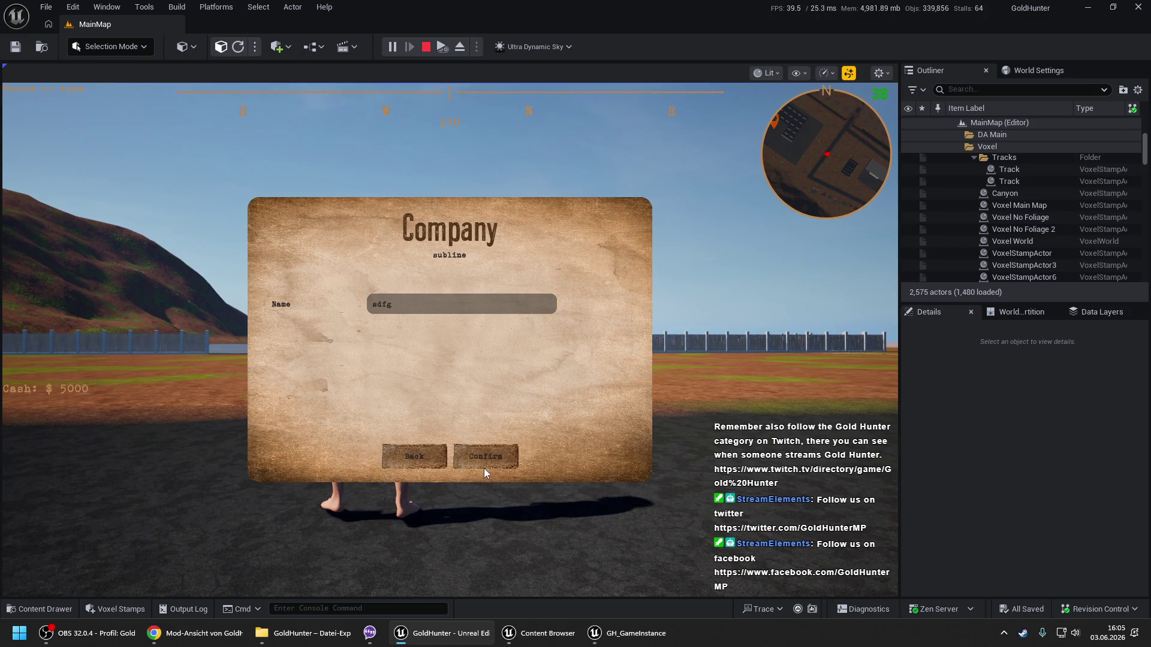
pyautogui.click(486, 463)
pyautogui.click(479, 462)
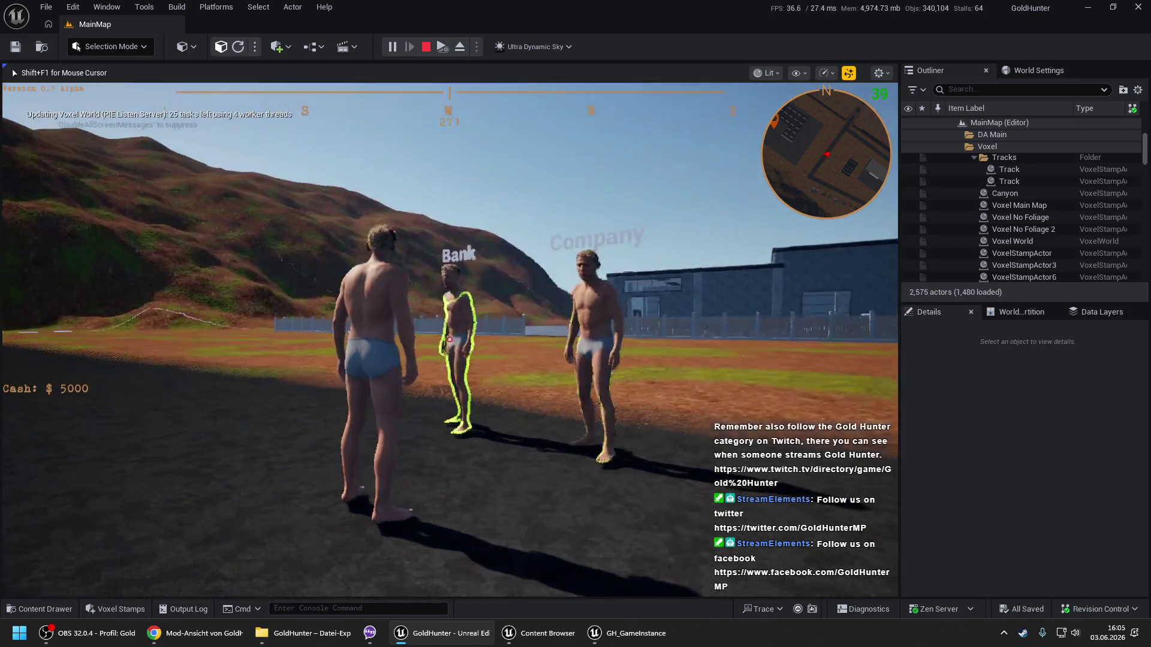
# Check the Add Bank Account Type list, which offers only Private, then stop the play session.
pyautogui.press('e')
pyautogui.click(495, 468)
pyautogui.click(428, 340)
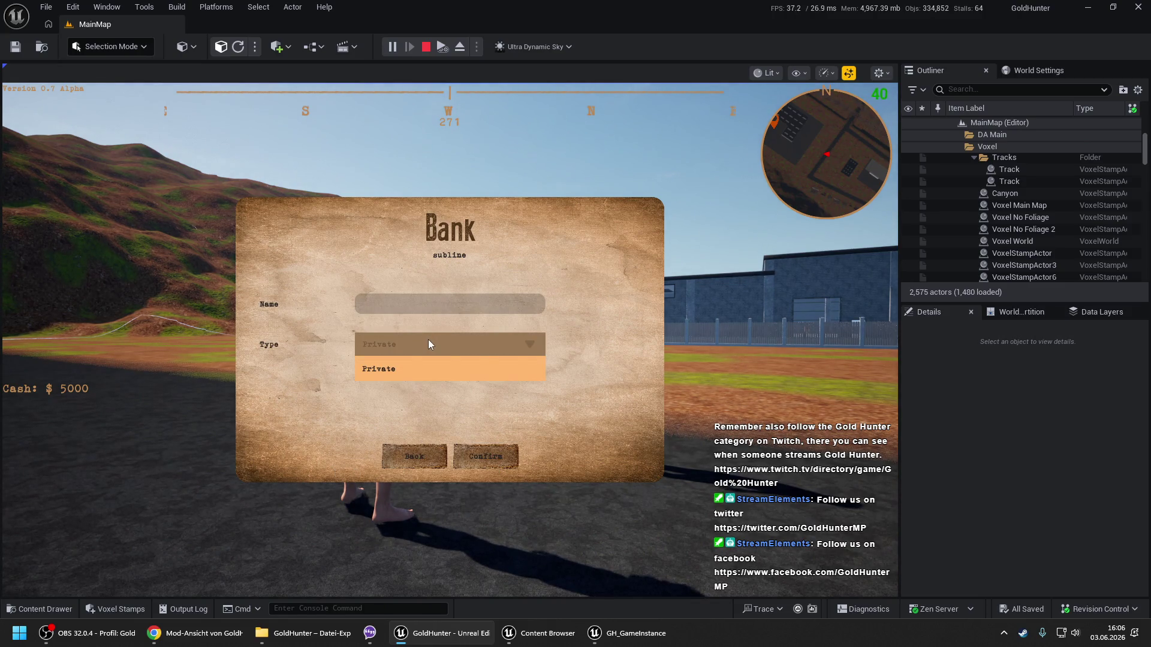
pyautogui.click(428, 369)
pyautogui.click(435, 457)
pyautogui.click(436, 455)
pyautogui.press('Escape')
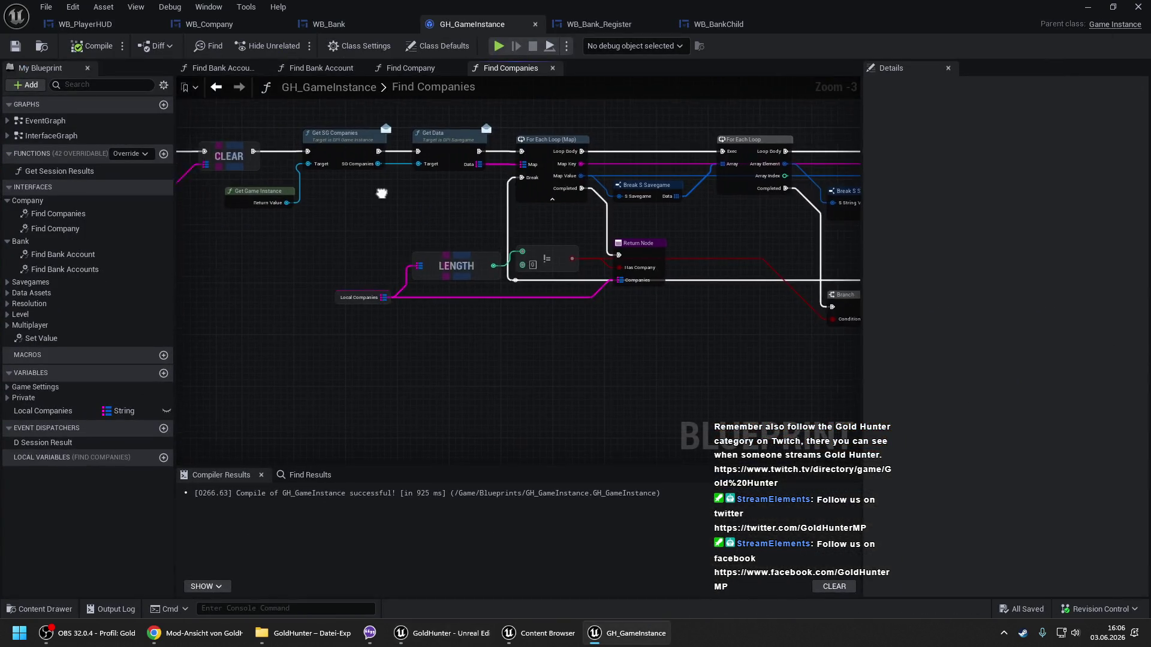
# Delete the Print String node from WB_Bank's Prepare Dropdown Types graph and save.
pyautogui.click(338, 27)
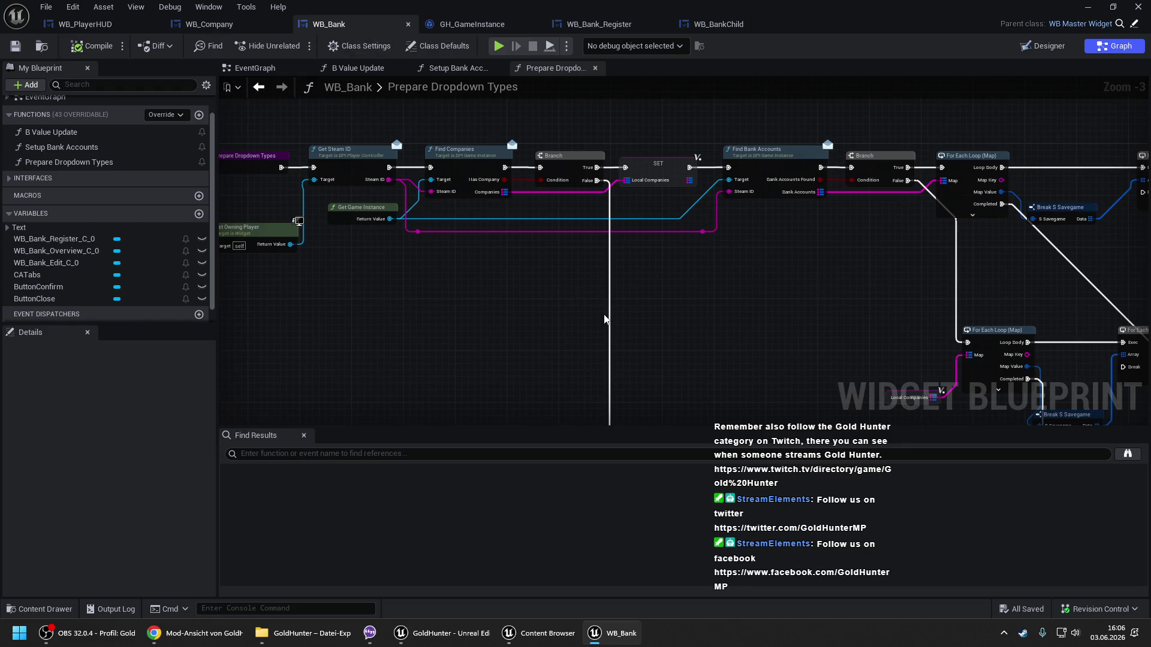
pyautogui.moveTo(737, 396); pyautogui.dragTo(558, 149)
pyautogui.moveTo(560, 340)
pyautogui.mouseDown()
pyautogui.moveTo(556, 281)
pyautogui.moveTo(431, 291)
pyautogui.mouseUp()
pyautogui.moveTo(473, 264); pyautogui.dragTo(568, 349)
pyautogui.press('Delete')
pyautogui.moveTo(560, 226); pyautogui.dragTo(581, 348)
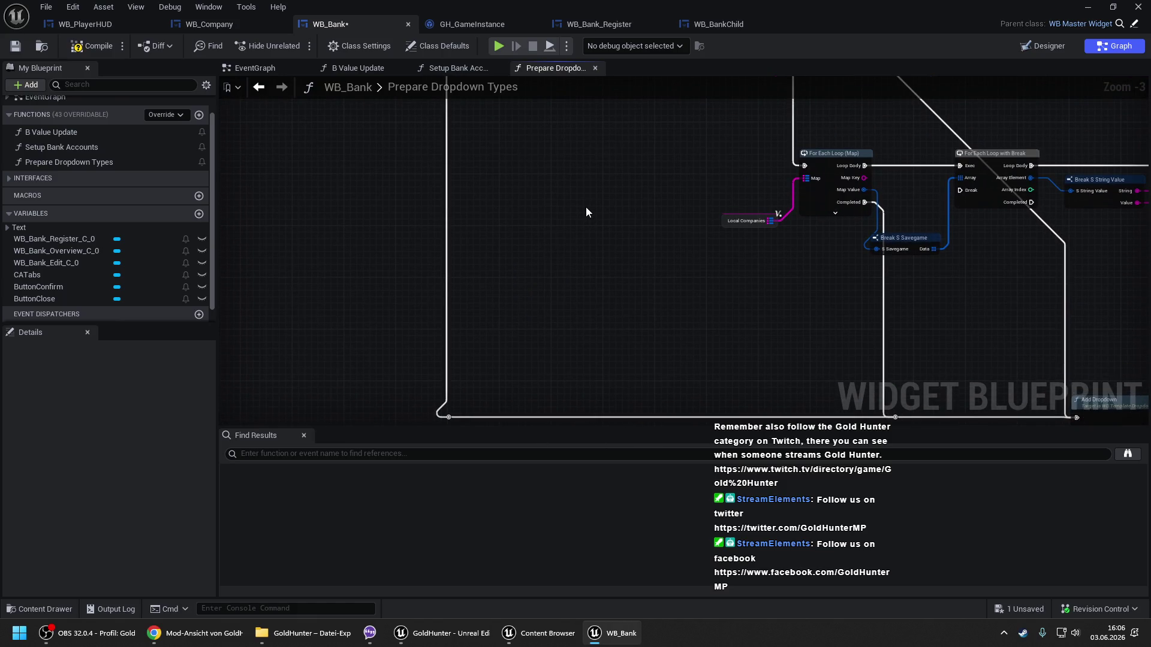
pyautogui.moveTo(564, 177); pyautogui.dragTo(581, 418)
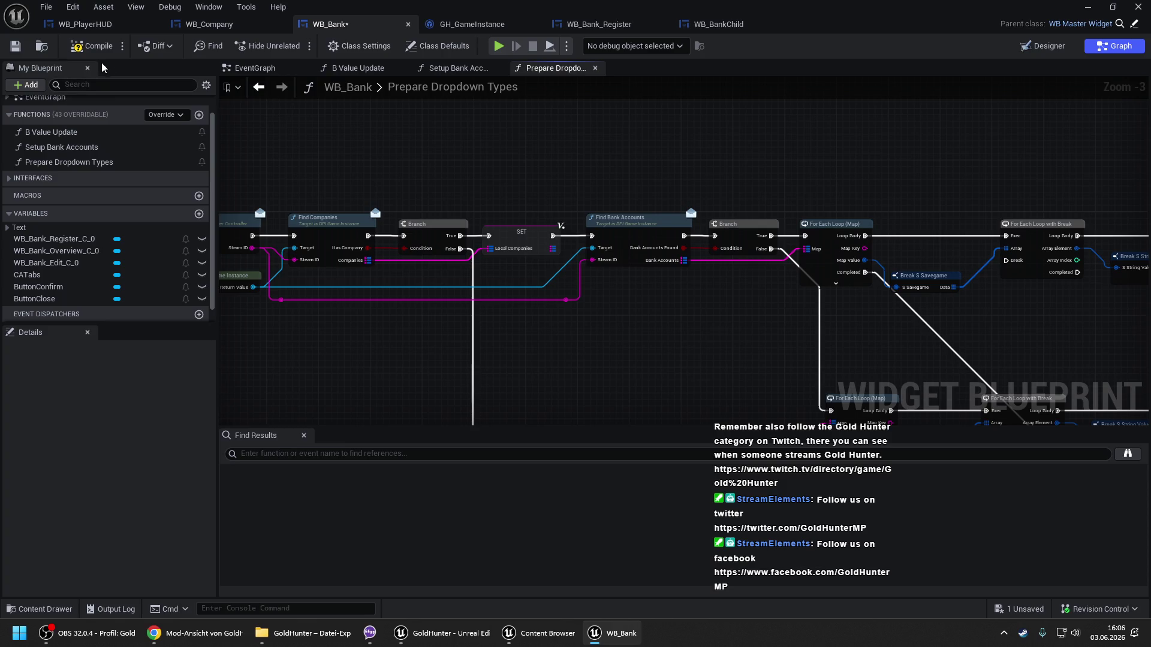
pyautogui.hotkey('ctrl', 's')
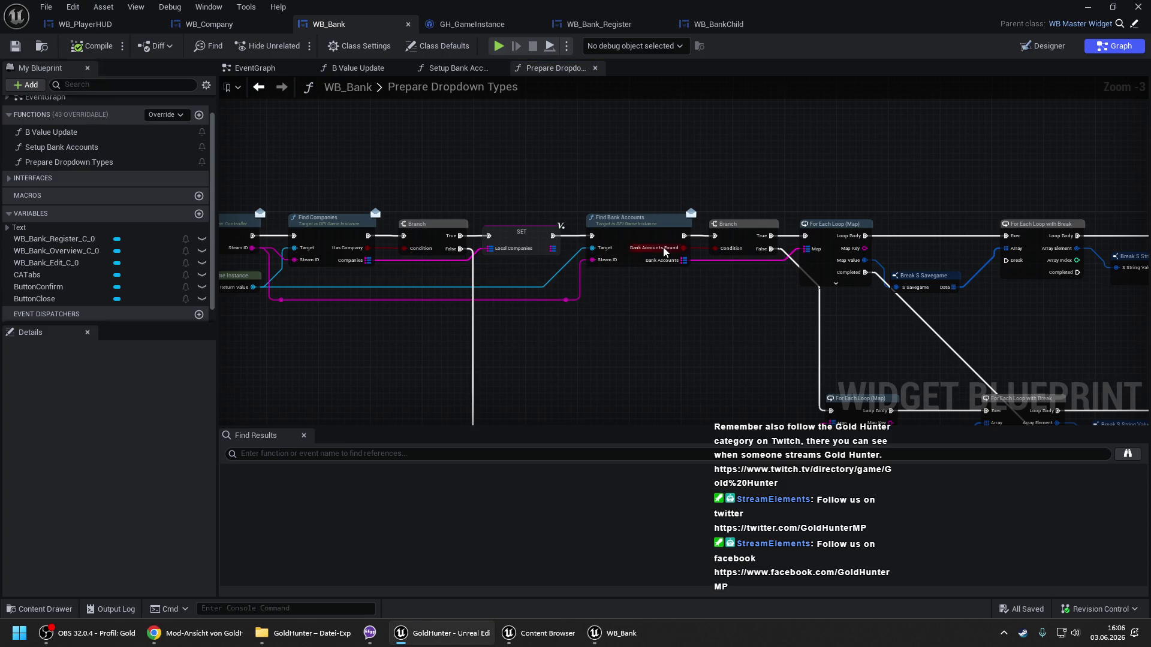
# Add a Print String node on the Branch False pin and compile WB_Bank.
pyautogui.moveTo(527, 157); pyautogui.dragTo(414, 120)
pyautogui.moveTo(549, 165); pyautogui.dragTo(569, 240)
pyautogui.write('print')
pyautogui.press('Return')
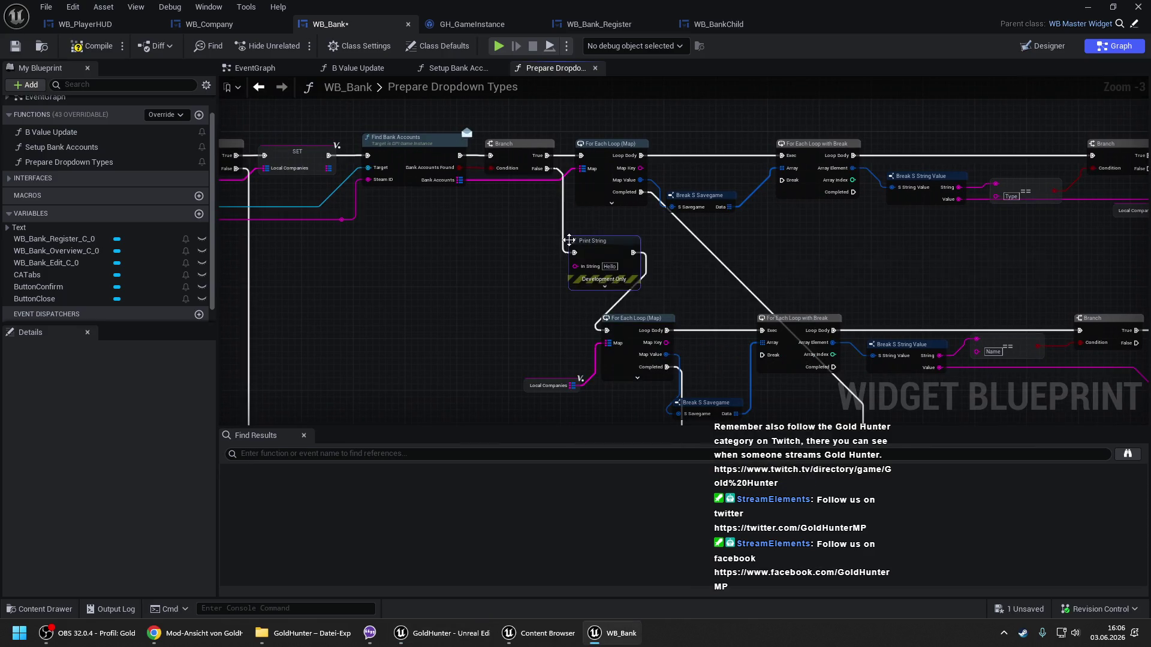
pyautogui.click(107, 51)
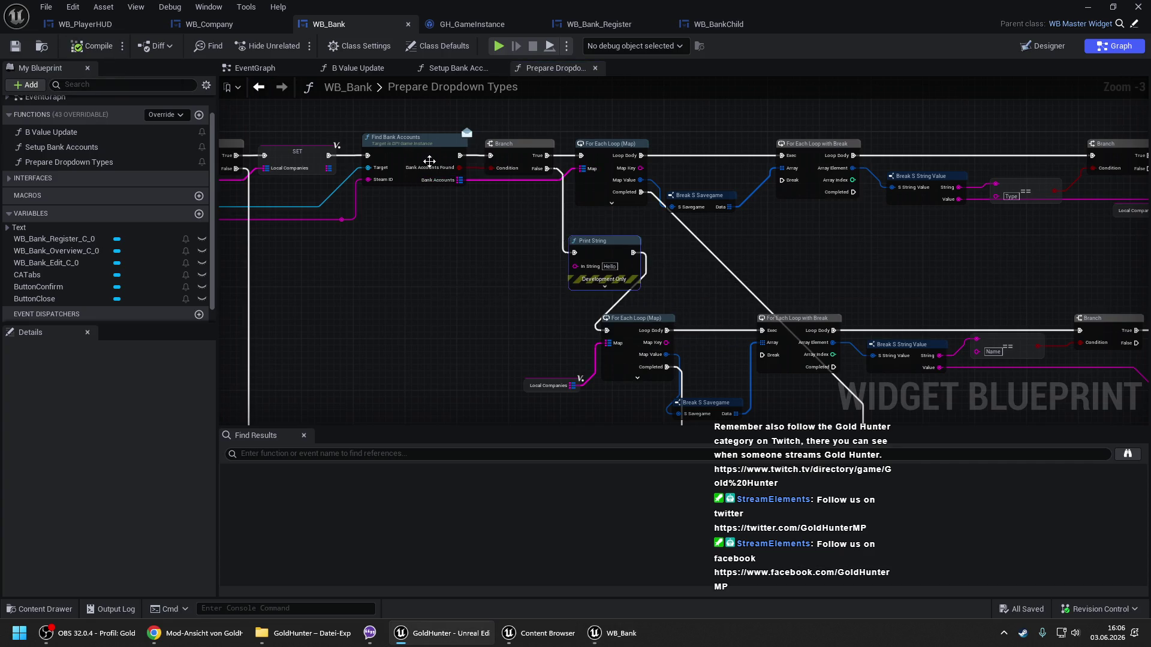
# Set Find Bank Accounts' != value to 0, compile, and start Play From Here.
pyautogui.doubleClick(438, 142)
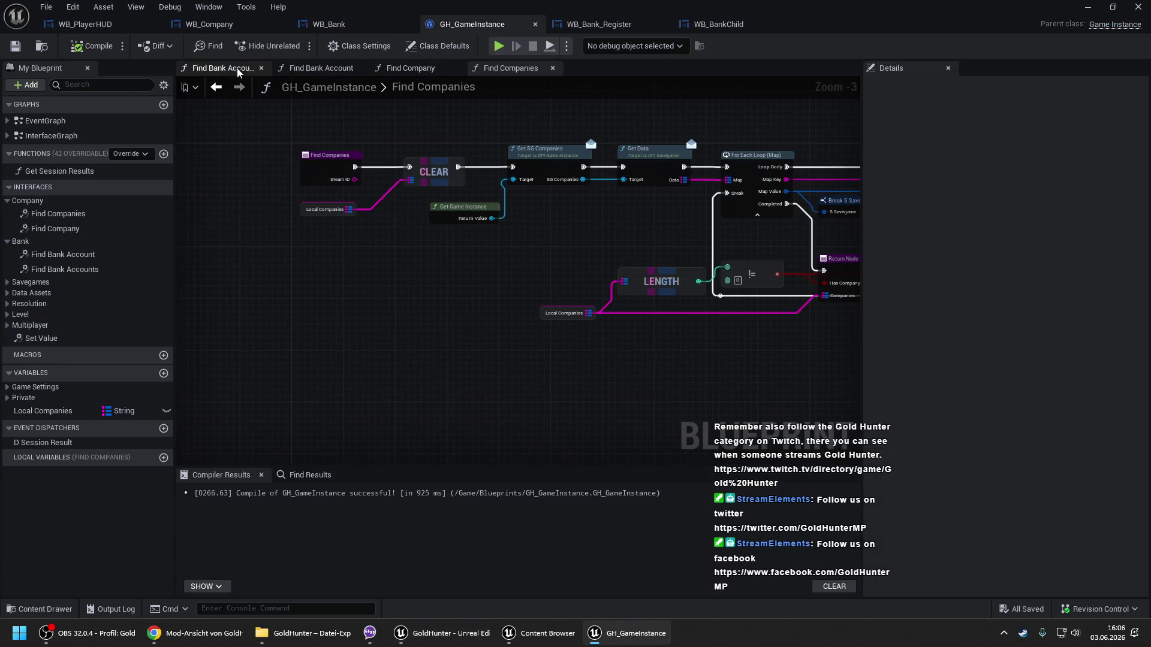
pyautogui.click(238, 71)
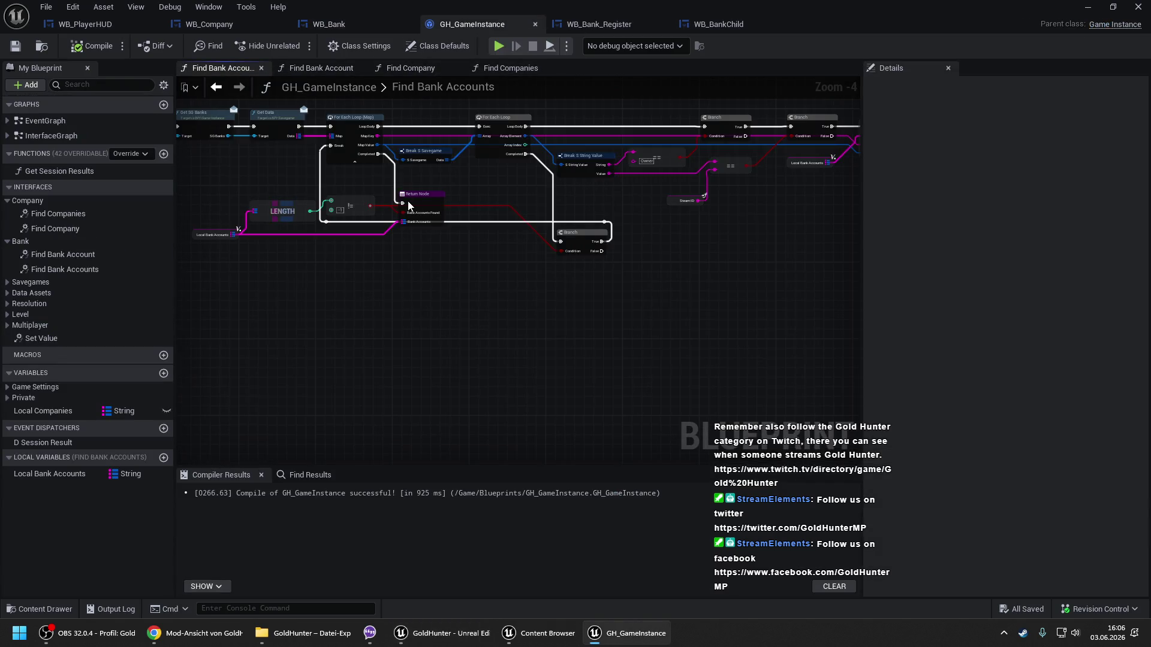
pyautogui.scroll(1, 467, 202)
pyautogui.write('0')
pyautogui.press('Return')
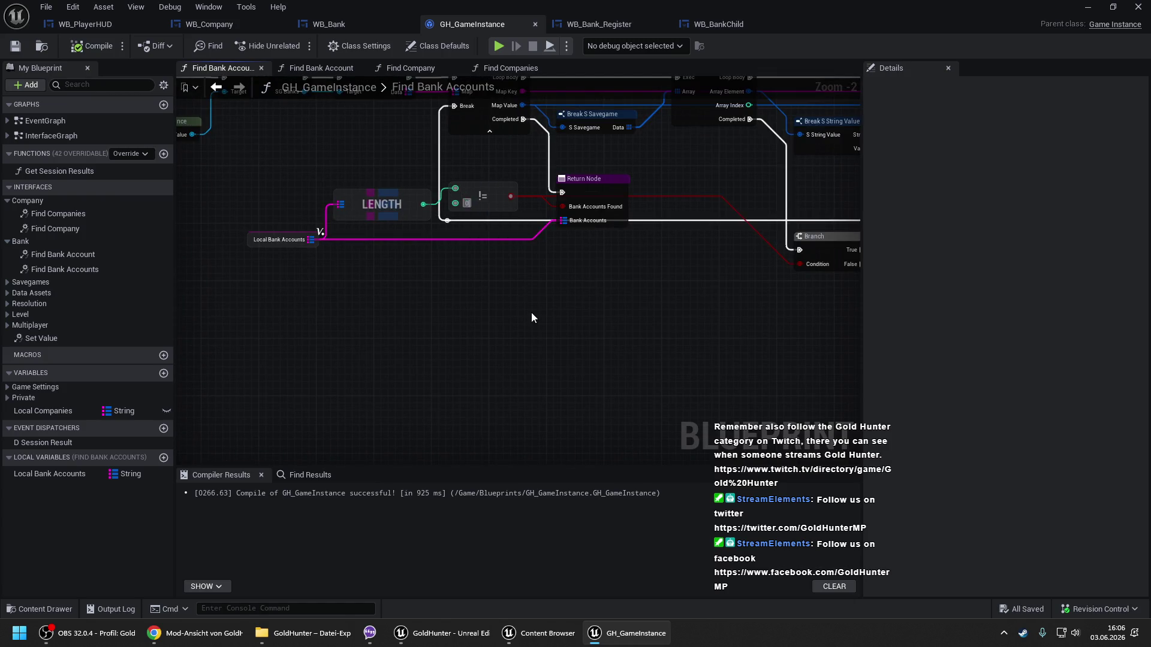
pyautogui.click(95, 45)
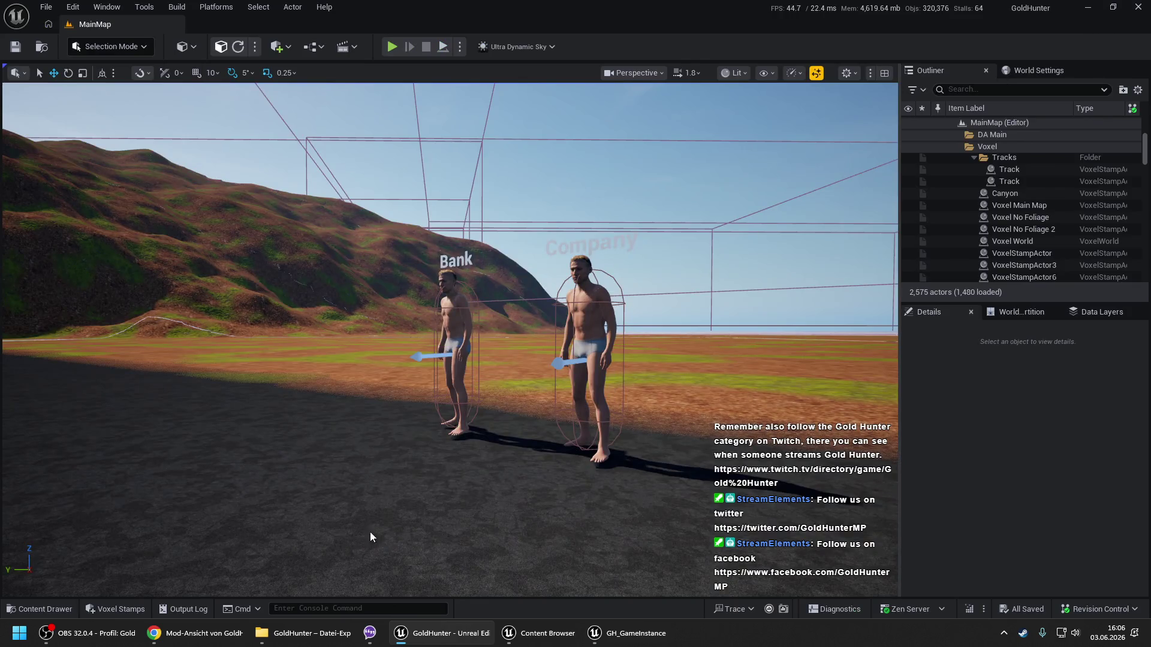
pyautogui.rightClick(370, 531)
pyautogui.click(394, 520)
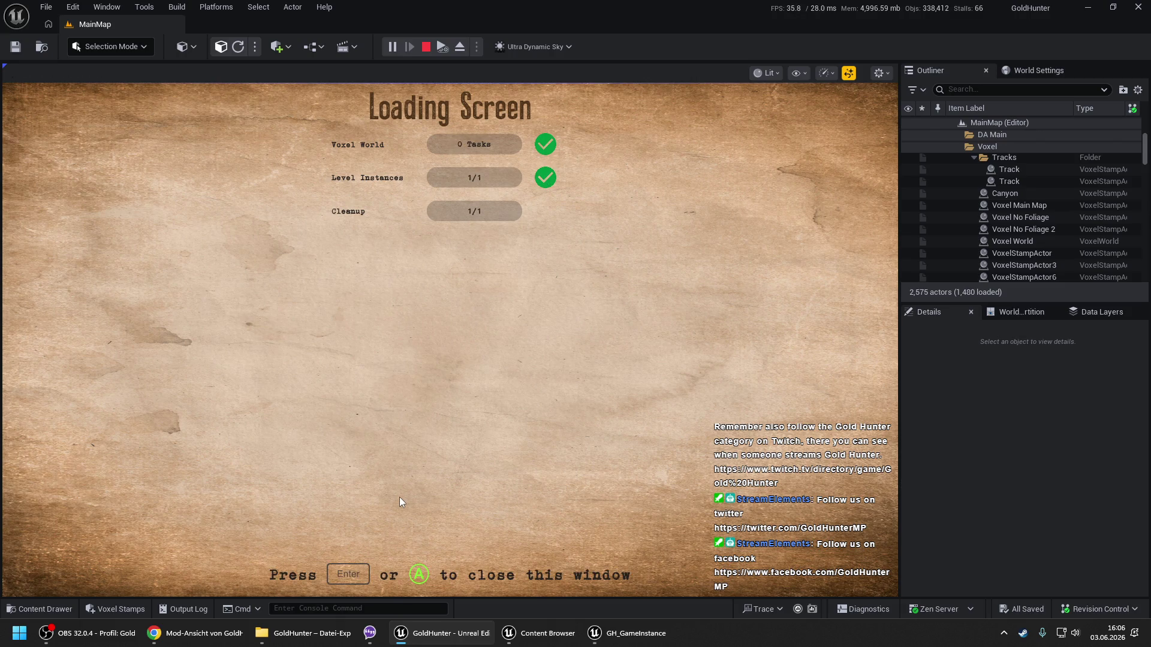
# Walk to the Bank character and check the Add Bank Account Type list before registering.
pyautogui.press('space')
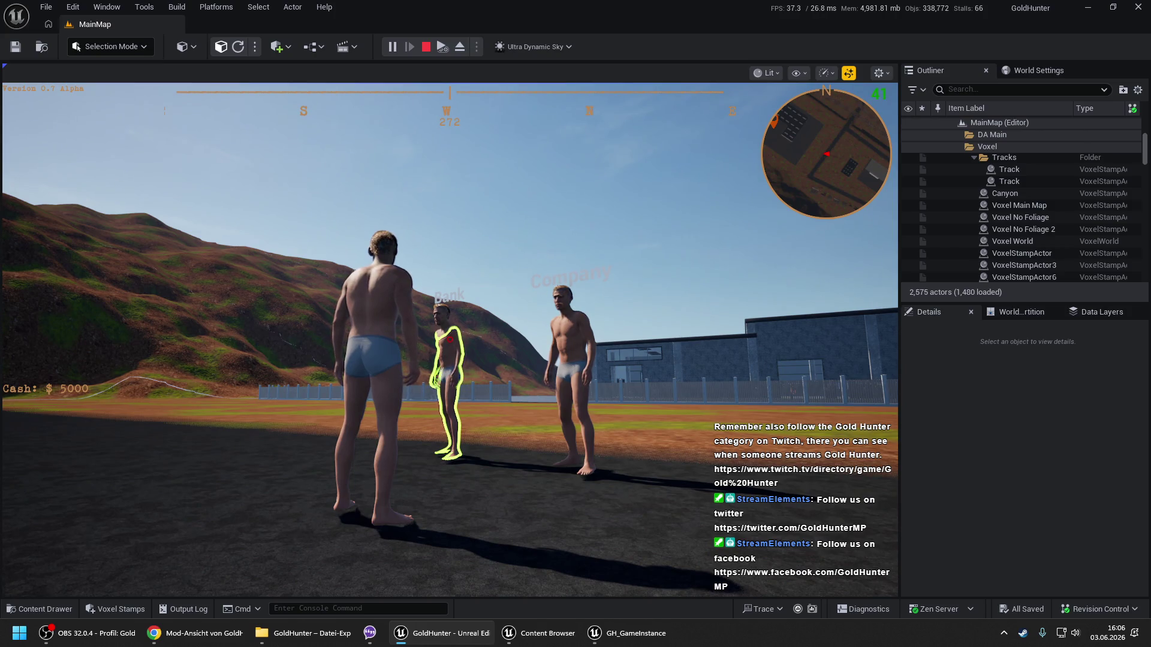
pyautogui.press('w')
pyautogui.press('e')
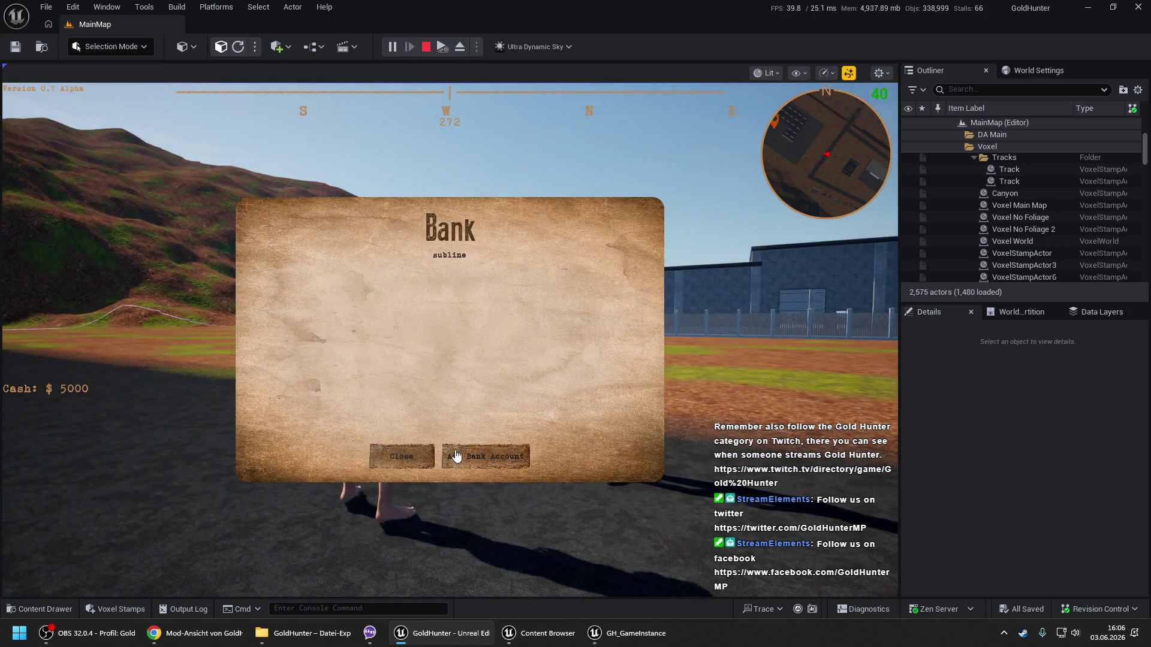
pyautogui.click(486, 457)
pyautogui.click(414, 344)
pyautogui.click(415, 353)
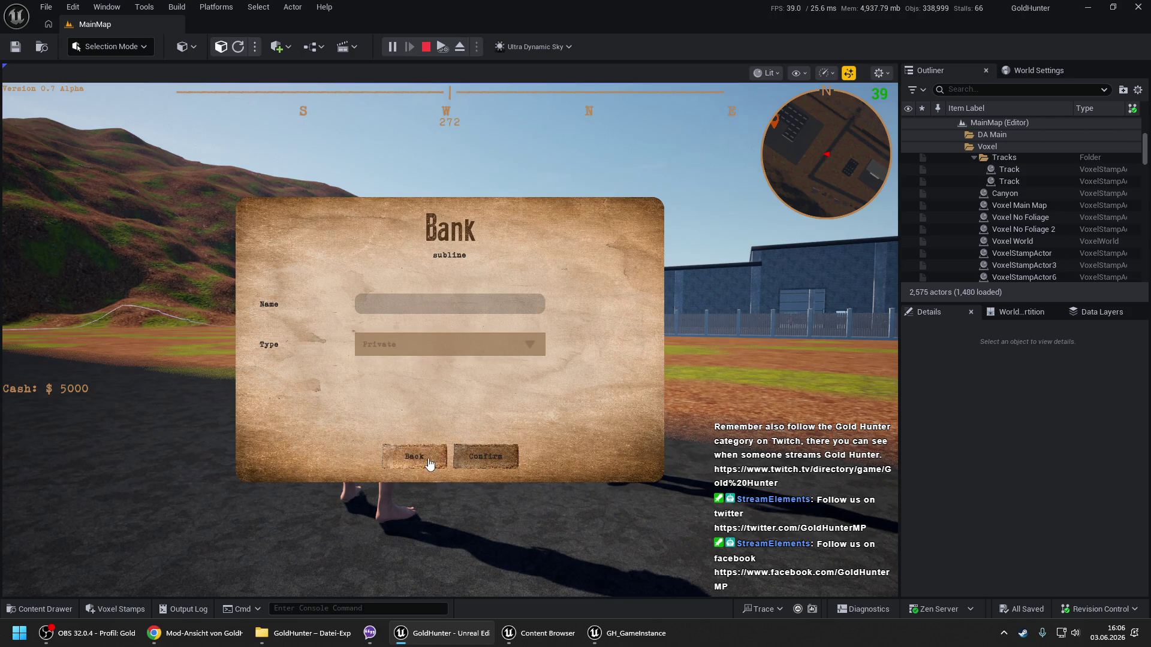
pyautogui.click(435, 457)
# Register a new company named 'Testfirma'.
pyautogui.press('e')
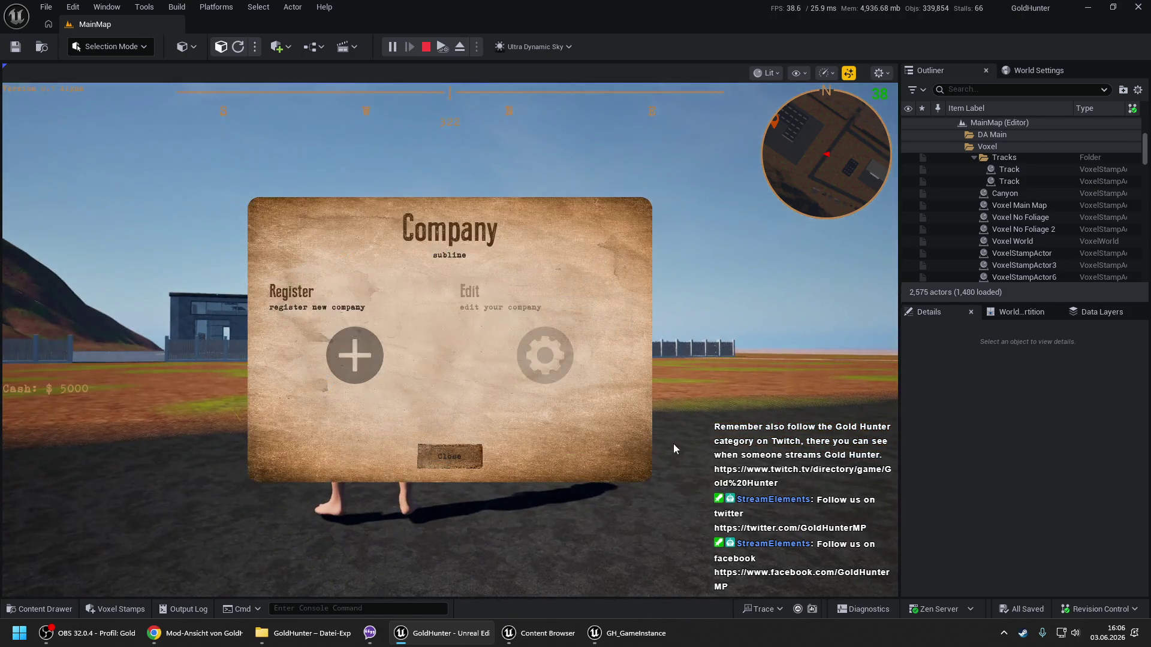
pyautogui.click(440, 310)
pyautogui.write('Testfirma')
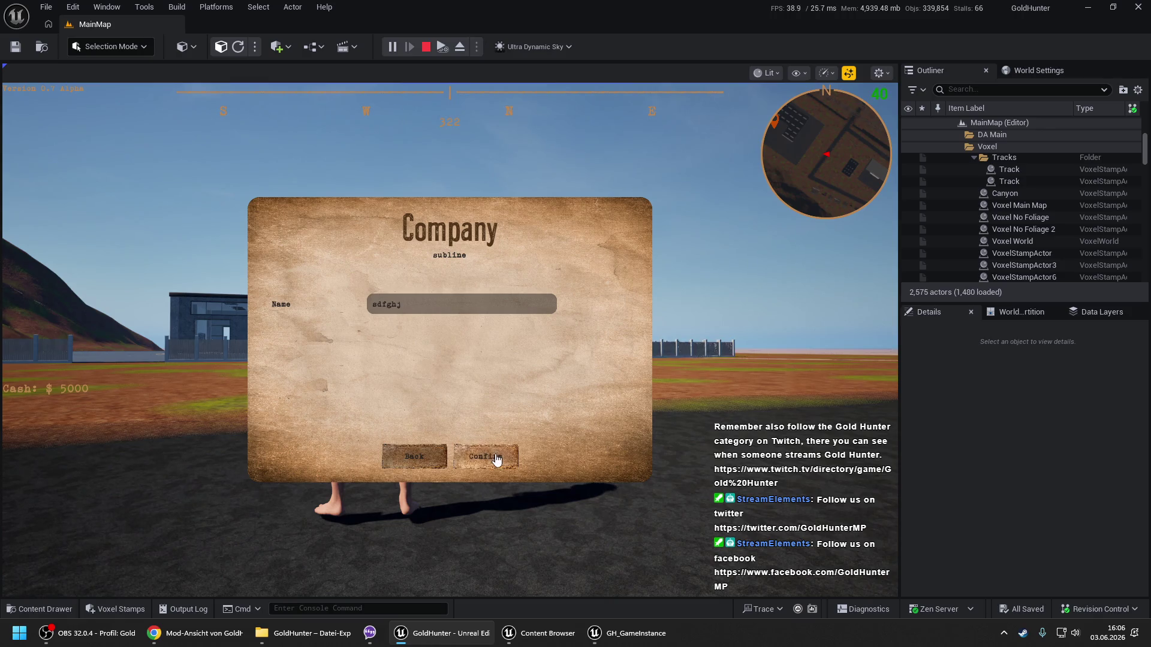
pyautogui.click(486, 456)
pyautogui.click(451, 458)
# Confirm the bank Type list now shows Testfirma alongside Private, then stop the play session.
pyautogui.press('e')
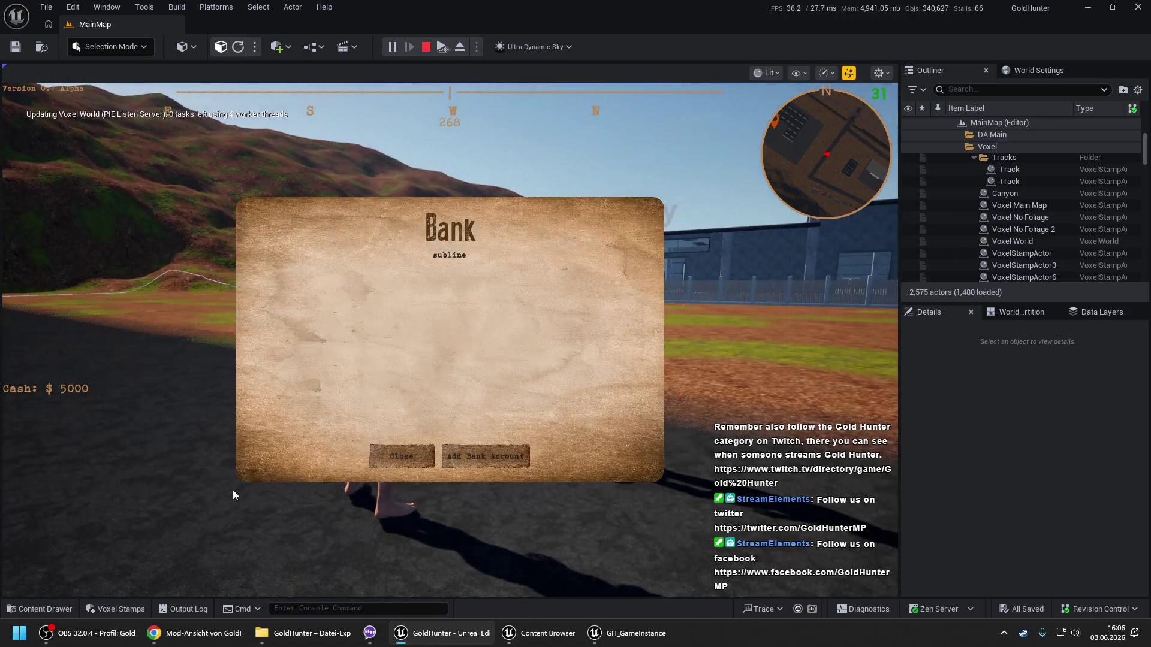
pyautogui.click(519, 466)
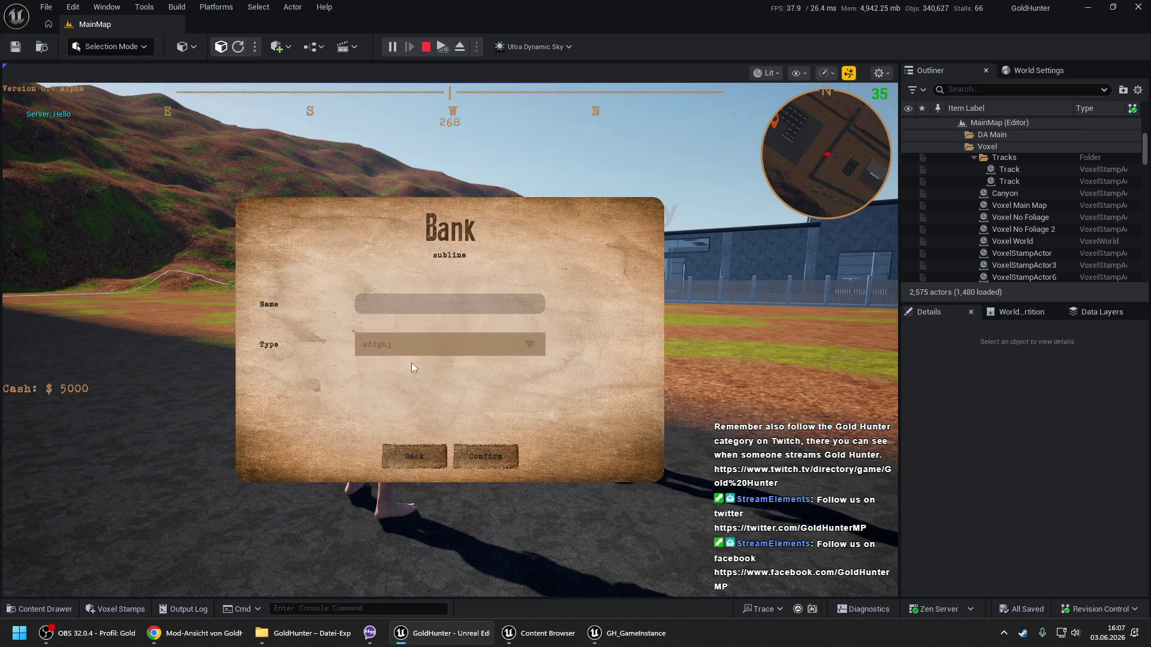
pyautogui.click(411, 345)
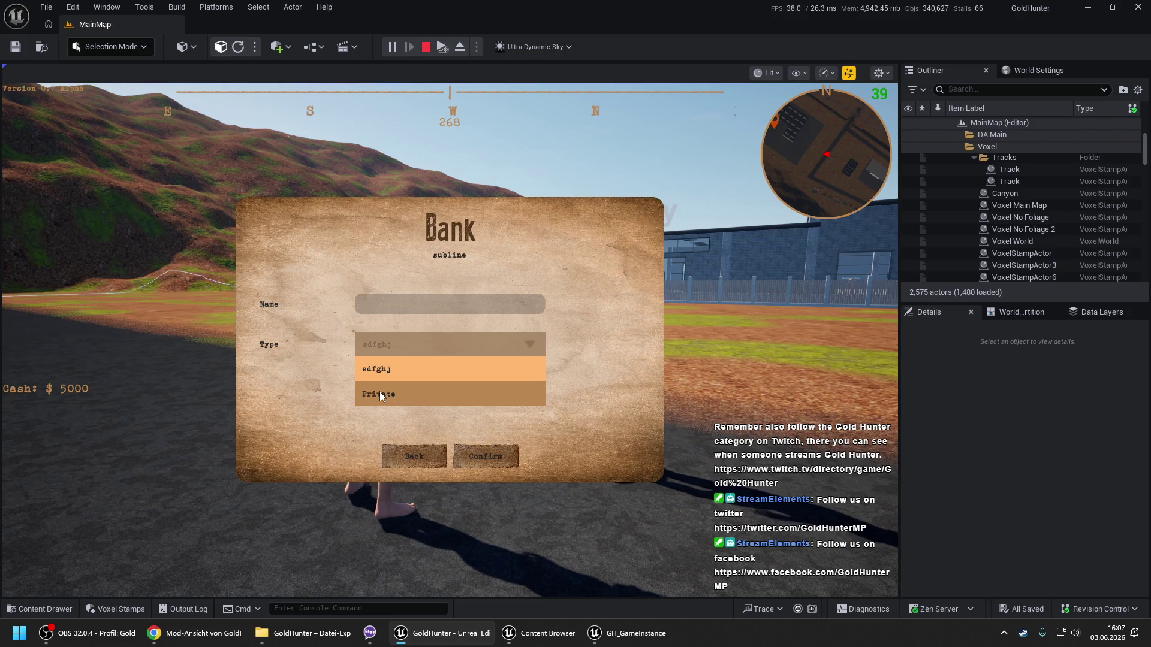
pyautogui.click(379, 356)
pyautogui.click(380, 348)
pyautogui.click(383, 358)
pyautogui.click(412, 455)
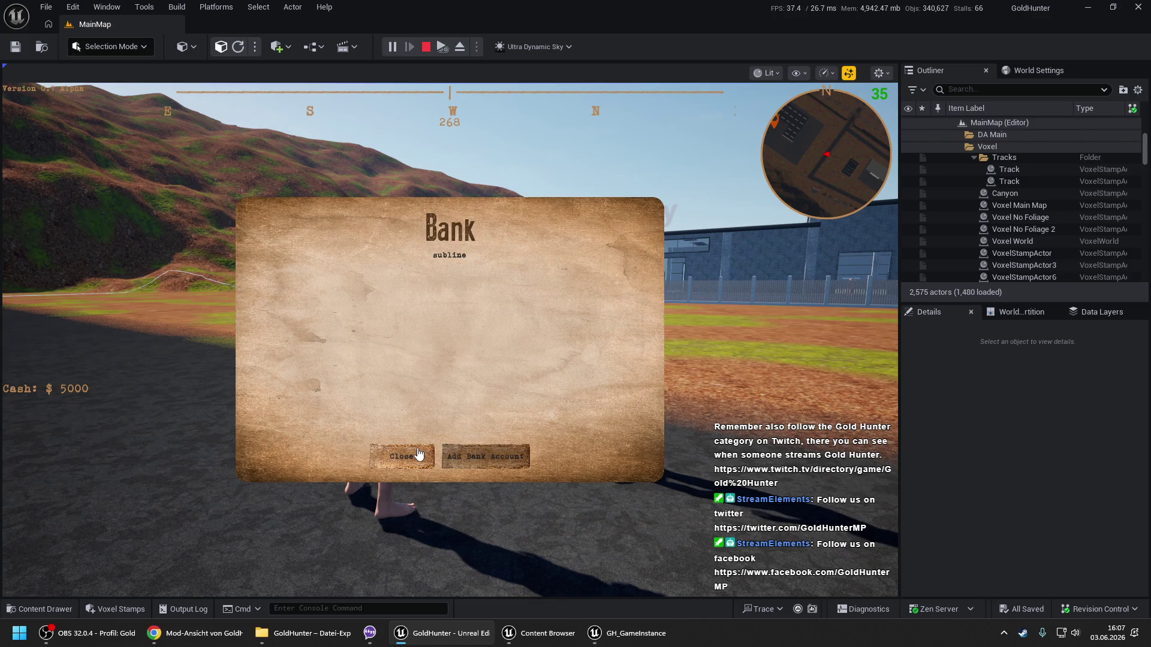
pyautogui.click(401, 456)
pyautogui.press('Escape')
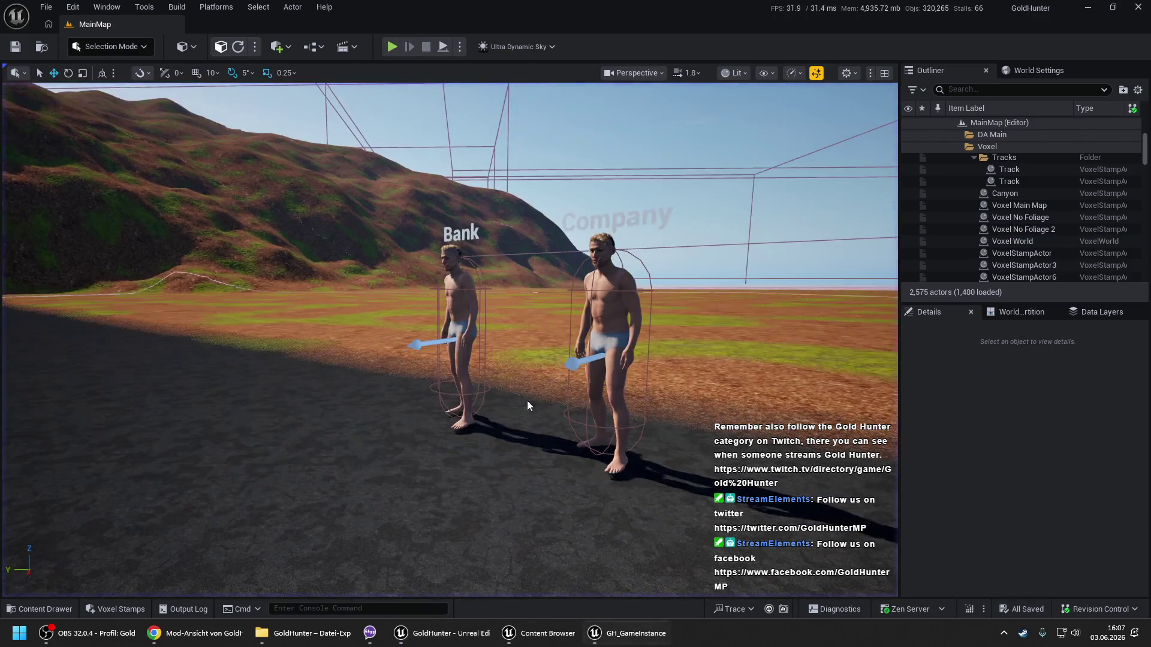
# In WB_Bank, wire the false branch straight to For Each Loop and delete Print String.
pyautogui.click(617, 633)
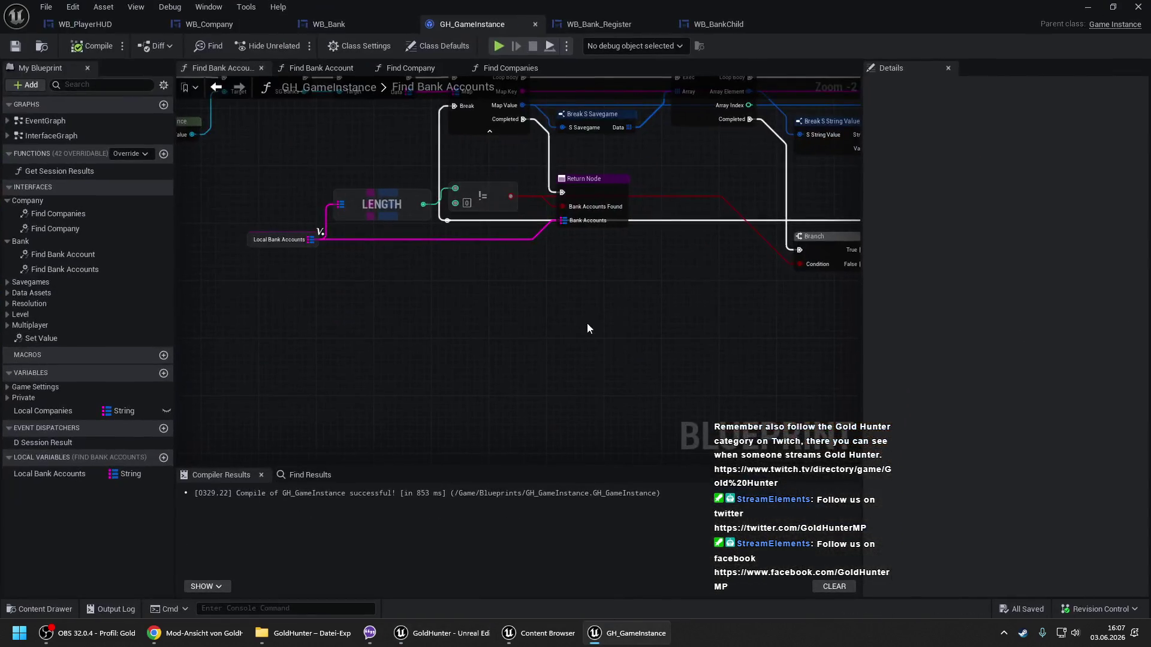
pyautogui.scroll(-2, 675, 271)
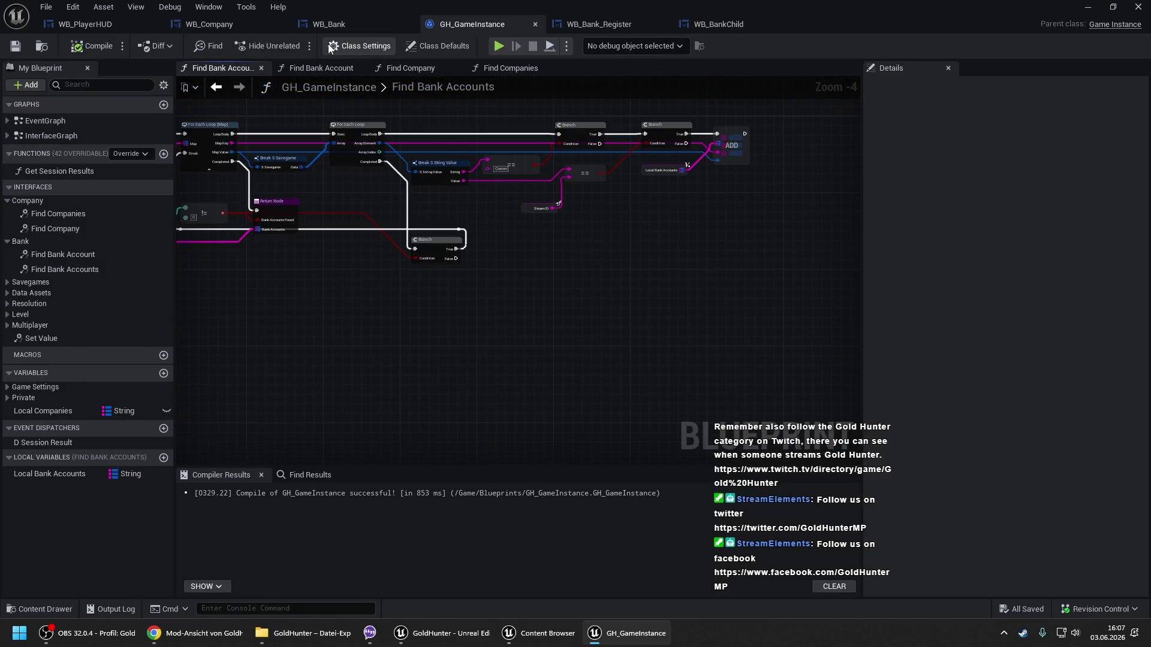
pyautogui.click(324, 27)
pyautogui.moveTo(785, 292); pyautogui.dragTo(698, 251)
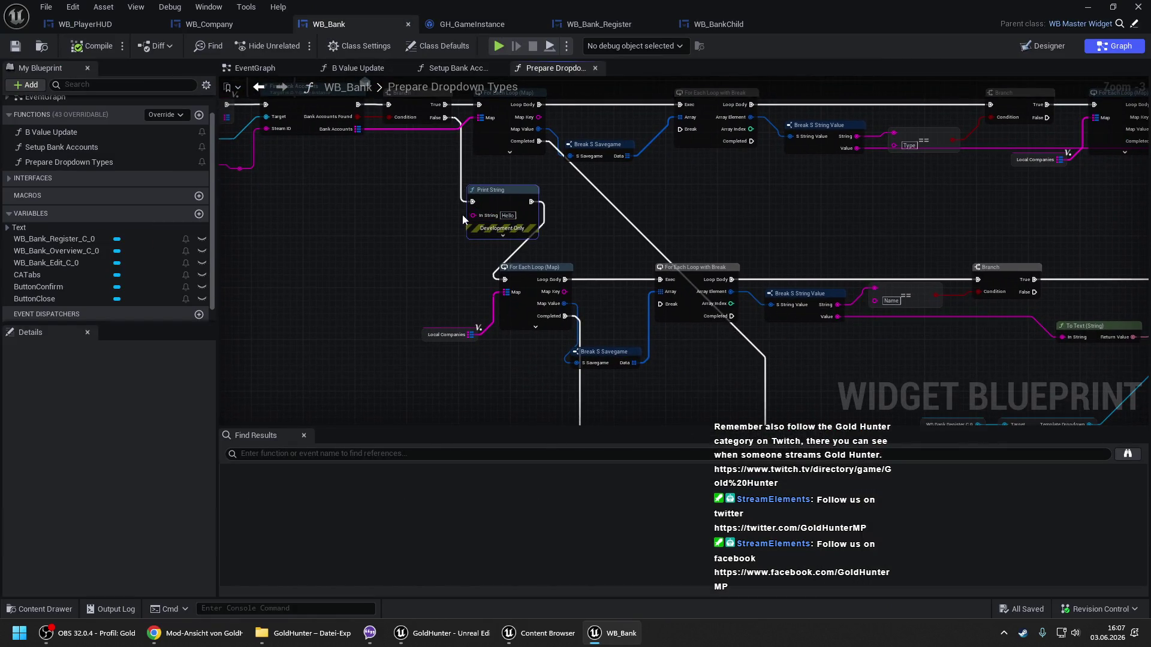
pyautogui.moveTo(503, 280); pyautogui.dragTo(445, 122)
pyautogui.click(512, 192)
pyautogui.press('Delete')
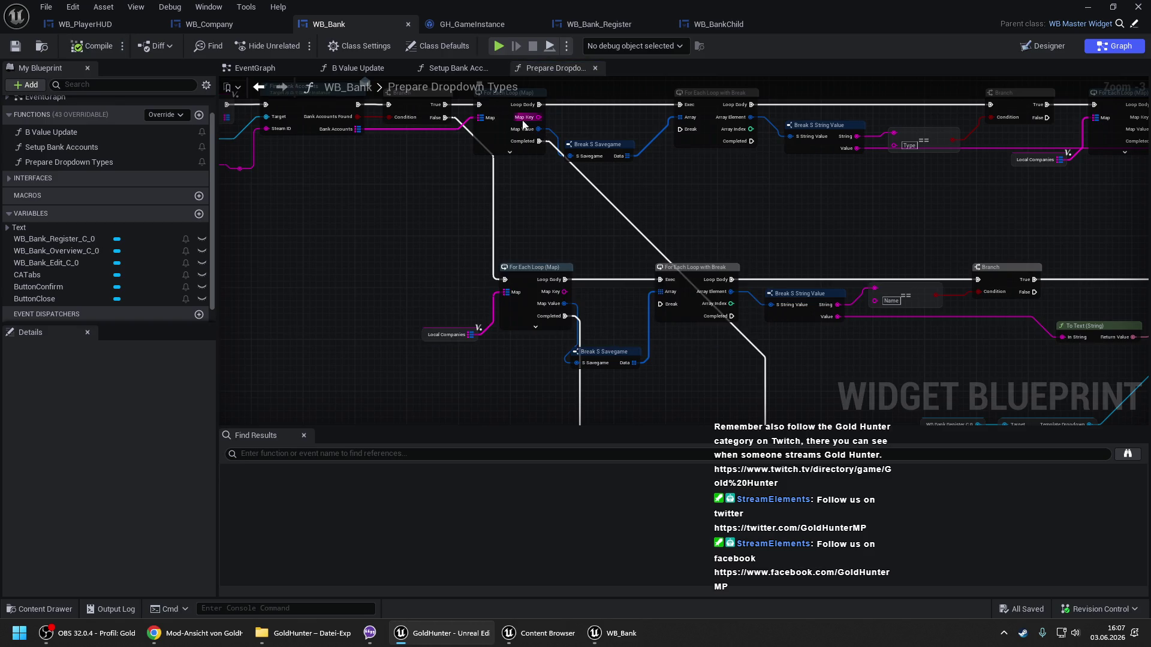
# Move the Fill Dropdown and Return Node further right to make room.
pyautogui.moveTo(1017, 247)
pyautogui.mouseDown()
pyautogui.moveTo(581, 139)
pyautogui.moveTo(617, 193)
pyautogui.mouseUp()
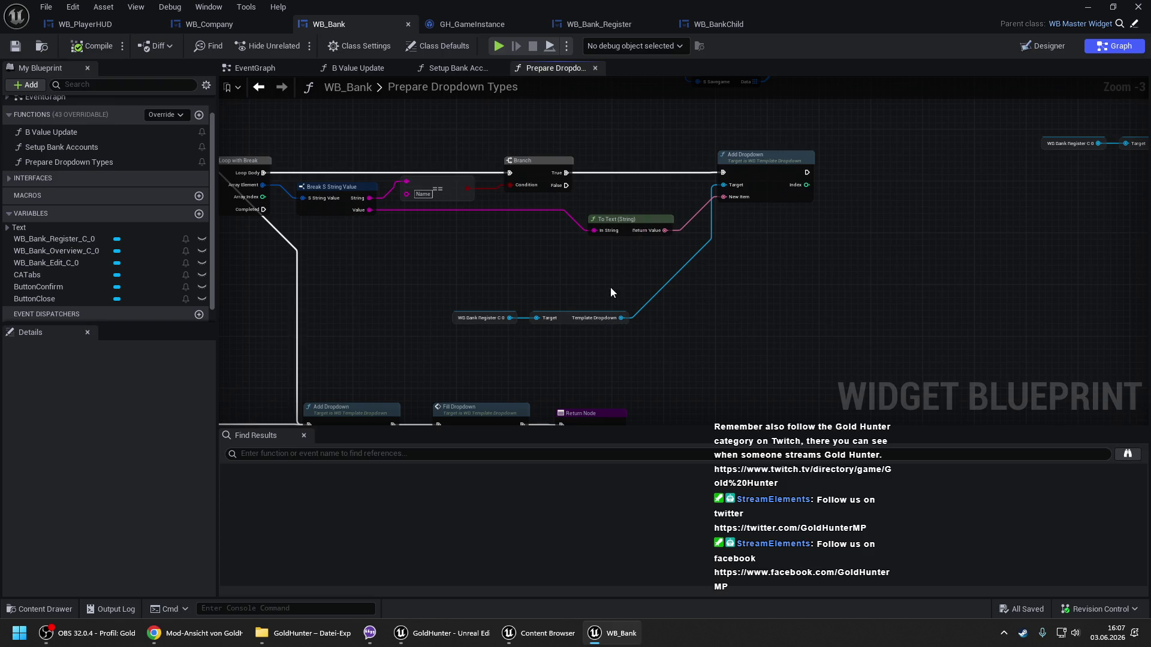
pyautogui.moveTo(613, 283); pyautogui.dragTo(732, 163)
pyautogui.moveTo(616, 246); pyautogui.dragTo(764, 337)
pyautogui.moveTo(627, 286); pyautogui.dragTo(717, 283)
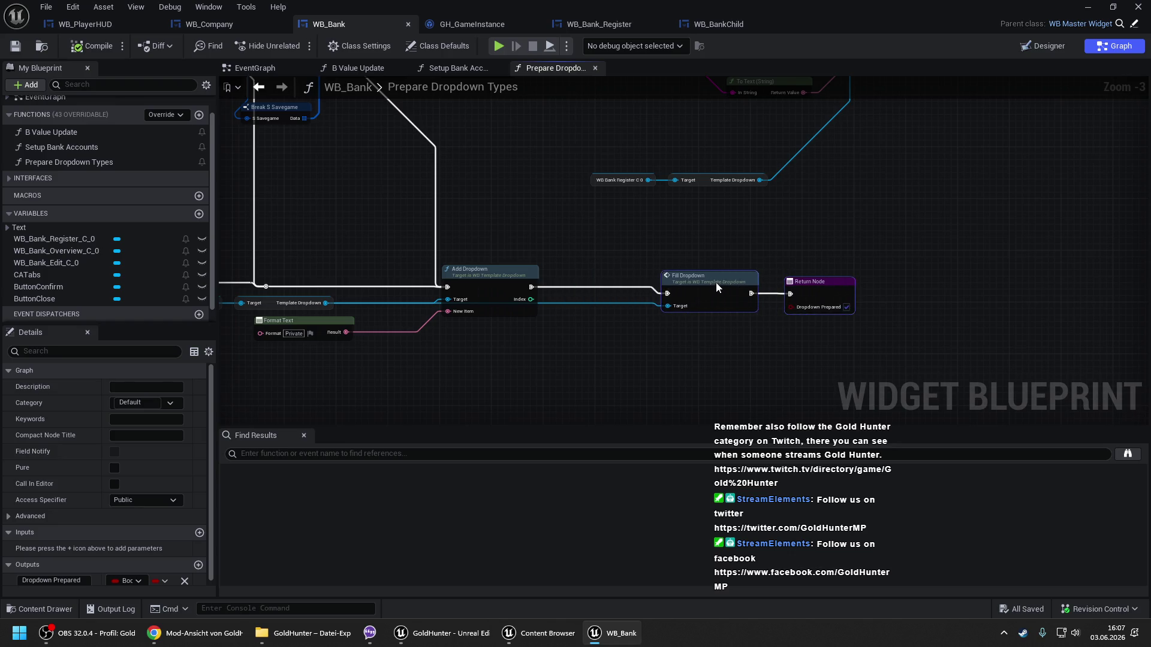
pyautogui.click(692, 234)
pyautogui.moveTo(627, 235); pyautogui.dragTo(641, 166)
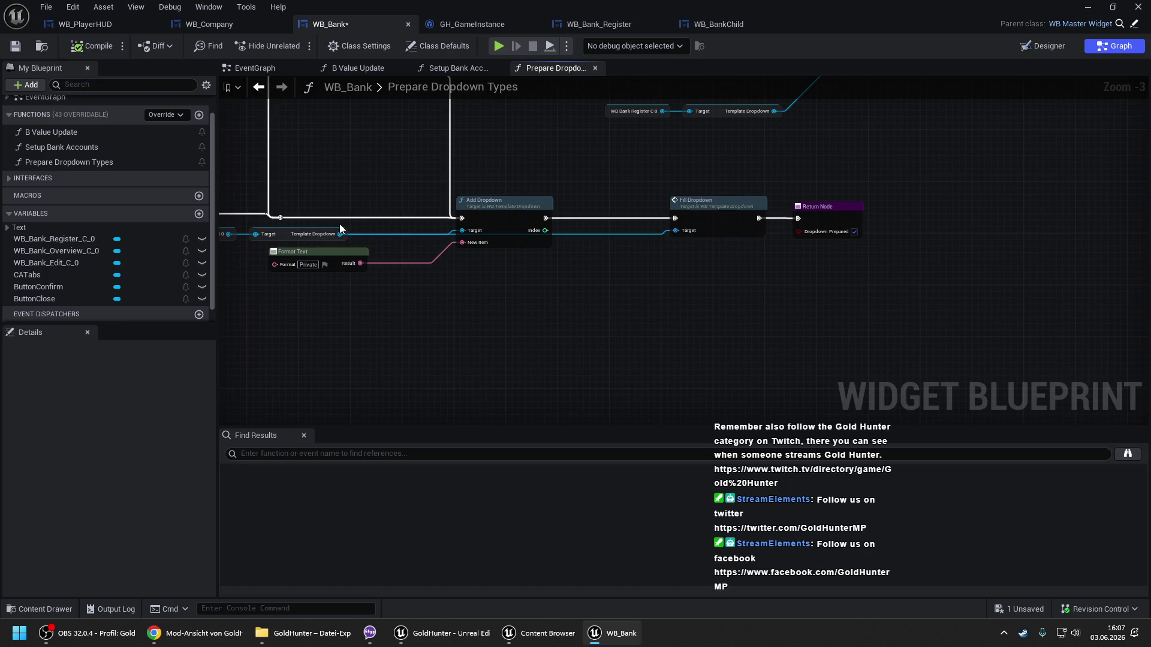
# Add a reroute knot on the exec wire before Add Dropdown.
pyautogui.moveTo(343, 204)
pyautogui.mouseDown()
pyautogui.moveTo(524, 321)
pyautogui.moveTo(515, 372)
pyautogui.mouseUp()
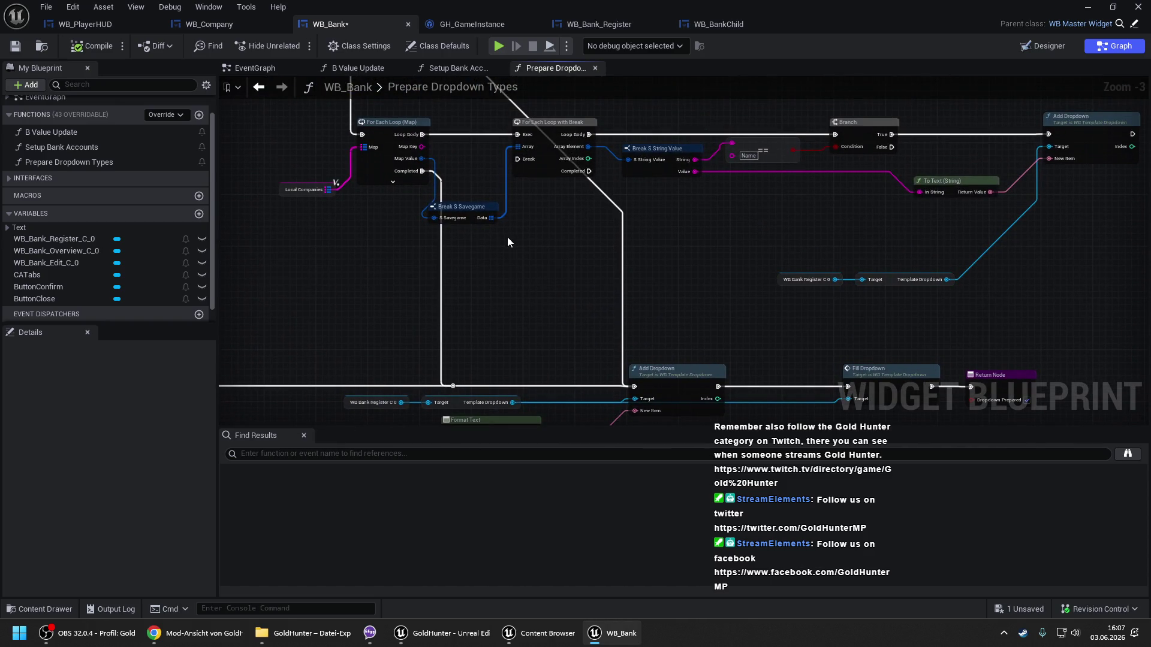
pyautogui.scroll(-1, 509, 243)
pyautogui.moveTo(508, 243)
pyautogui.mouseDown()
pyautogui.moveTo(567, 365)
pyautogui.moveTo(346, 123)
pyautogui.moveTo(536, 241)
pyautogui.mouseUp()
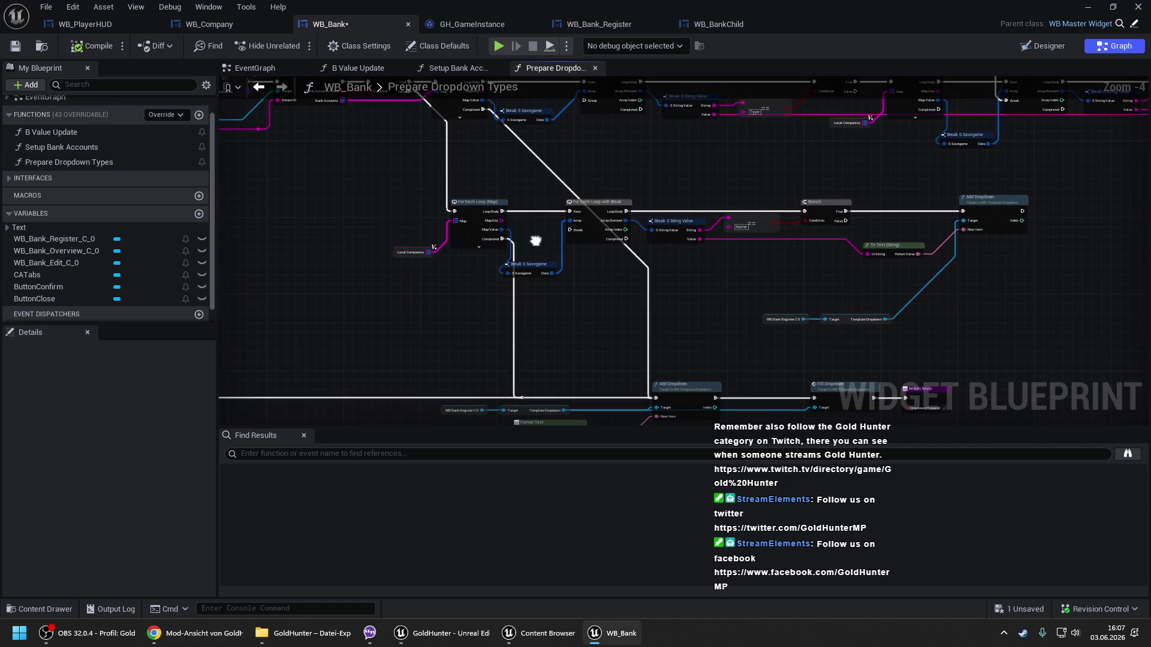
pyautogui.moveTo(529, 292); pyautogui.dragTo(527, 252)
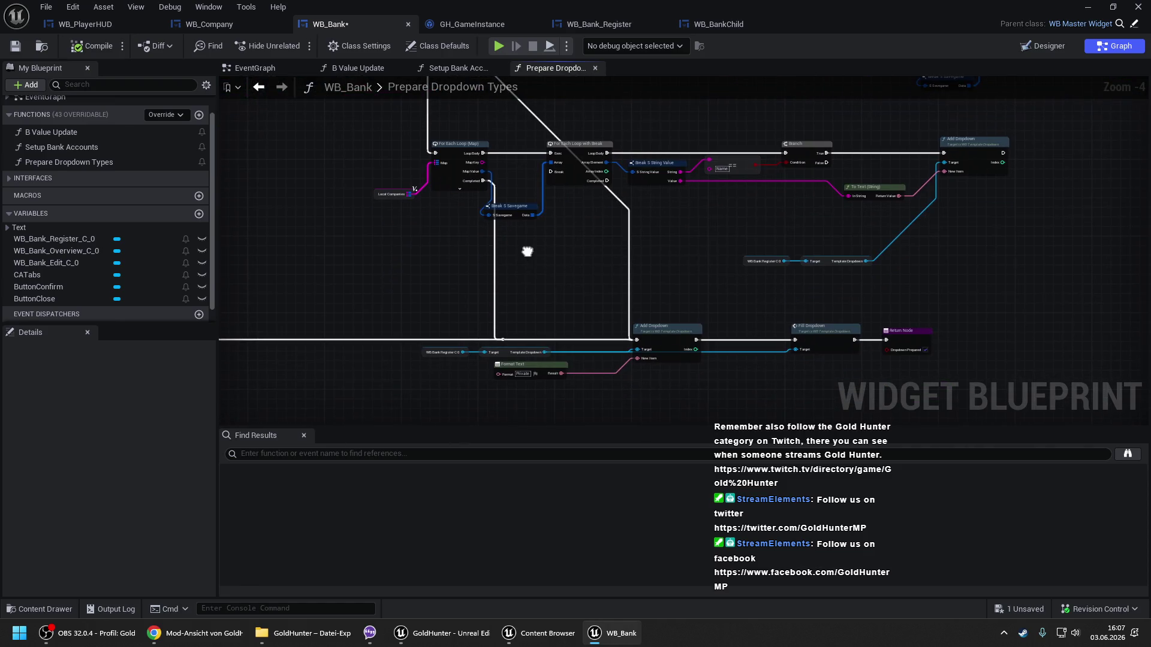
pyautogui.doubleClick(552, 339)
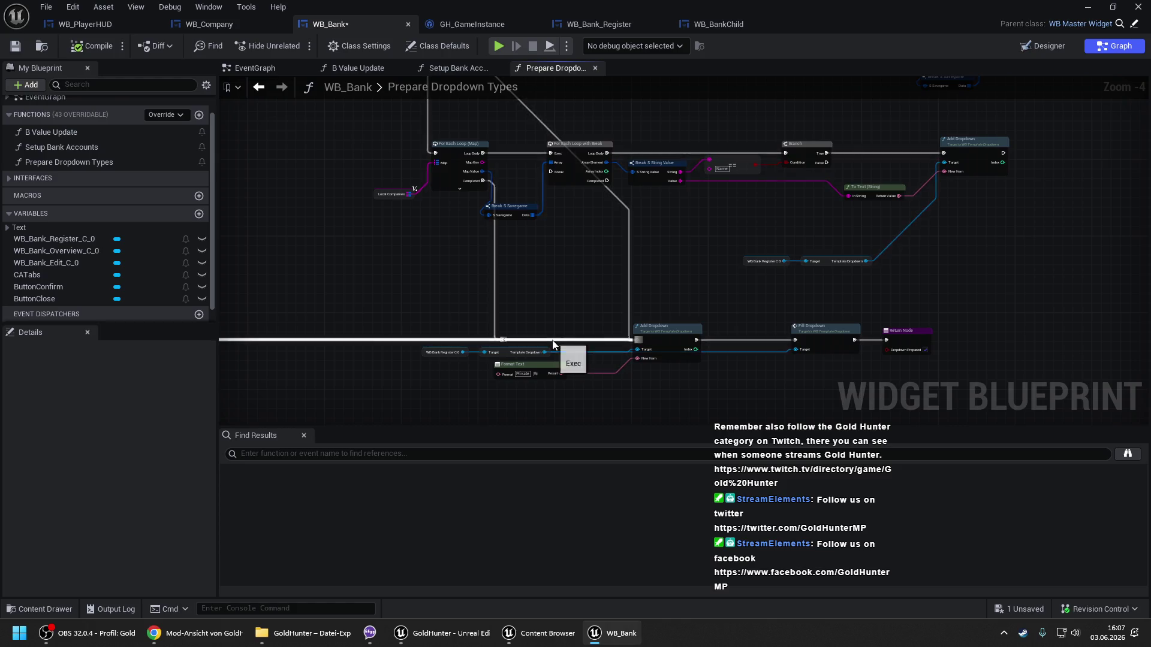
# Connect the reroute knot to the loop's Completed pin and box-select nodes around Find Bank Accounts.
pyautogui.moveTo(551, 334)
pyautogui.mouseDown()
pyautogui.moveTo(570, 341)
pyautogui.moveTo(464, 60)
pyautogui.moveTo(451, 120)
pyautogui.moveTo(462, 114)
pyautogui.mouseUp()
pyautogui.moveTo(715, 211)
pyautogui.mouseDown()
pyautogui.moveTo(601, 202)
pyautogui.moveTo(829, 175)
pyautogui.moveTo(862, 217)
pyautogui.moveTo(916, 221)
pyautogui.mouseUp()
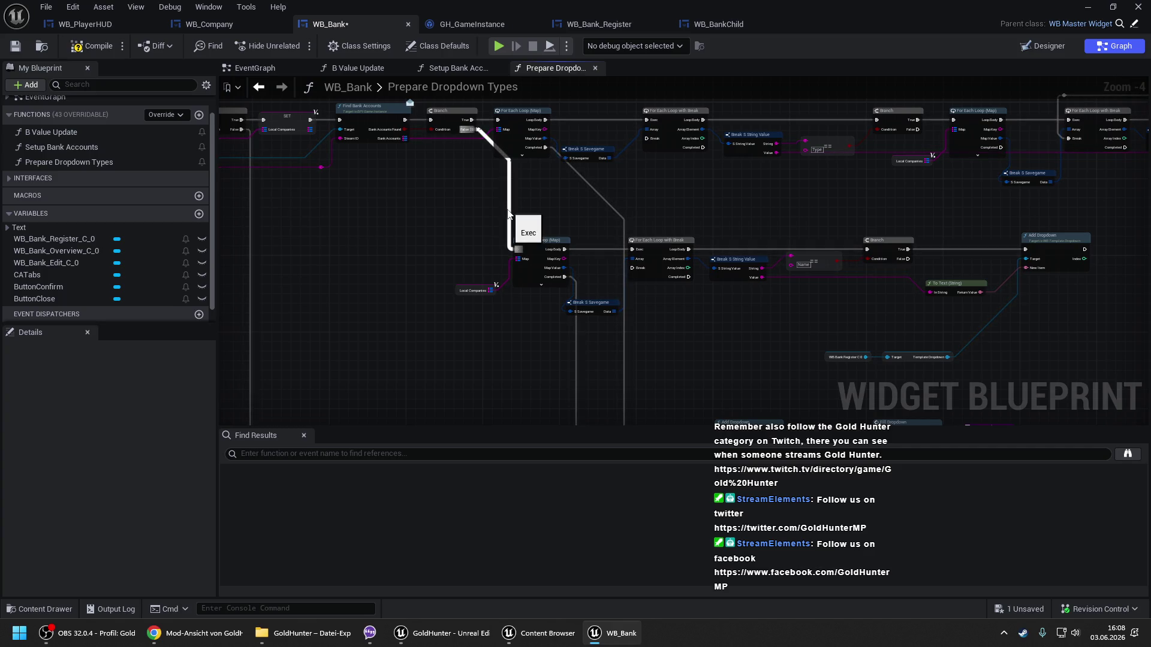
pyautogui.moveTo(398, 195); pyautogui.dragTo(494, 205)
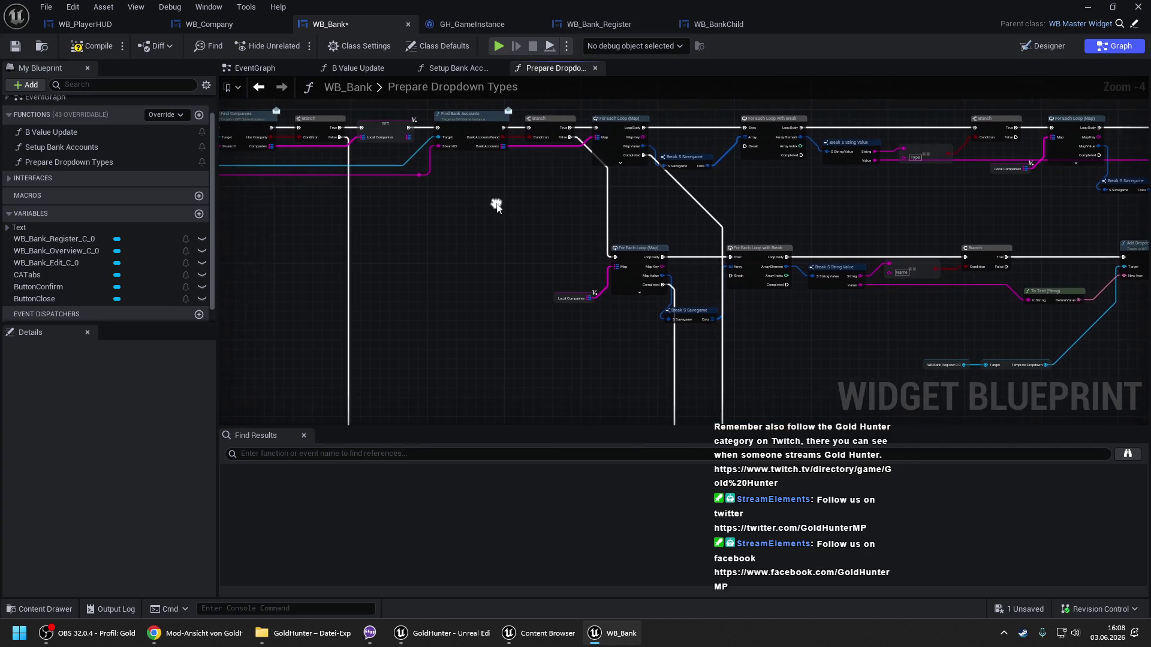
pyautogui.scroll(-1, 494, 205)
pyautogui.moveTo(466, 105)
pyautogui.mouseDown()
pyautogui.moveTo(840, 358)
pyautogui.moveTo(1143, 360)
pyautogui.moveTo(1148, 329)
pyautogui.mouseUp()
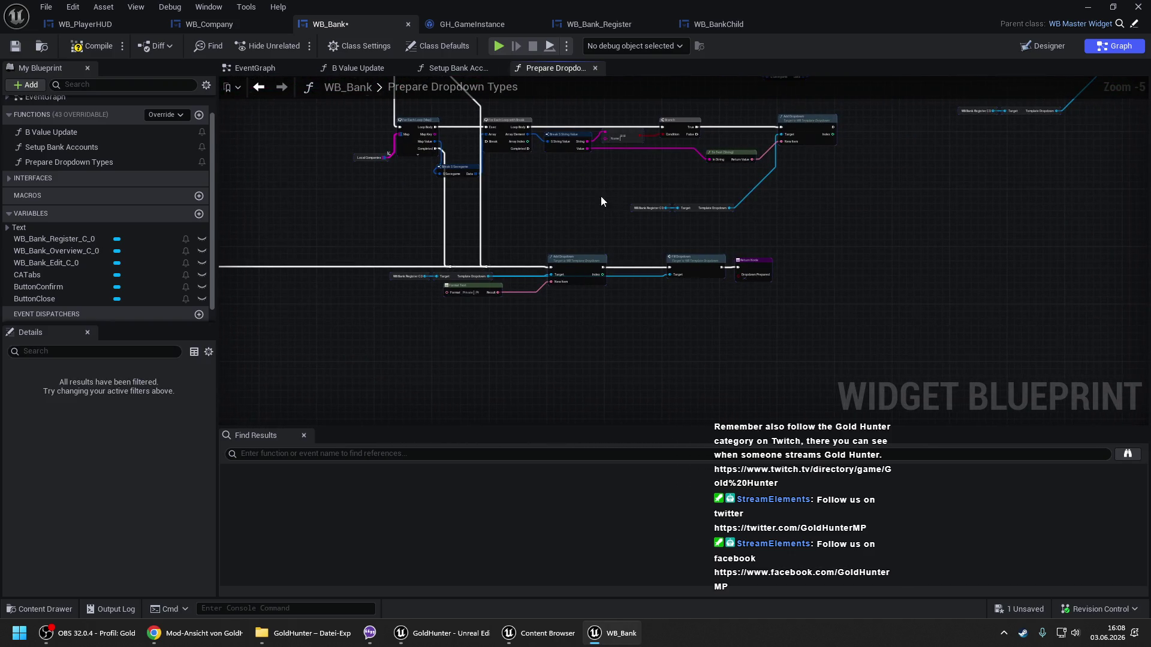
pyautogui.scroll(-3, 600, 196)
pyautogui.moveTo(431, 130)
pyautogui.mouseDown()
pyautogui.moveTo(707, 321)
pyautogui.moveTo(968, 348)
pyautogui.mouseUp()
pyautogui.scroll(3, 474, 174)
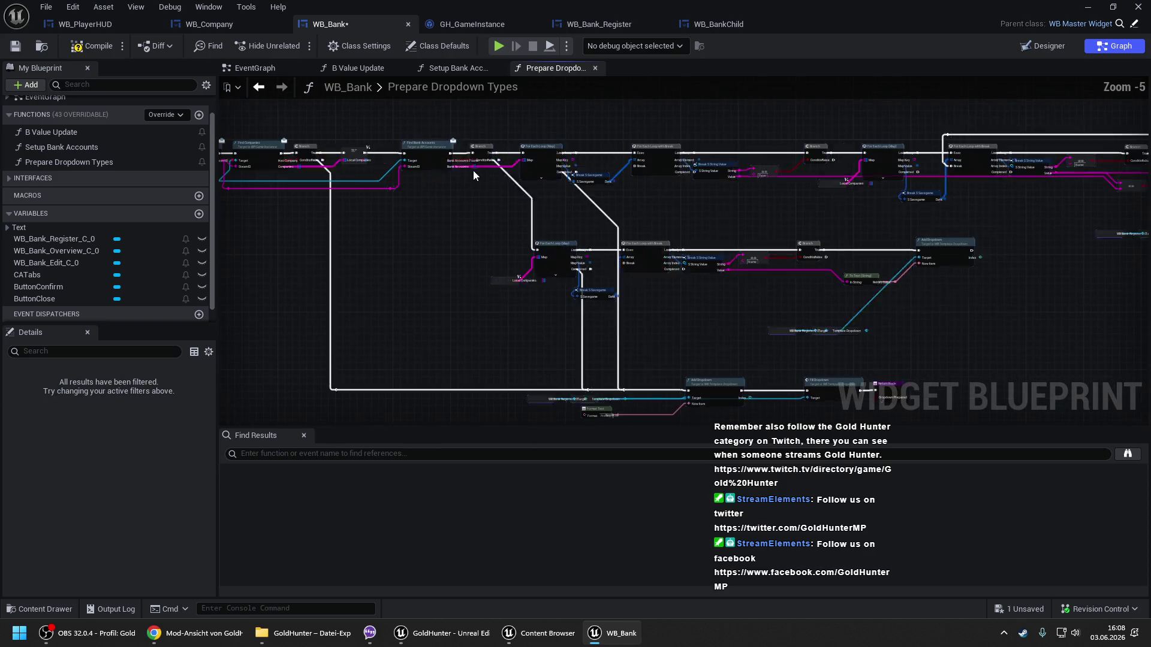
pyautogui.scroll(1, 520, 203)
pyautogui.click(521, 203)
# Detach Add Dropdown, Format Text and the register and template dropdown getters from the lower chain.
pyautogui.moveTo(570, 246); pyautogui.dragTo(623, 258)
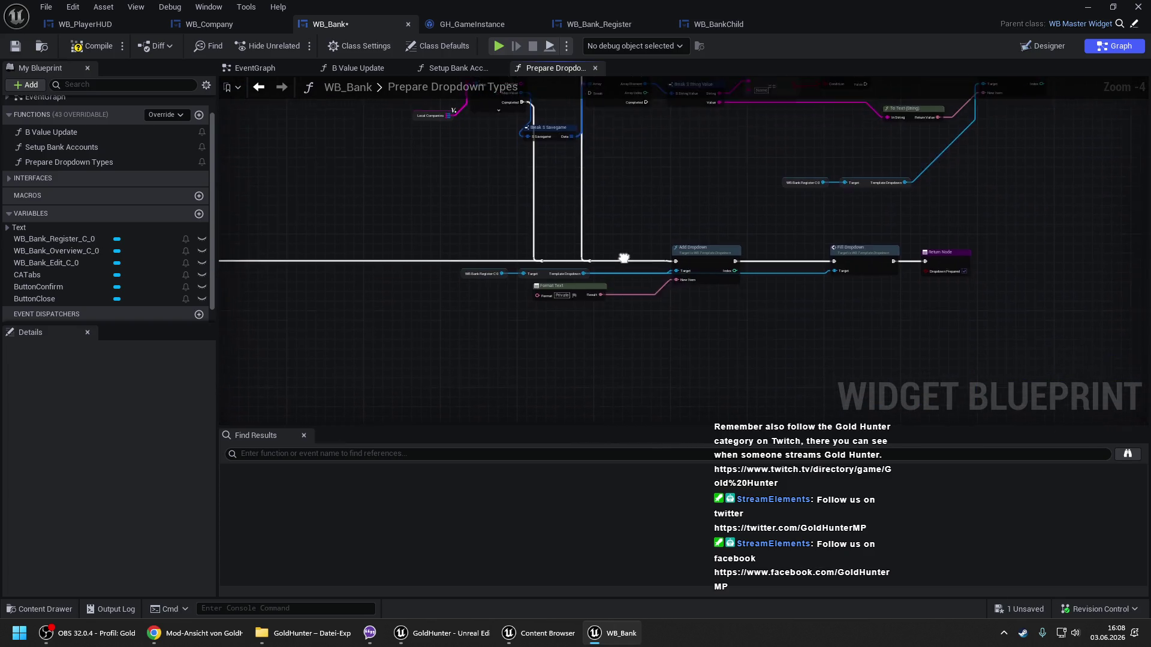
pyautogui.scroll(2, 623, 257)
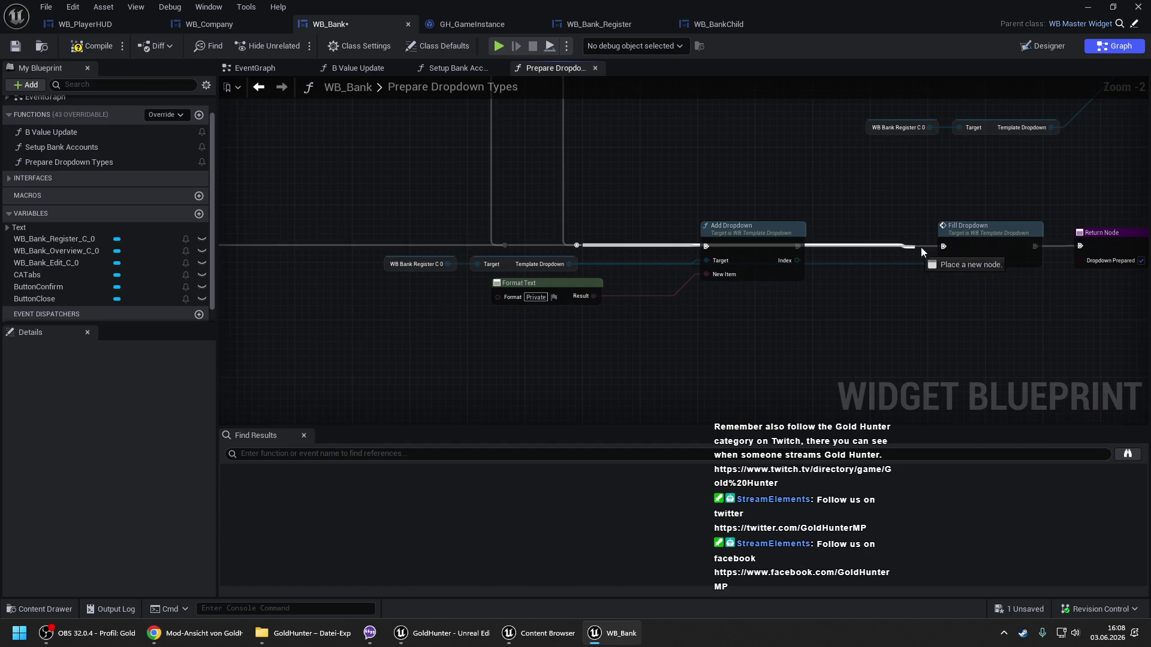
pyautogui.click(786, 234)
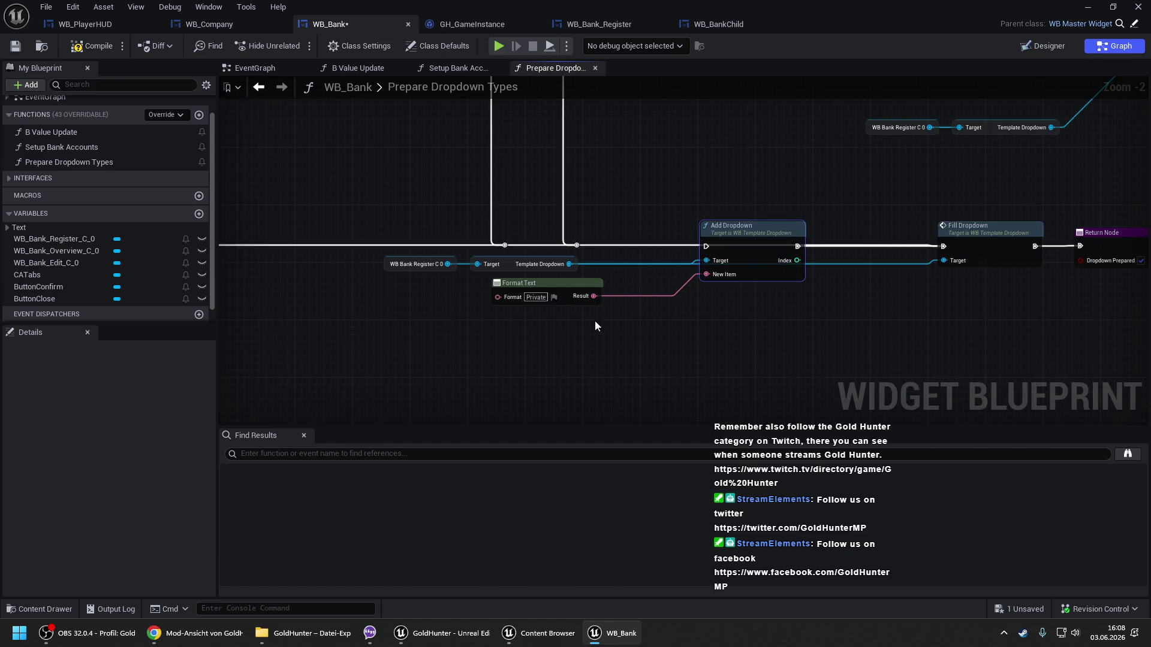
pyautogui.click(424, 267)
pyautogui.scroll(-2, 371, 189)
pyautogui.moveTo(371, 188)
pyautogui.mouseDown()
pyautogui.moveTo(730, 300)
pyautogui.moveTo(581, 182)
pyautogui.mouseUp()
pyautogui.scroll(1, 699, 217)
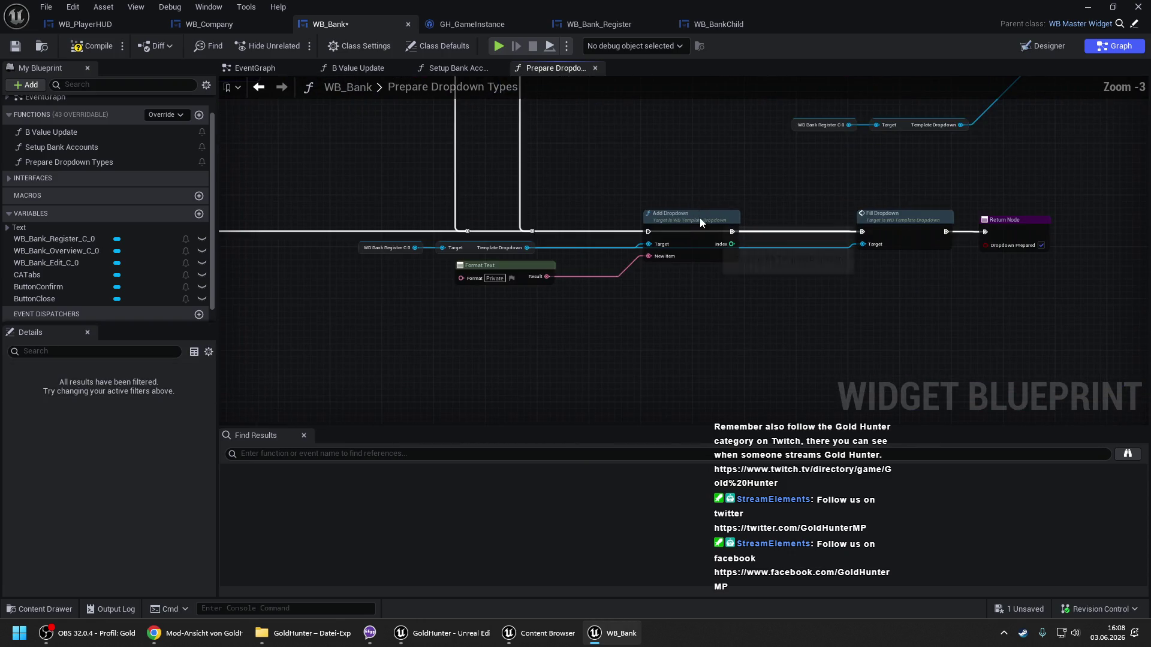
pyautogui.press('Delete')
pyautogui.moveTo(578, 311); pyautogui.dragTo(384, 248)
pyautogui.press('Delete')
pyautogui.press('f')
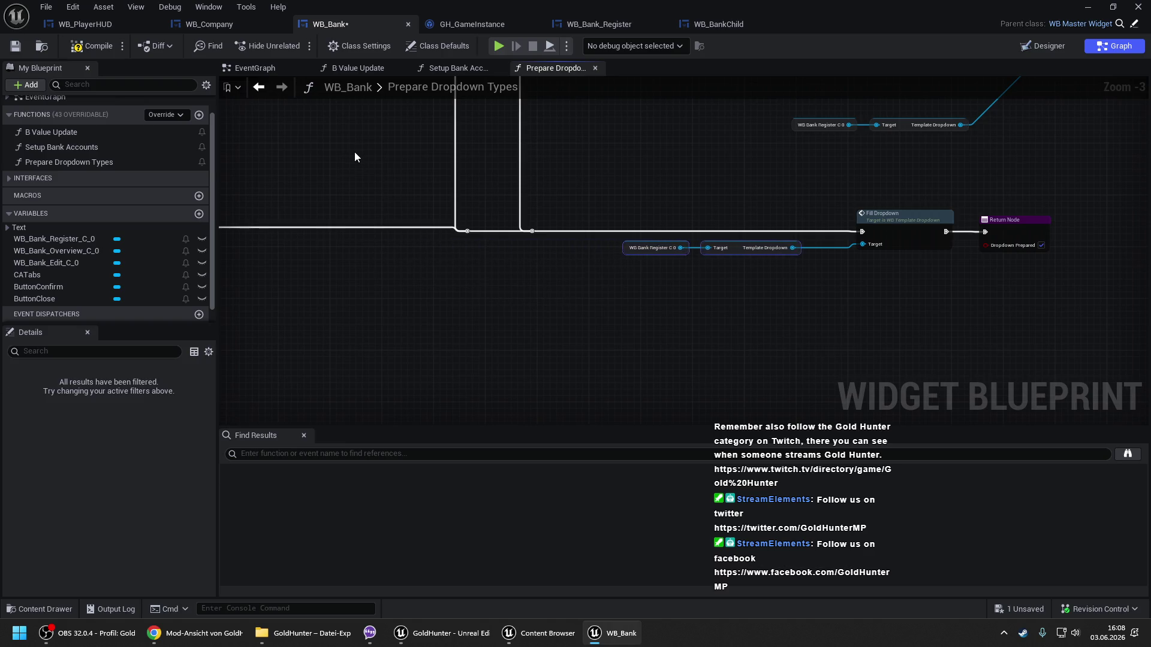
pyautogui.click(355, 157)
pyautogui.scroll(-4, 354, 157)
pyautogui.scroll(3, 668, 318)
pyautogui.scroll(1, 558, 206)
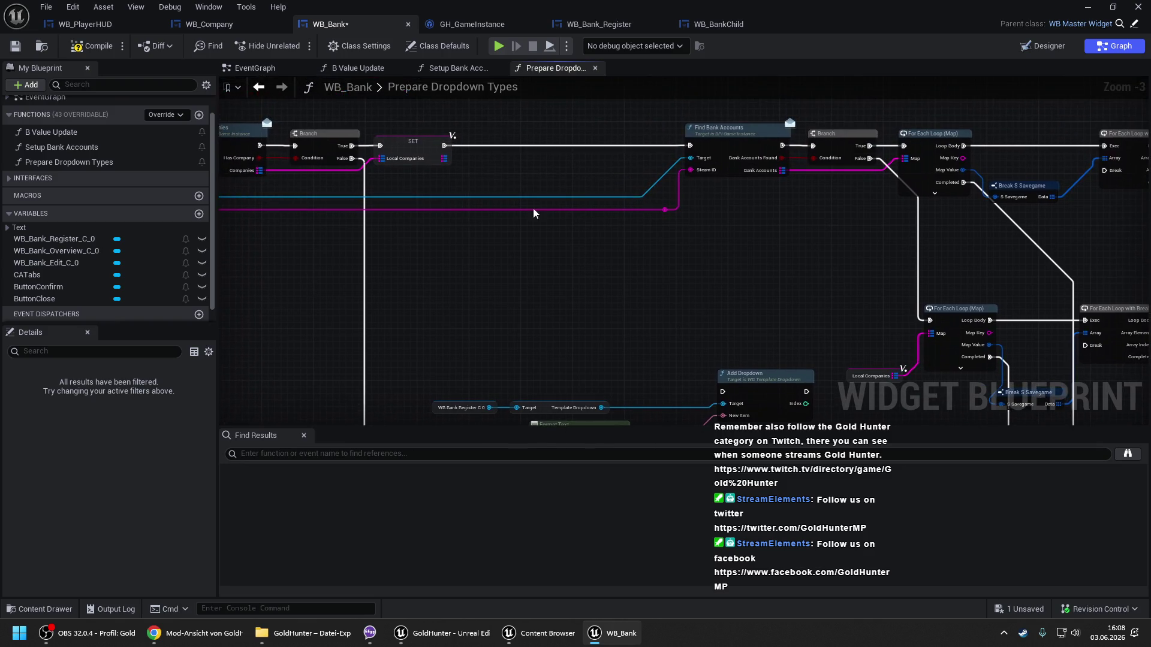
# Place Add Dropdown after SET, wiring exec SET → Add Dropdown → Find Bank Accounts, with its getters.
pyautogui.moveTo(749, 389)
pyautogui.mouseDown()
pyautogui.moveTo(593, 192)
pyautogui.moveTo(504, 143)
pyautogui.mouseUp()
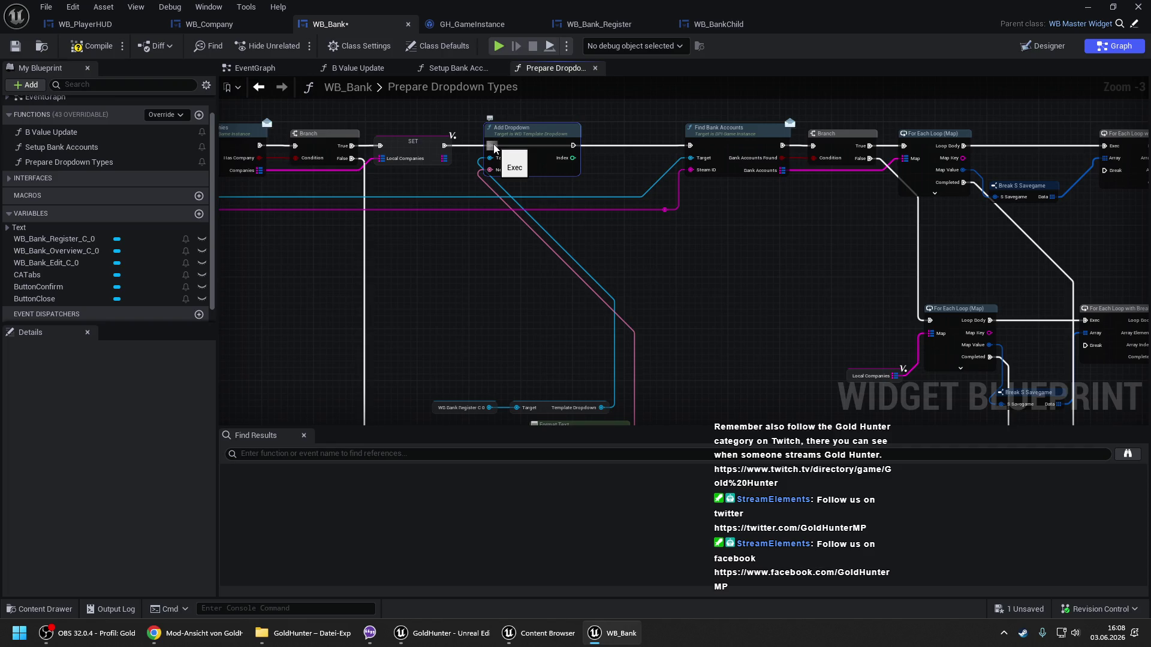
pyautogui.moveTo(494, 149); pyautogui.dragTo(444, 146)
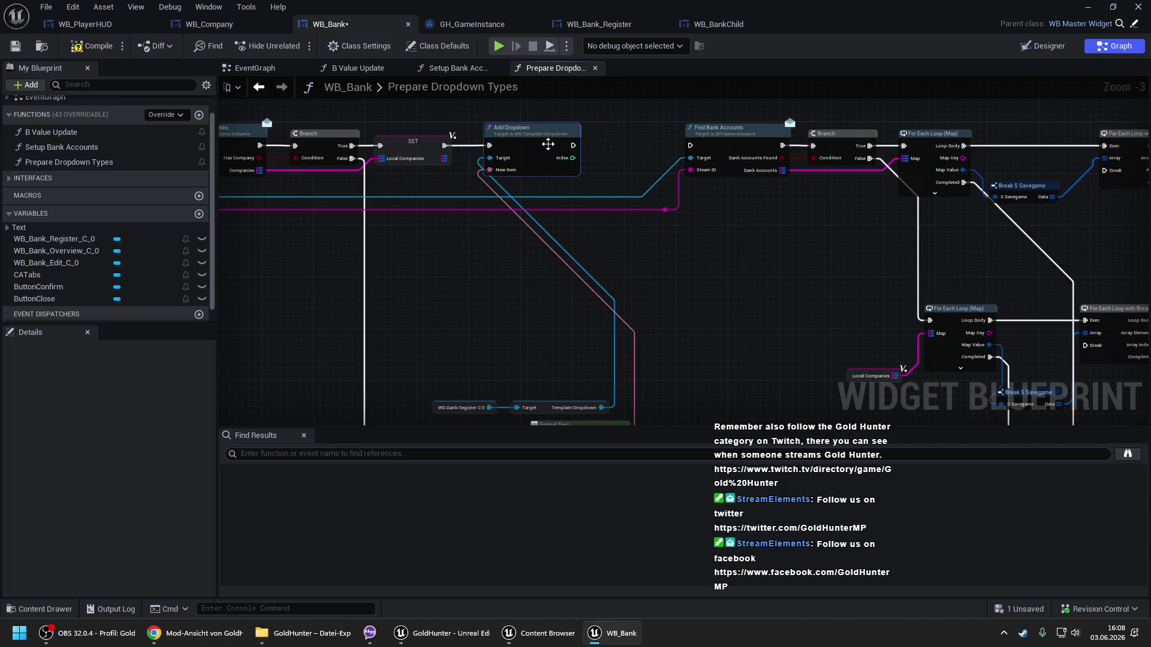
pyautogui.moveTo(574, 144); pyautogui.dragTo(690, 146)
pyautogui.scroll(-2, 528, 294)
pyautogui.moveTo(498, 286)
pyautogui.mouseDown()
pyautogui.moveTo(556, 340)
pyautogui.moveTo(409, 158)
pyautogui.mouseUp()
pyautogui.click(90, 47)
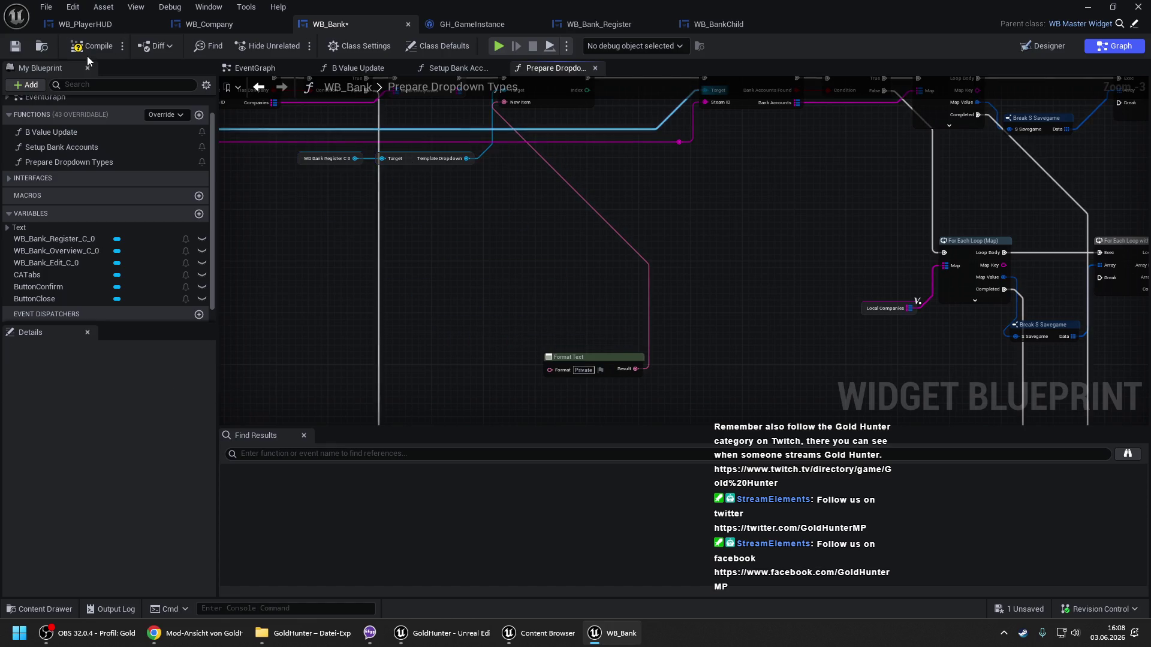
# Move Format Text up beside Add Dropdown, compile and save WB_Bank, then view B Value Update.
pyautogui.moveTo(580, 358); pyautogui.dragTo(413, 113)
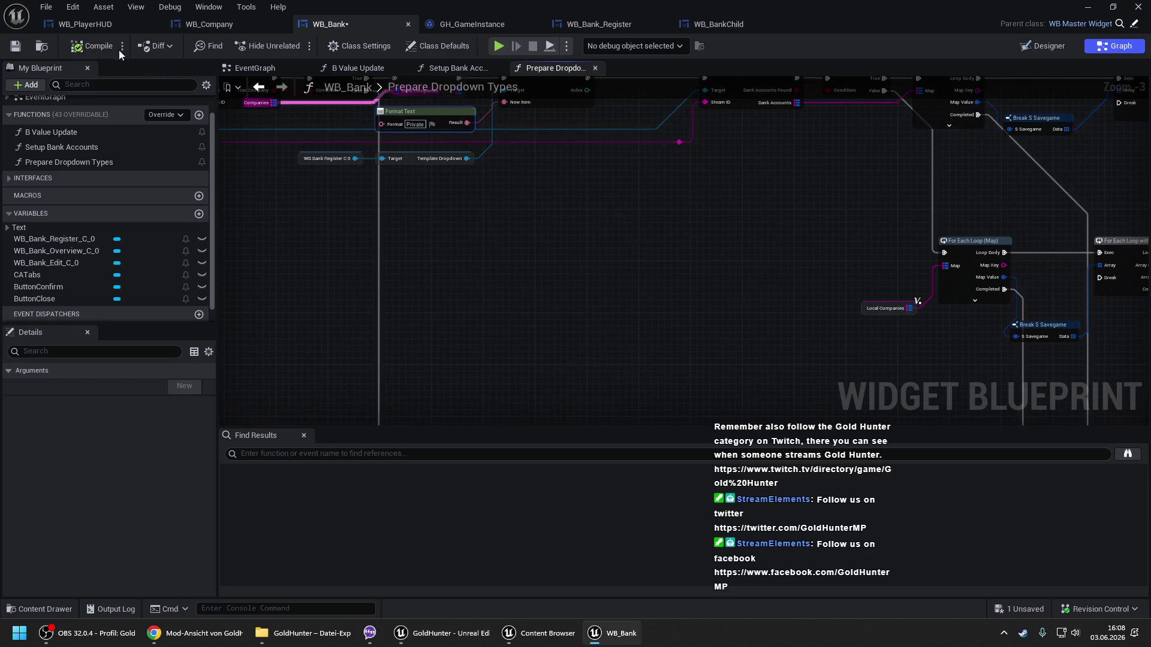
pyautogui.click(91, 46)
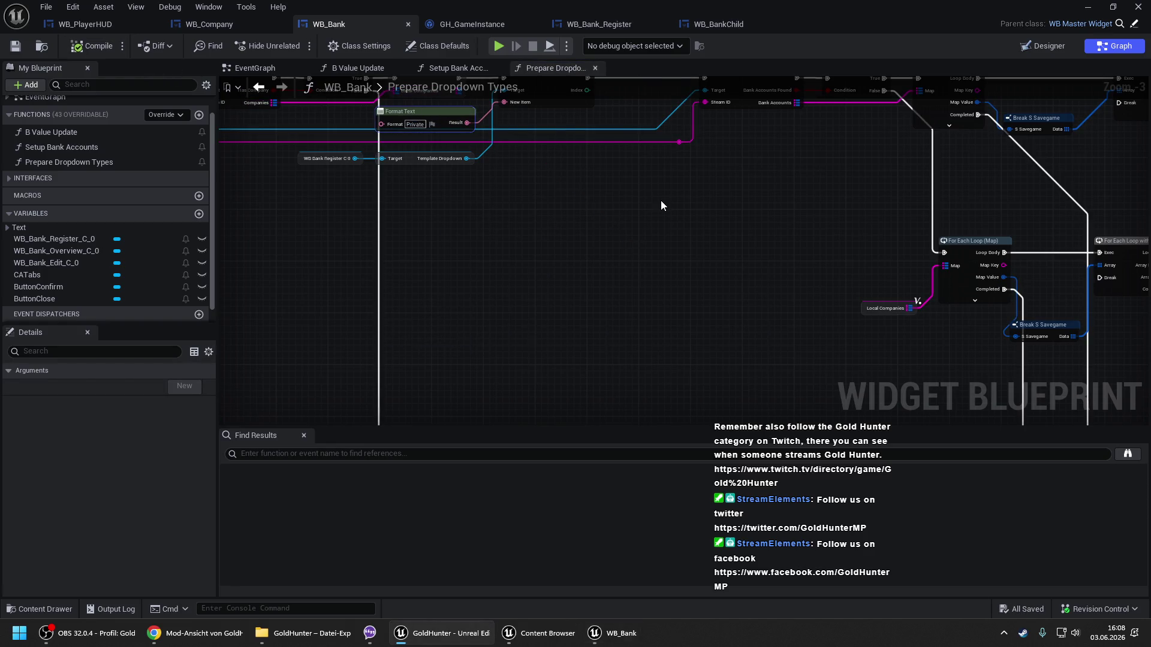
pyautogui.moveTo(714, 197); pyautogui.dragTo(520, 224)
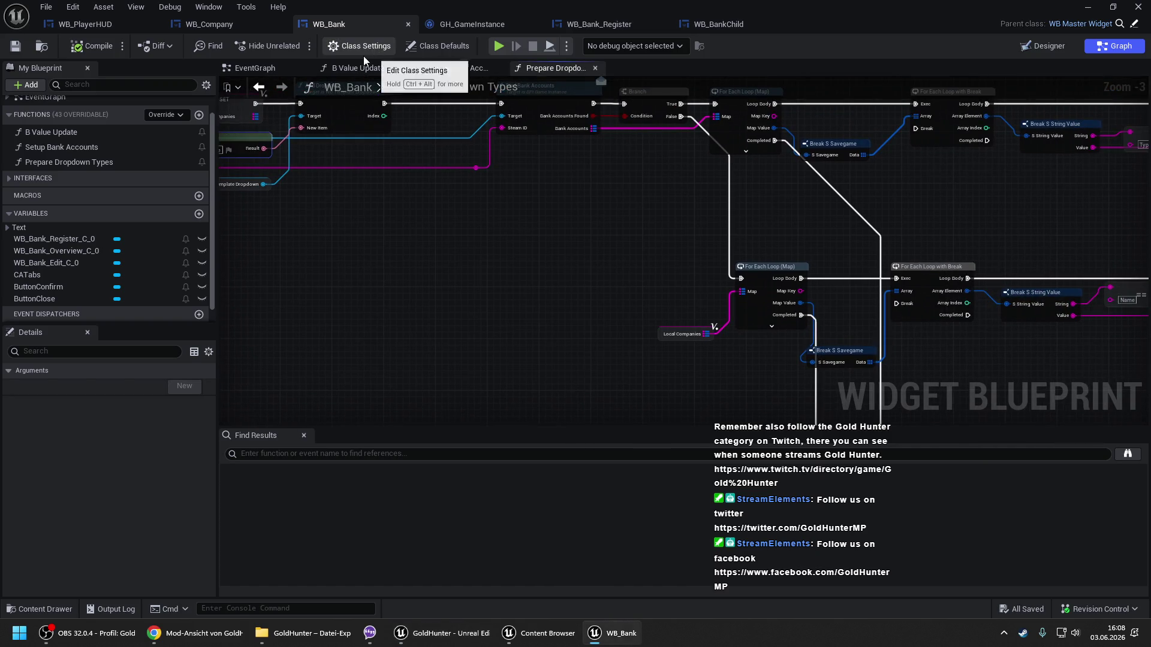
pyautogui.click(353, 70)
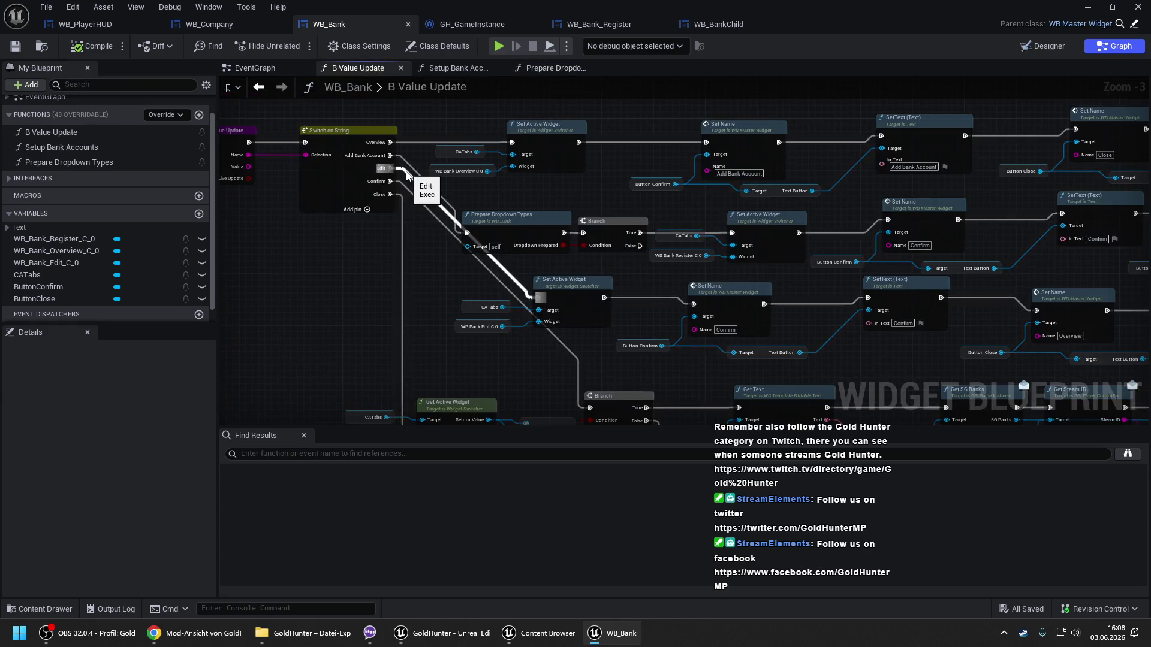
# Rename the lower Make S String Value's key to 'Type'.
pyautogui.moveTo(574, 372); pyautogui.dragTo(539, 106)
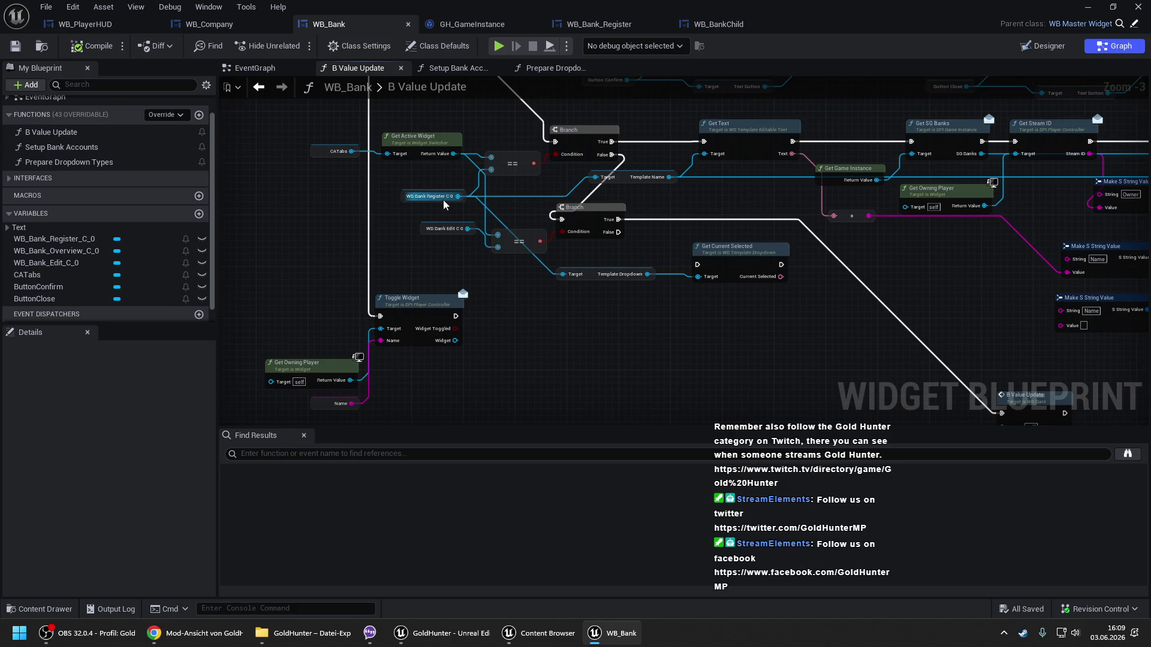
pyautogui.moveTo(785, 189); pyautogui.dragTo(515, 200)
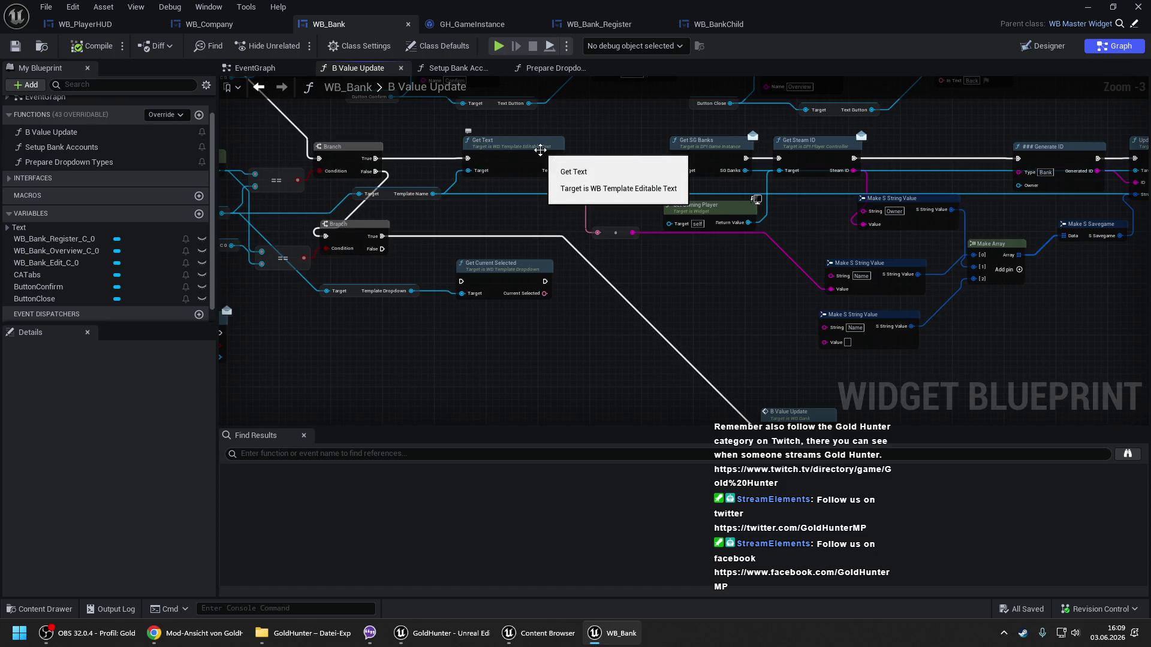
pyautogui.moveTo(855, 185); pyautogui.dragTo(653, 183)
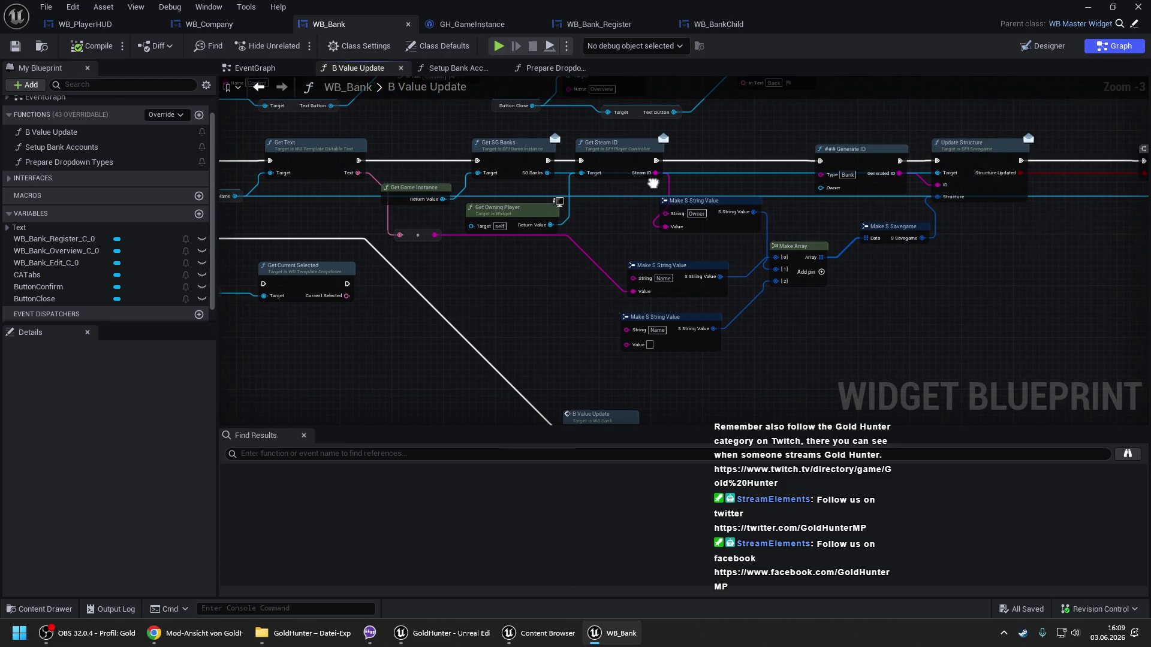
pyautogui.moveTo(983, 132)
pyautogui.mouseDown()
pyautogui.moveTo(744, 144)
pyautogui.moveTo(770, 155)
pyautogui.mouseUp()
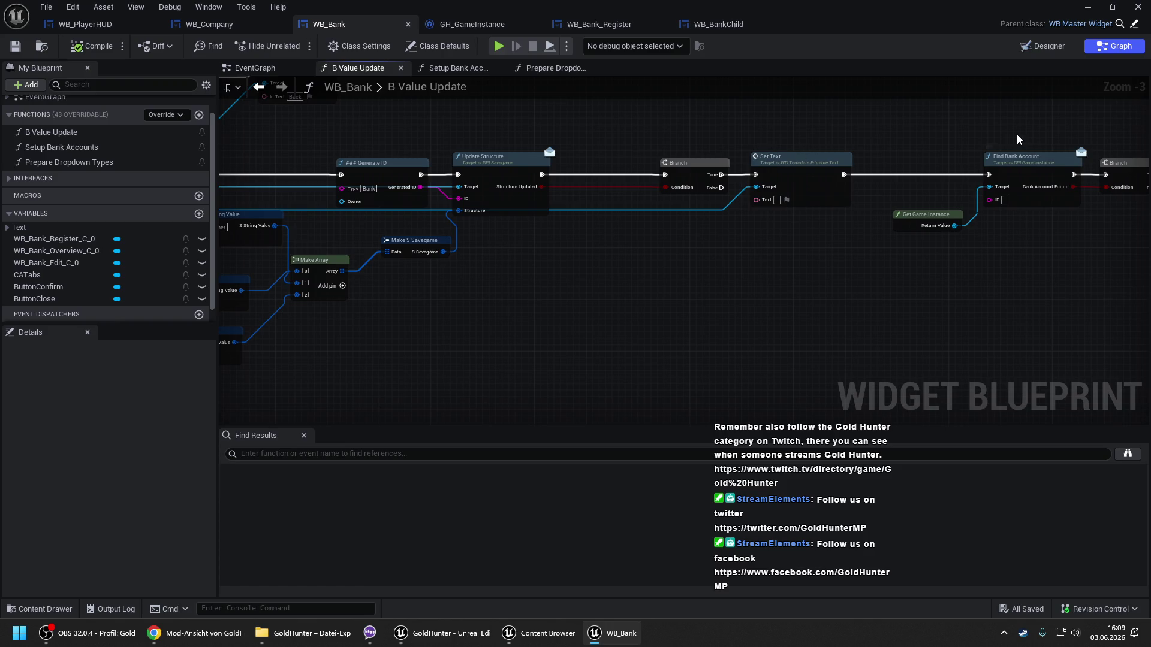
pyautogui.moveTo(548, 227); pyautogui.dragTo(1026, 191)
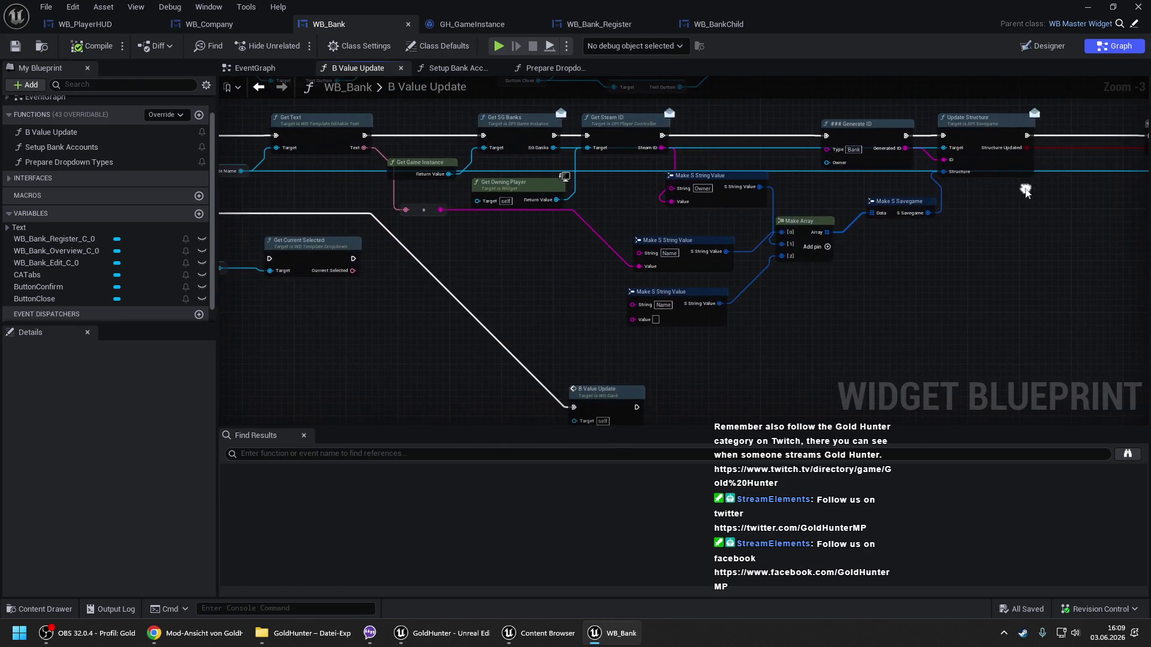
pyautogui.click(663, 304)
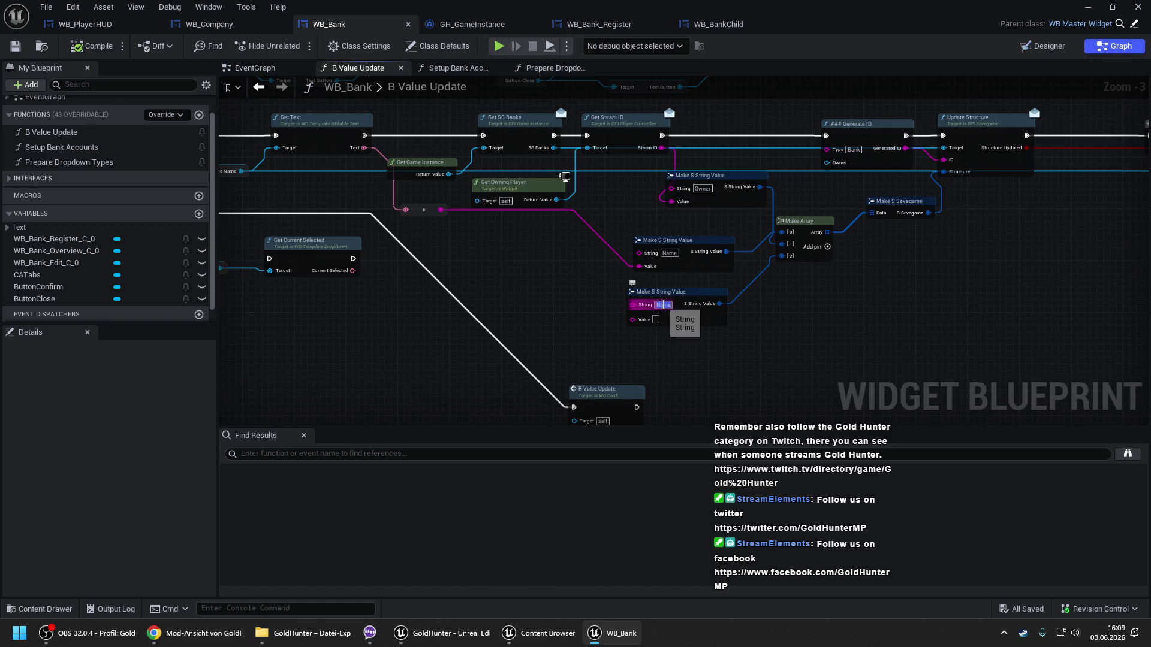
pyautogui.write('Type')
pyautogui.press('Return')
# Shift the account-creation nodes right and run Get Current Selected after Get Text, before Get SG Banks.
pyautogui.moveTo(663, 304); pyautogui.dragTo(830, 335)
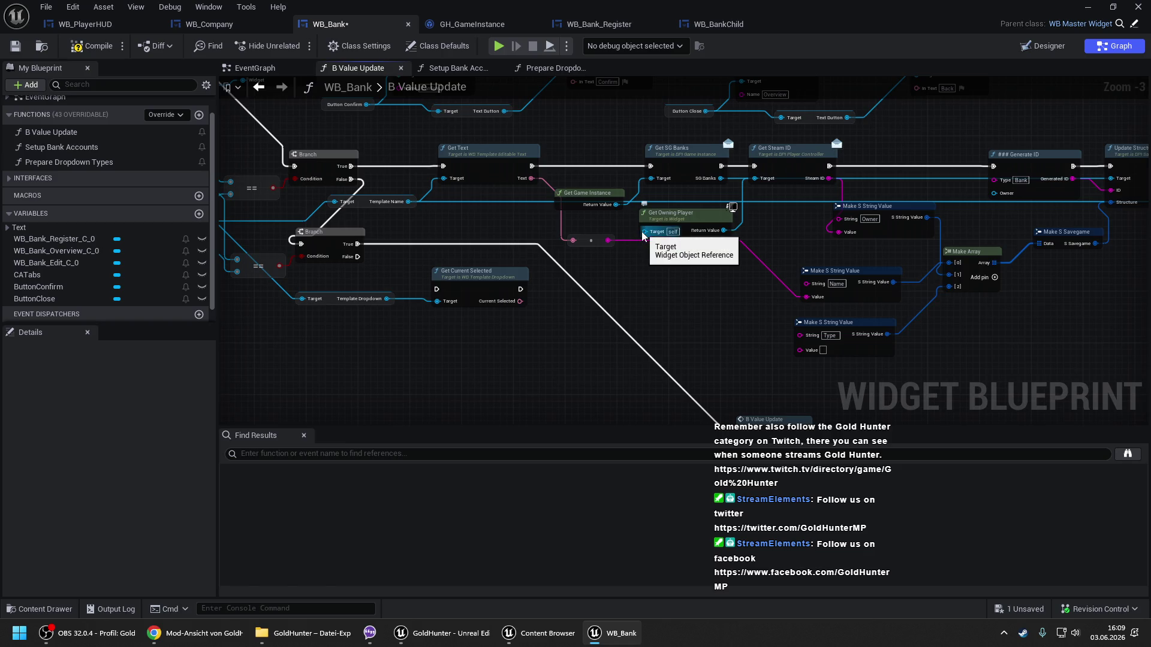
pyautogui.scroll(-2, 459, 157)
pyautogui.moveTo(455, 160); pyautogui.dragTo(948, 274)
pyautogui.moveTo(557, 163); pyautogui.dragTo(608, 162)
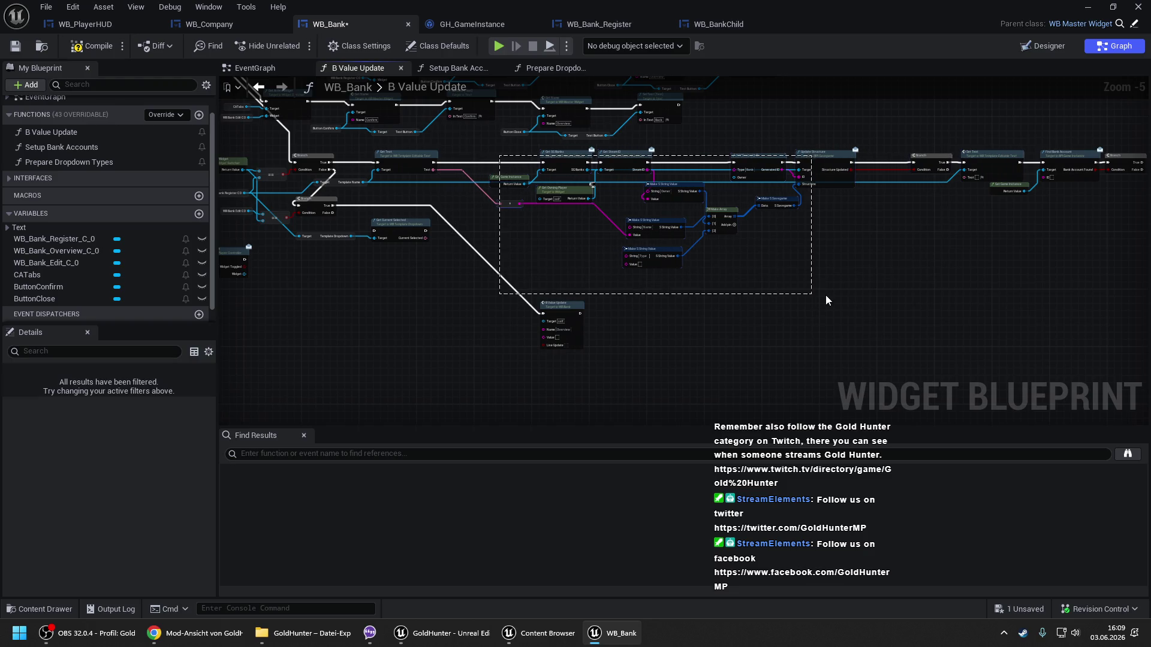
pyautogui.scroll(4, 383, 207)
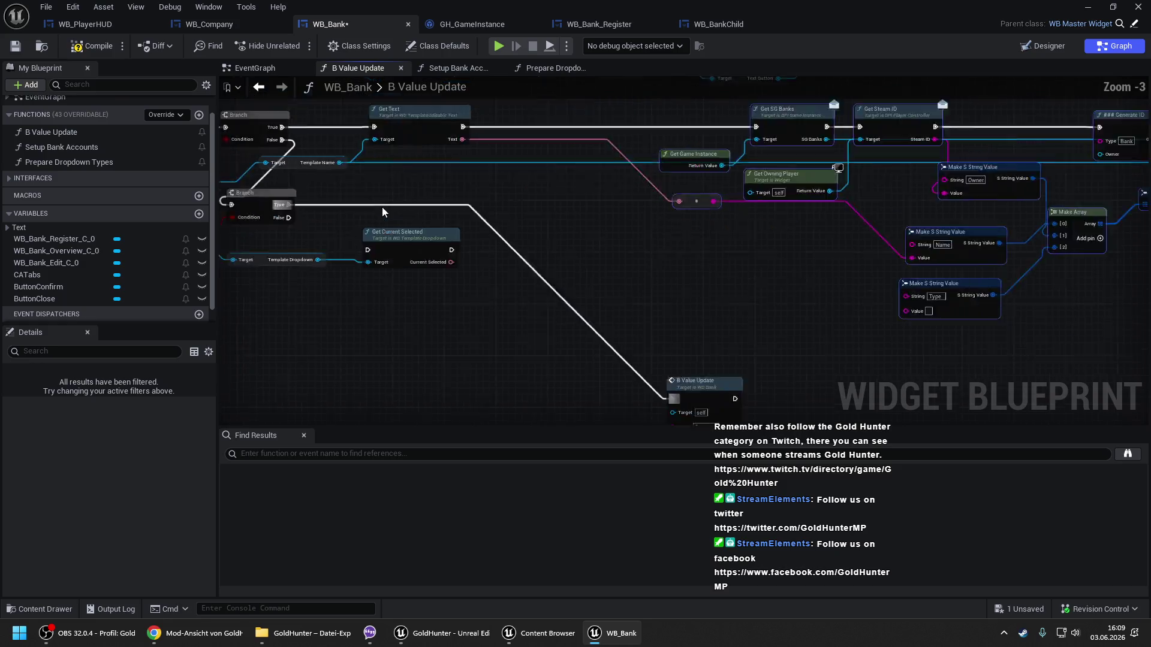
pyautogui.moveTo(393, 258)
pyautogui.mouseDown()
pyautogui.moveTo(595, 84)
pyautogui.moveTo(580, 153)
pyautogui.moveTo(495, 148)
pyautogui.mouseUp()
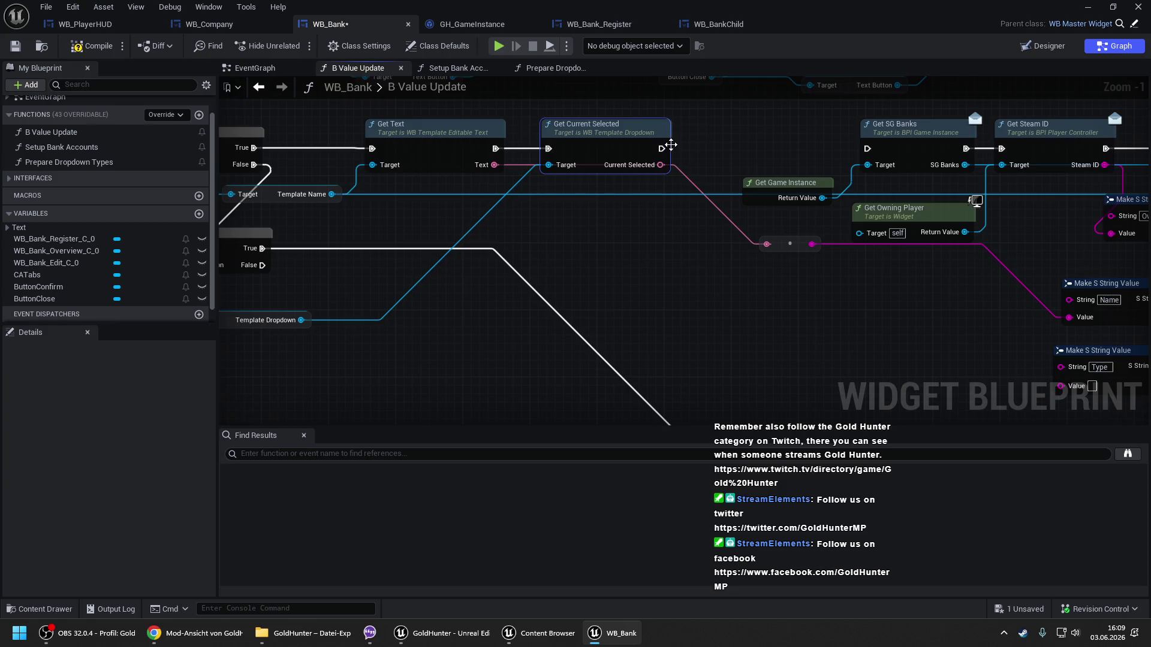
pyautogui.moveTo(662, 148); pyautogui.dragTo(873, 149)
# Wire the Template Dropdown's current selection into the Type string value and tidy the wire.
pyautogui.scroll(-1, 729, 164)
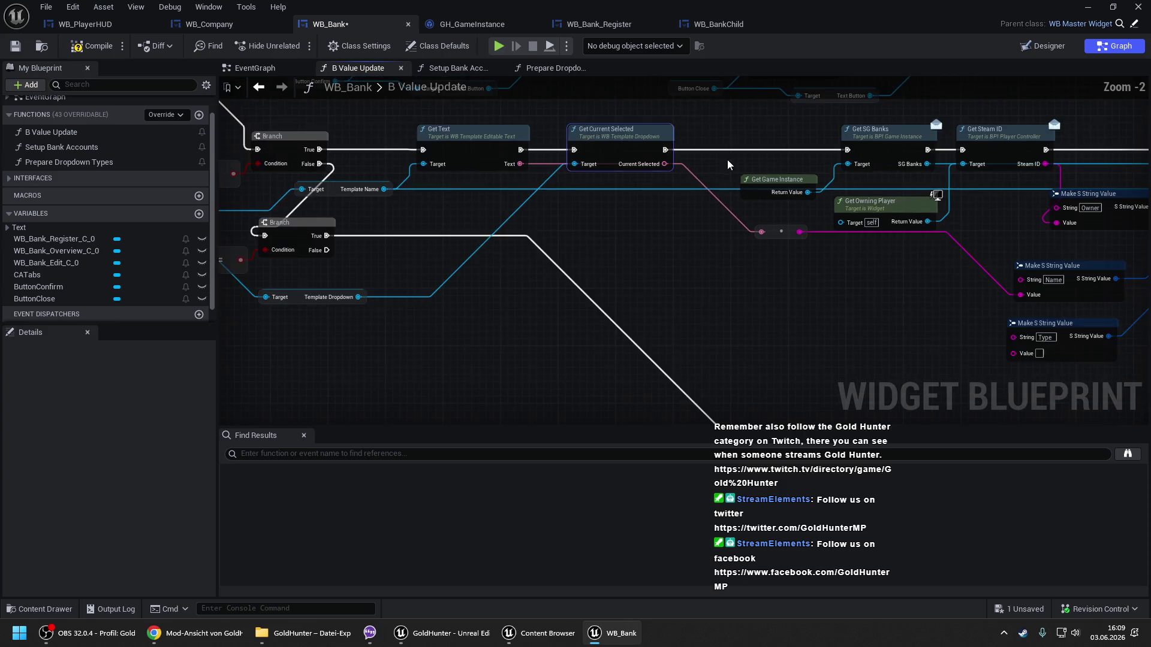
pyautogui.moveTo(407, 284); pyautogui.dragTo(586, 190)
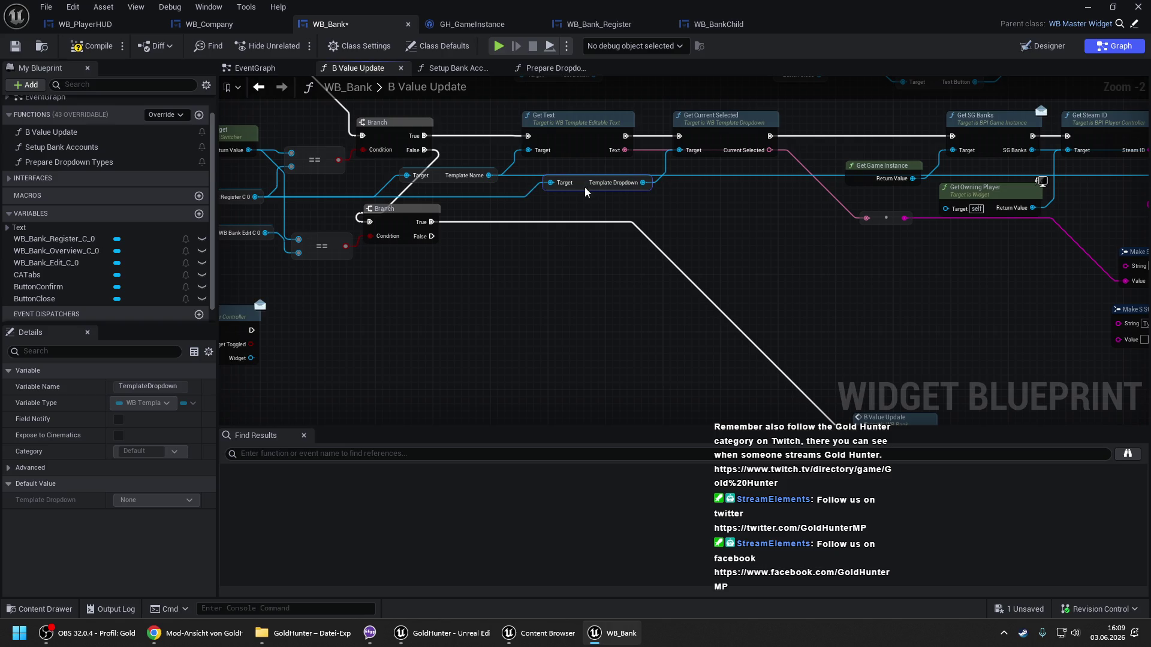
pyautogui.moveTo(444, 151)
pyautogui.mouseDown()
pyautogui.moveTo(857, 356)
pyautogui.moveTo(804, 343)
pyautogui.mouseUp()
pyautogui.moveTo(594, 208); pyautogui.dragTo(571, 282)
pyautogui.click(670, 244)
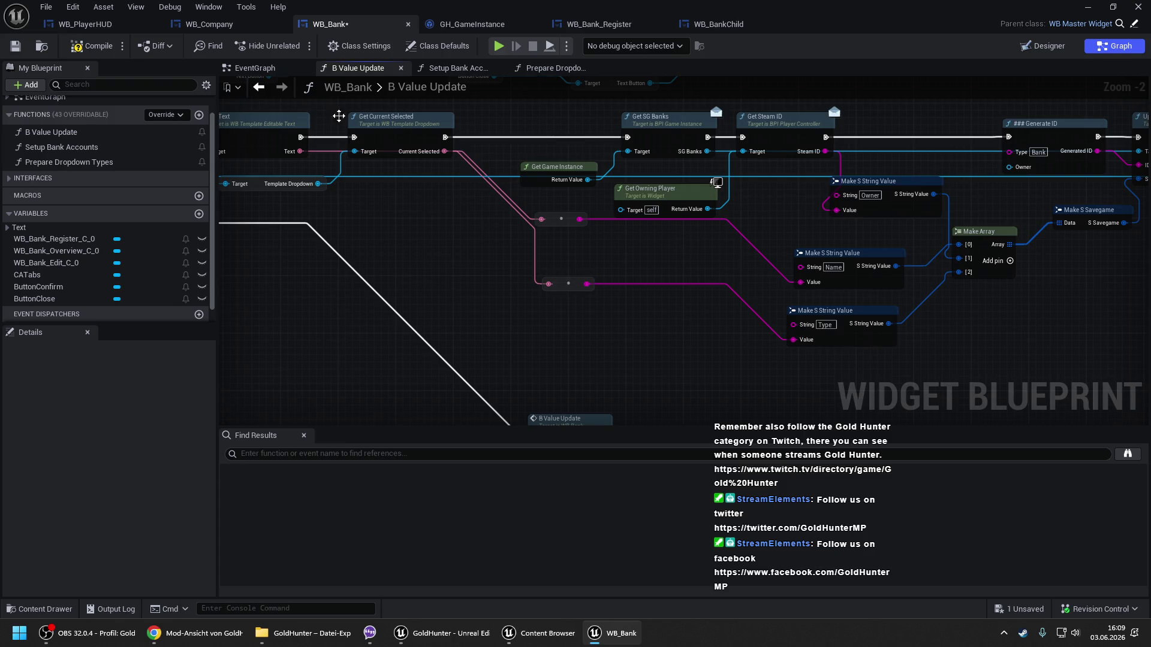
# Compile and save WB_Bank, then select Get Game Instance, Find Bank Account and Branch.
pyautogui.click(113, 50)
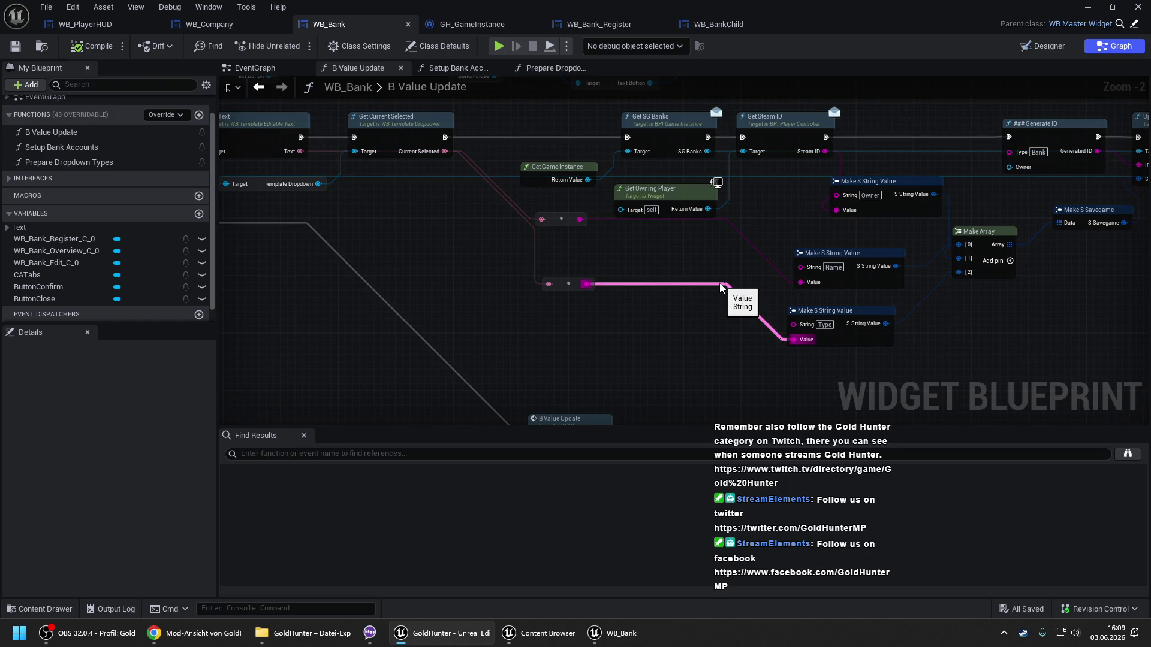
pyautogui.moveTo(721, 287)
pyautogui.mouseDown()
pyautogui.moveTo(373, 267)
pyautogui.moveTo(280, 302)
pyautogui.mouseUp()
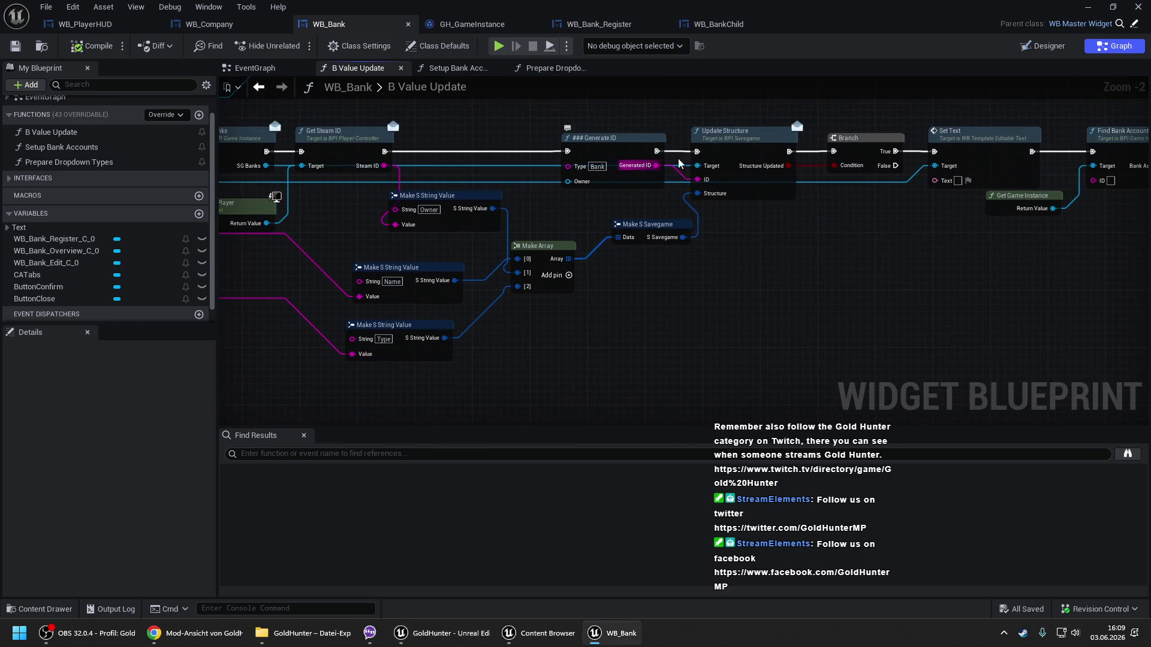
pyautogui.moveTo(1012, 254); pyautogui.dragTo(653, 262)
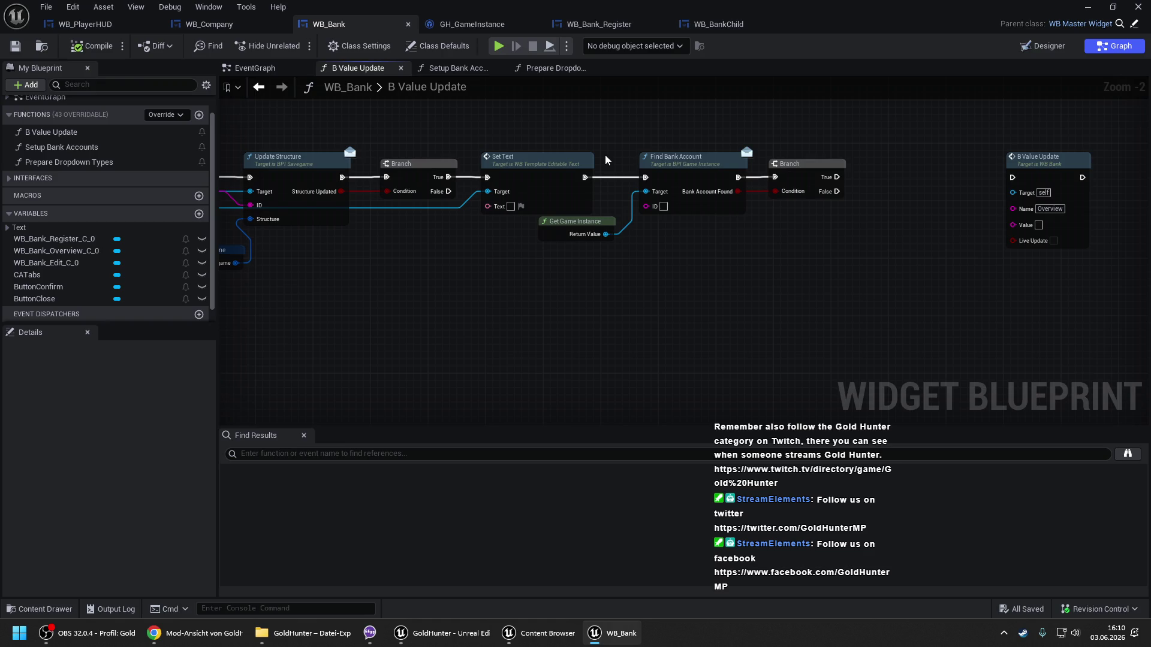
pyautogui.moveTo(606, 156); pyautogui.dragTo(836, 269)
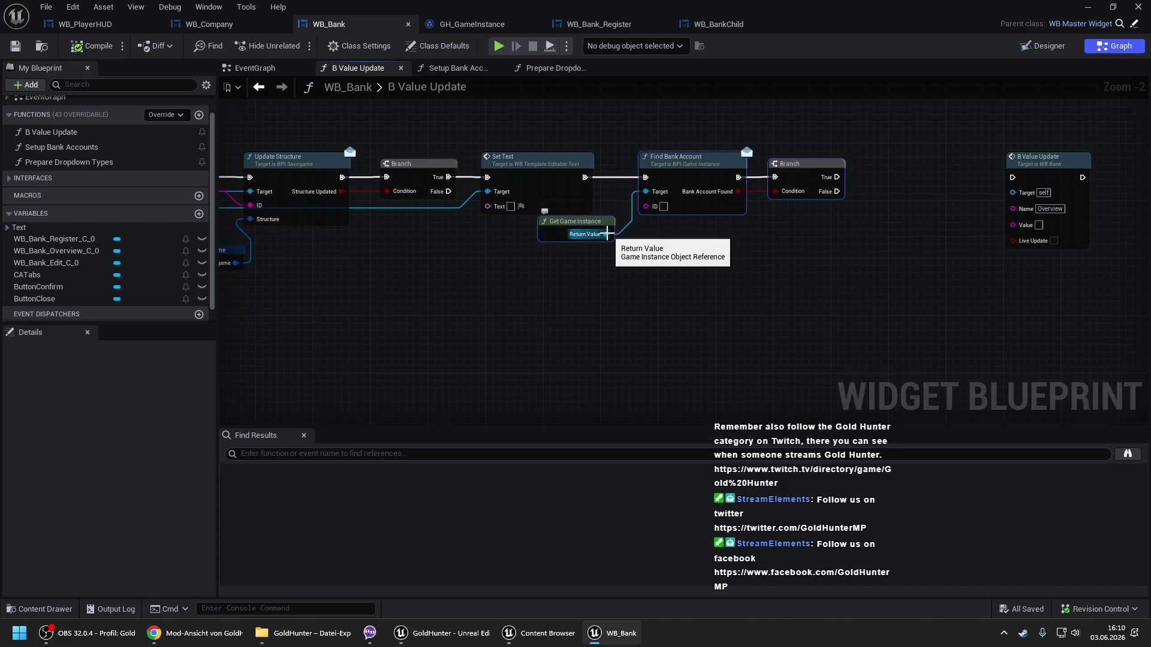
pyautogui.moveTo(606, 234); pyautogui.dragTo(658, 273)
# Add a Find Bank Accounts node from Get Game Instance and inspect that function in GH_GameInstance.
pyautogui.write('find ban')
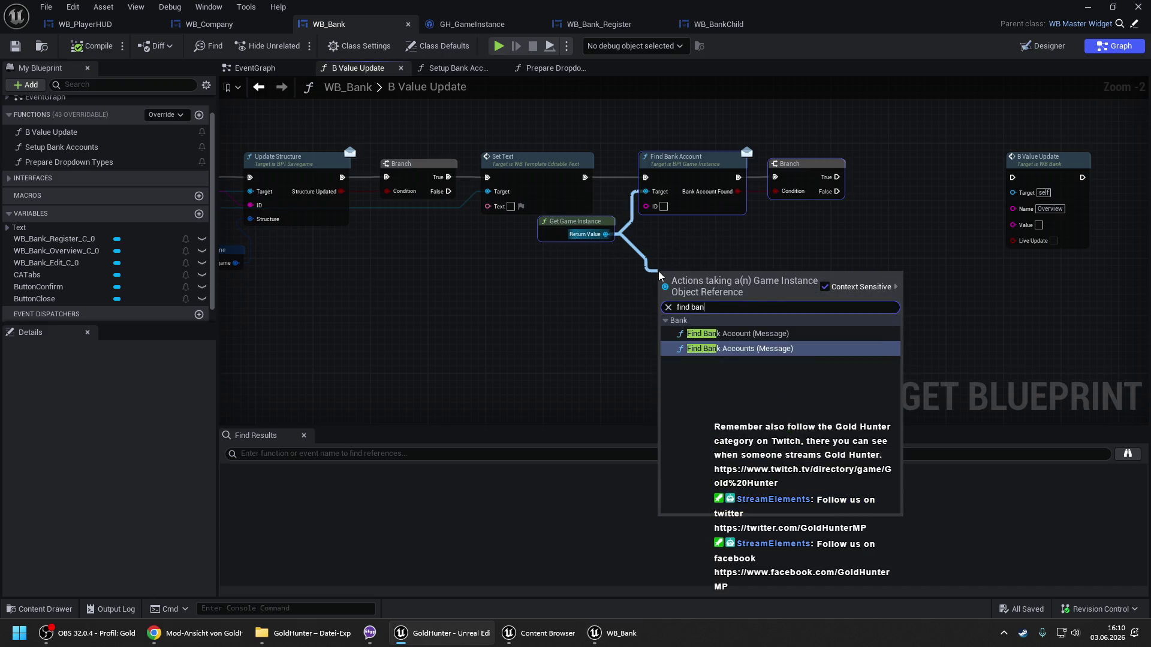
pyautogui.press('Return')
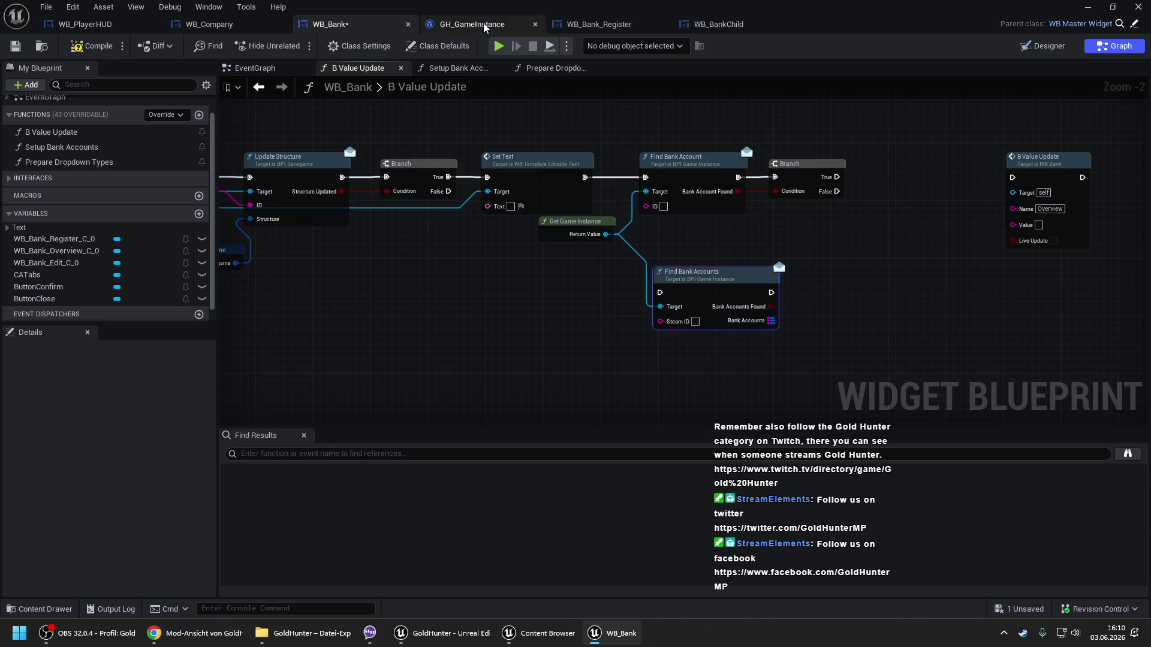
pyautogui.click(483, 26)
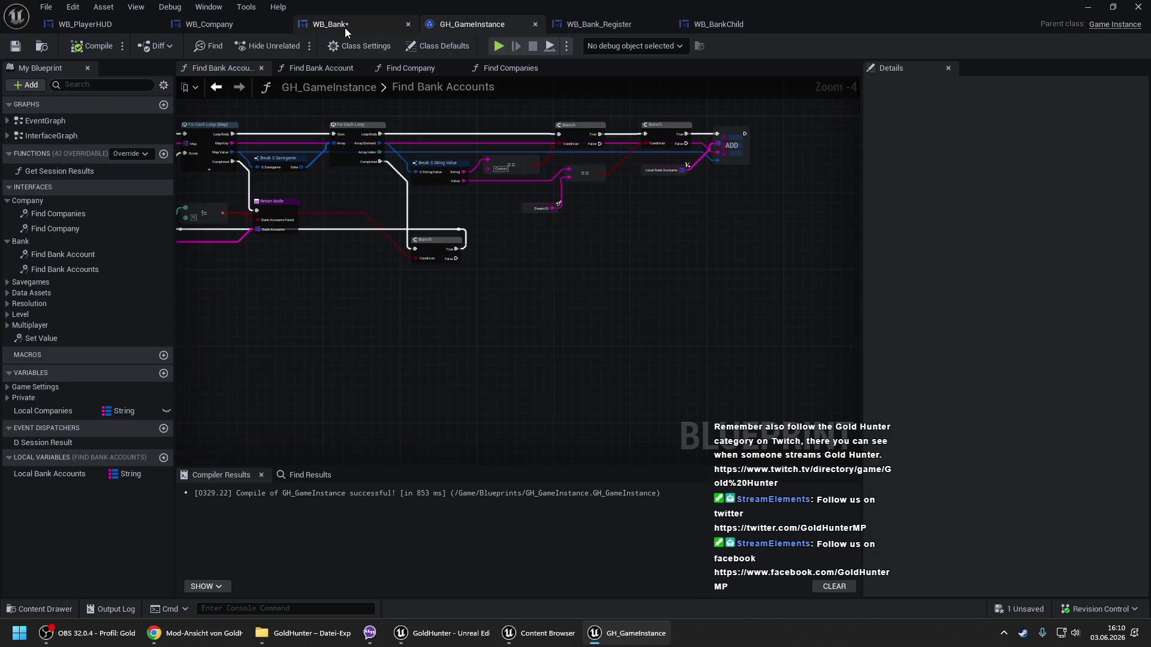
pyautogui.click(344, 25)
pyautogui.click(488, 26)
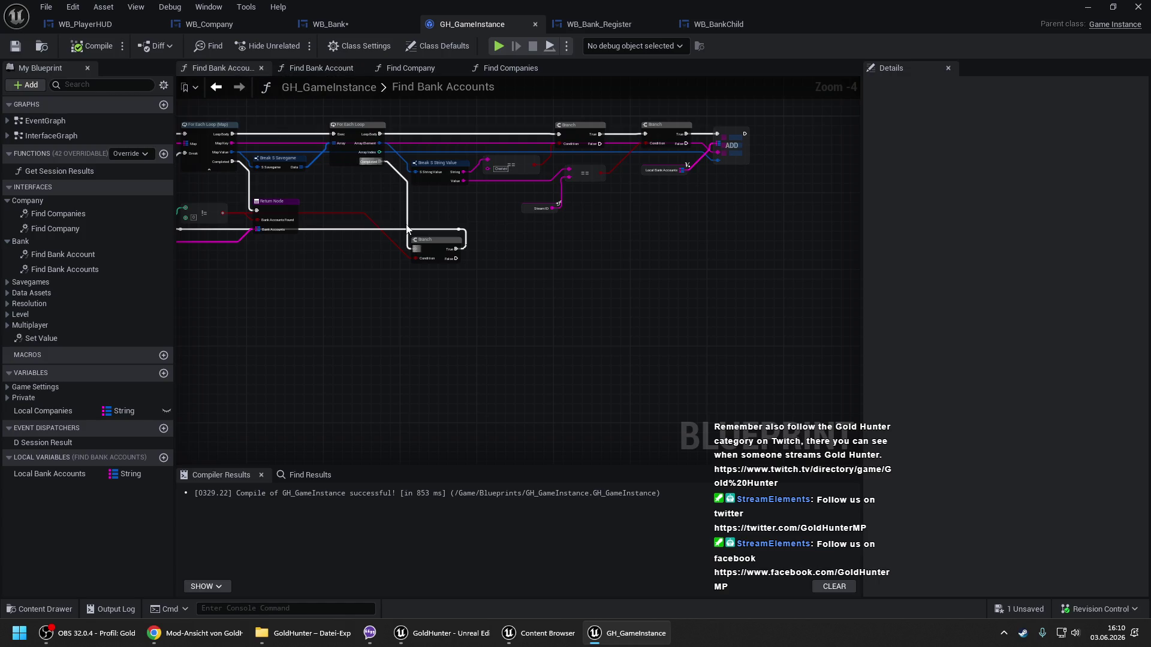
pyautogui.moveTo(369, 206); pyautogui.dragTo(520, 216)
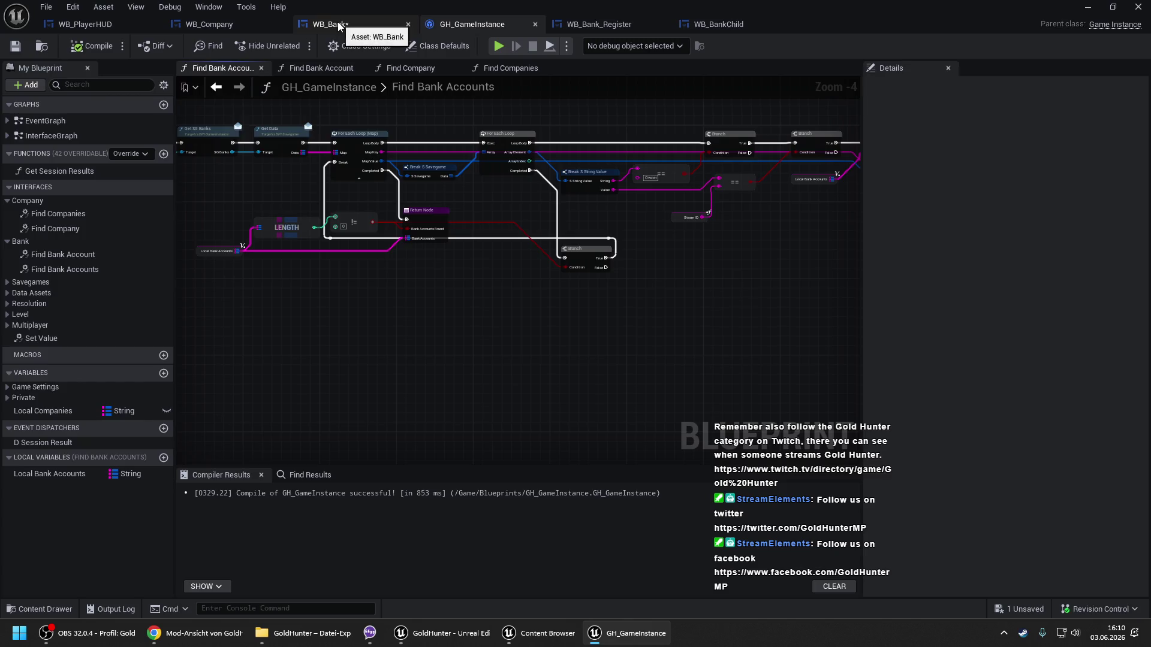
pyautogui.click(331, 27)
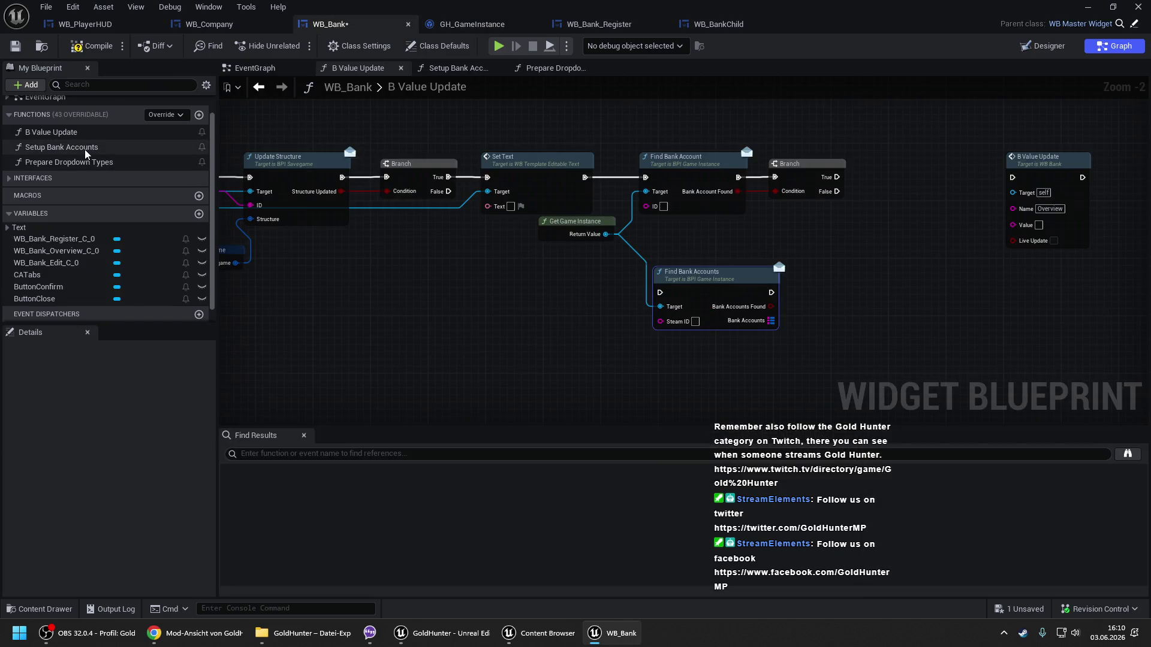
# In Setup Bank Accounts, shift the existing nodes right and move the overview's Vertical Box 20 getter near the entry.
pyautogui.doubleClick(69, 148)
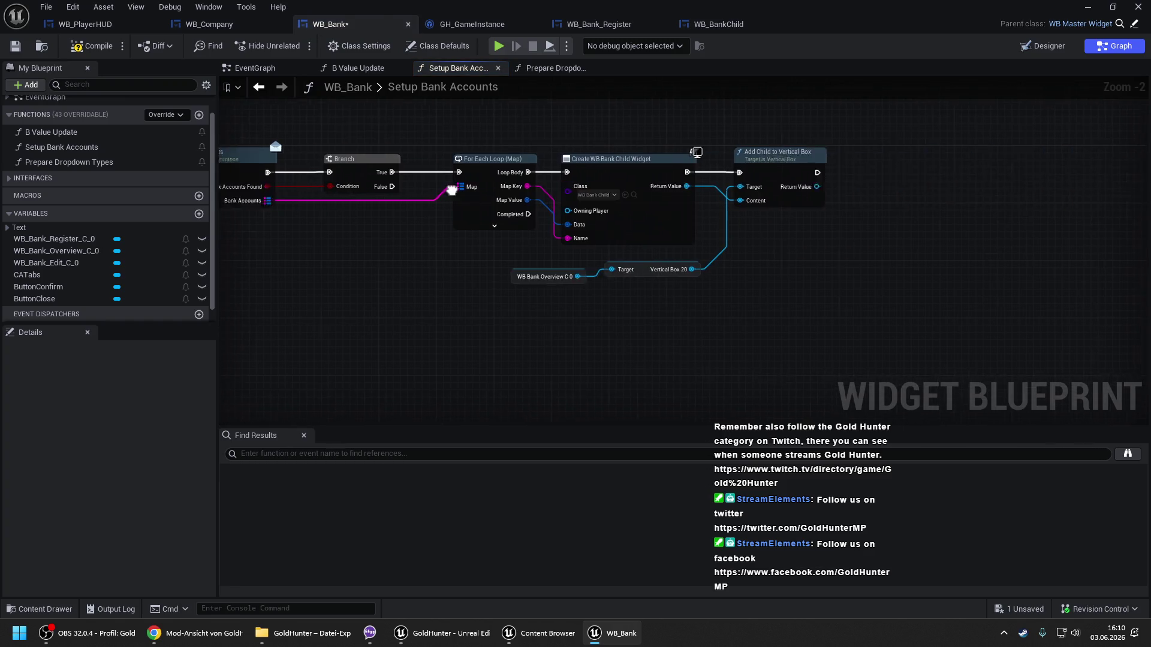
pyautogui.scroll(-1, 552, 184)
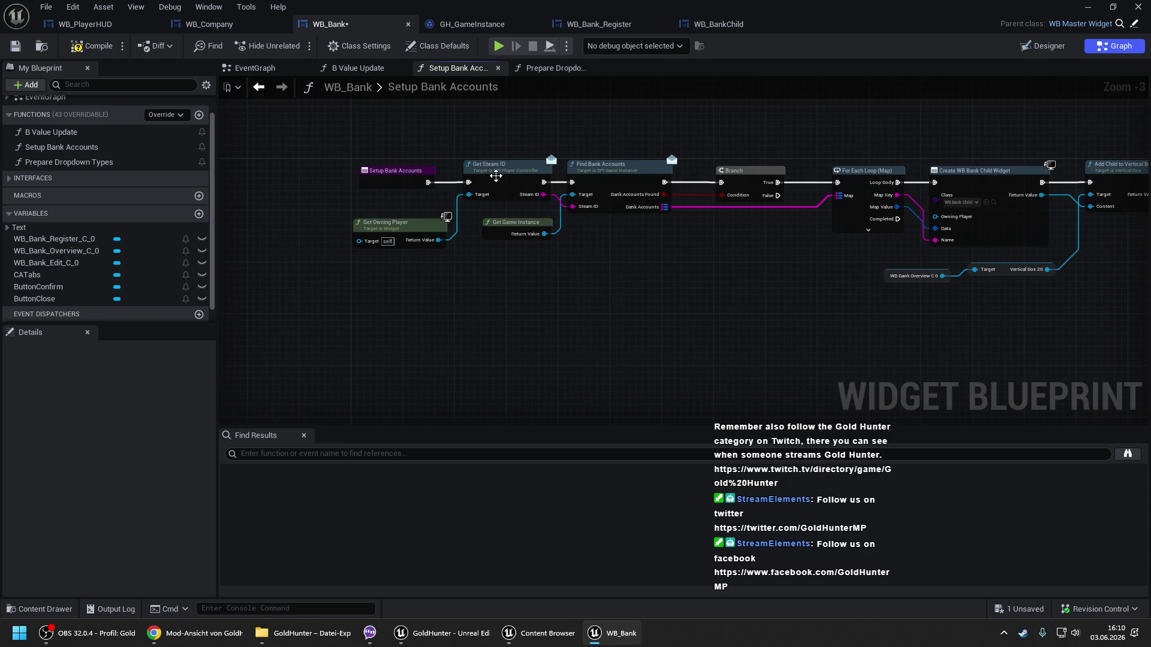
pyautogui.moveTo(500, 144); pyautogui.dragTo(1140, 305)
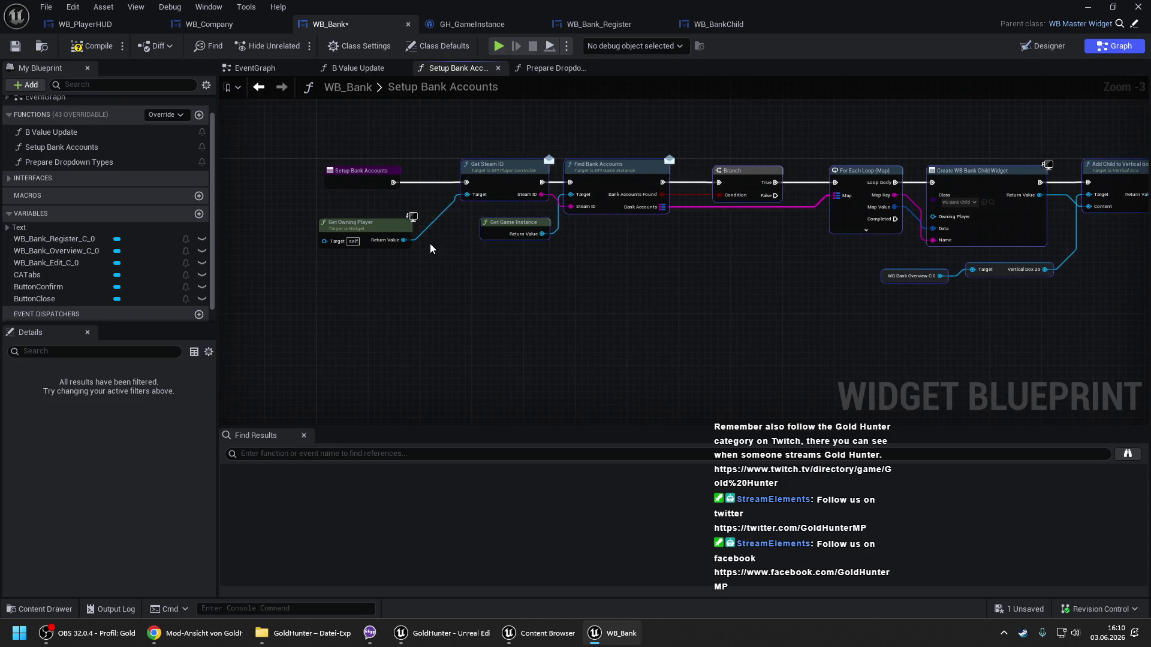
pyautogui.moveTo(660, 180); pyautogui.dragTo(810, 274)
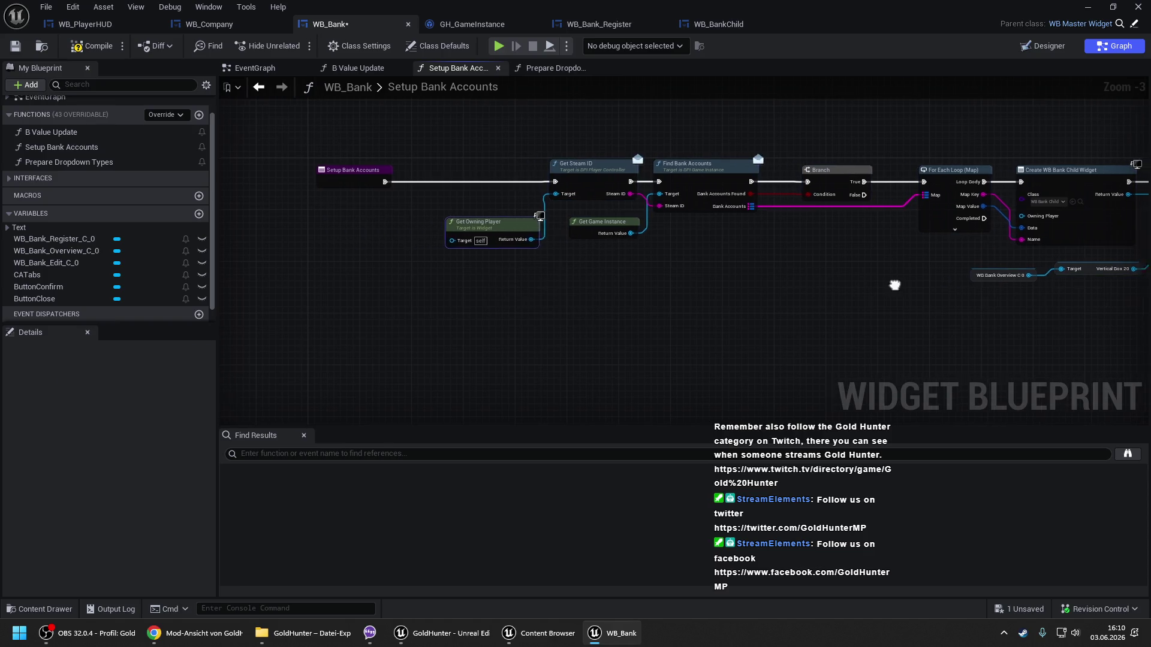
pyautogui.moveTo(904, 285); pyautogui.dragTo(614, 285)
pyautogui.moveTo(869, 305)
pyautogui.mouseDown()
pyautogui.moveTo(727, 276)
pyautogui.moveTo(240, 252)
pyautogui.moveTo(524, 228)
pyautogui.mouseUp()
# Add Clear Children on Vertical Box 20 and run it before the bank-account lookup.
pyautogui.moveTo(641, 230); pyautogui.dragTo(663, 201)
pyautogui.write('clea')
pyautogui.click(663, 207)
pyautogui.scroll(2, 663, 206)
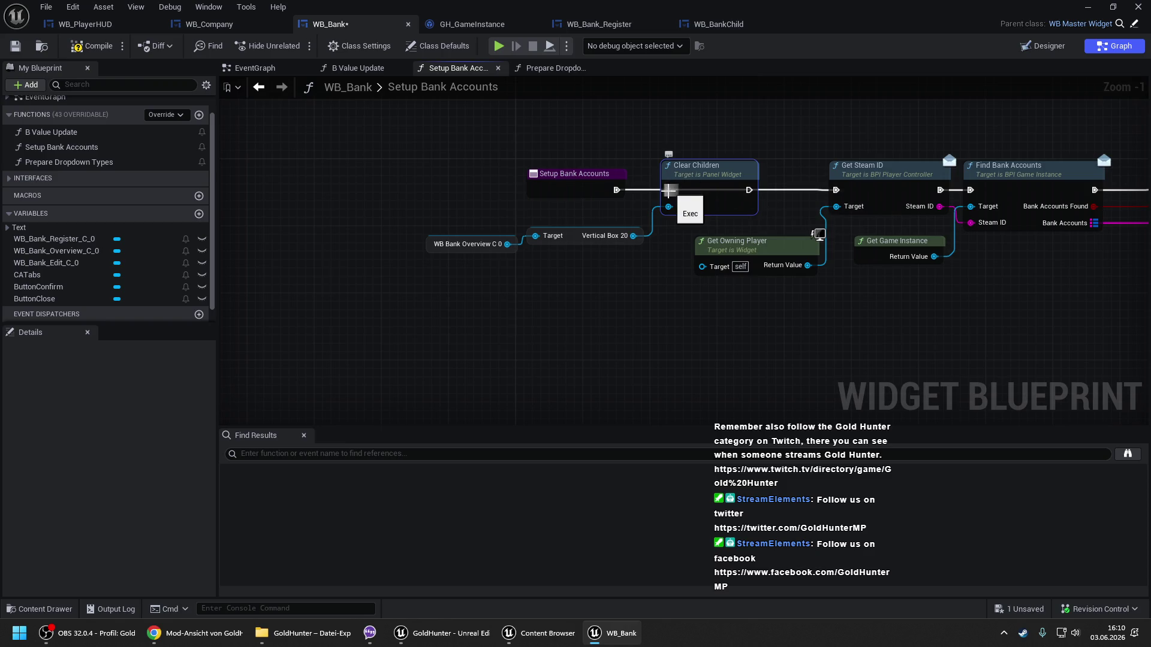
pyautogui.moveTo(668, 191)
pyautogui.mouseDown()
pyautogui.moveTo(606, 201)
pyautogui.moveTo(677, 207)
pyautogui.moveTo(706, 192)
pyautogui.moveTo(836, 190)
pyautogui.mouseUp()
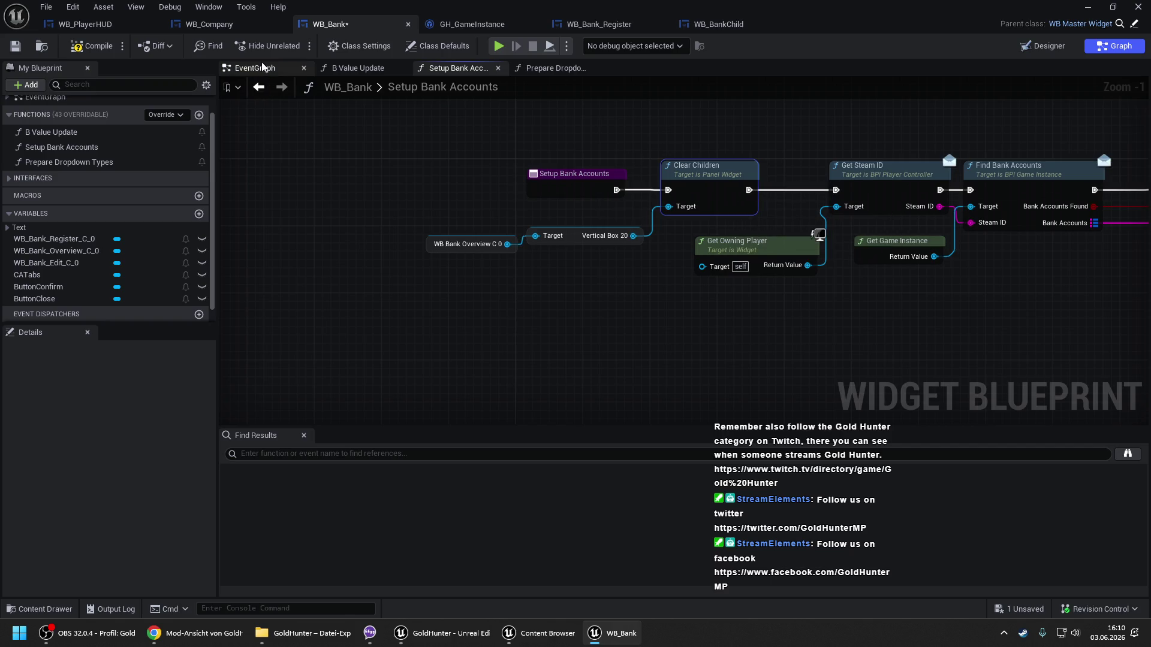
pyautogui.click(259, 69)
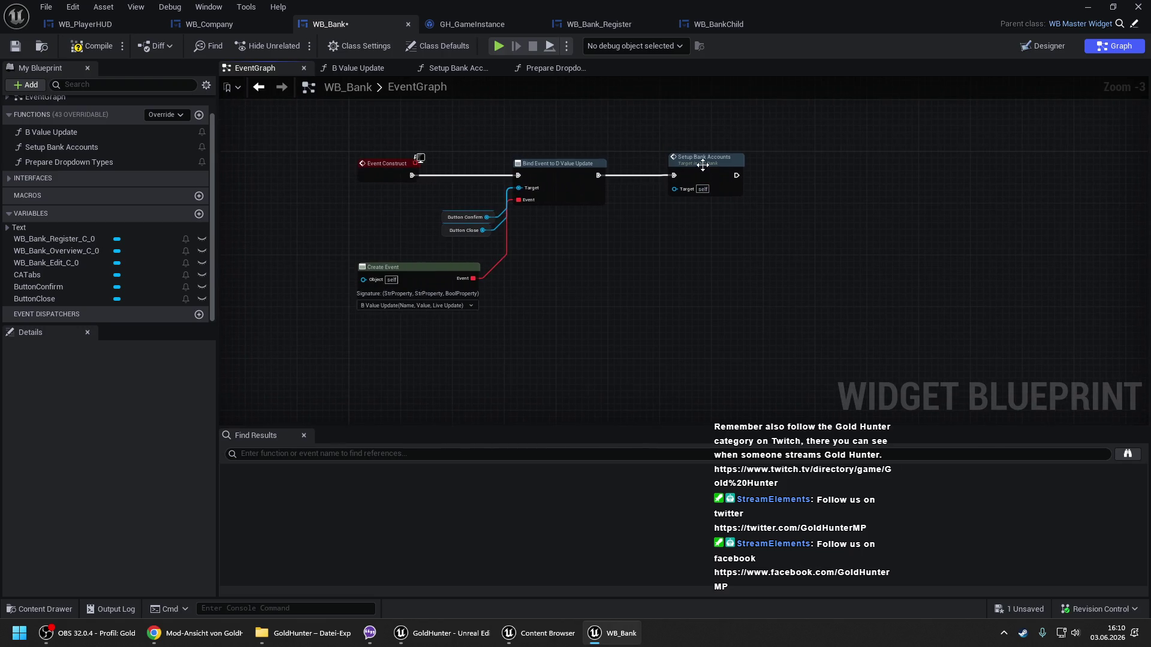
# Replace the Find Bank Account check nodes in B Value Update with a Setup Bank Accounts call after Set Text.
pyautogui.click(352, 71)
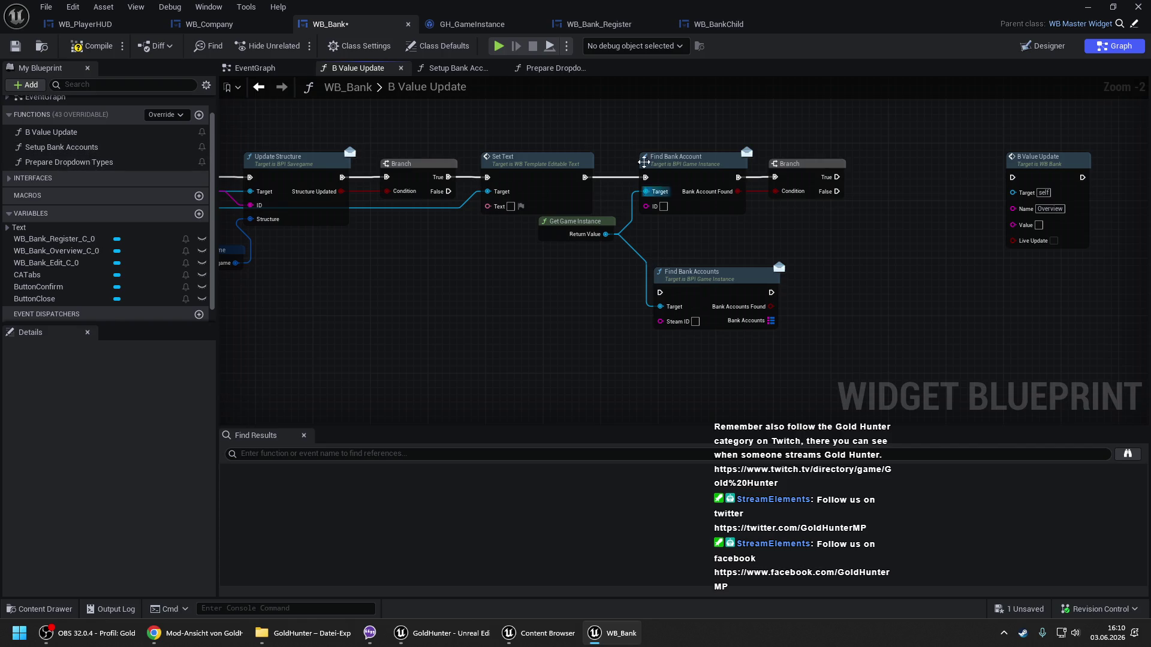
pyautogui.press('Delete')
pyautogui.moveTo(60, 147)
pyautogui.mouseDown()
pyautogui.moveTo(654, 180)
pyautogui.moveTo(584, 178)
pyautogui.mouseUp()
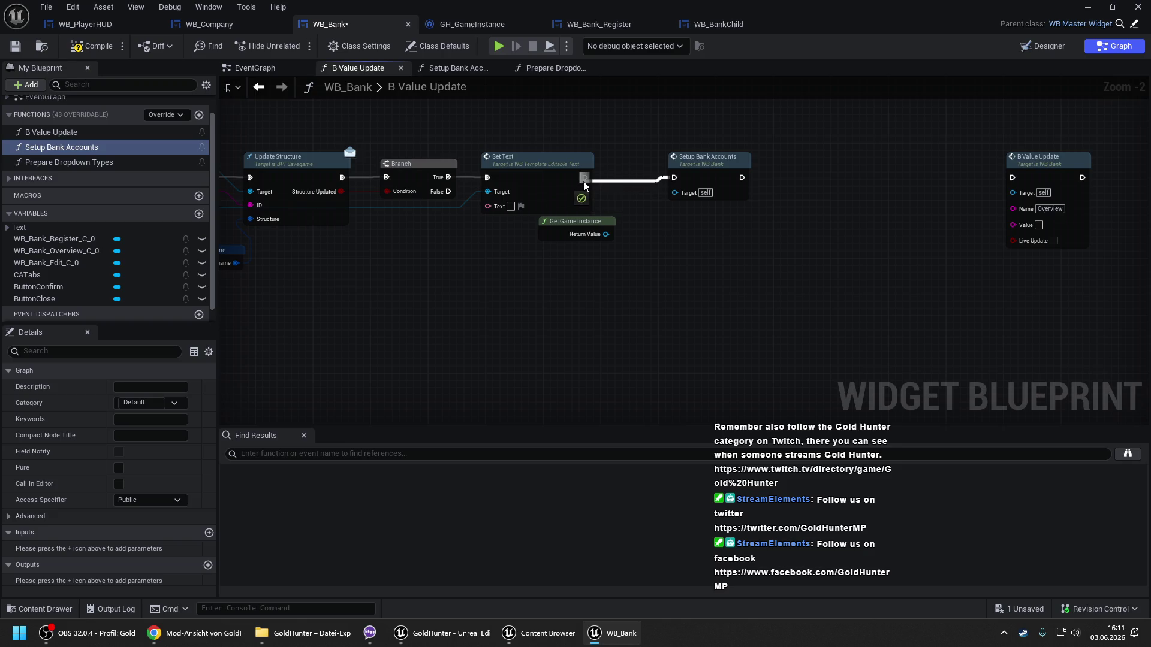